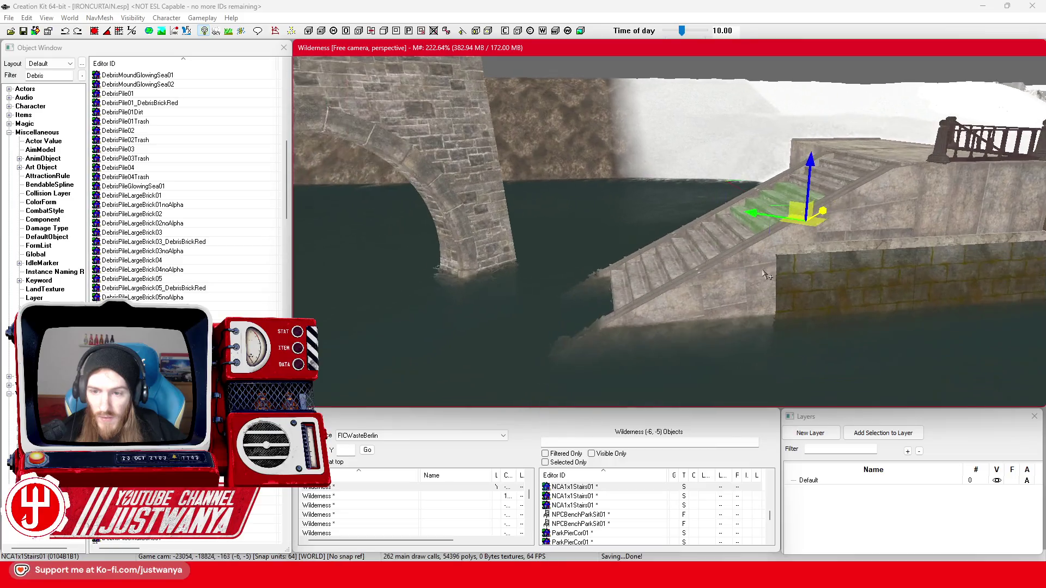
- Orbit around the stairs and lower the view toward the broken bridge's collapsed arch
key("shift")
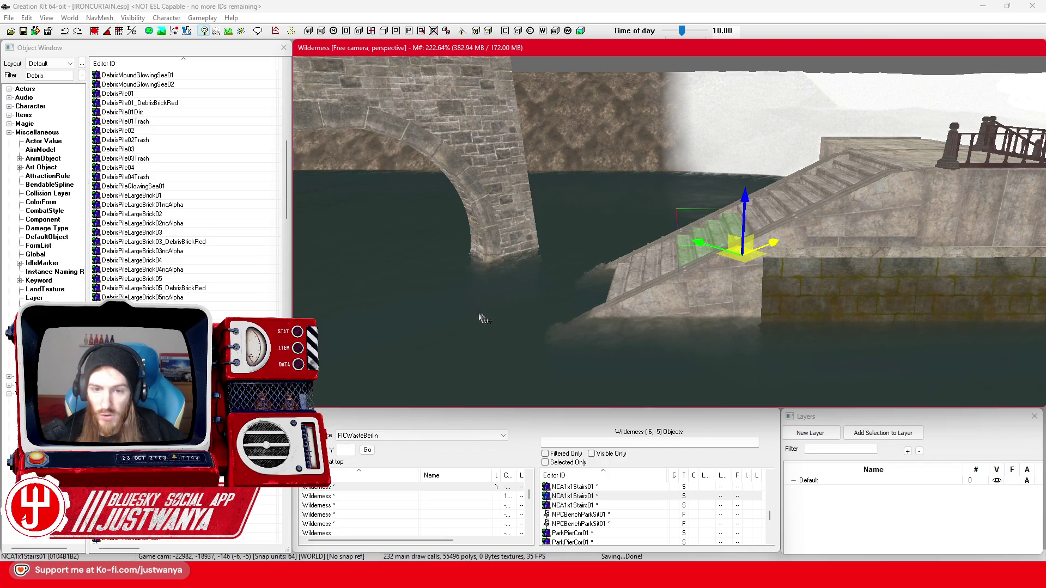
key("shift")
scroll(630, 292, "down", 4)
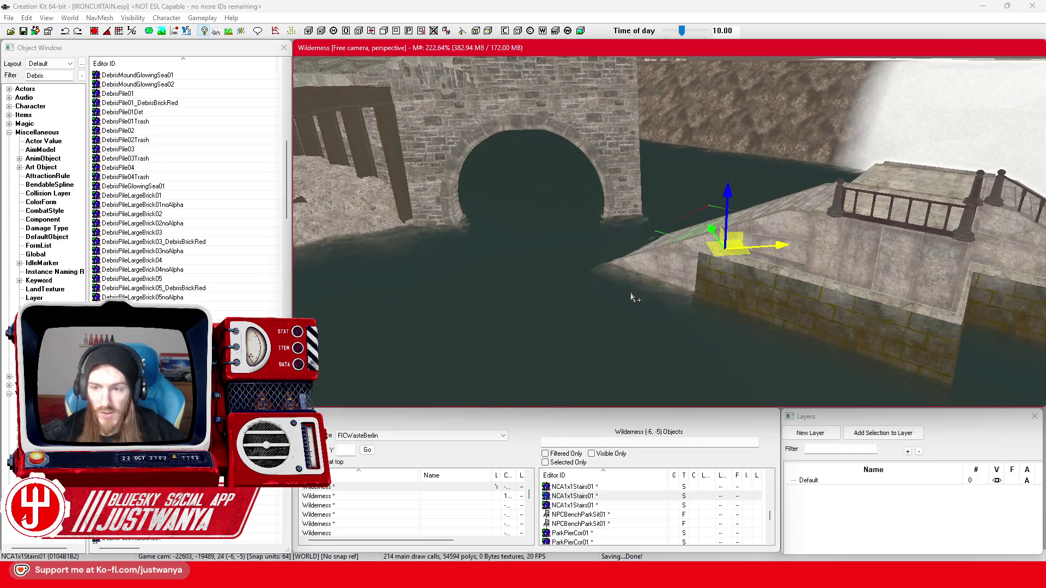
key("shift")
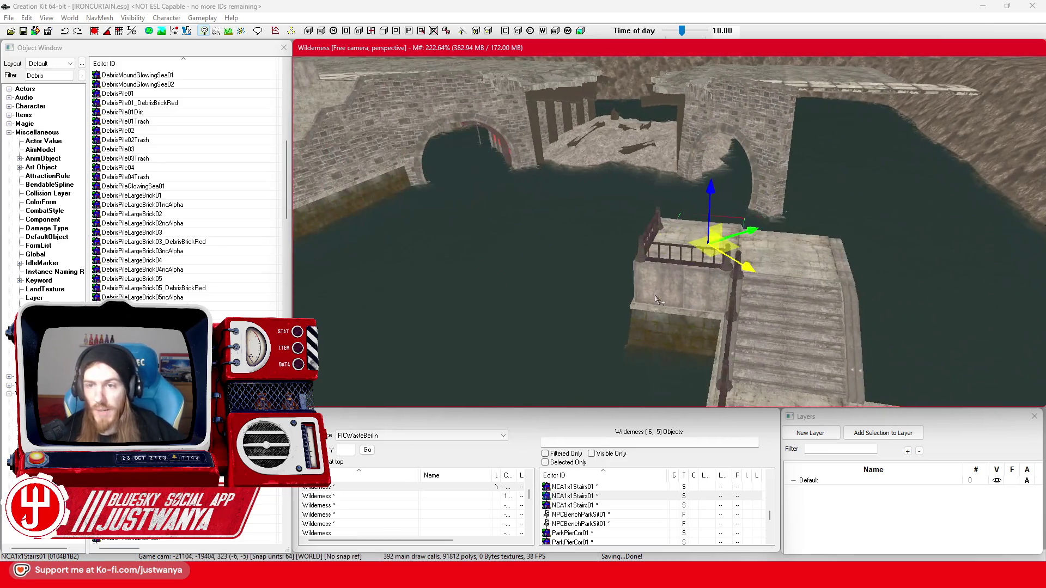
key("shift")
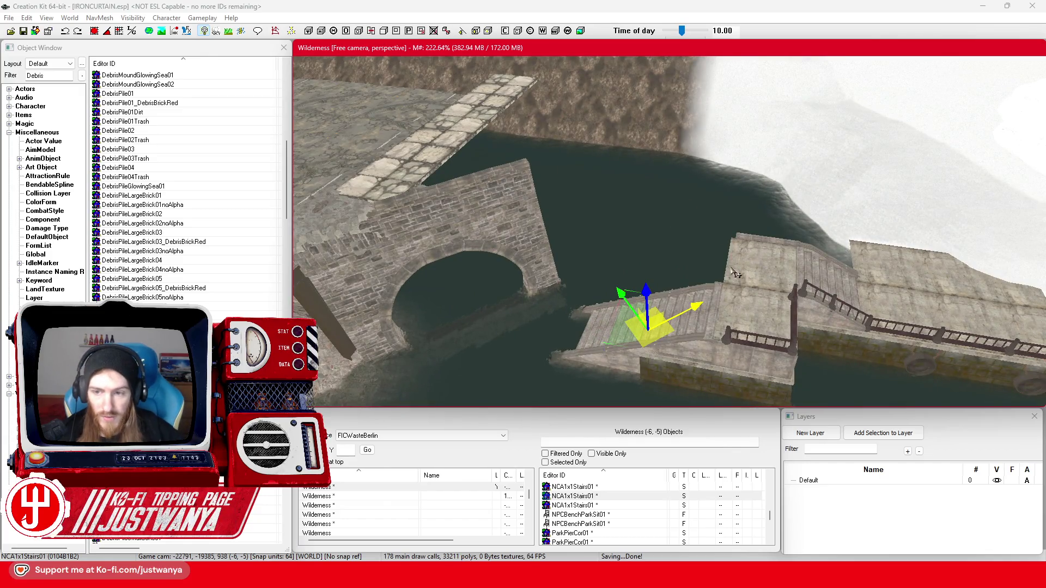
key("shift")
key("shift")
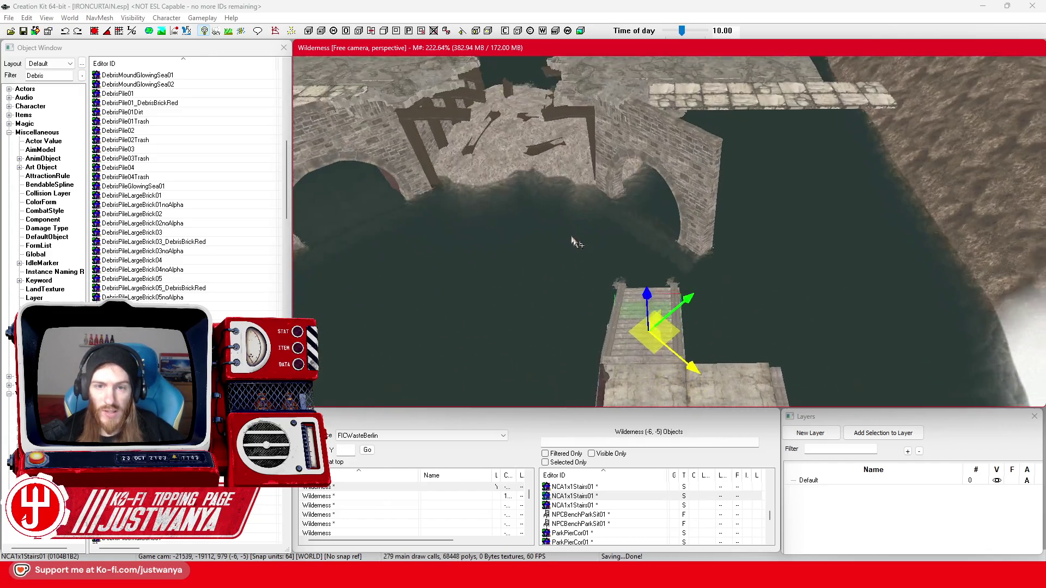
key("shift")
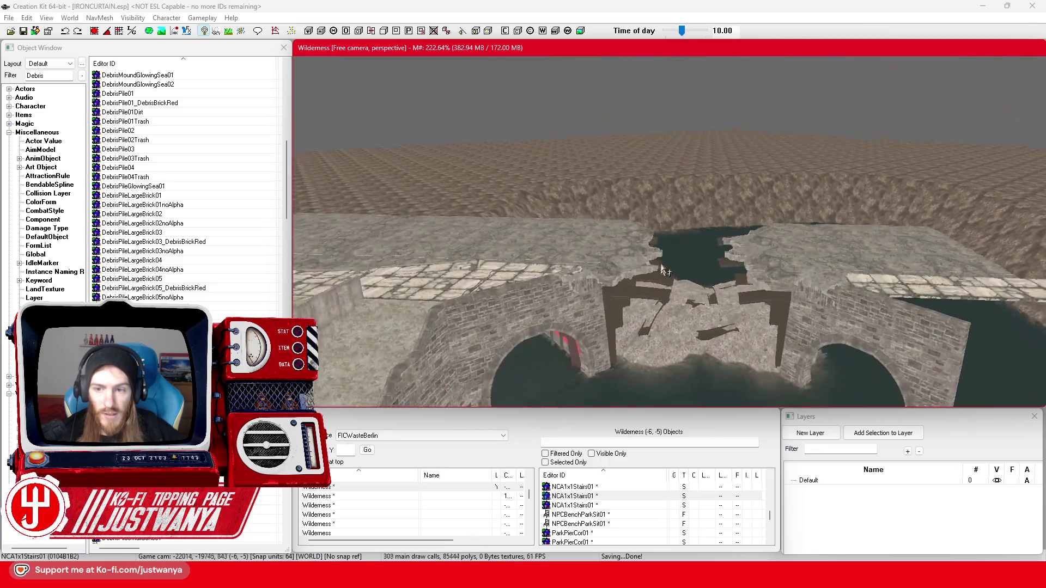
key("shift")
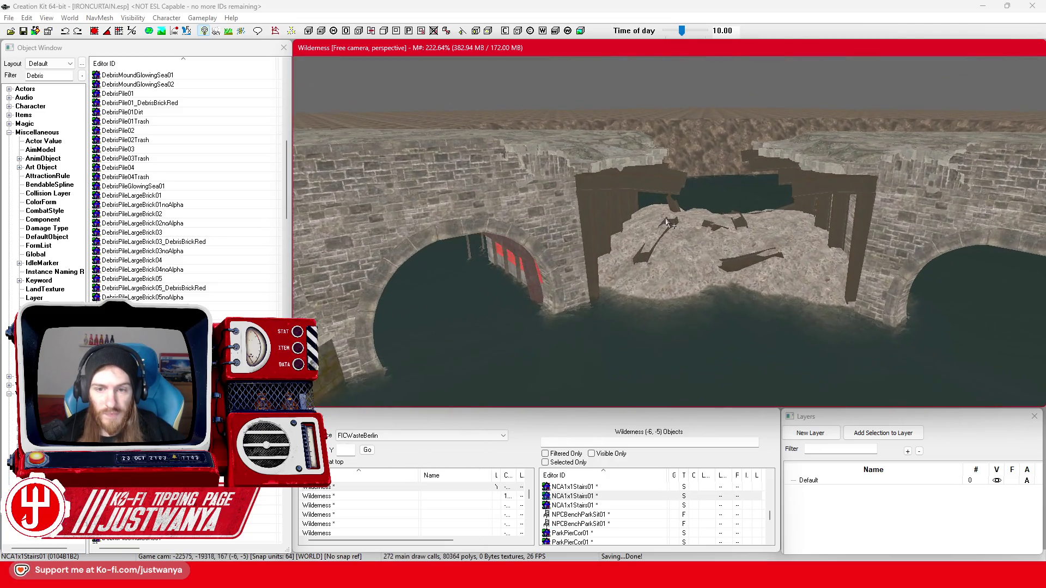
key("shift")
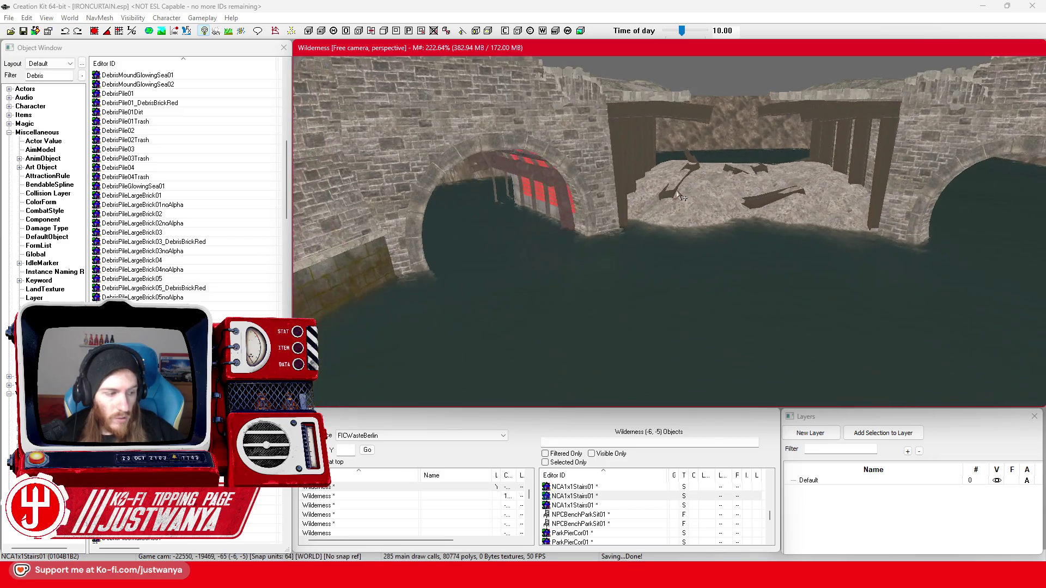
key("shift")
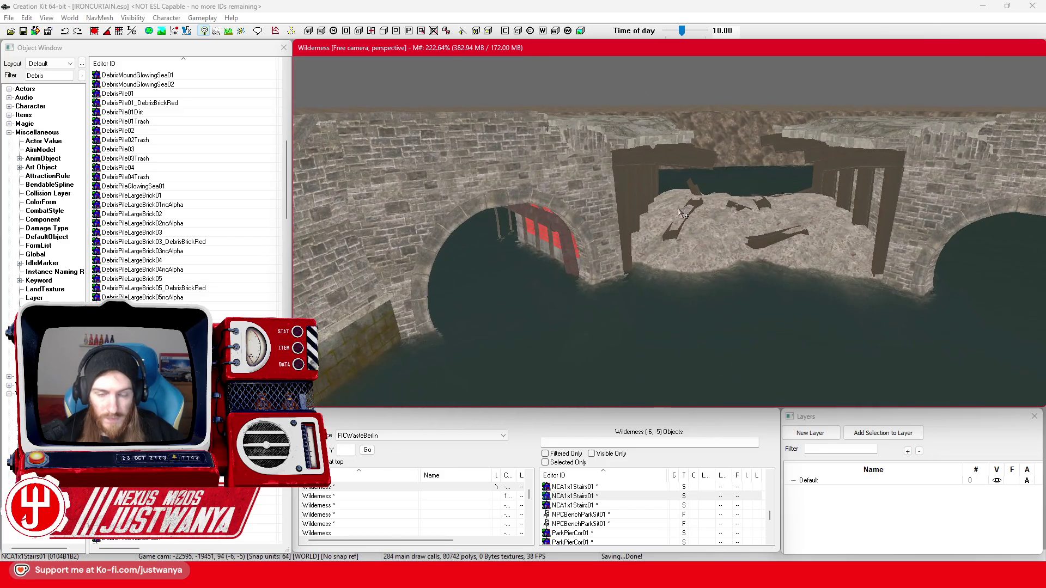
- Select the tunnel-arch bridge piece and center the view on it
key("shift")
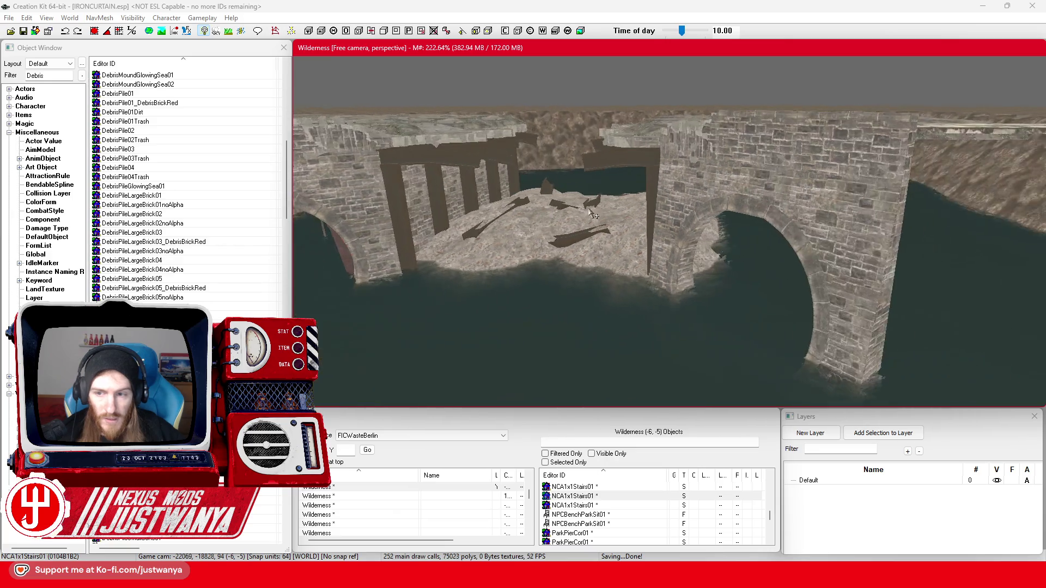
left_click(731, 182)
key("shift")
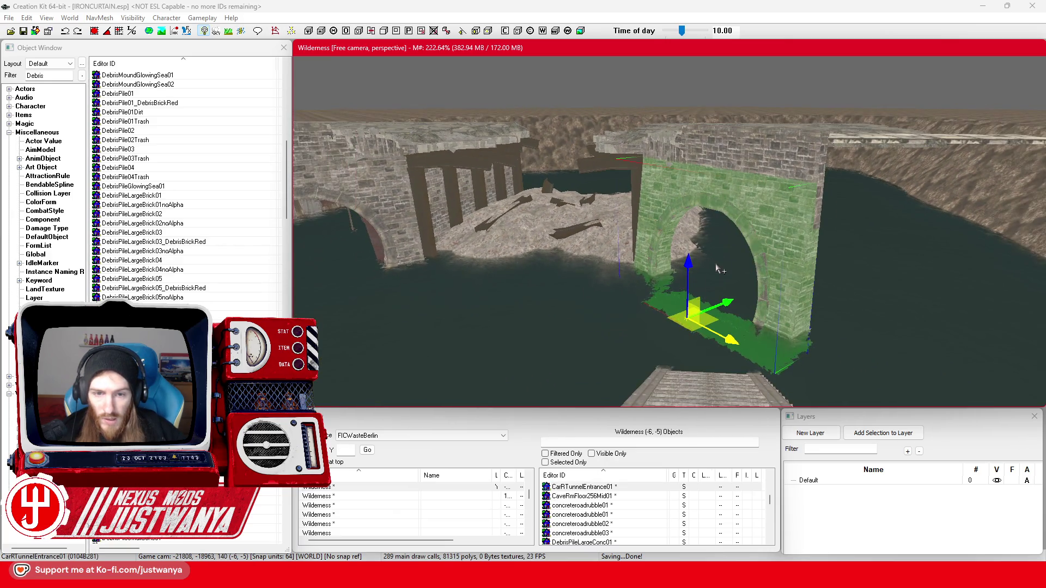
key("shift")
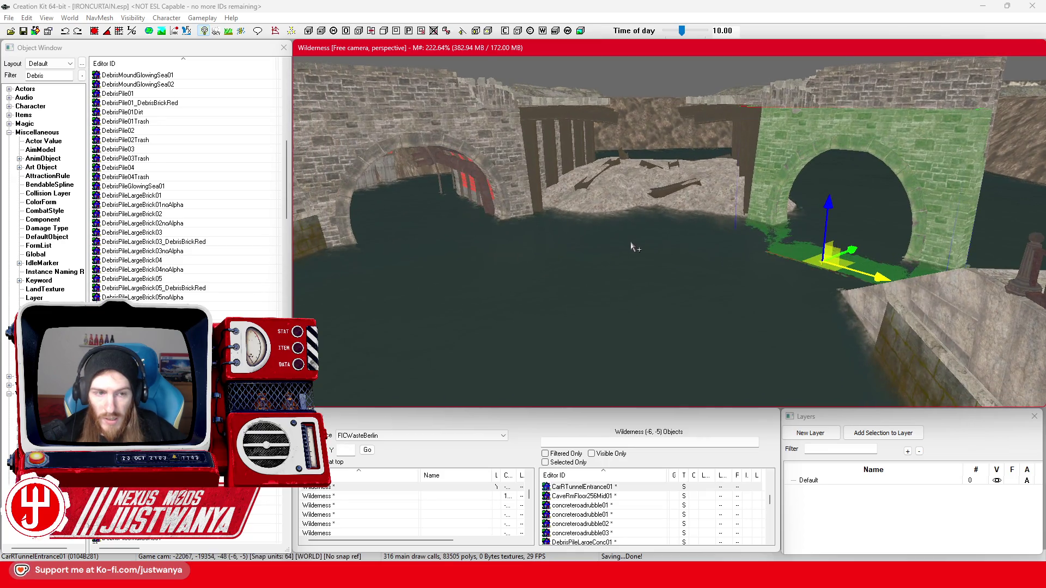
key("shift")
- Filter the Object Window to 'sub' and select the stair flight
double_click(34, 76)
type("sub")
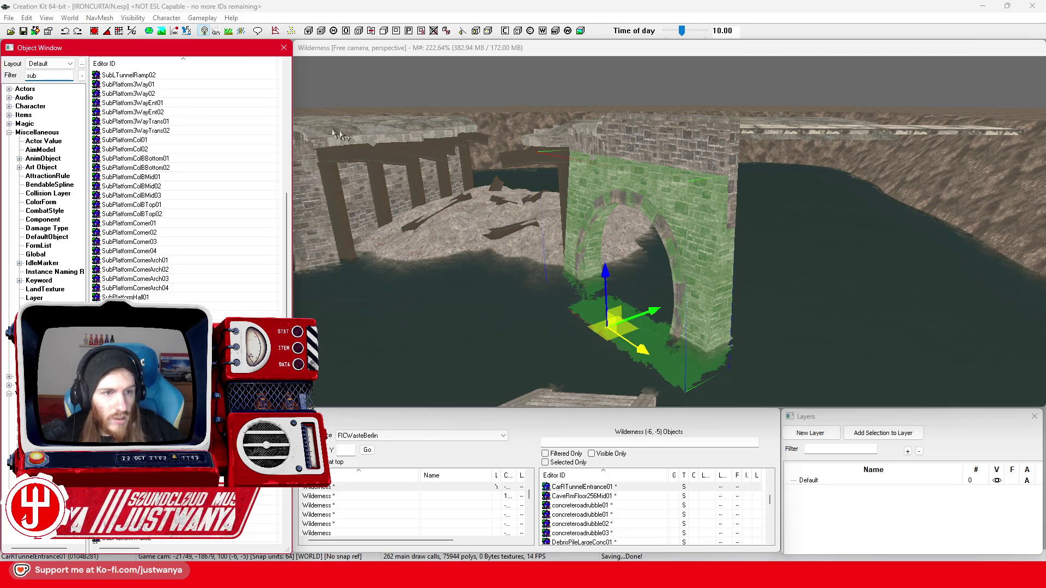
scroll(691, 211, "up", 3)
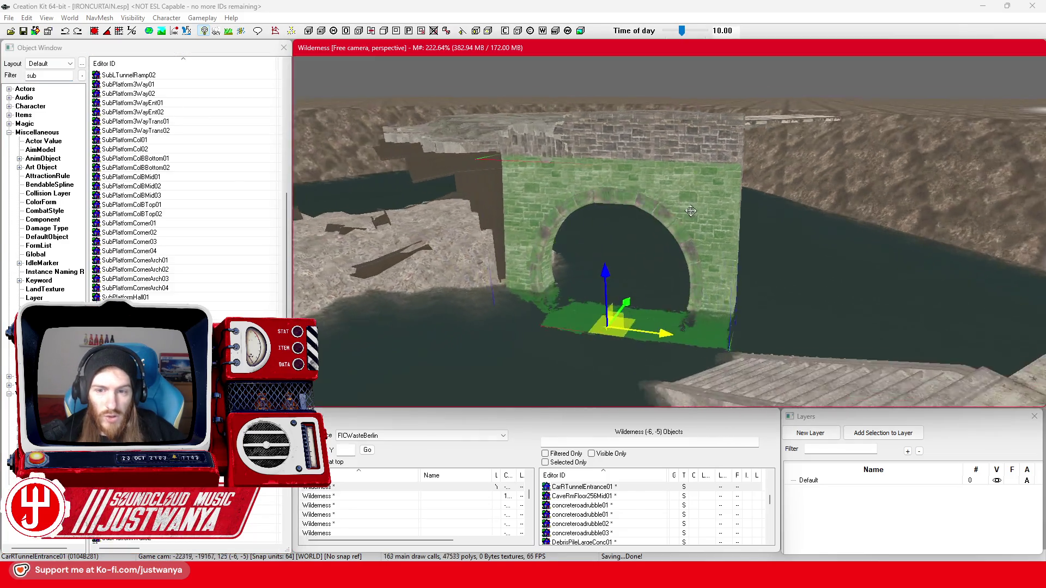
key("shift")
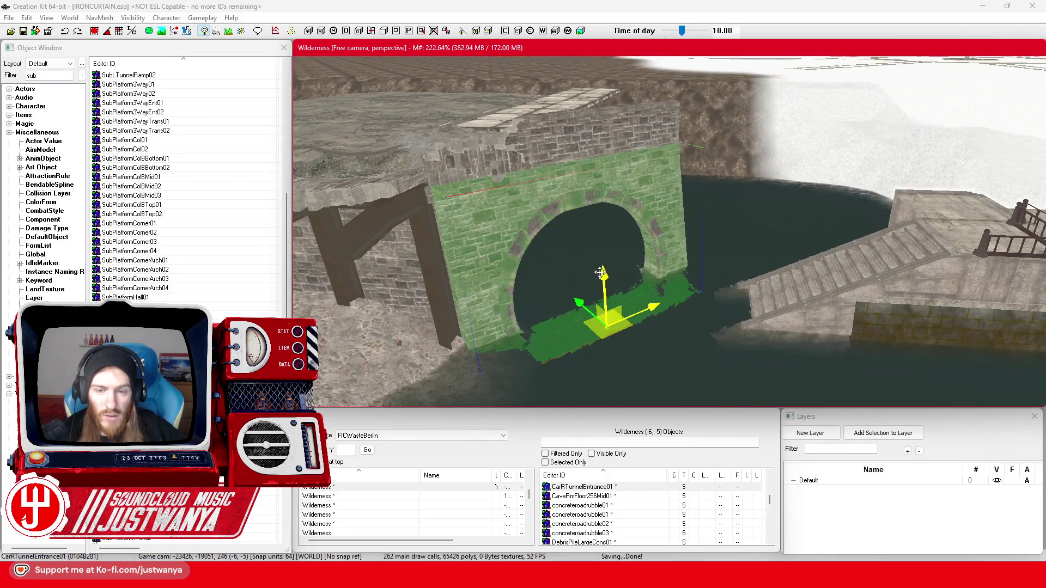
key("shift")
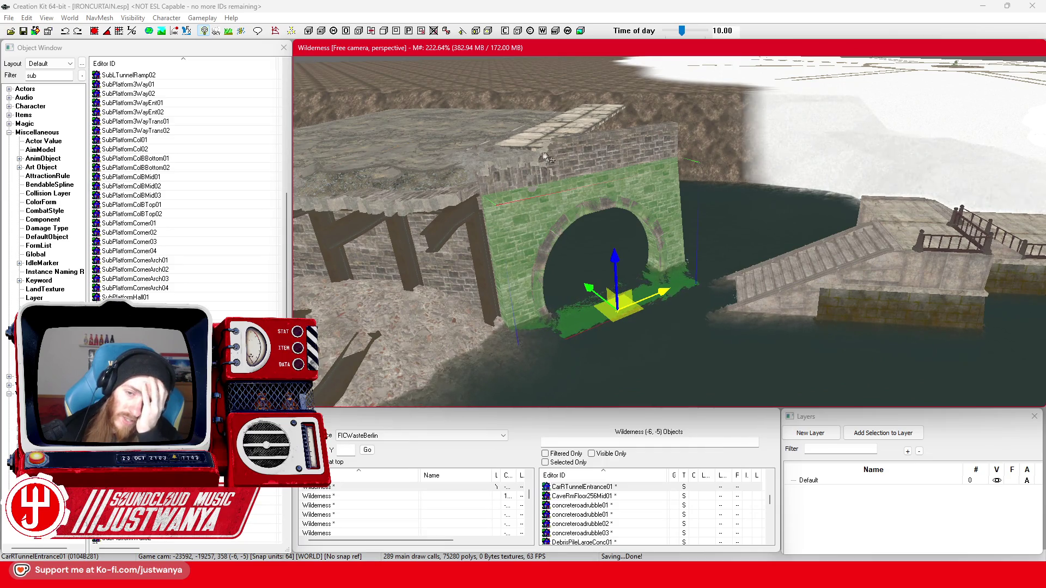
left_click(815, 268)
key("shift")
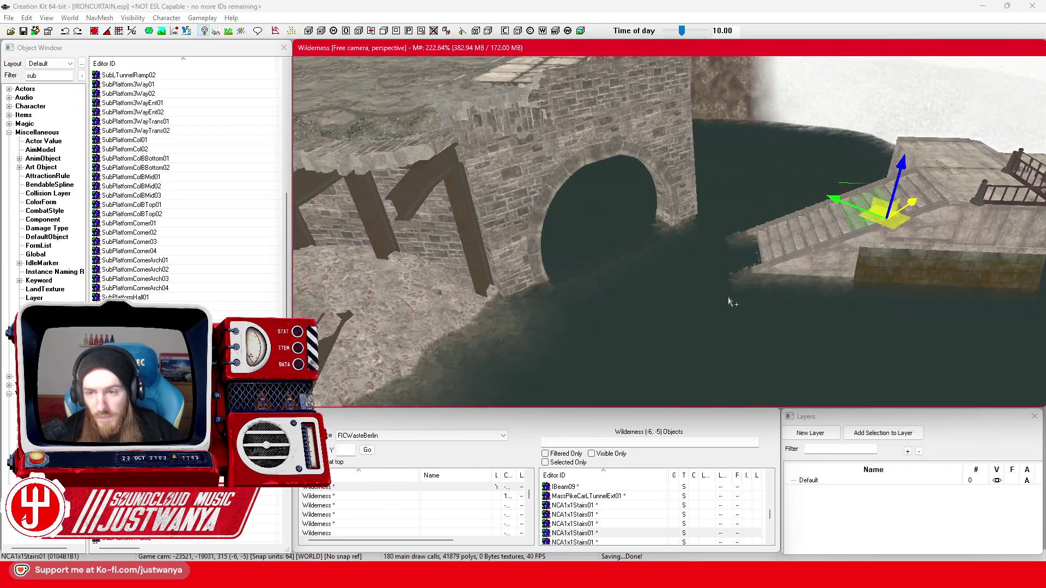
- Switch the gizmo to local axes and select the stair, wall and rail pieces
scroll(729, 301, "up", 5)
left_click(669, 231)
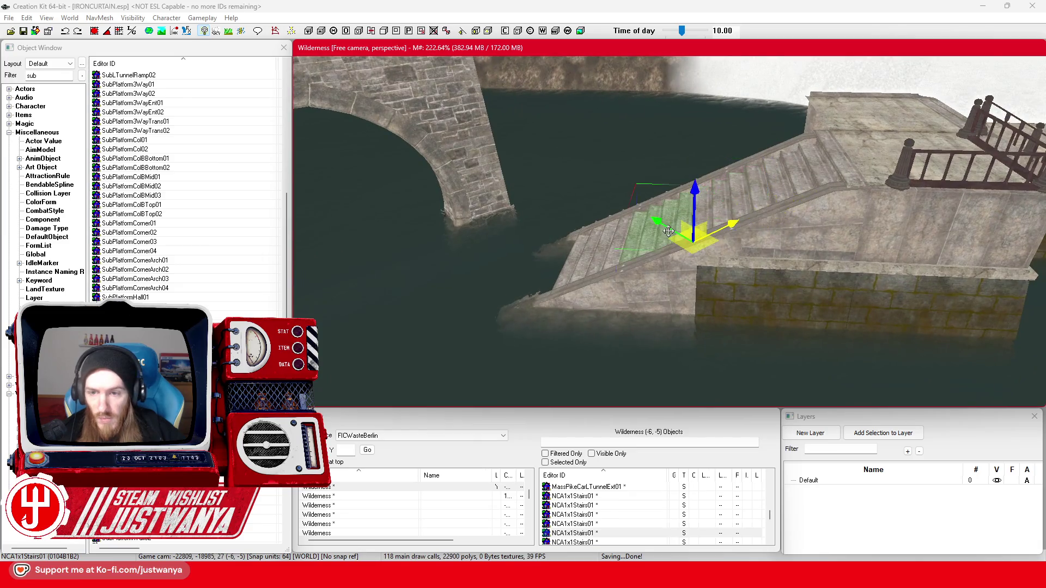
key("shift")
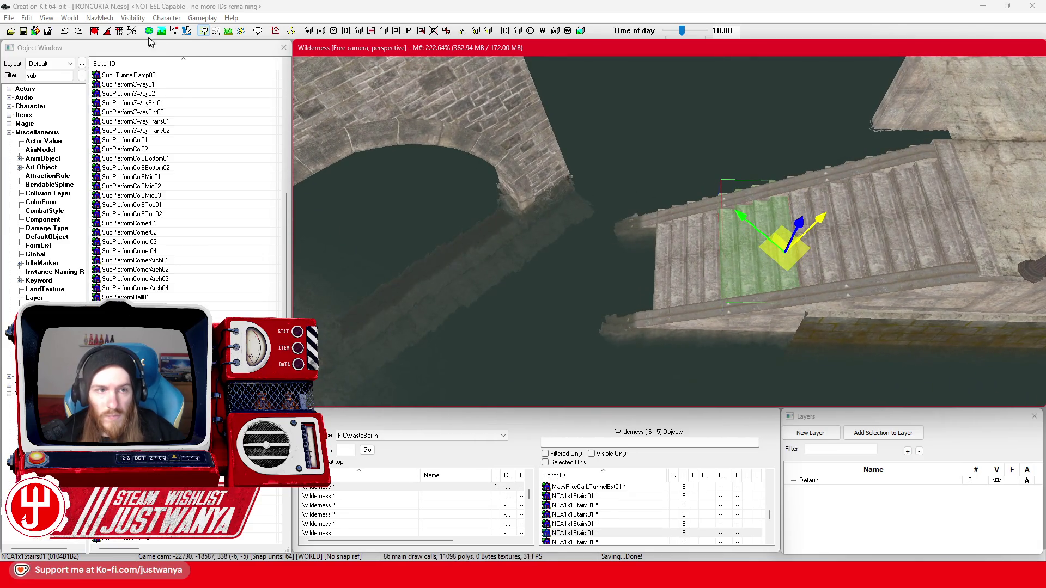
left_click(132, 31)
left_click(751, 206)
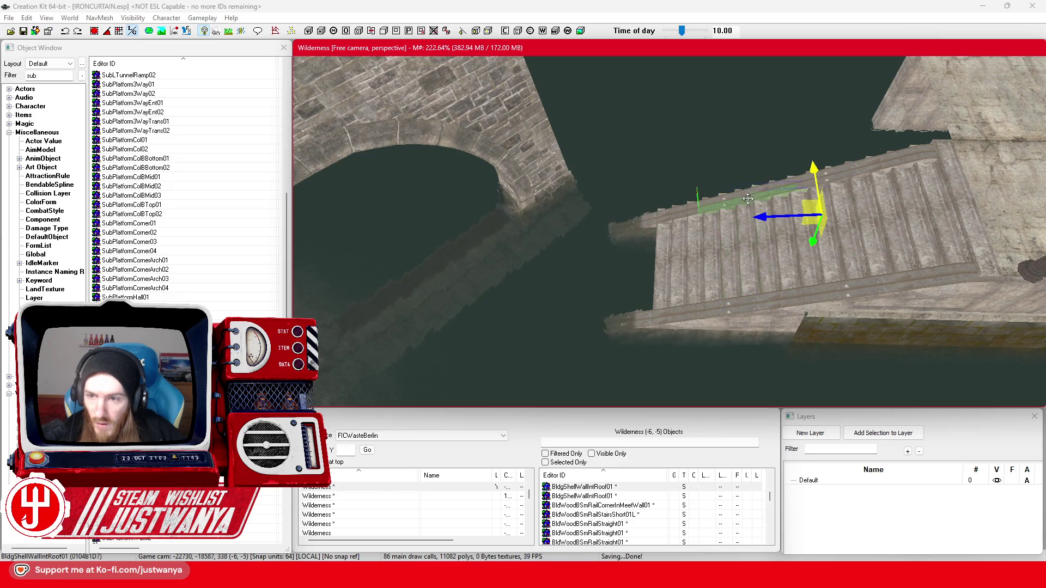
scroll(755, 262, "up", 3)
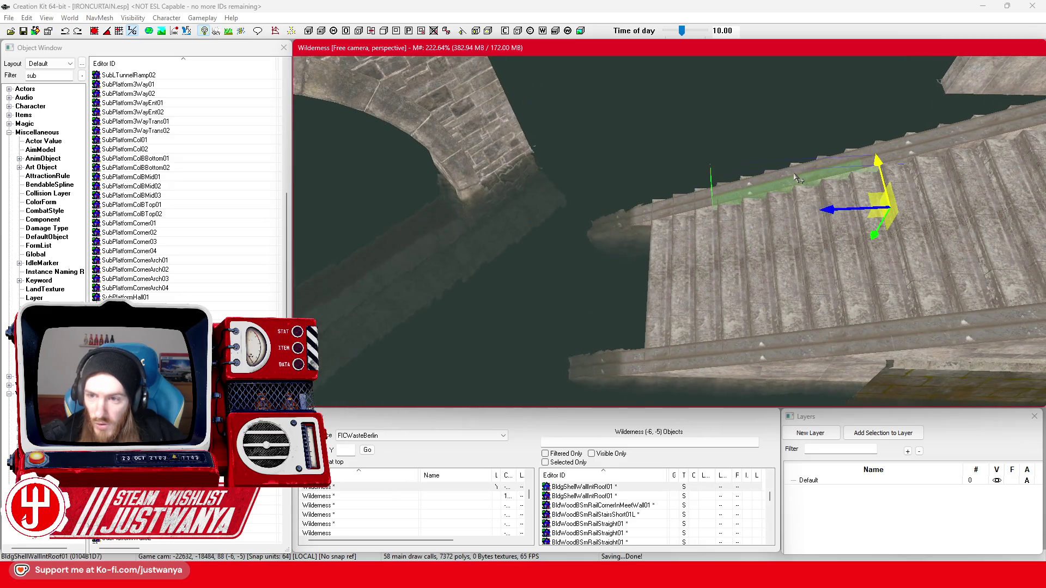
left_click(794, 172, "ctrl")
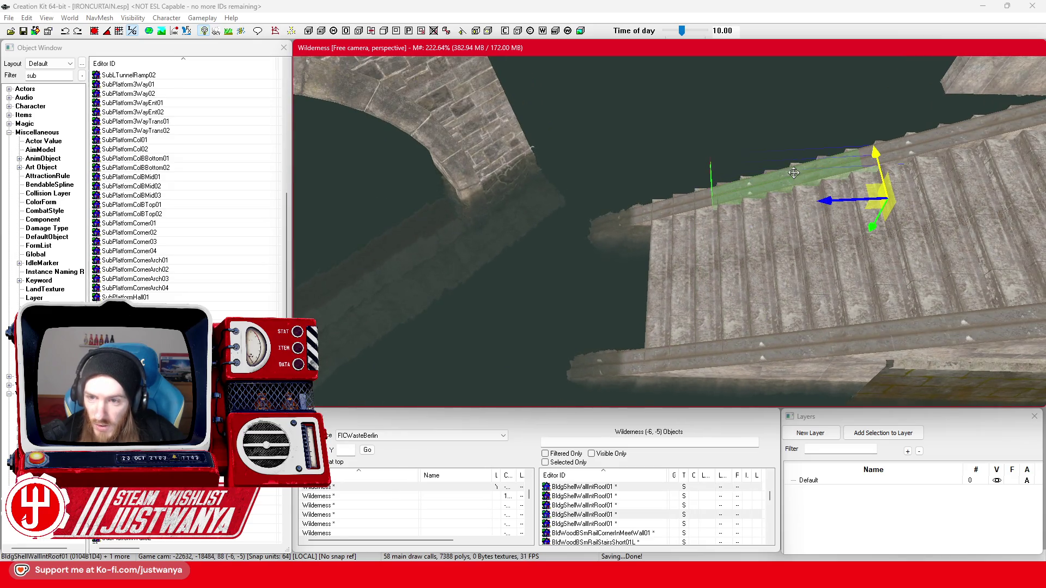
left_click(818, 355, "ctrl")
left_click(818, 338, "ctrl")
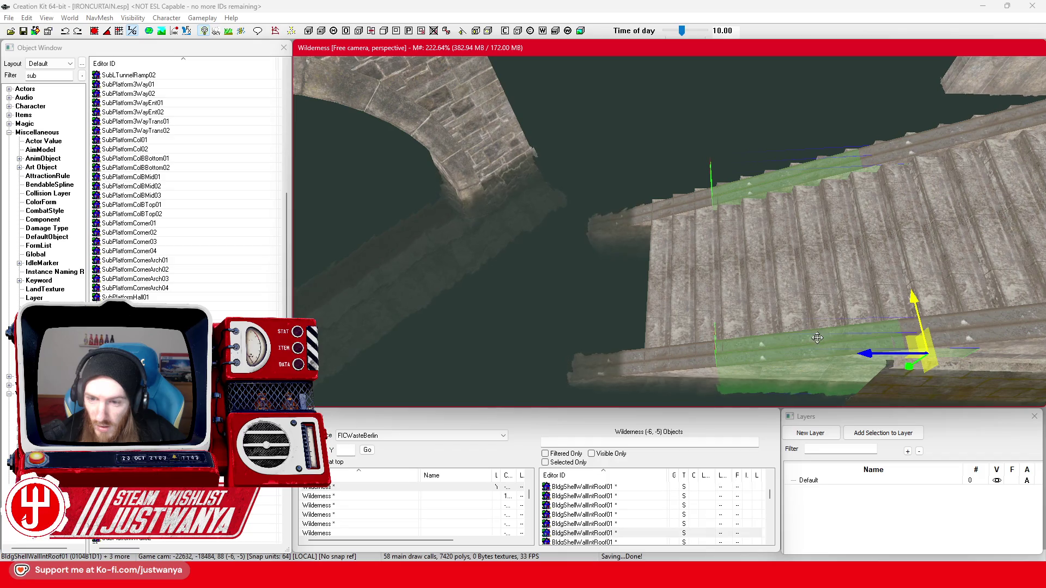
- Add the remaining rail, wall and stair pieces and slide the group left
left_click(699, 373, "ctrl")
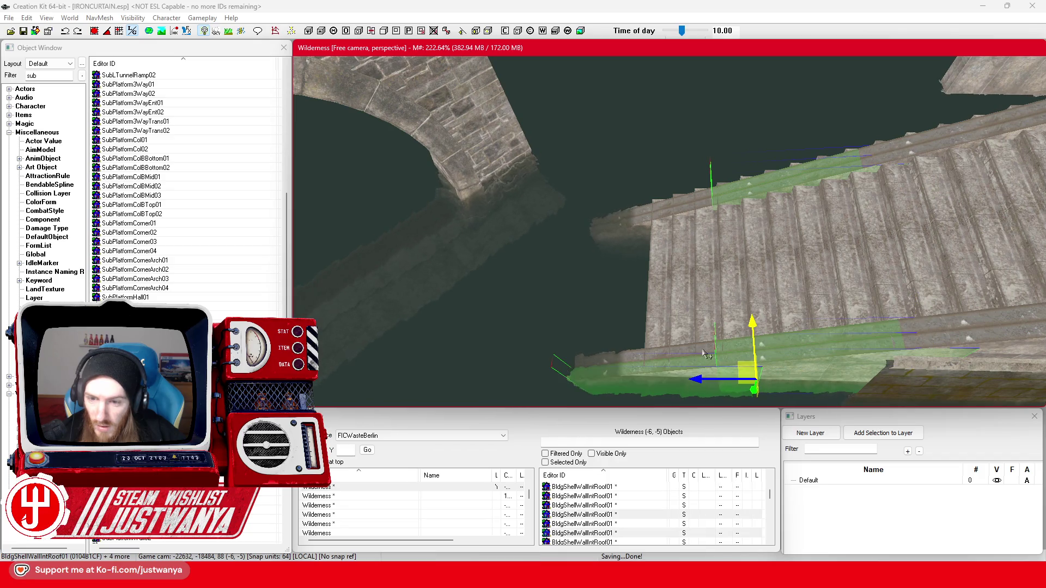
left_click(685, 206, "ctrl")
left_click(681, 208, "ctrl")
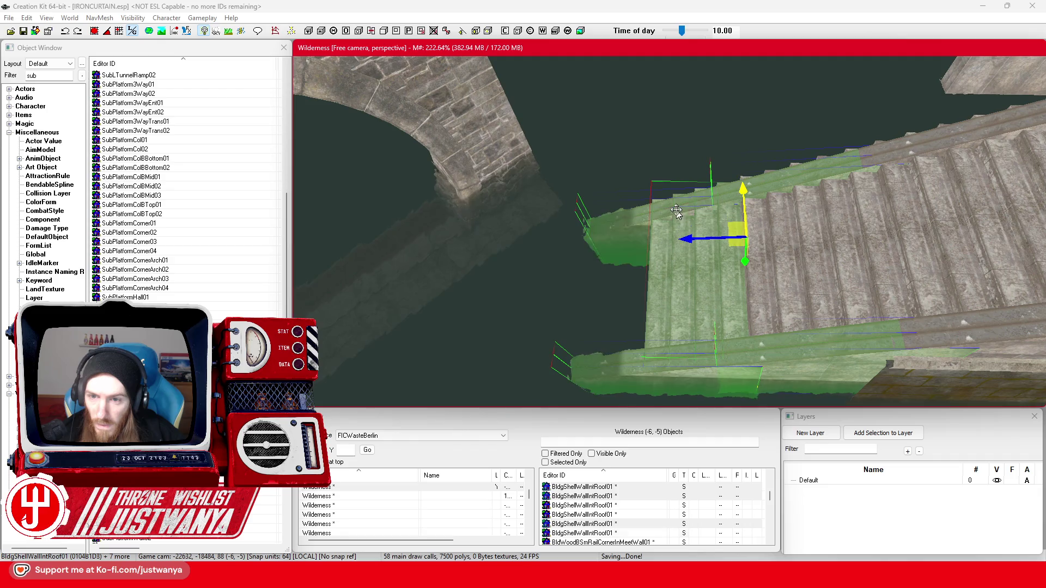
left_click(835, 278, "ctrl")
left_click_drag(899, 267, 842, 267)
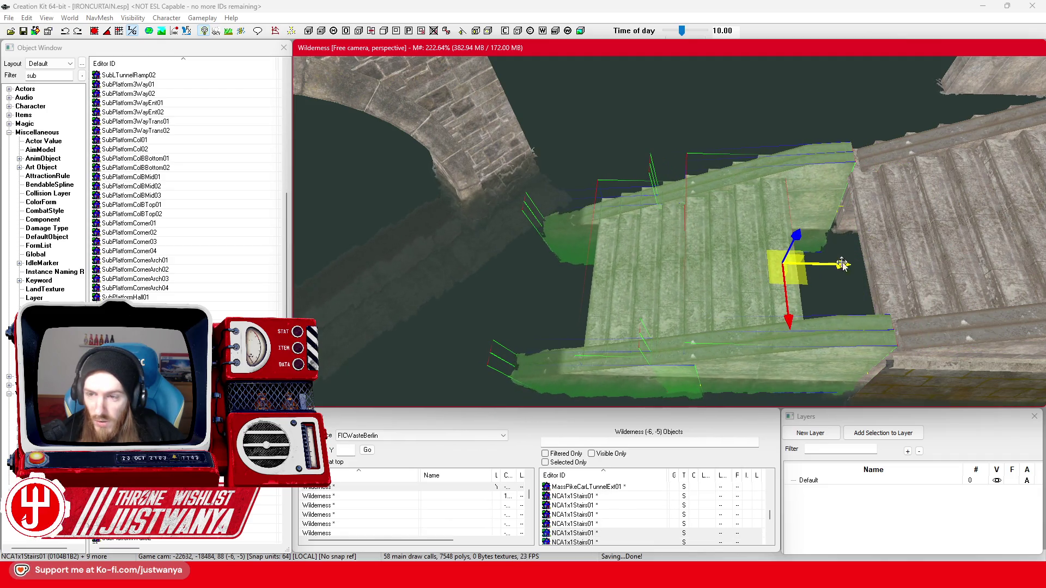
scroll(818, 264, "up", 3)
- Select the wall pieces beside the stairs, then the ParkPierStr01_NoPosts pier wall
mouse_move(701, 262)
left_mouse_down()
mouse_move(686, 234)
mouse_move(686, 170)
left_mouse_up()
scroll(632, 203, "up", 5)
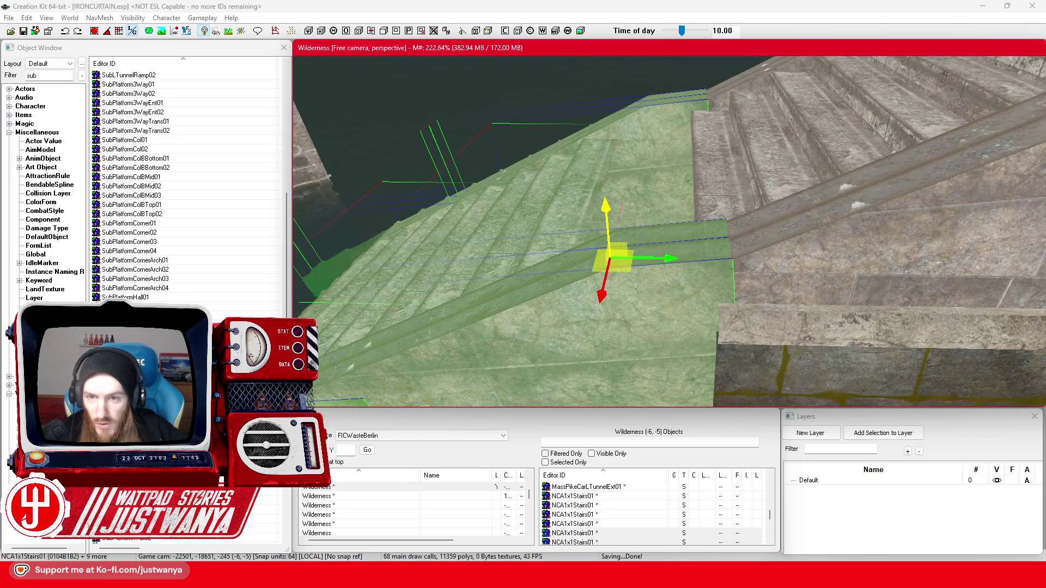
left_click_drag(600, 201, 635, 195)
left_click(689, 209)
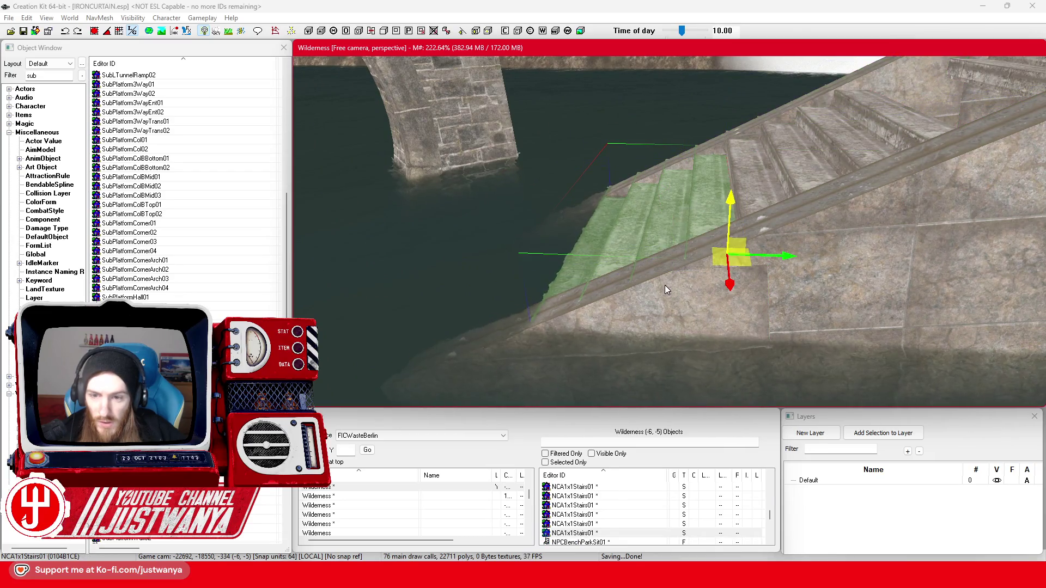
left_click(665, 265)
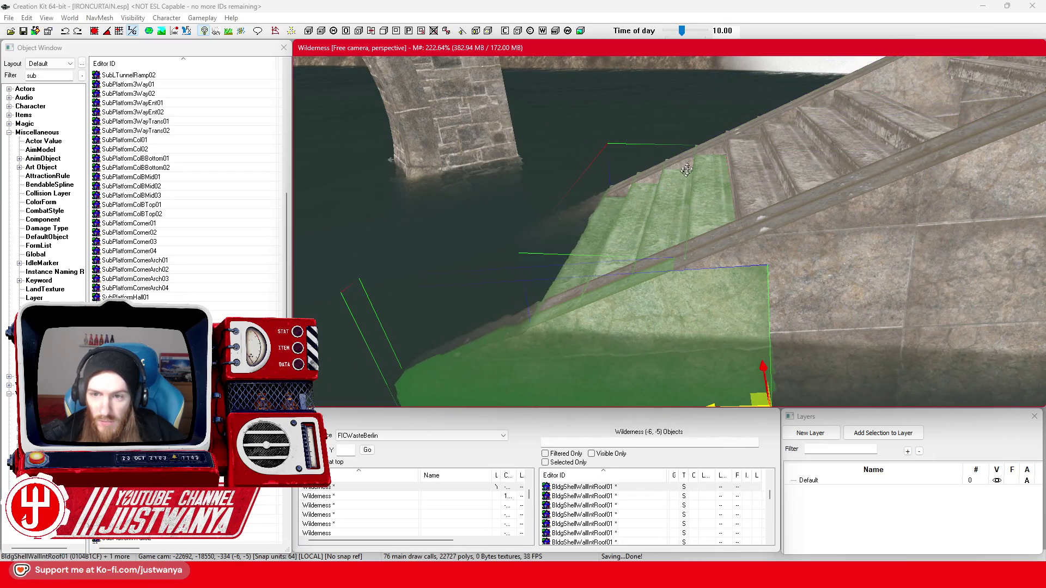
scroll(686, 170, "down", 5)
left_click(867, 244)
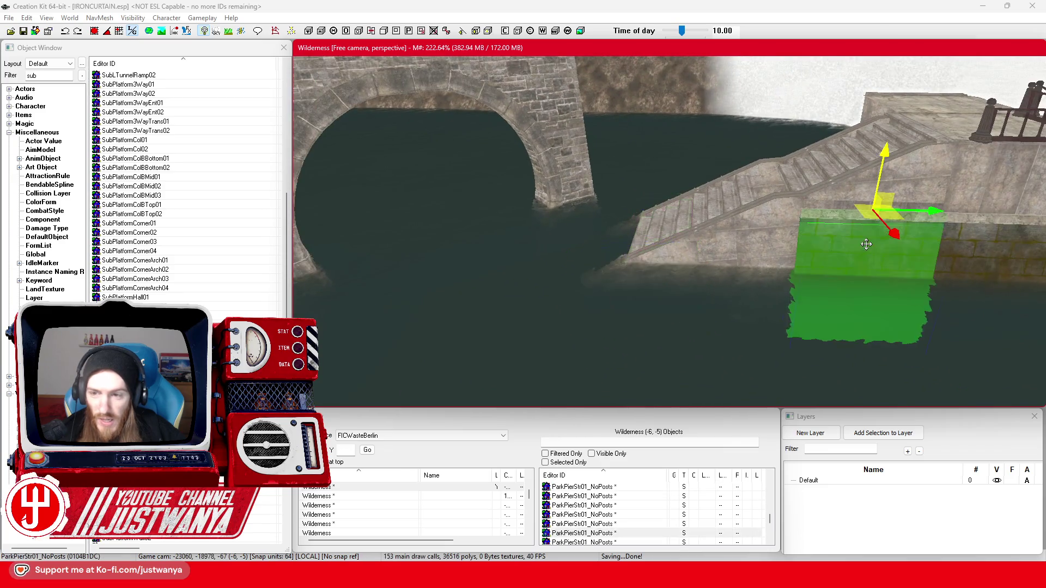
- Move the concrete floor tile left and down onto the stairs between the flights
left_click_drag(867, 244, 875, 242)
left_click(969, 116)
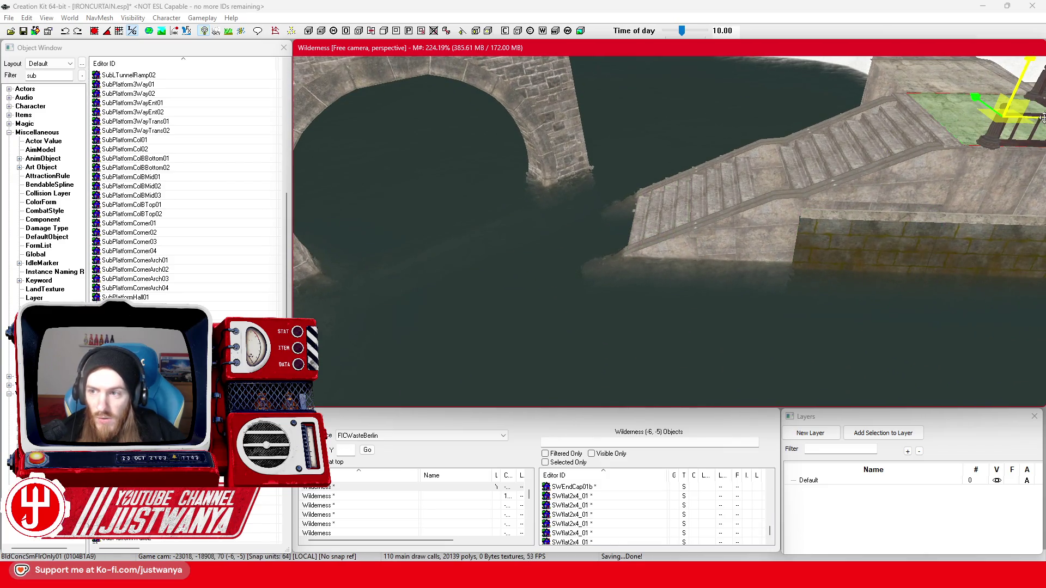
left_click_drag(1043, 117, 831, 114)
left_click_drag(800, 74, 769, 142)
scroll(771, 142, "up", 2)
scroll(774, 145, "up", 5)
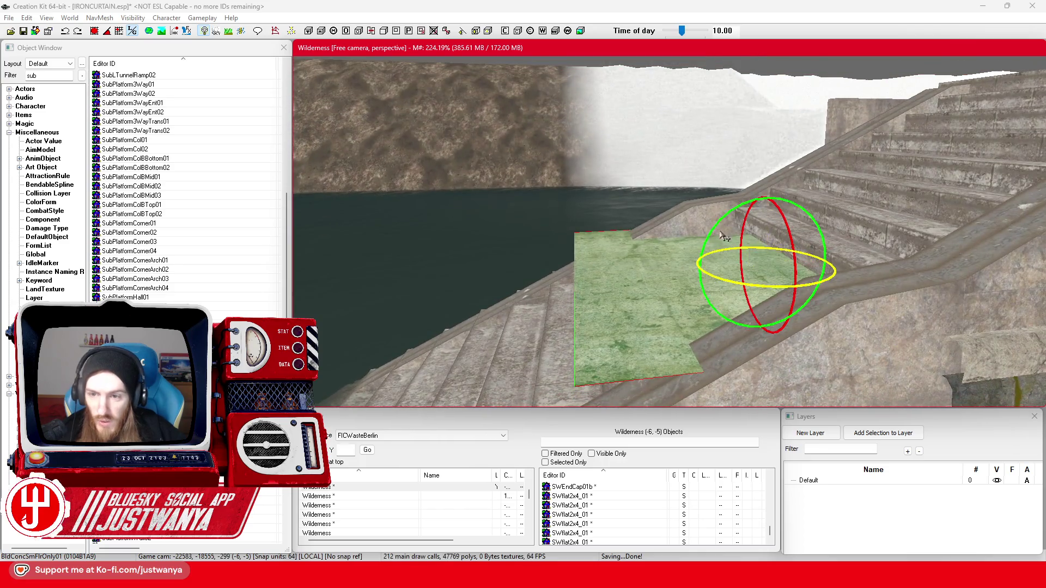
mouse_move(737, 205)
left_mouse_down()
mouse_move(737, 235)
mouse_move(765, 209)
left_mouse_up()
mouse_move(822, 264)
left_mouse_down()
mouse_move(921, 253)
mouse_move(926, 240)
left_mouse_up()
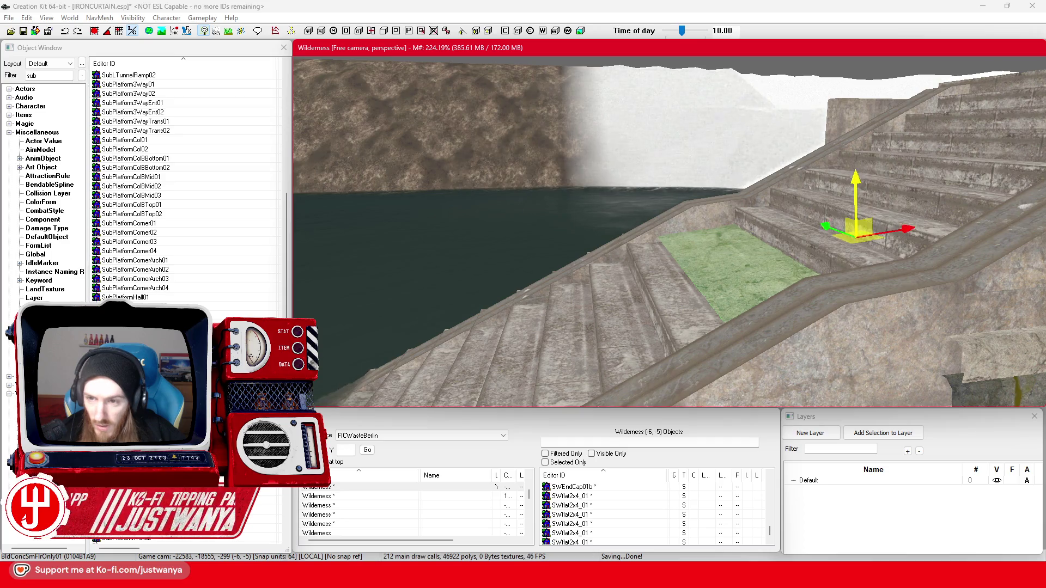
mouse_move(850, 196)
left_mouse_down()
mouse_move(865, 163)
mouse_move(849, 213)
mouse_move(826, 192)
mouse_move(829, 181)
left_mouse_up()
- Lift the floor piece slightly on its Z arrow so it sits level with the landing
key("e")
key("w")
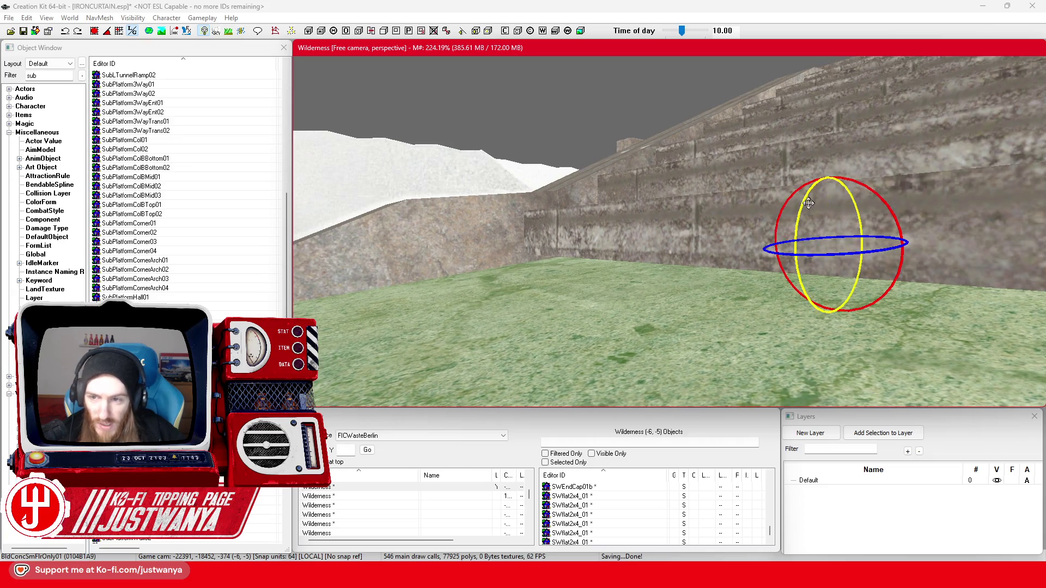
key("w")
left_click_drag(827, 183, 826, 178)
key("s")
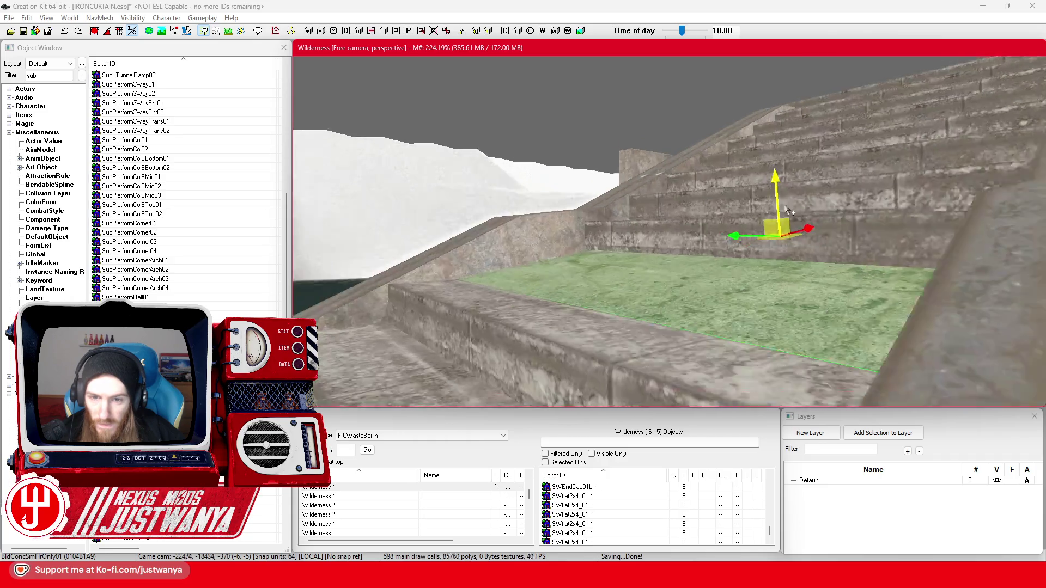
key("w")
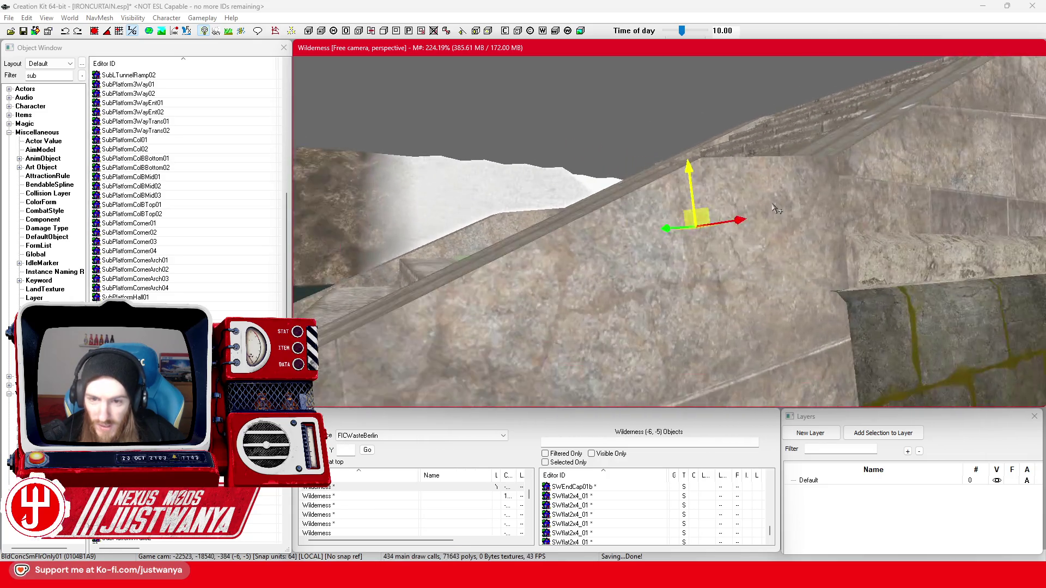
key("e")
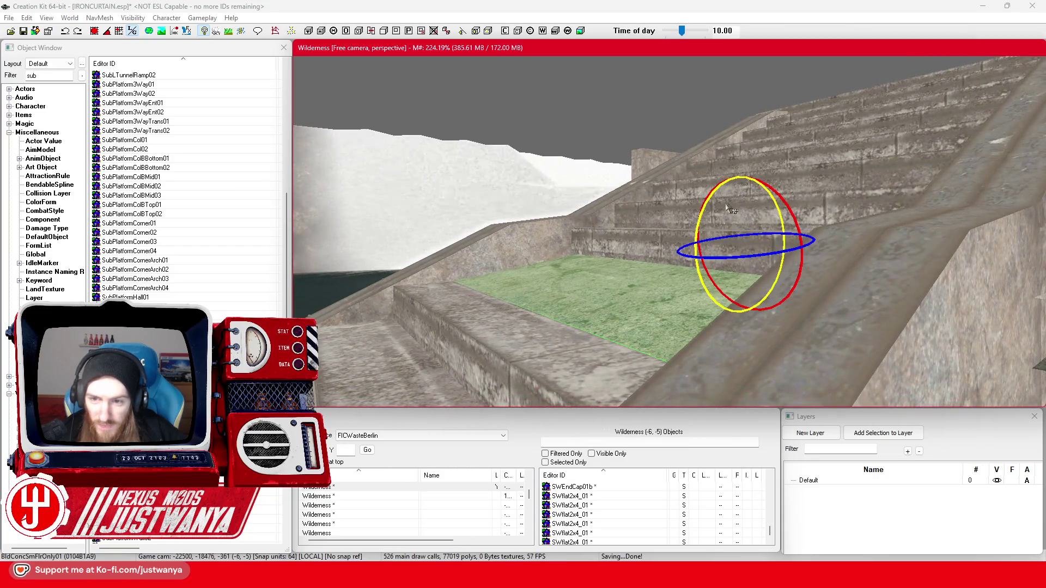
key("w")
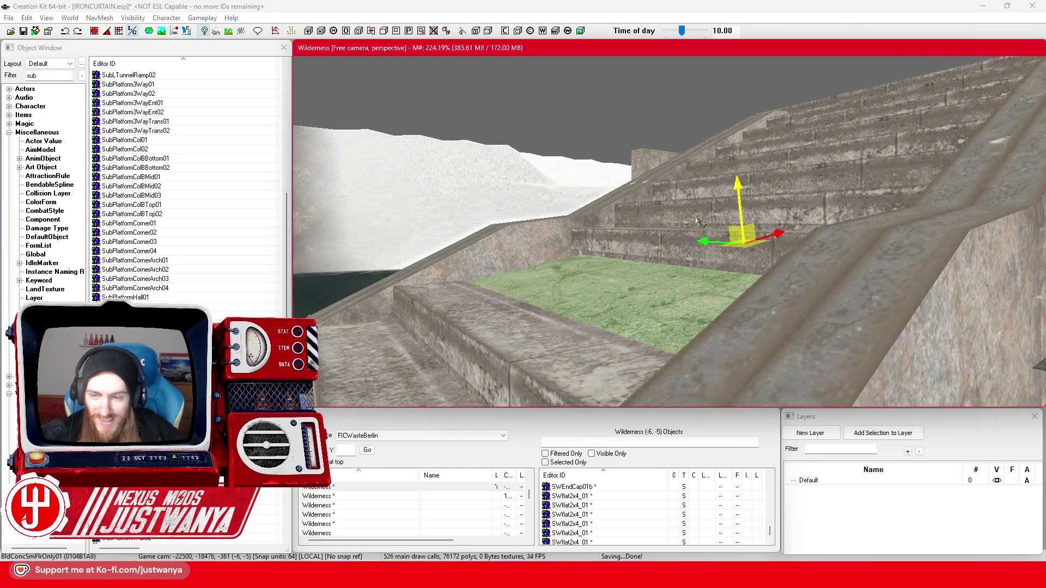
left_click_drag(738, 185, 738, 180)
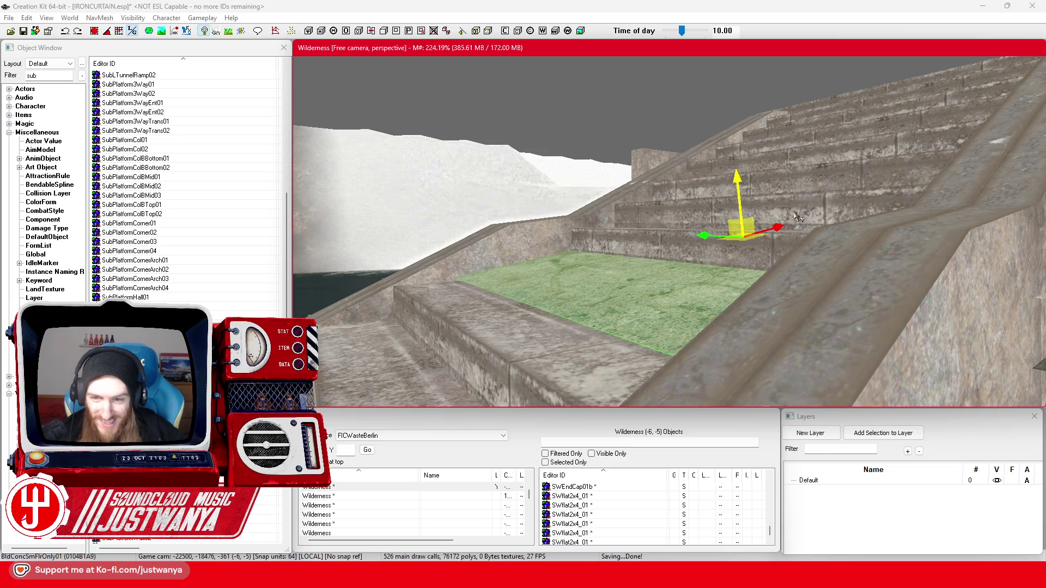
scroll(783, 225, "up", 3)
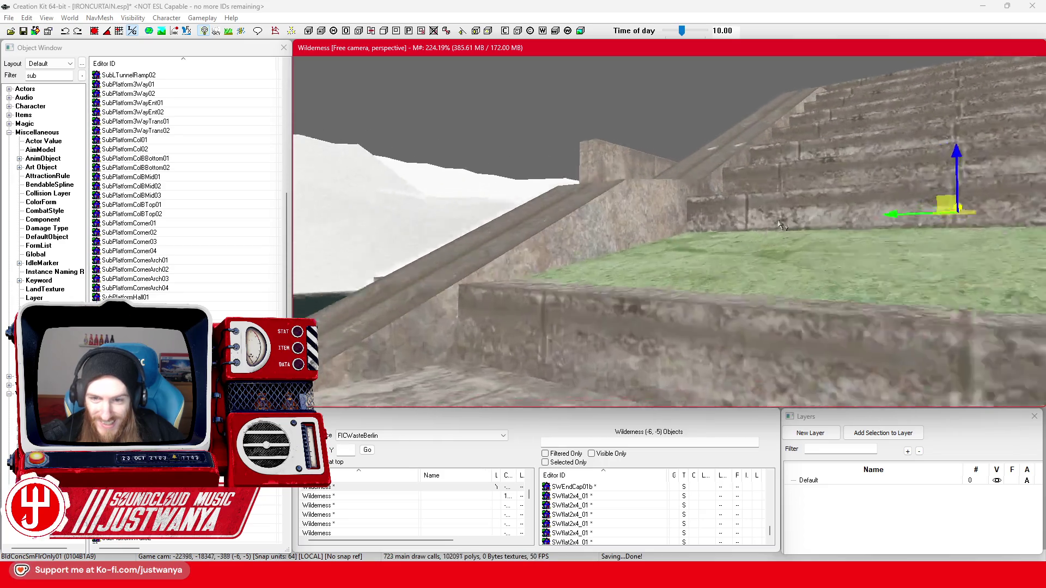
scroll(783, 226, "down", 5)
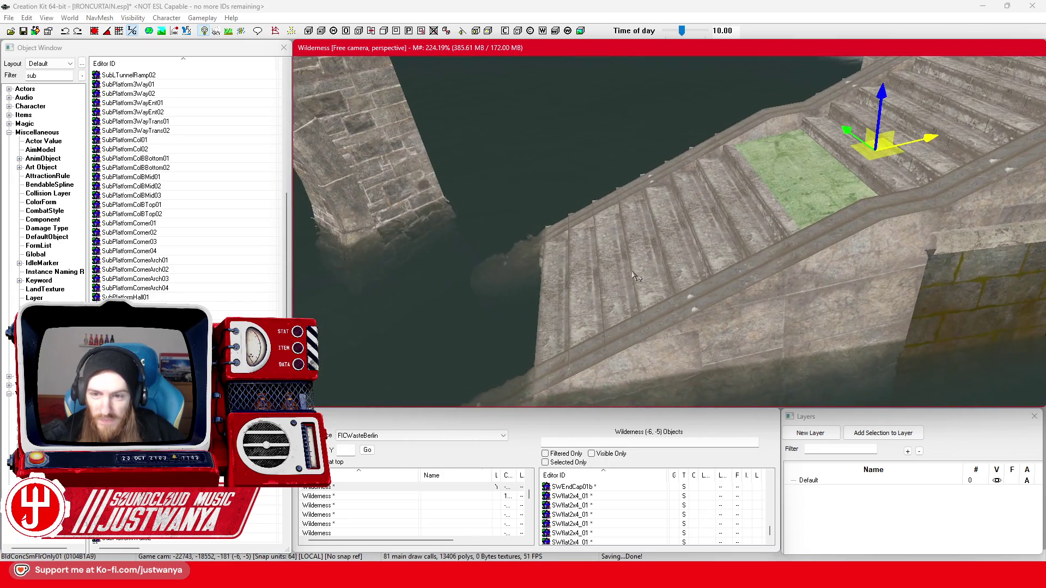
- Select the lower stair flight with its floor and wall pieces and slide them left on local axes
left_click(749, 316)
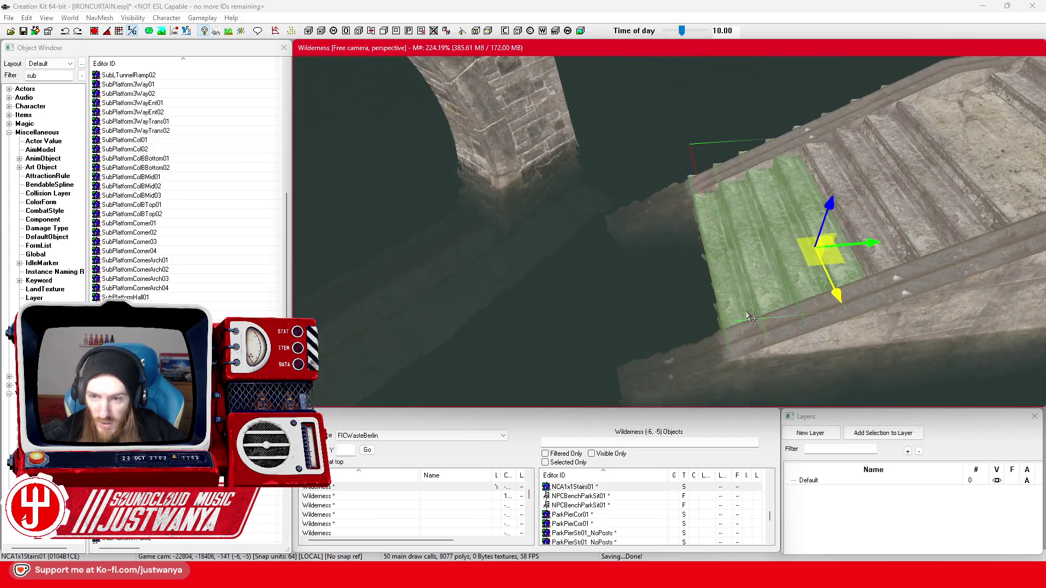
left_click(782, 334, "ctrl")
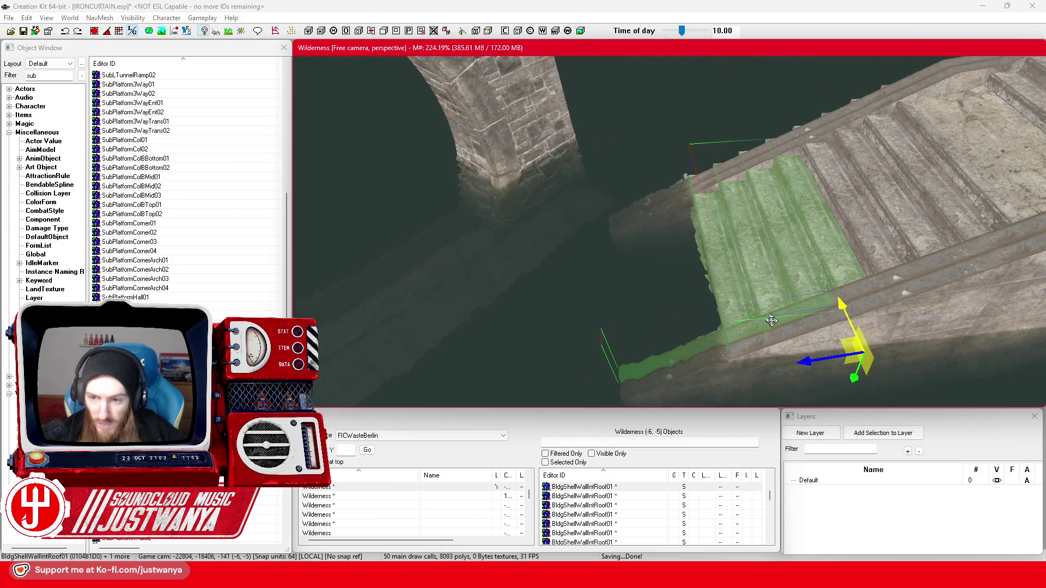
left_click(733, 180, "ctrl")
left_click(738, 163, "ctrl")
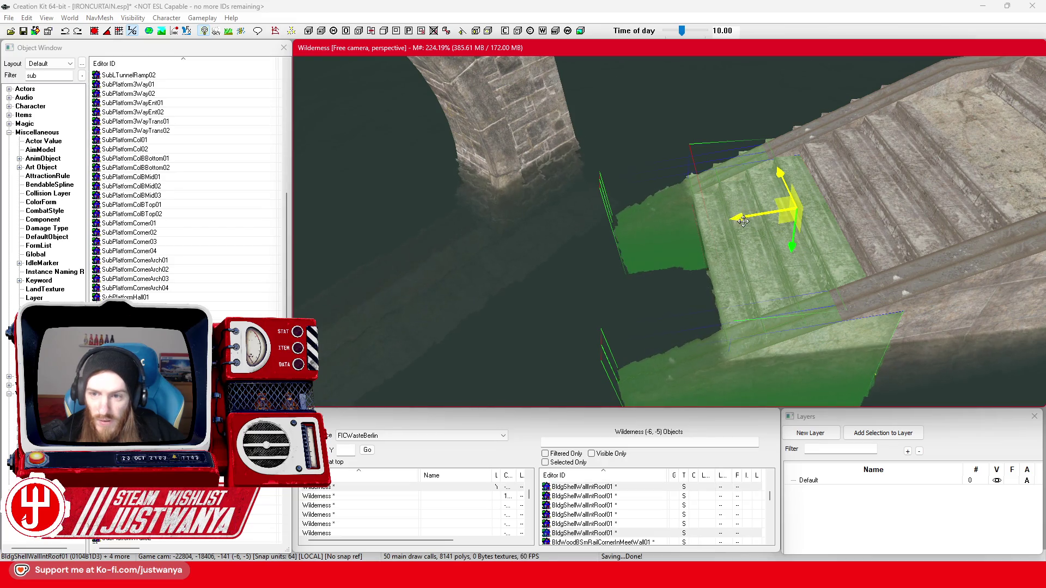
key("shift")
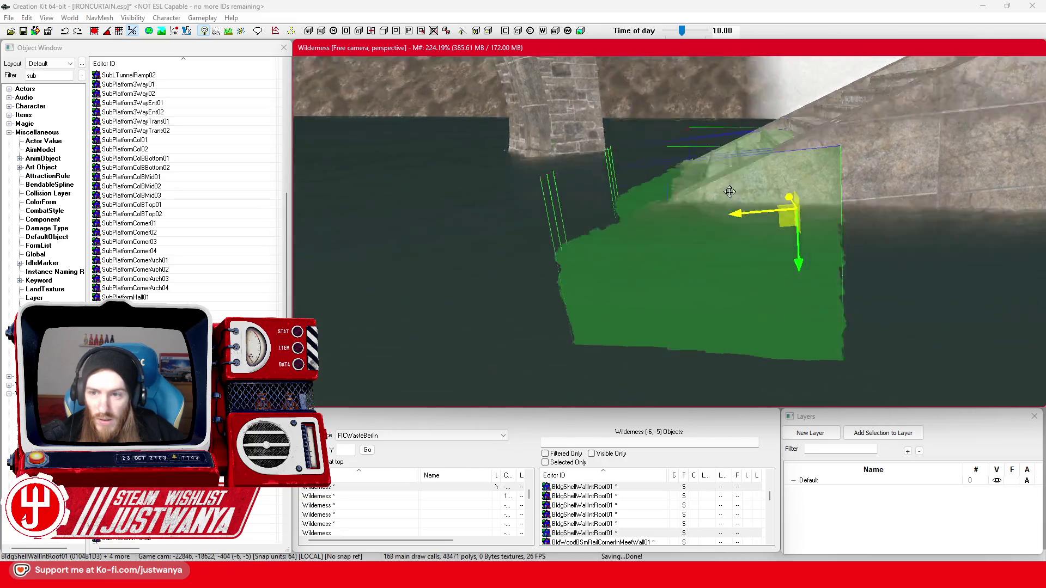
left_click(135, 33)
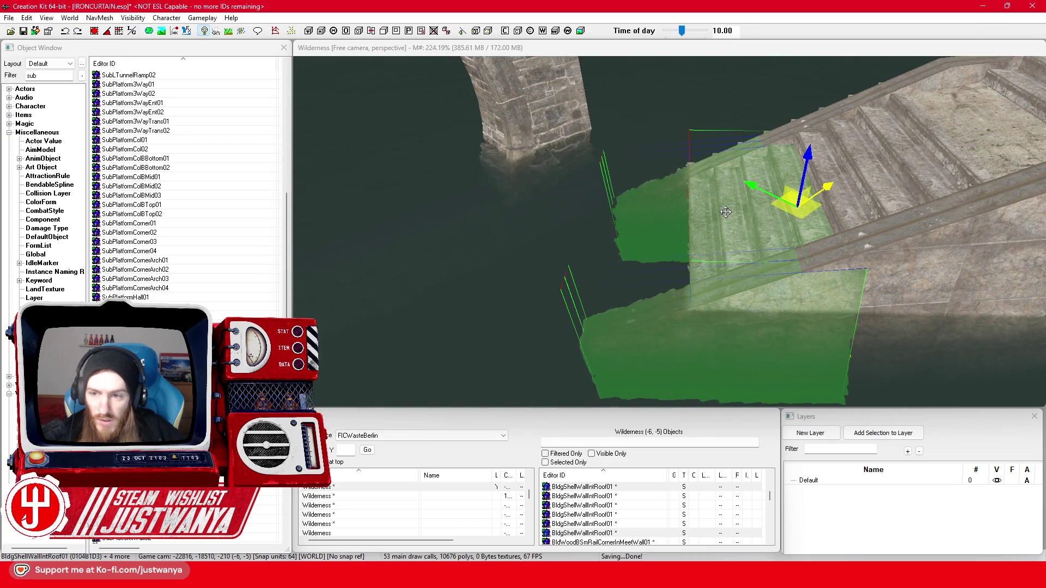
left_click(746, 210)
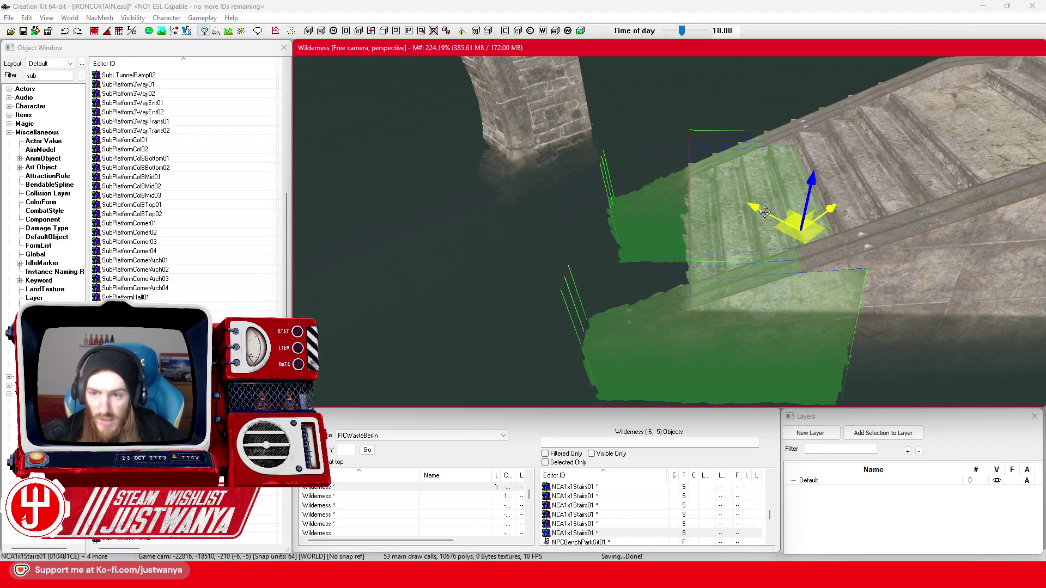
left_click(135, 32)
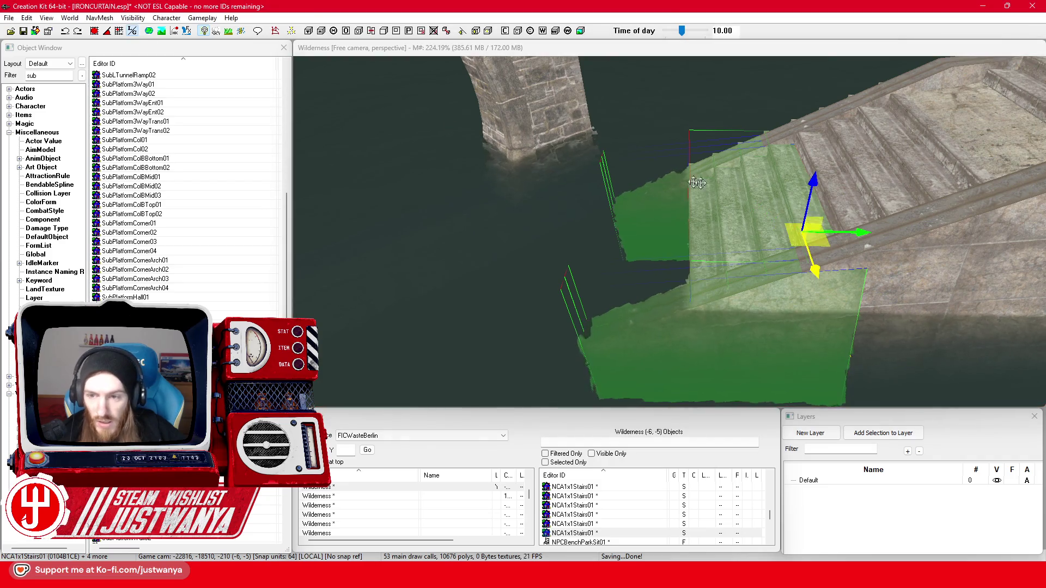
mouse_move(868, 237)
left_mouse_down()
mouse_move(812, 238)
mouse_move(823, 238)
left_mouse_up()
- Slide the floor piece on the stairs left across the flight
key("shift")
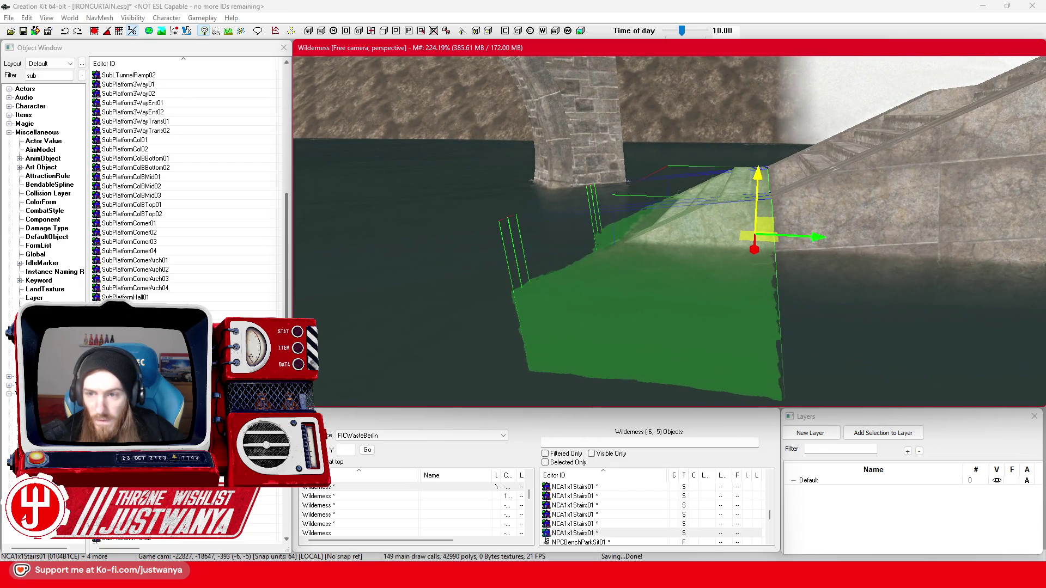
left_click(911, 178)
mouse_move(1036, 161)
left_mouse_down()
mouse_move(841, 171)
mouse_move(822, 180)
mouse_move(825, 216)
left_mouse_up()
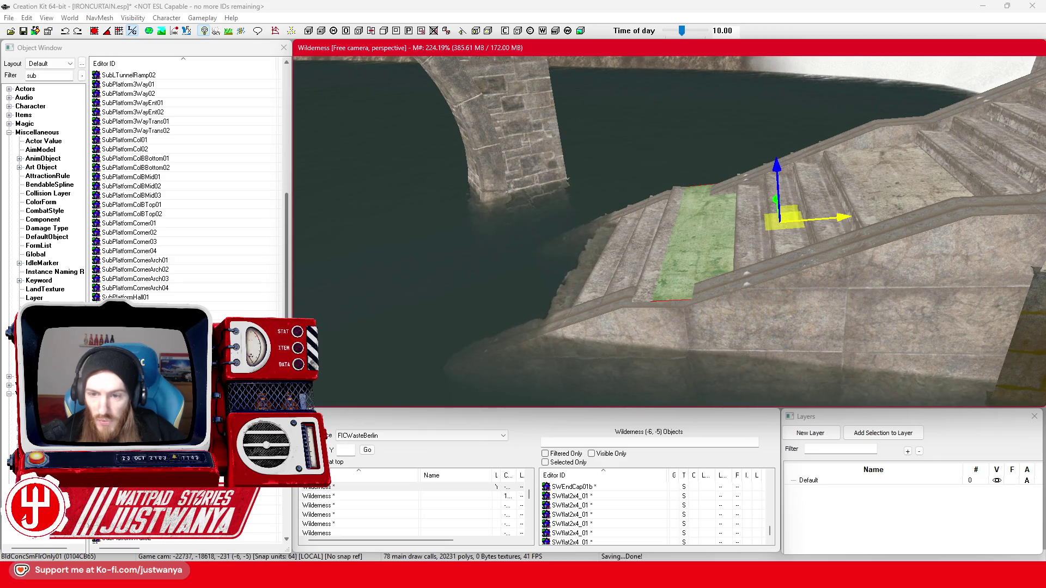
- Nudge the large lower wall and stair rail slightly up, left and down beside the pier
left_click(652, 312)
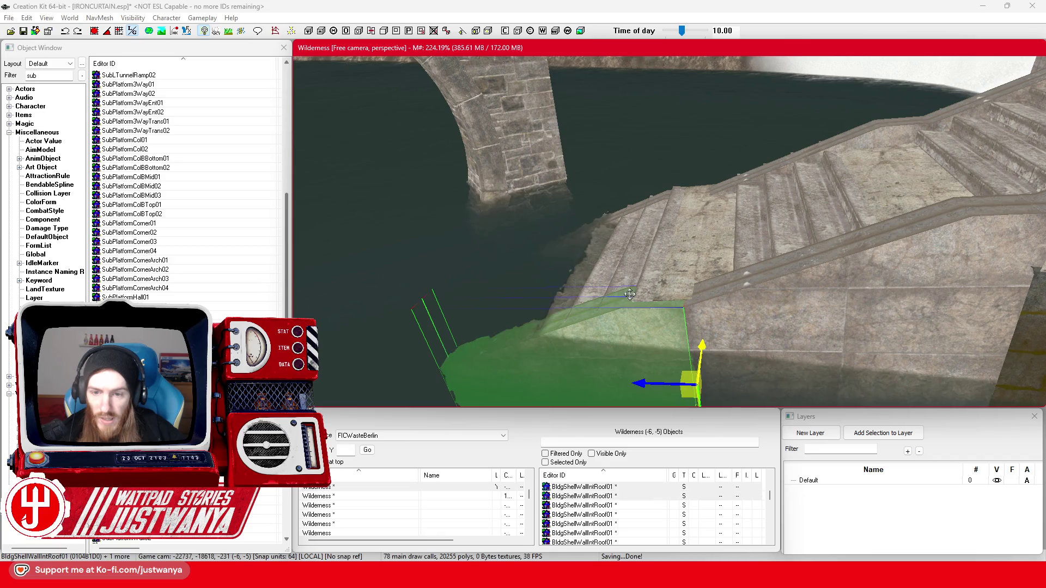
left_click(661, 202, "ctrl")
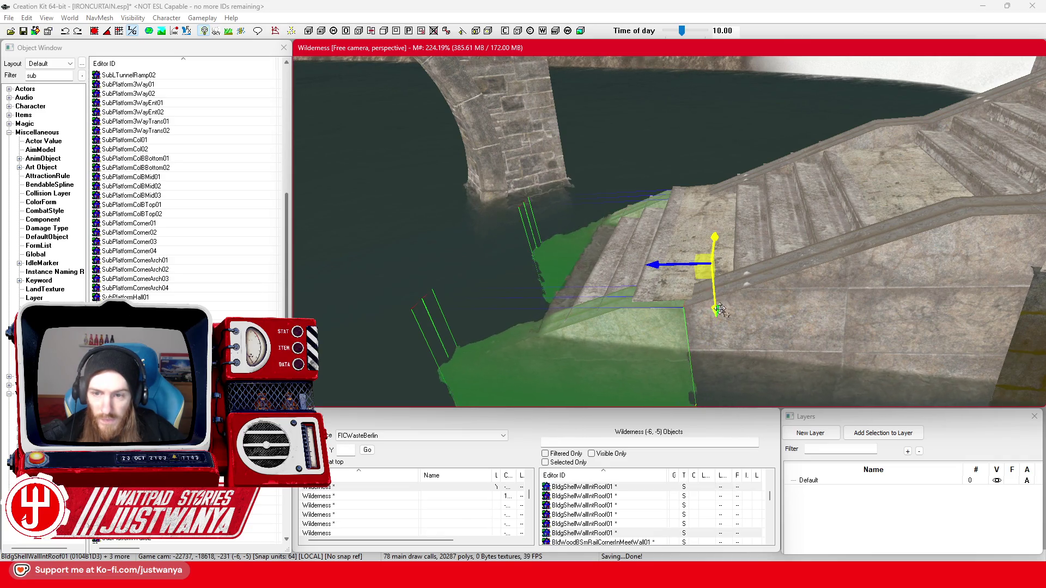
scroll(713, 304, "up", 2)
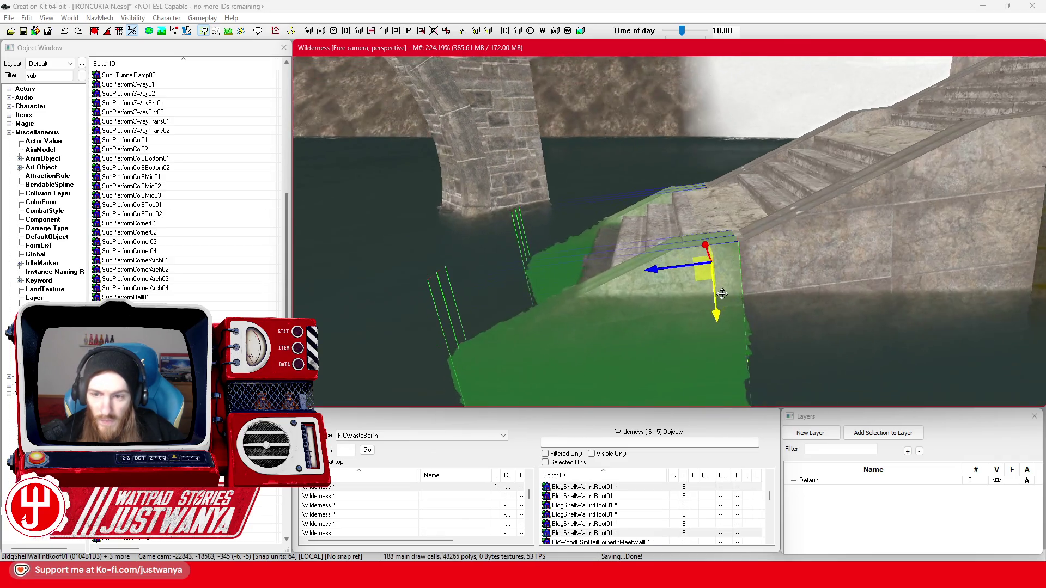
scroll(670, 267, "up", 2)
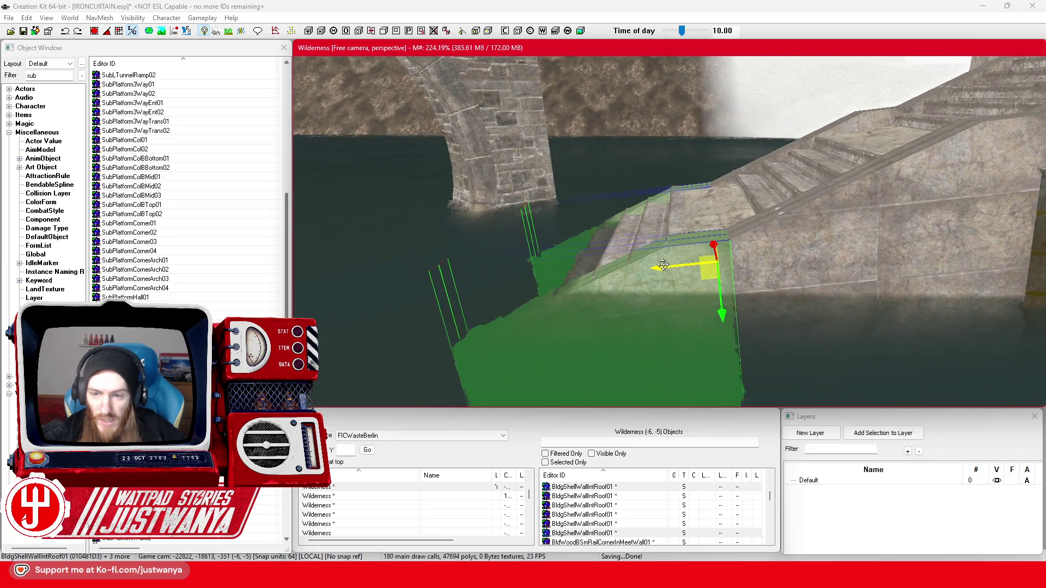
left_click_drag(722, 312, 722, 307)
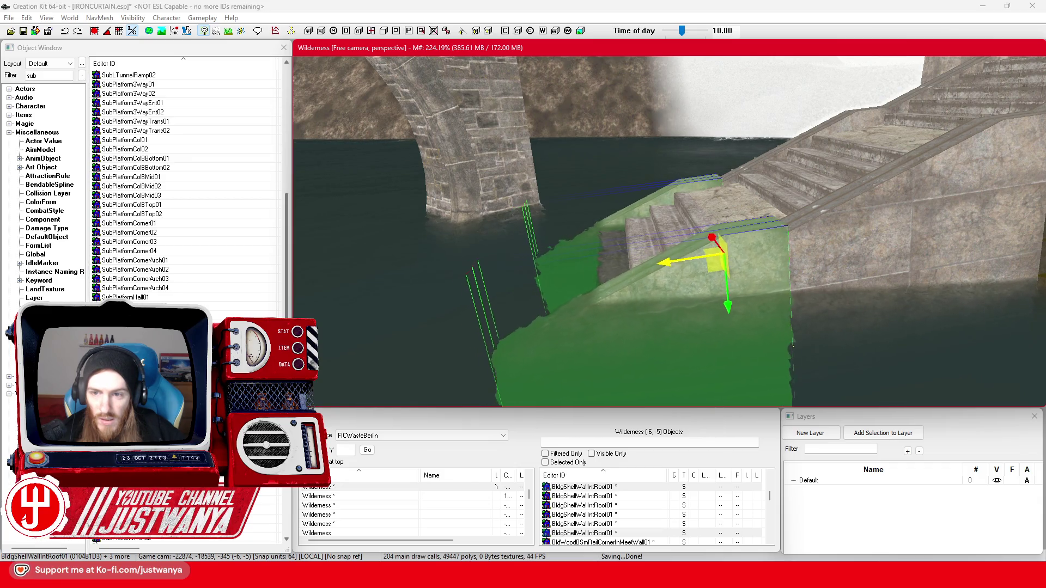
left_click_drag(733, 304, 730, 308)
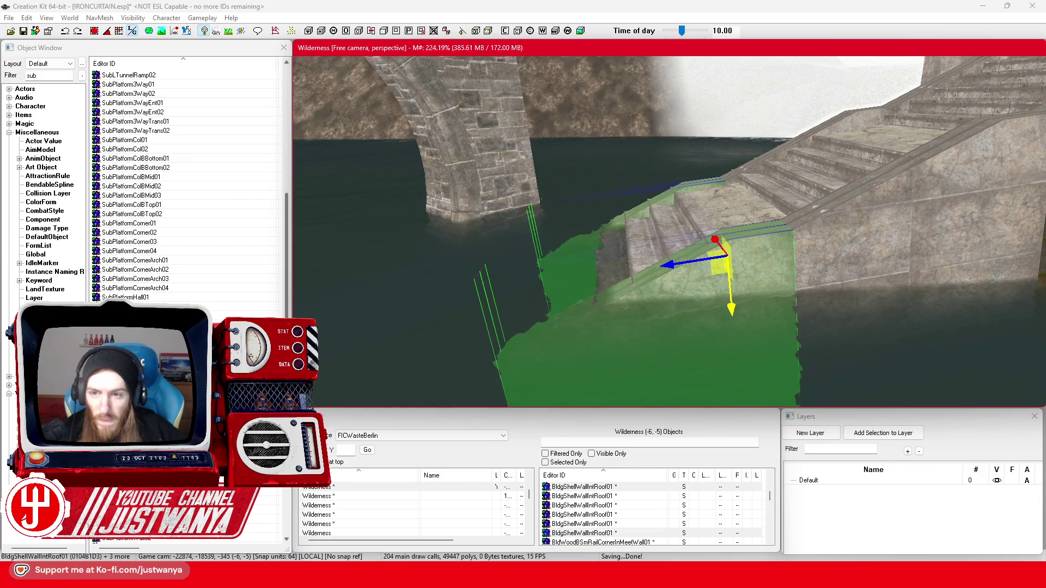
key("shift")
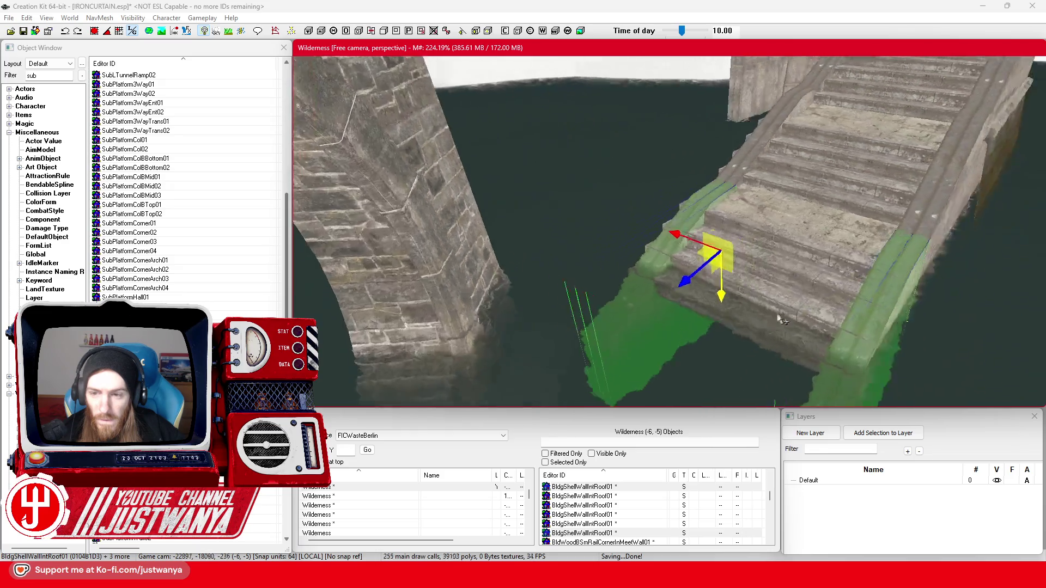
scroll(722, 308, "down", 3)
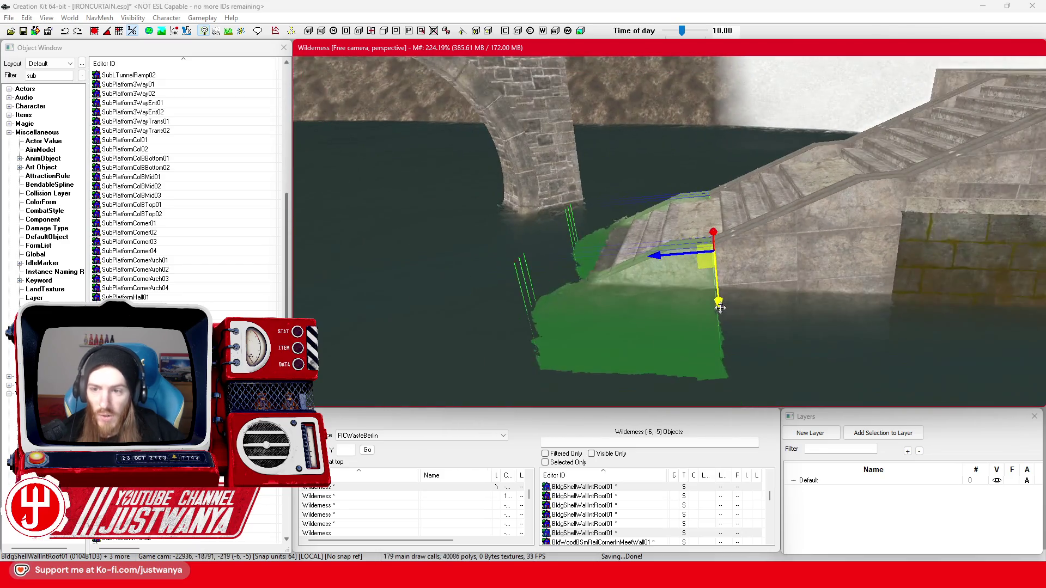
key("shift")
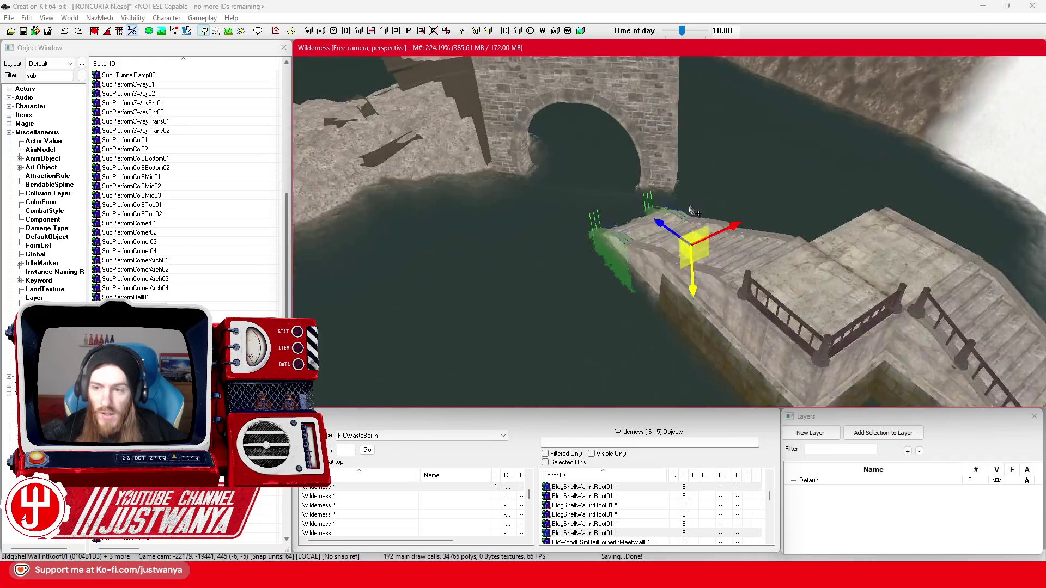
key("shift")
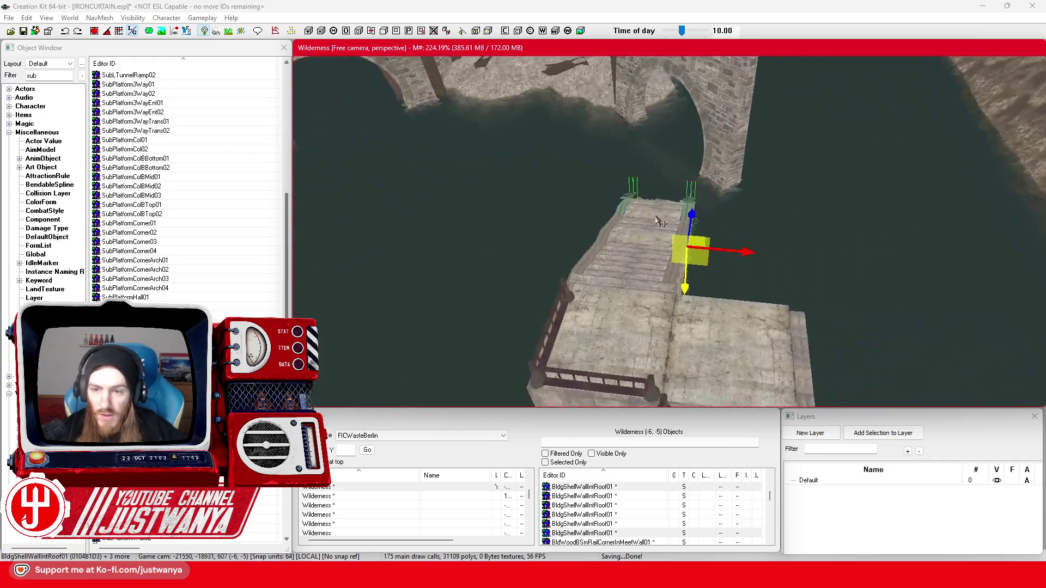
key("shift")
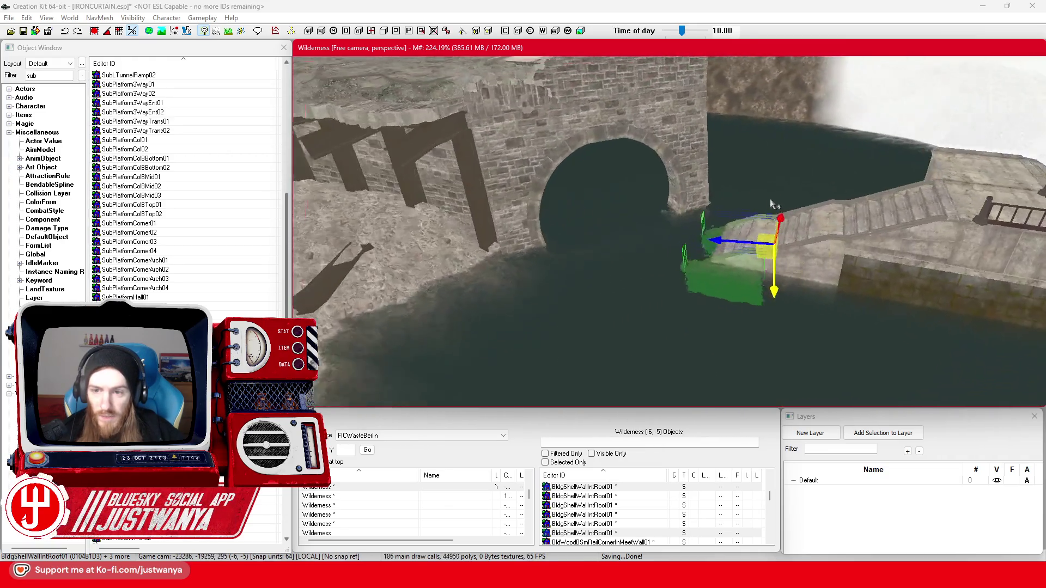
- Move the far walkway floor piece left over the water toward the bridge arch
left_click(958, 140)
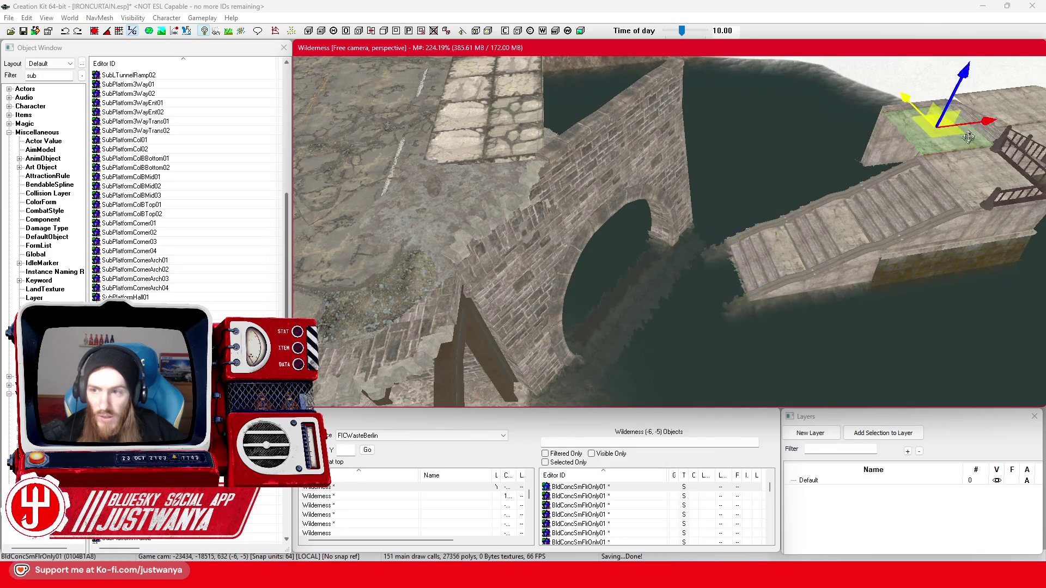
left_click_drag(989, 122, 784, 148)
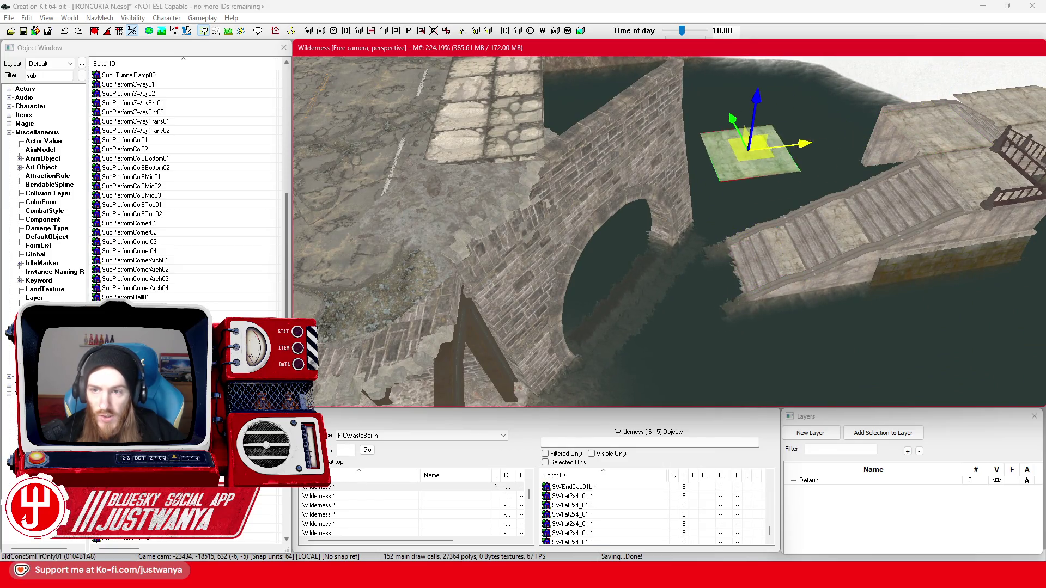
left_click(95, 34)
key("shift")
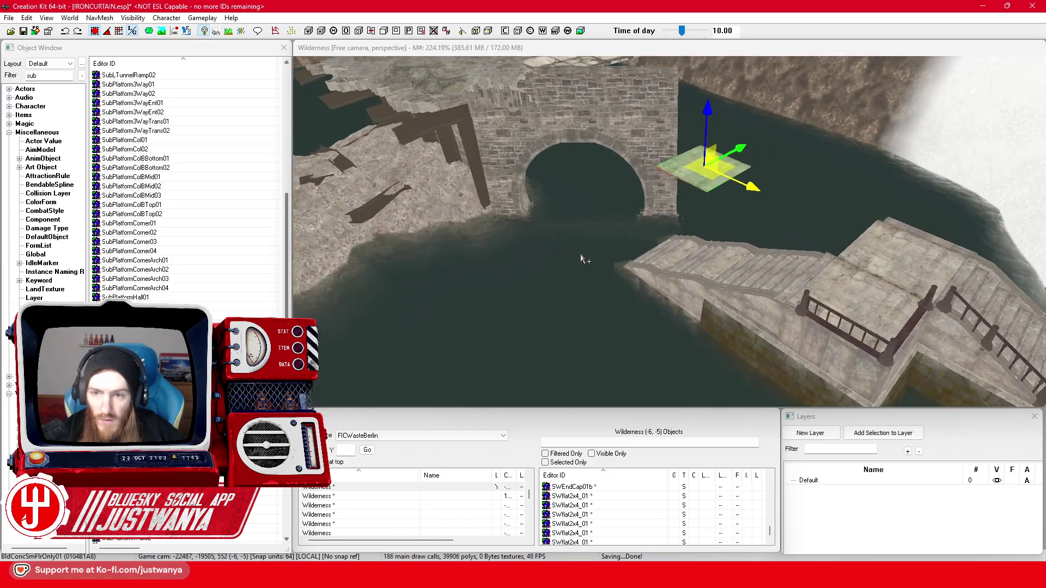
key("shift")
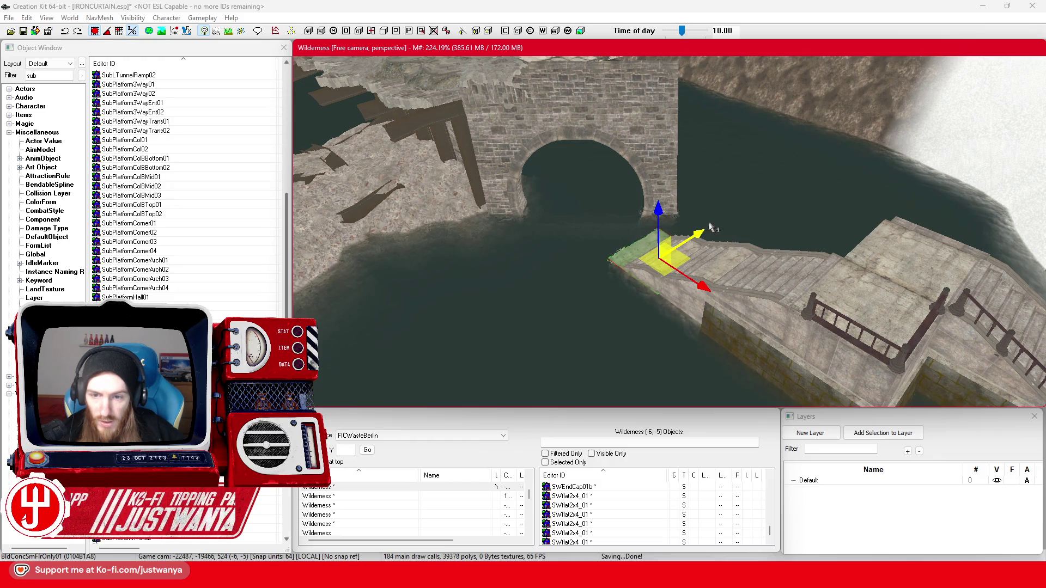
key("shift")
key("shift")
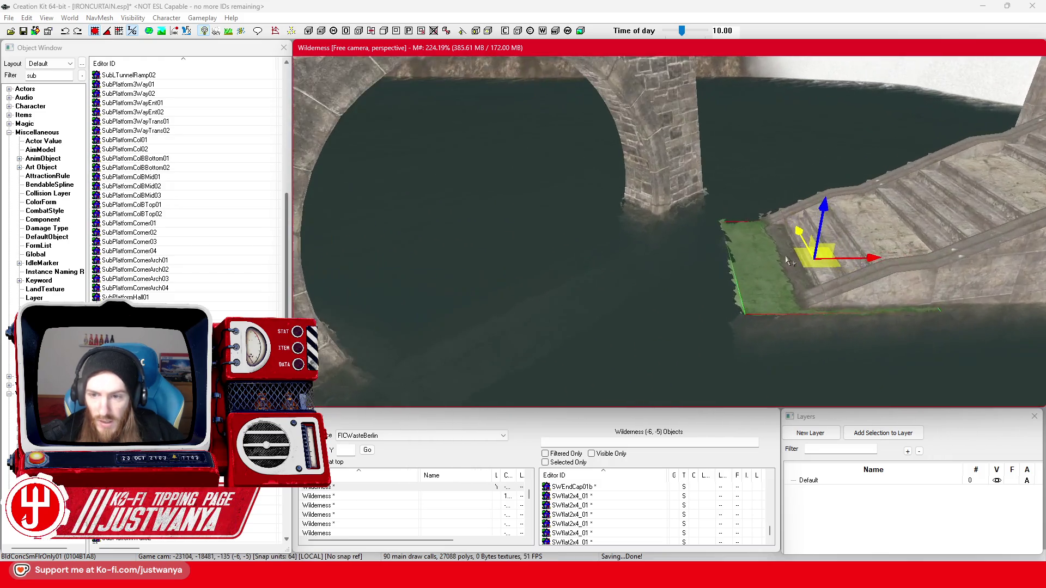
key("shift")
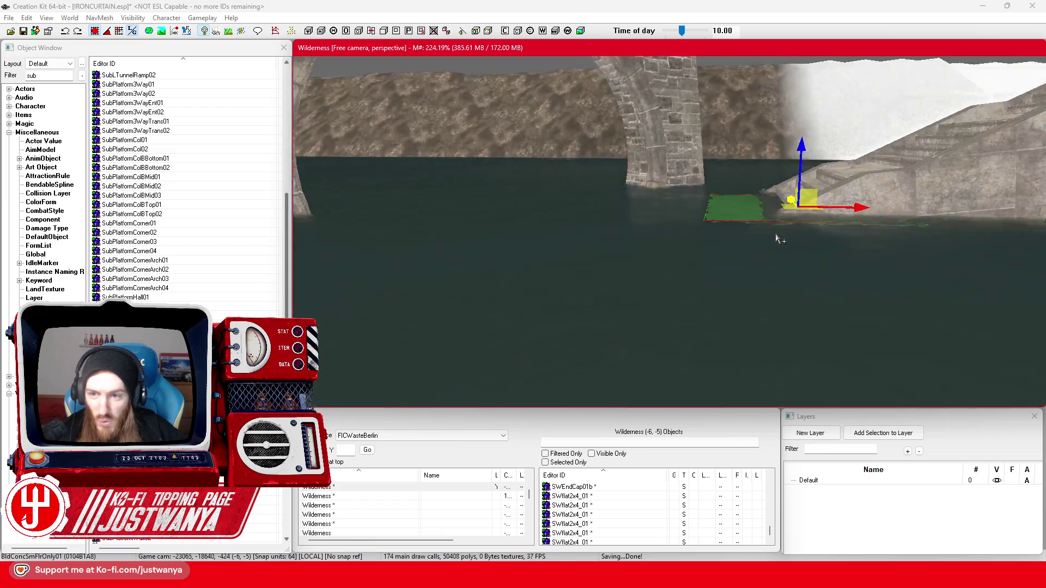
key("shift")
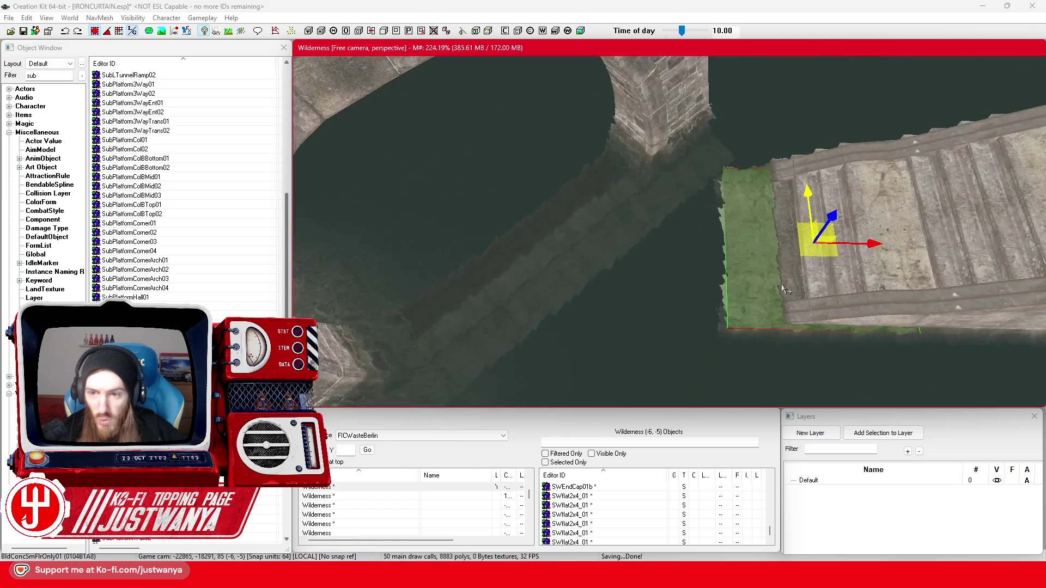
- Fit the floor piece into the walkway gap and add the two neighbouring floor pieces to the selection
left_click_drag(894, 246, 676, 240)
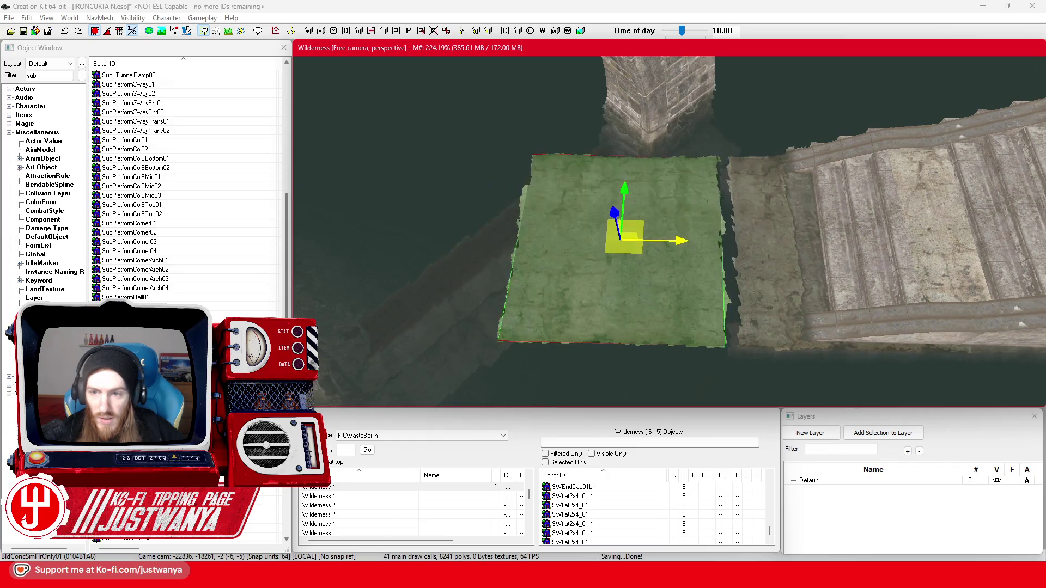
left_click_drag(680, 241, 692, 241)
mouse_move(695, 236)
left_mouse_down()
mouse_move(722, 202)
mouse_move(510, 204)
left_mouse_up()
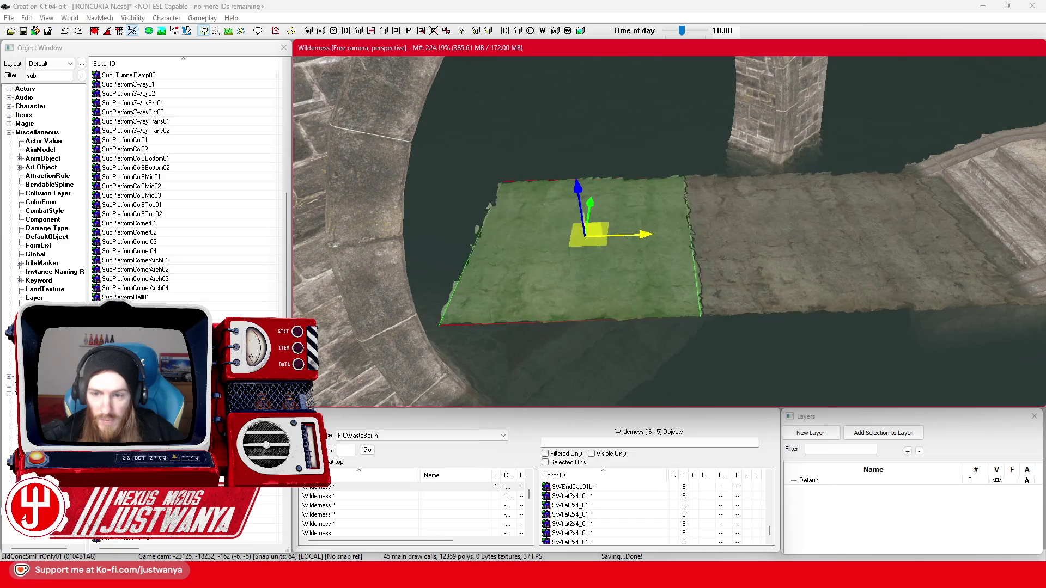
mouse_move(645, 232)
left_mouse_down()
mouse_move(646, 191)
mouse_move(605, 200)
mouse_move(577, 229)
mouse_move(549, 232)
left_mouse_up()
scroll(544, 234, "down", 3)
left_click(567, 270, "ctrl")
scroll(721, 329, "up", 3)
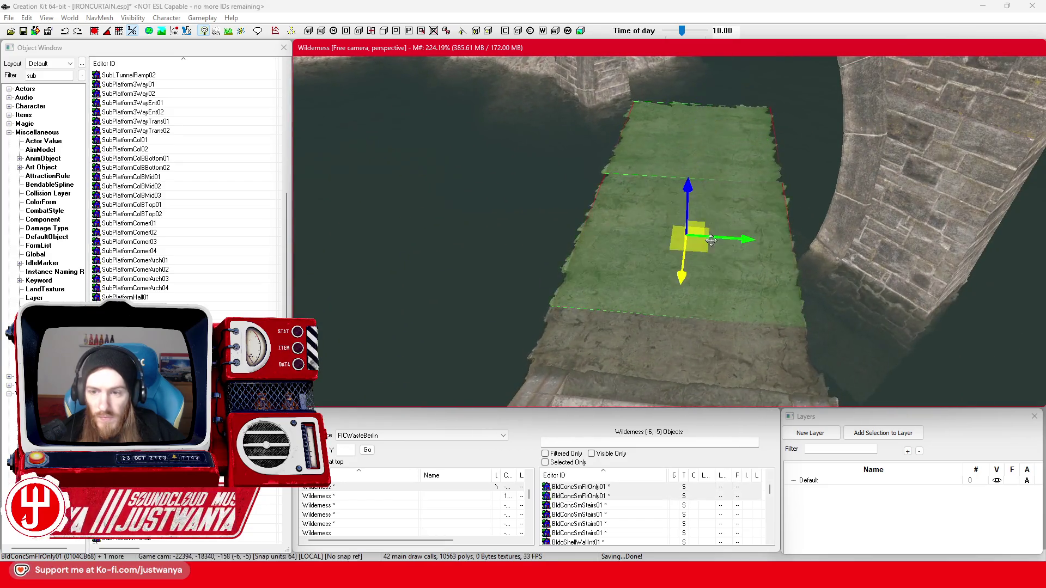
scroll(740, 328, "down", 3)
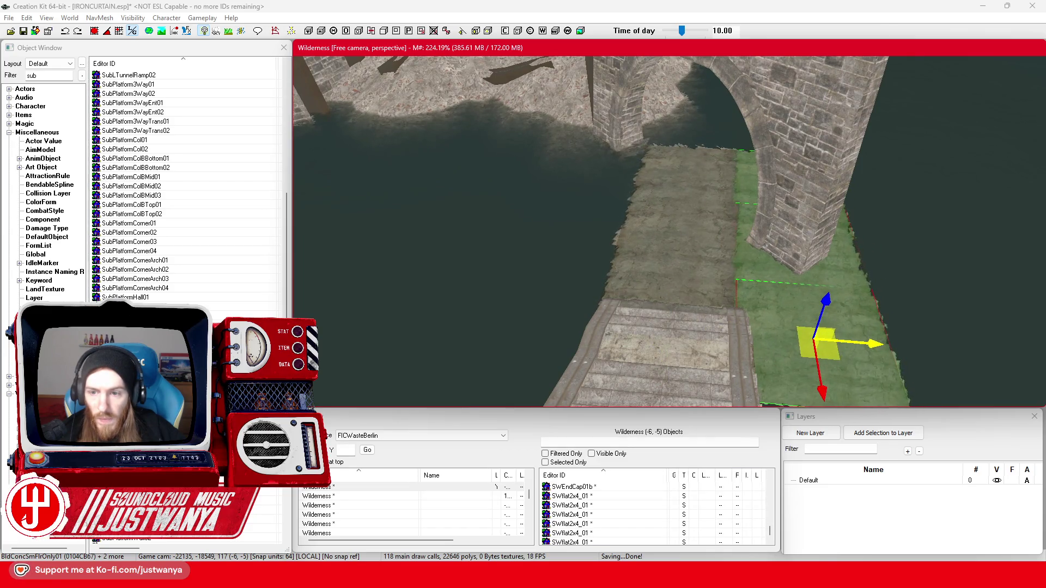
- Undo the floor piece's rotation, then slide it left and up into the walkway gap under the arch
left_click(661, 214)
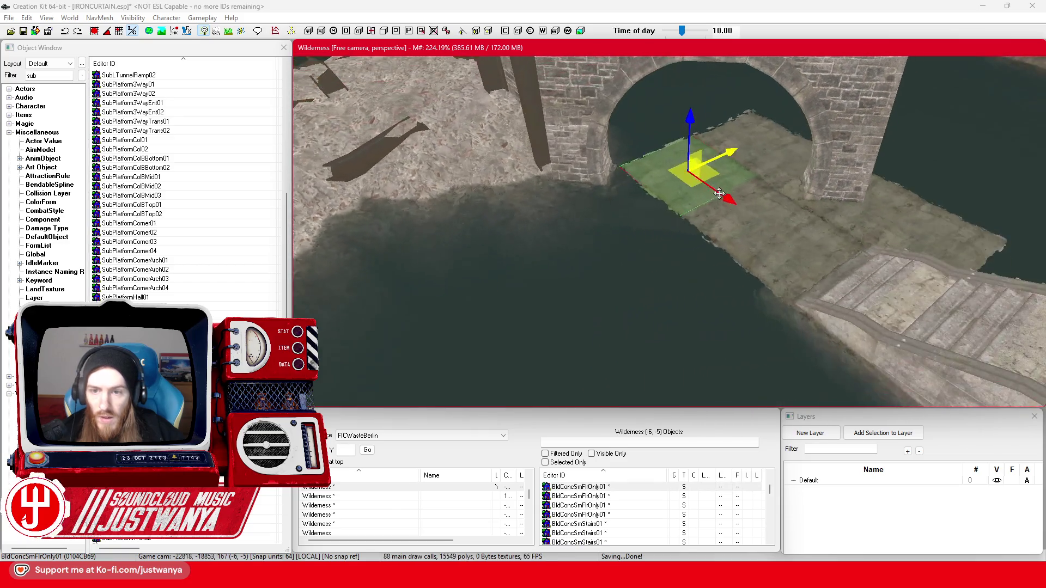
key("e")
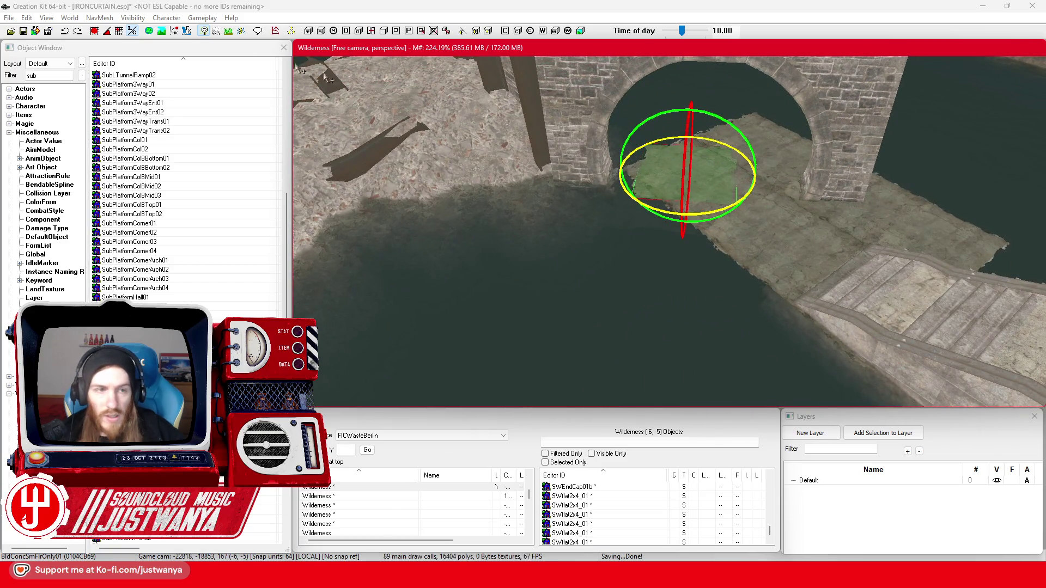
left_click(62, 32)
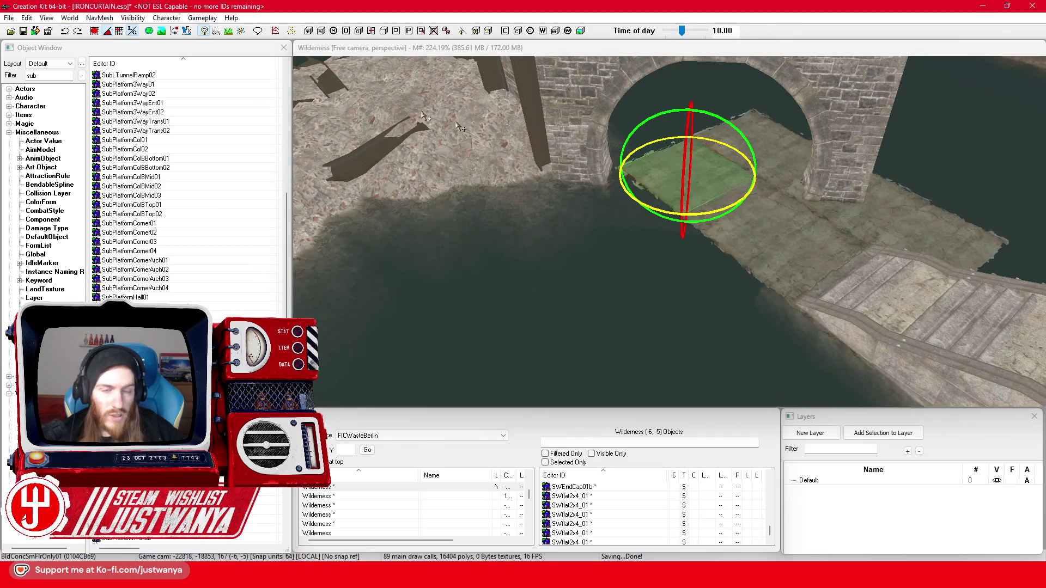
left_click(684, 214)
scroll(684, 191, "down", 5)
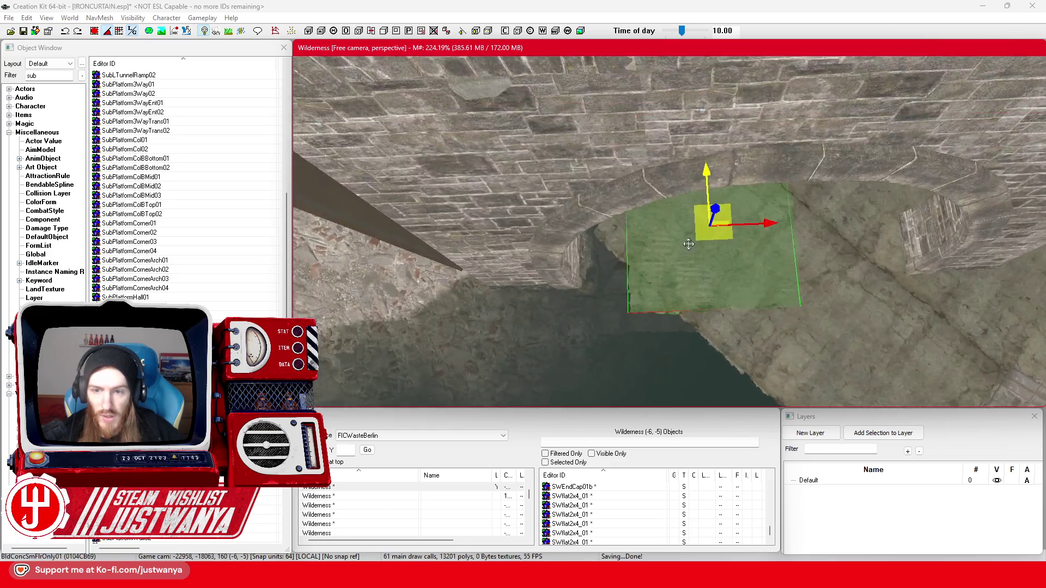
scroll(689, 245, "down", 3)
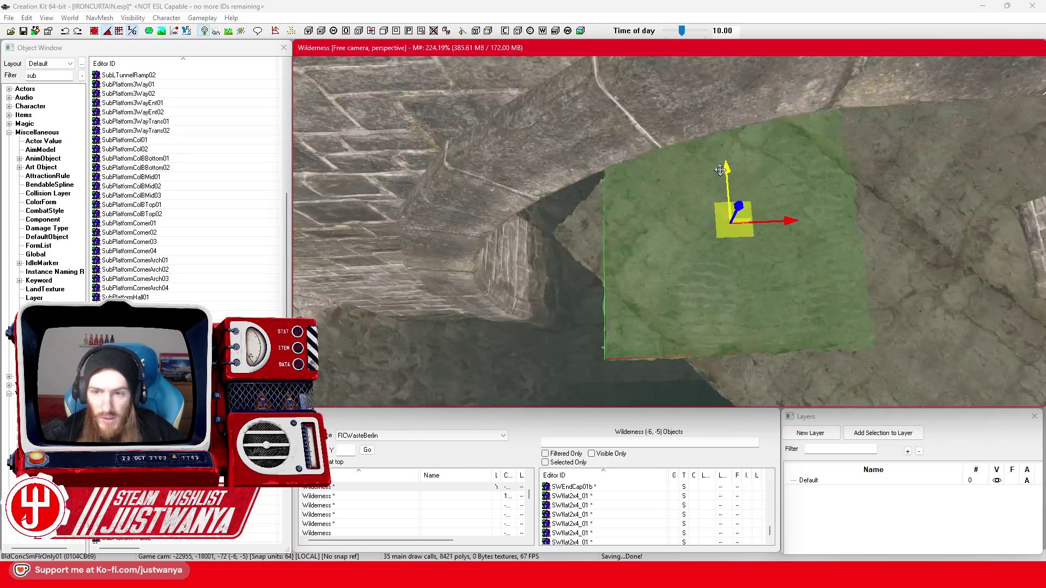
left_click_drag(784, 194, 704, 193)
mouse_move(659, 148)
left_mouse_down()
mouse_move(659, 138)
mouse_move(669, 158)
left_mouse_up()
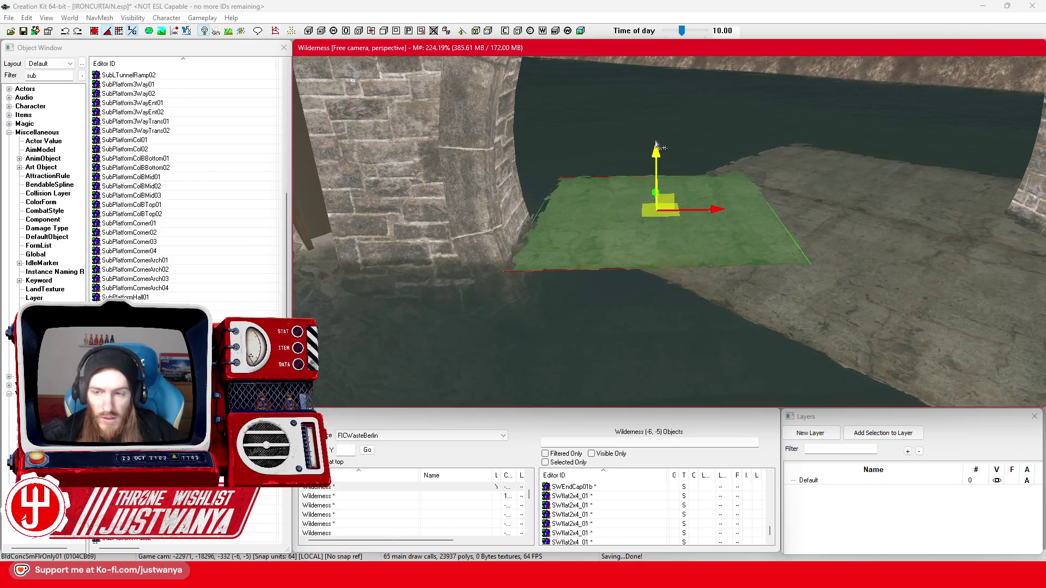
scroll(657, 148, "down", 3)
mouse_move(696, 205)
left_mouse_down()
mouse_move(680, 218)
mouse_move(560, 195)
left_mouse_up()
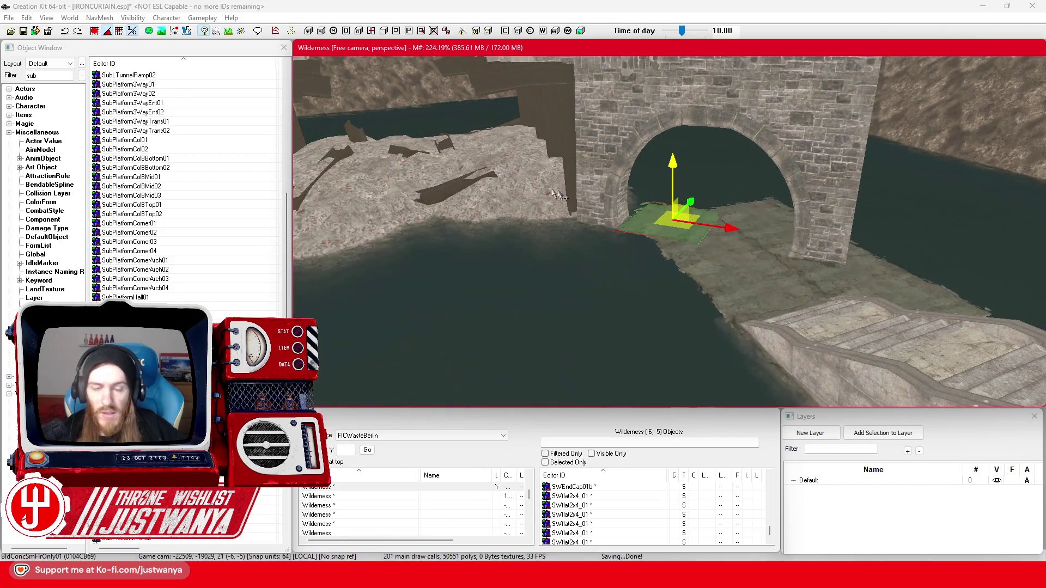
left_click(70, 18)
left_click(99, 30)
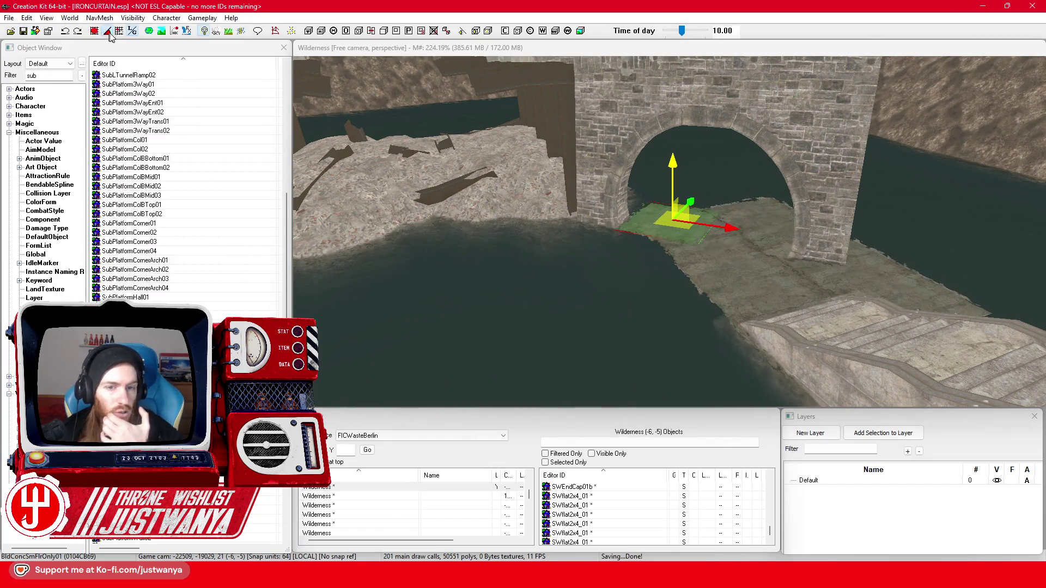
mouse_move(440, 146)
left_mouse_down()
mouse_move(448, 107)
mouse_move(283, 64)
left_mouse_up()
left_click_drag(417, 61, 378, 51)
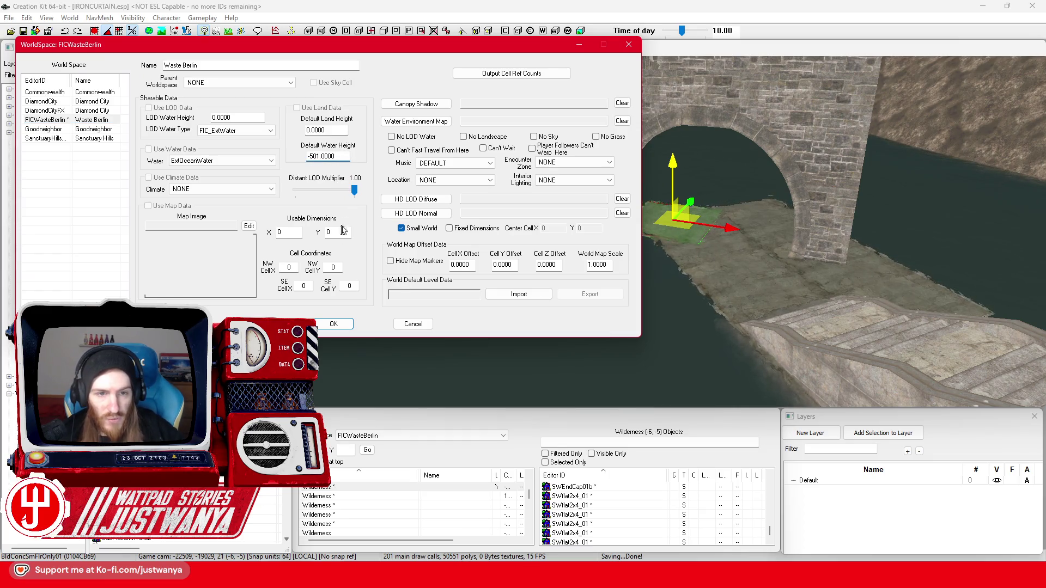
left_click(334, 324)
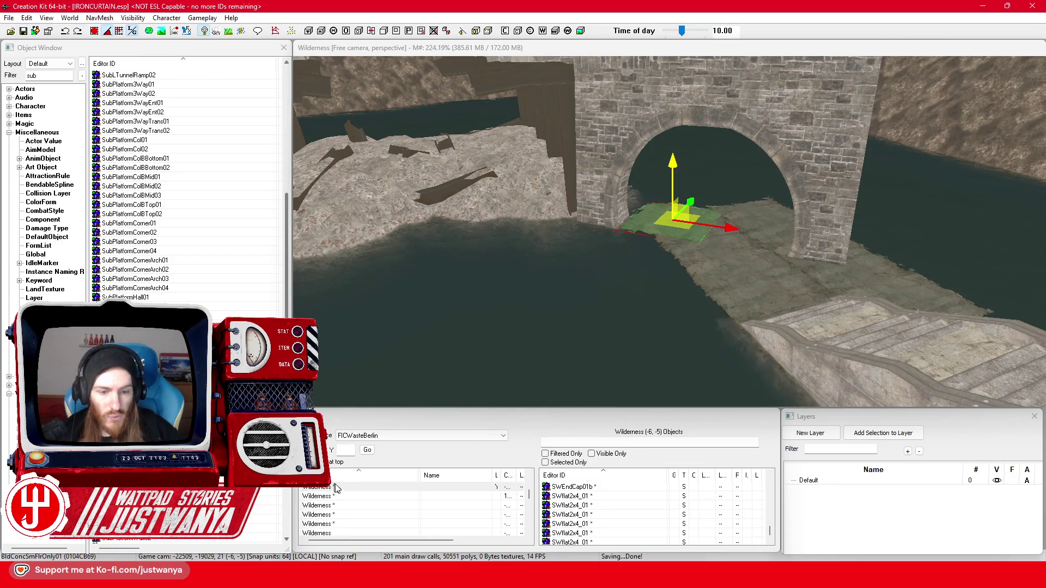
double_click(351, 488)
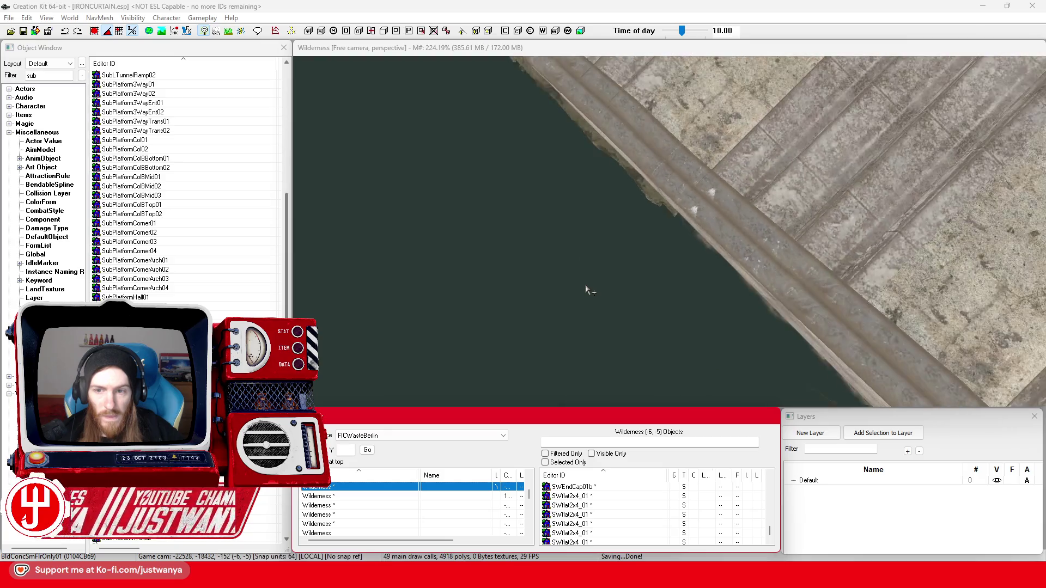
mouse_move(585, 290)
left_mouse_down()
mouse_move(627, 177)
mouse_move(590, 181)
left_mouse_up()
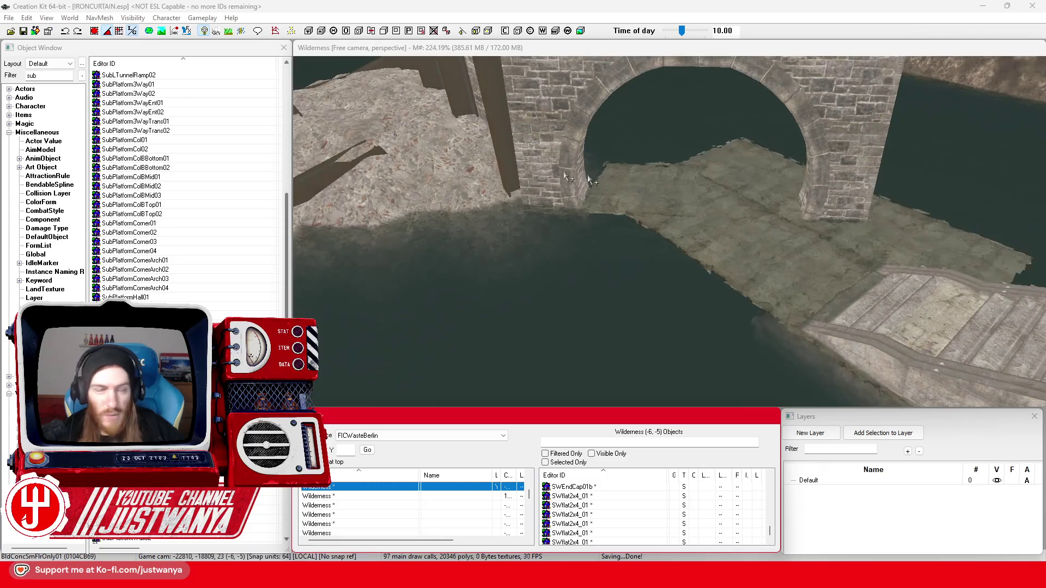
left_click(603, 283)
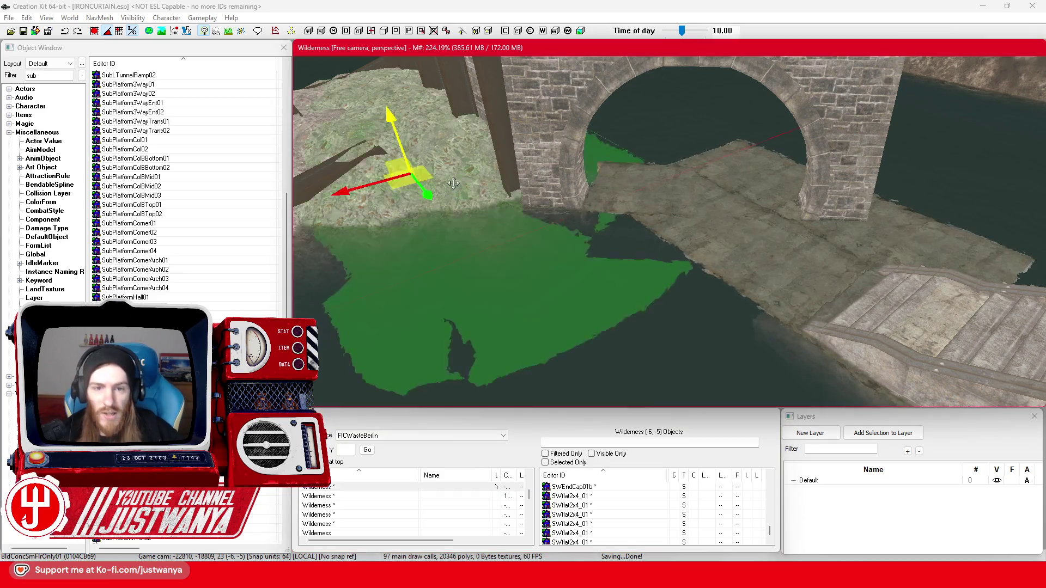
scroll(572, 251, "up", 5)
scroll(556, 232, "down", 5)
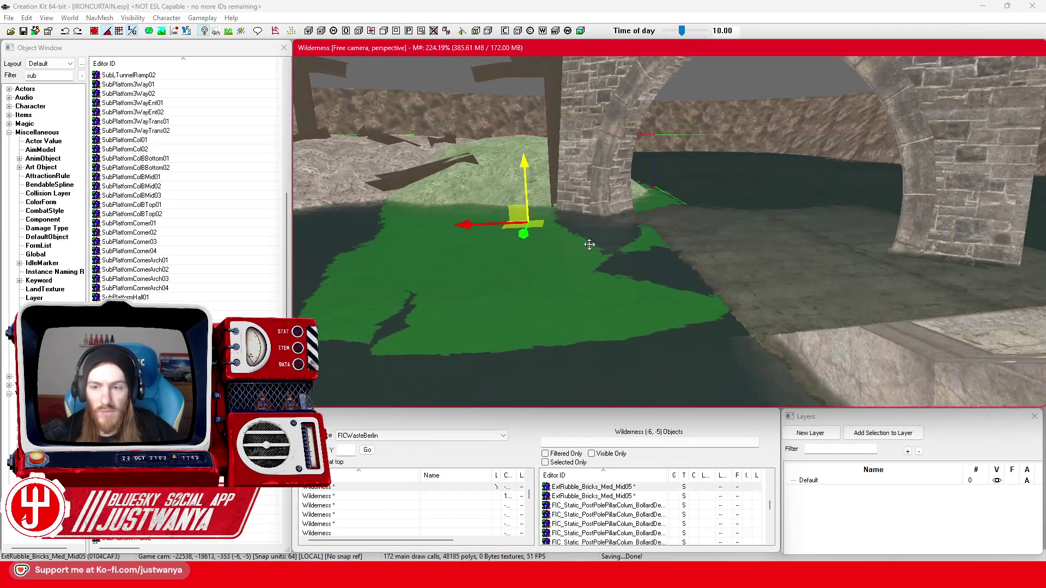
left_click(827, 304)
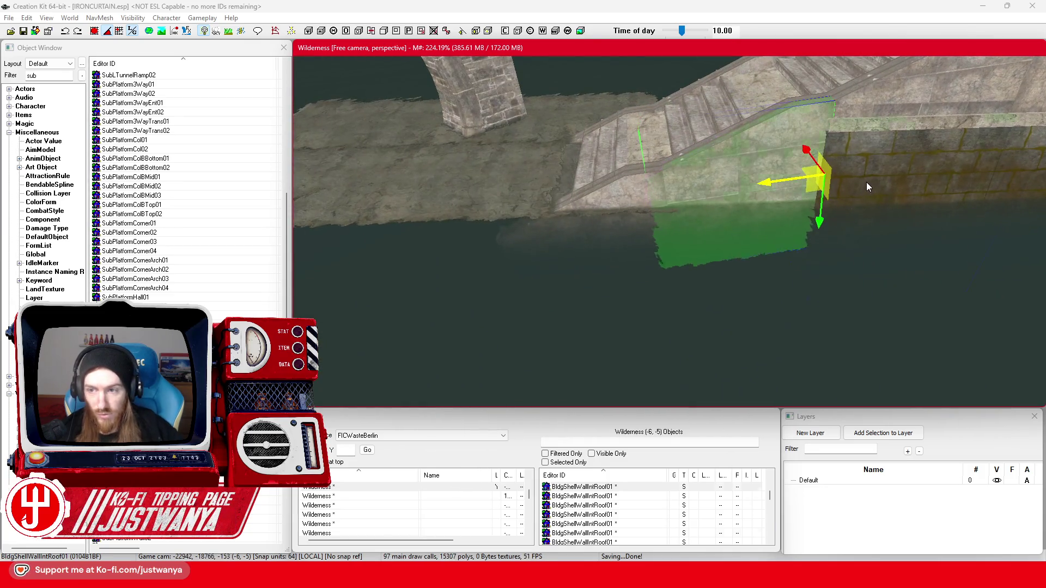
left_click(823, 212)
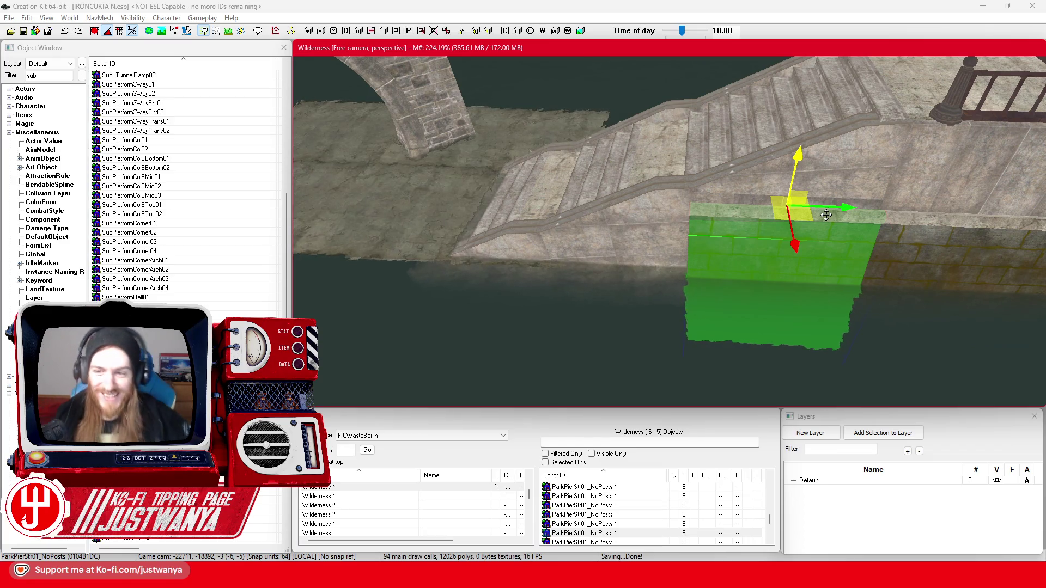
left_click(688, 274)
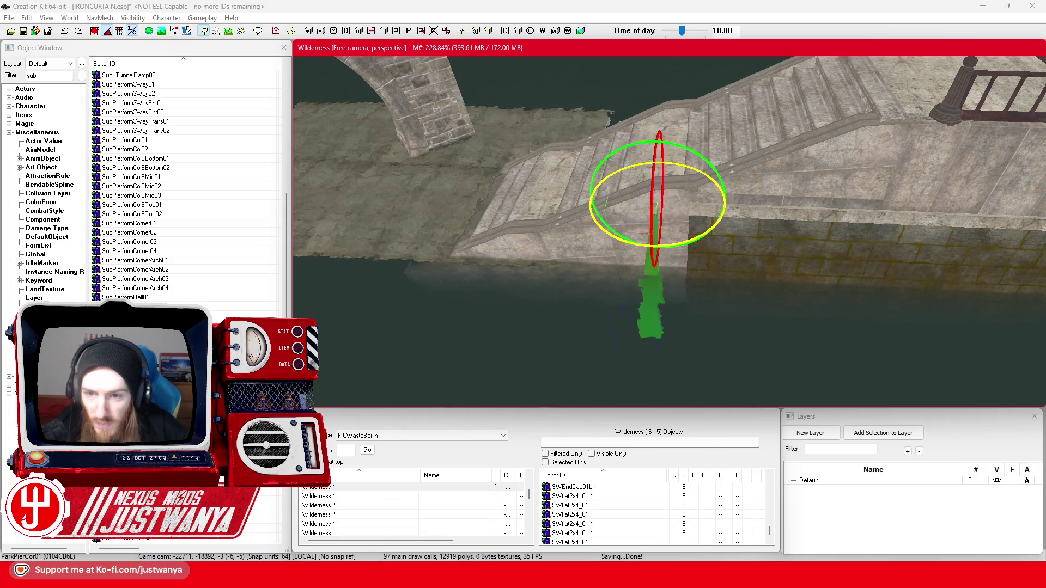
key("w")
scroll(633, 261, "up", 3)
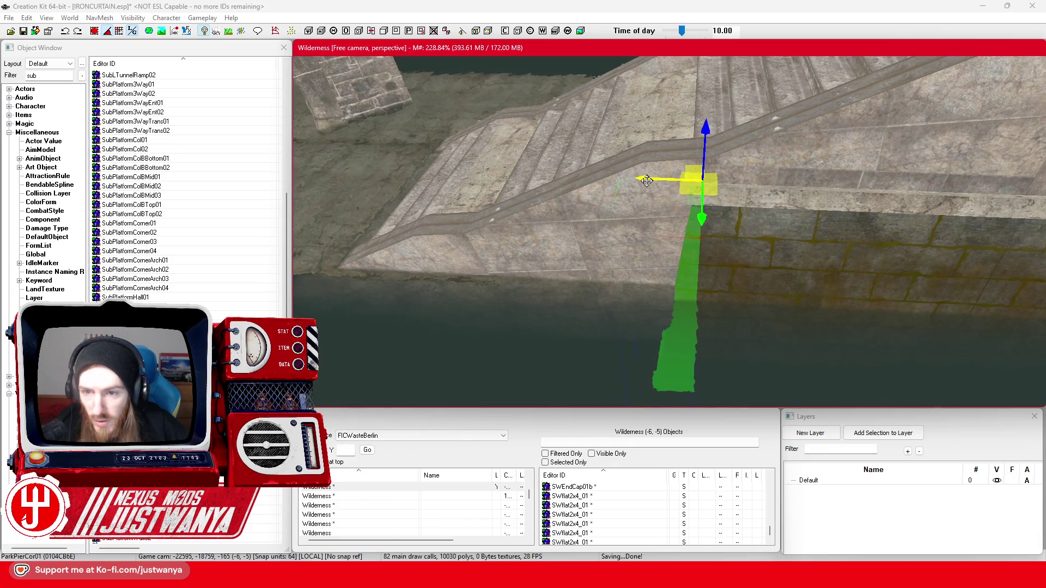
scroll(647, 180, "up", 5)
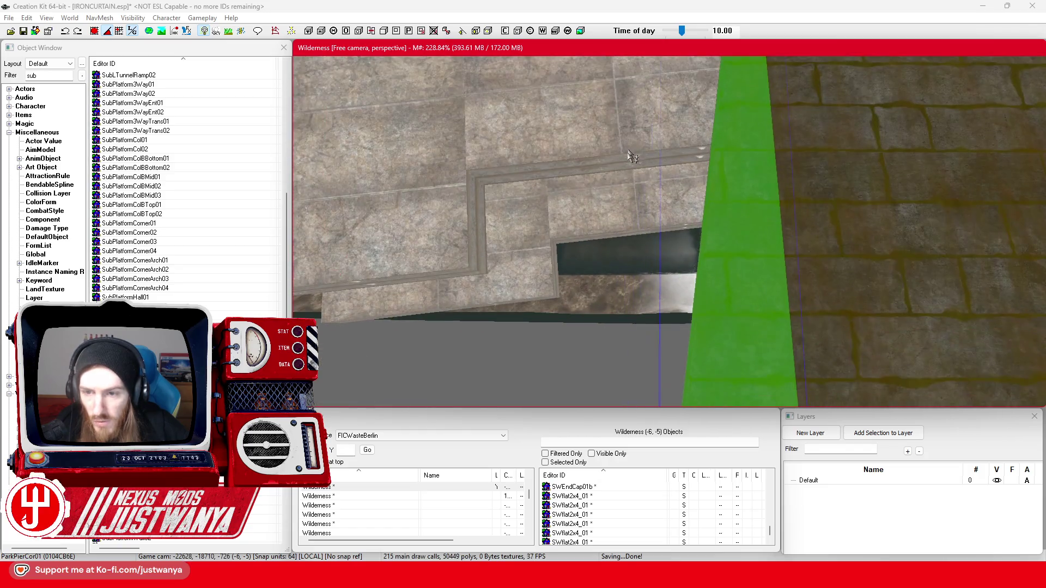
scroll(632, 157, "down", 5)
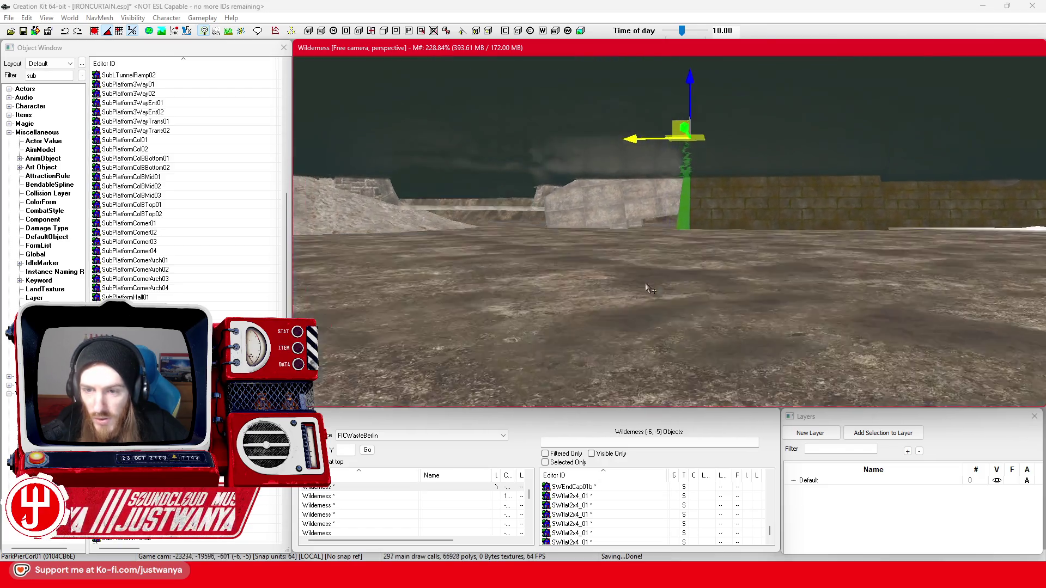
scroll(647, 289, "down", 2)
left_click_drag(663, 287, 567, 290)
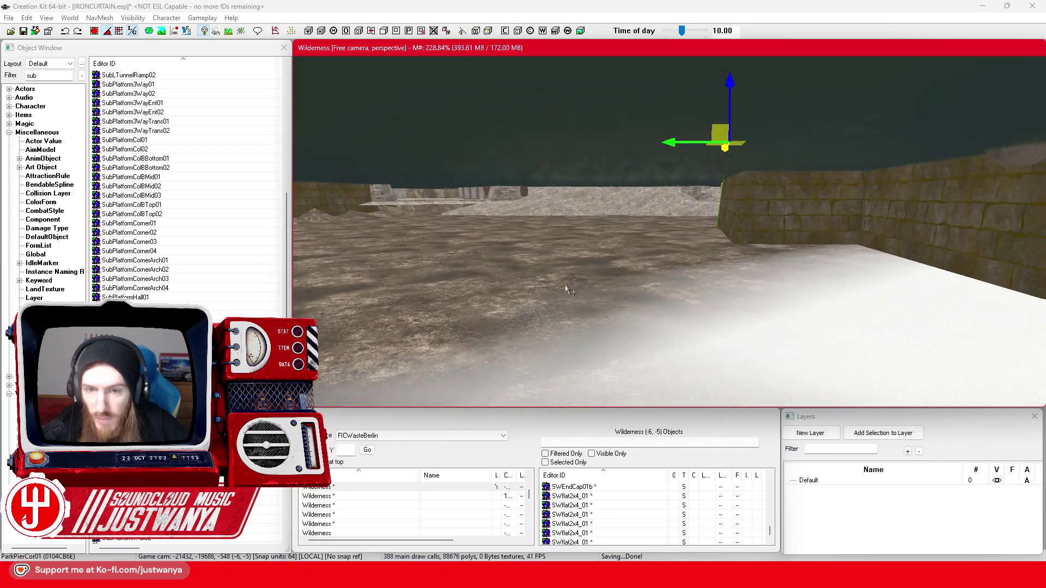
mouse_move(580, 223)
left_mouse_down()
mouse_move(582, 275)
mouse_move(614, 310)
left_mouse_up()
scroll(613, 309, "up", 3)
- Frame the landing floor piece and nudge it down-left along the walkway
left_click(759, 243)
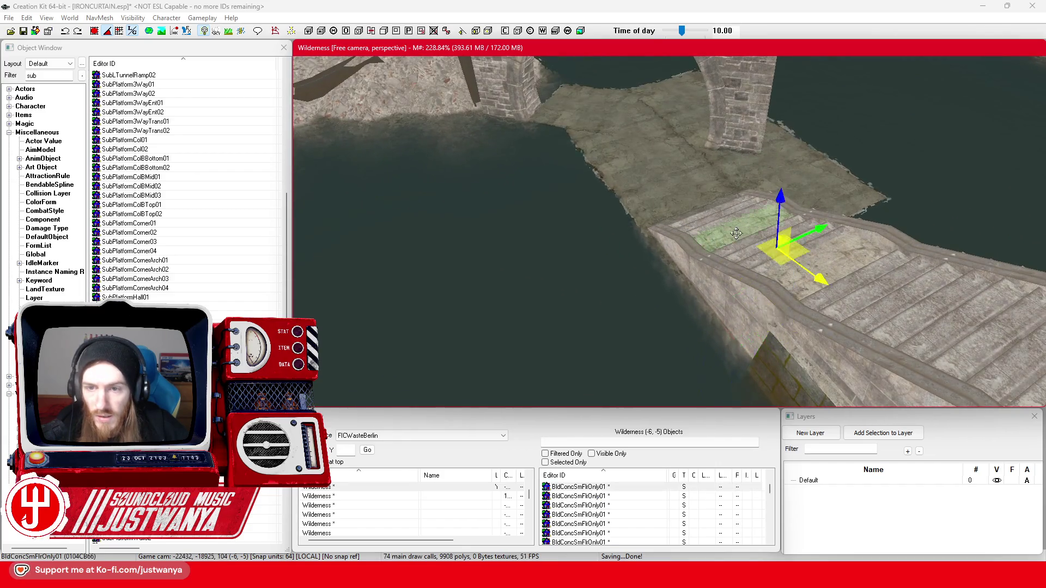
mouse_move(759, 243)
left_mouse_down()
mouse_move(773, 261)
mouse_move(567, 184)
mouse_move(600, 135)
mouse_move(612, 142)
mouse_move(593, 216)
left_mouse_up()
key("f")
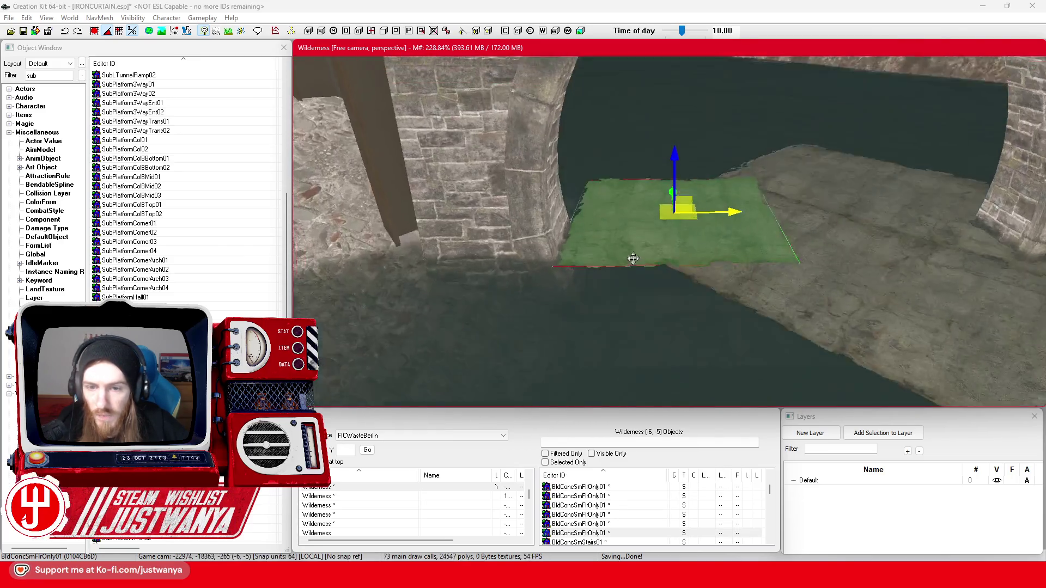
left_click(96, 32)
left_click_drag(710, 220, 700, 226)
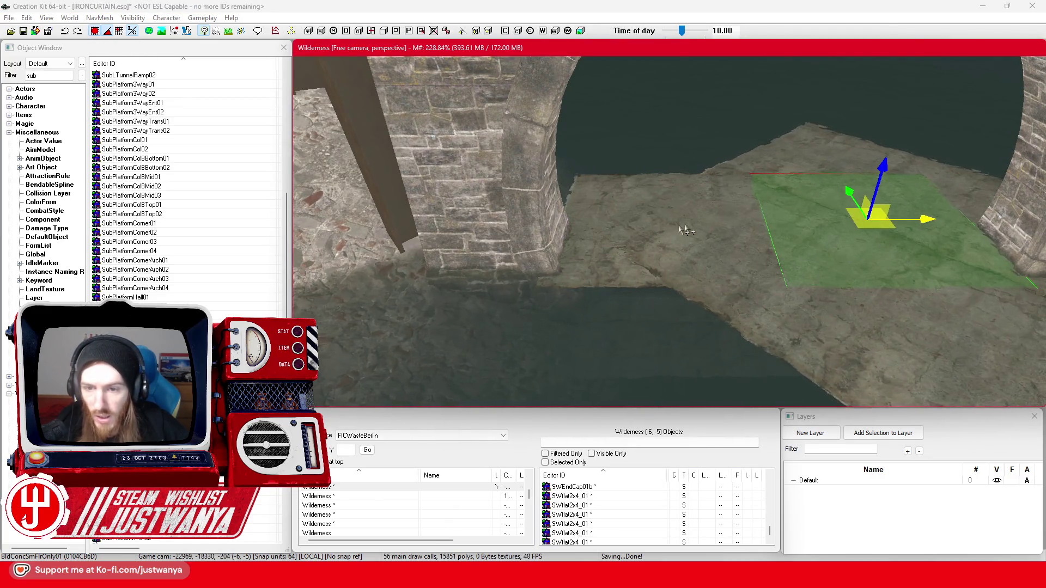
key("shift")
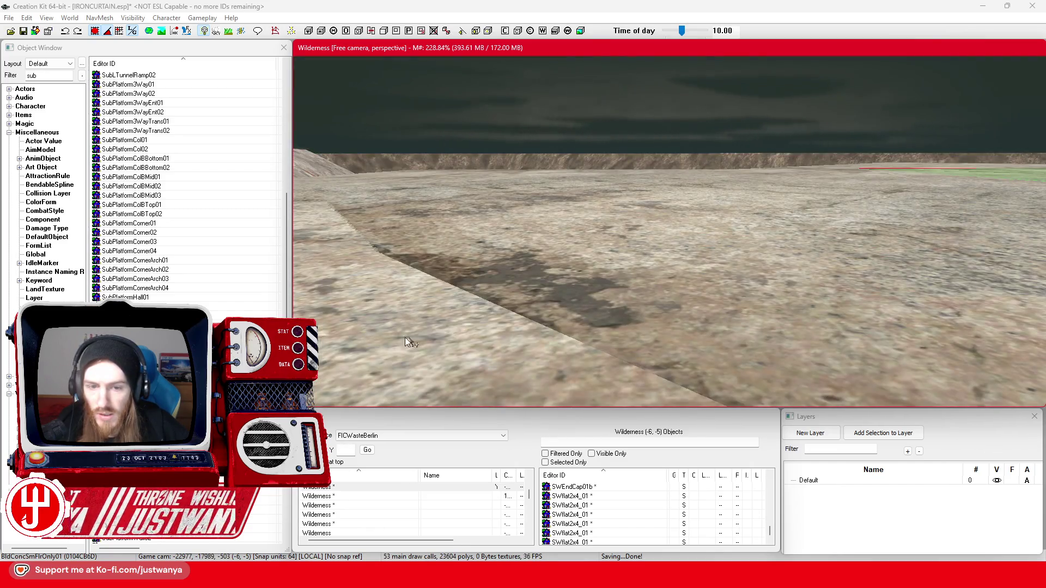
- Add the second BldConcSmFlrOnly01 floor and move both back toward the stone arch
left_click(402, 338, "ctrl")
key("shift")
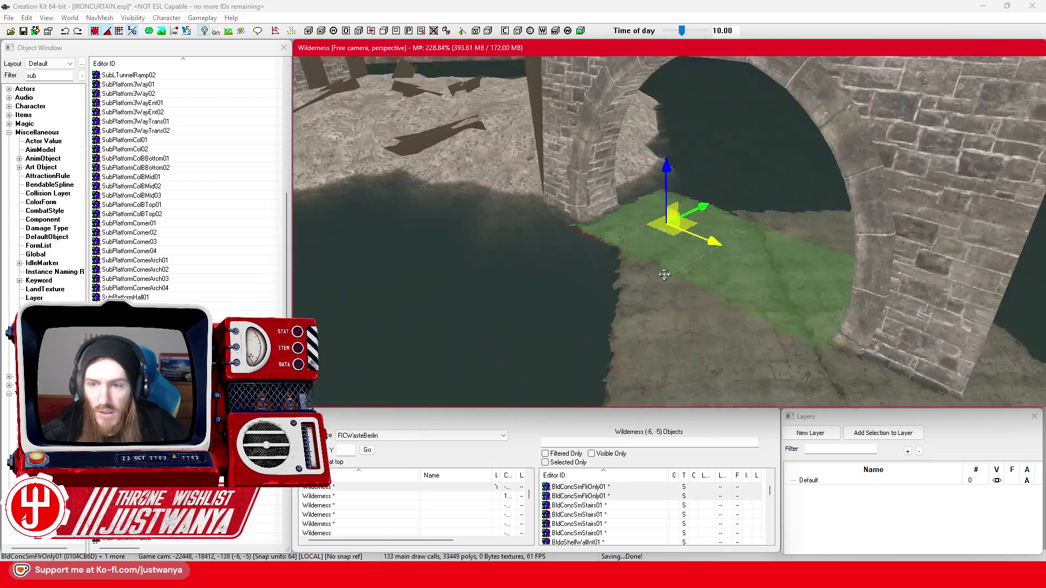
key("shift")
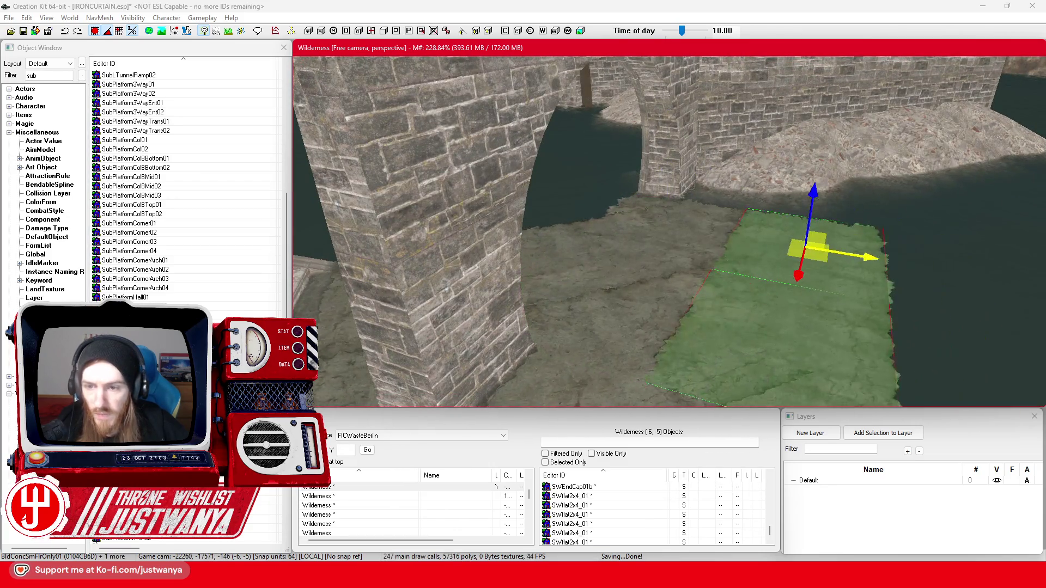
key("shift")
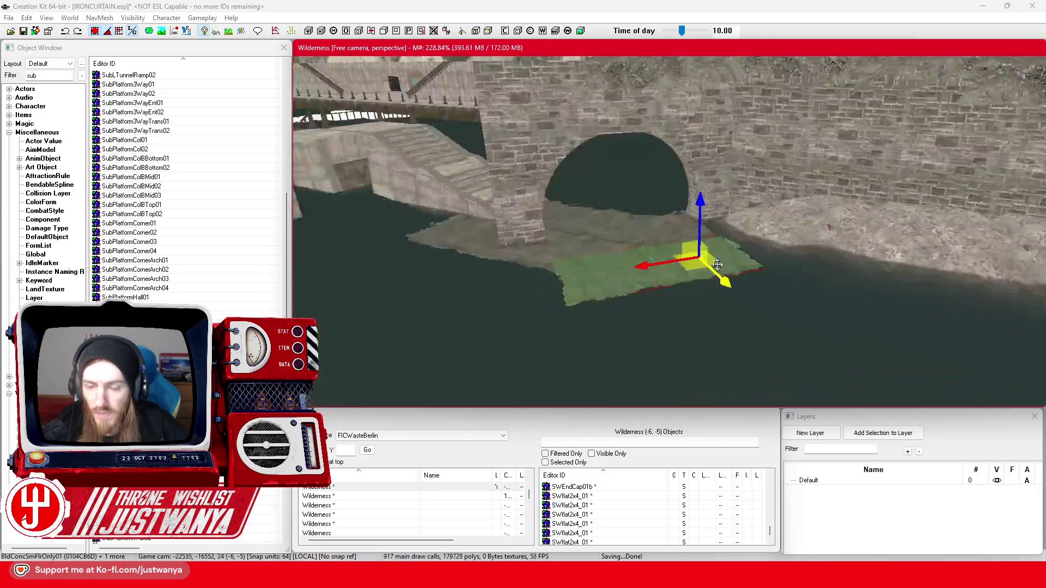
key("shift")
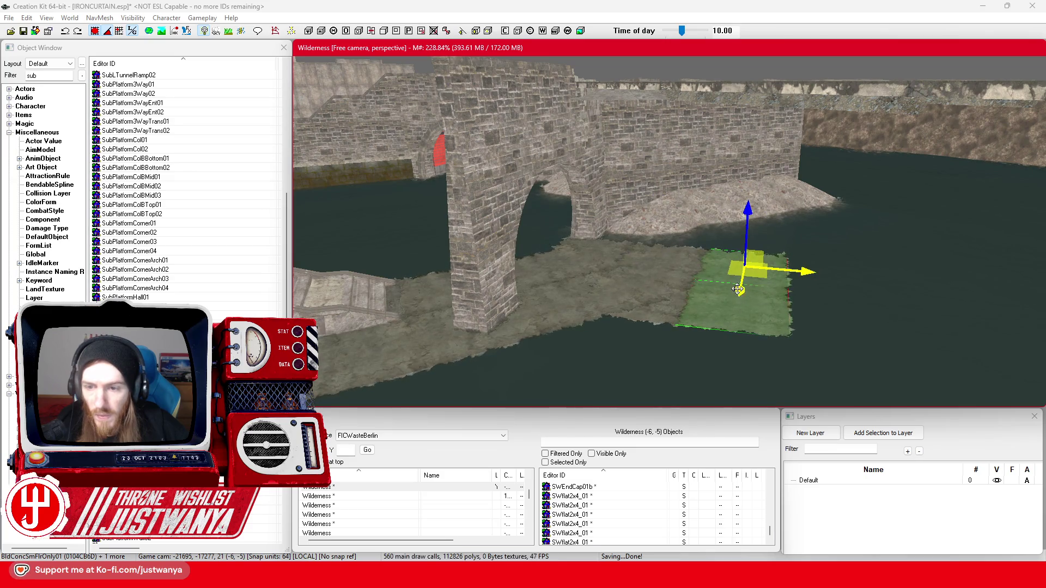
left_click_drag(739, 289, 751, 238)
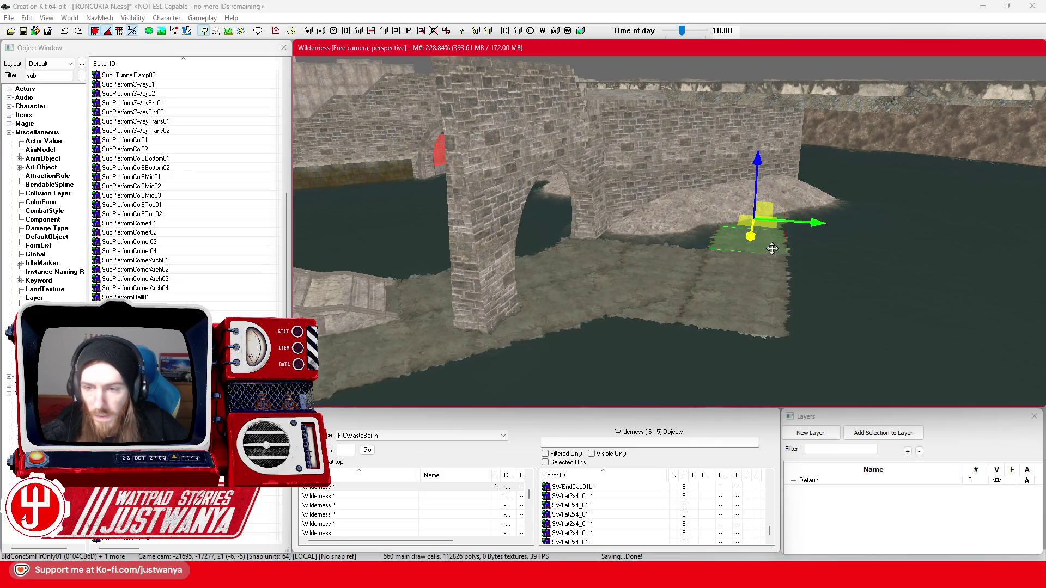
key("shift")
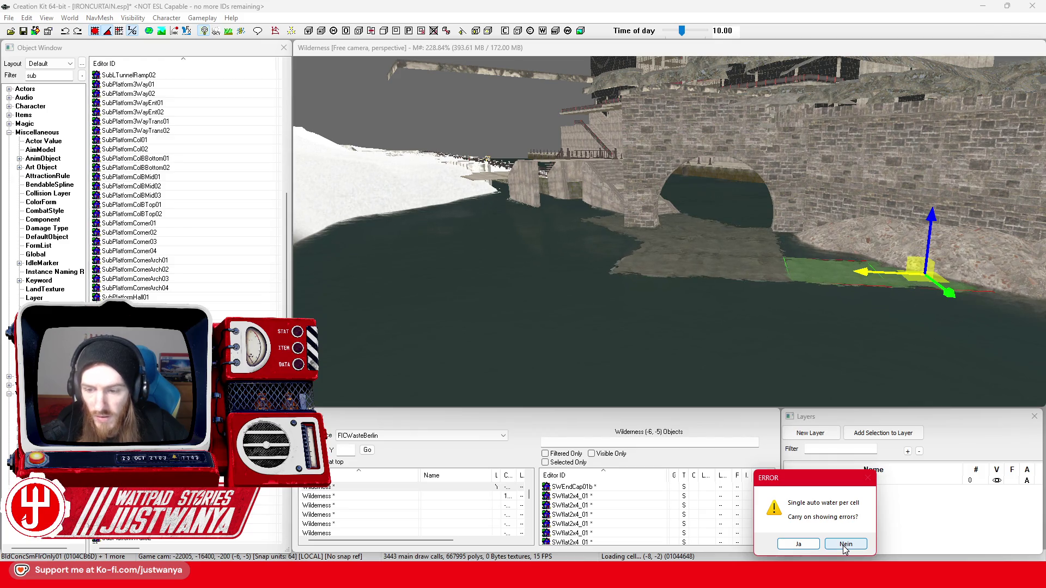
- Answer Nein on every stacked 'Single auto water per cell' error until none remain
left_click(818, 544)
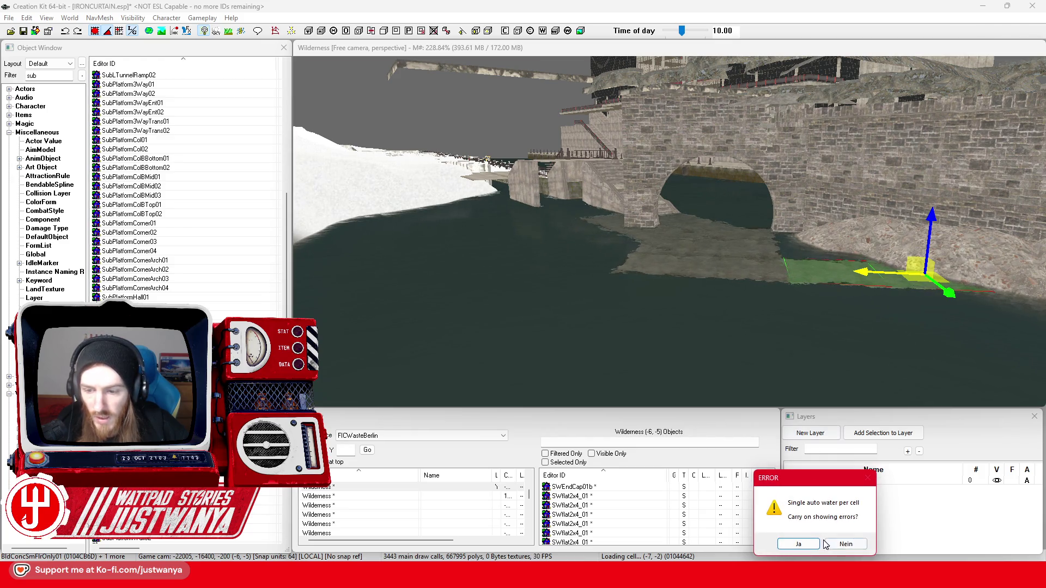
left_click(799, 544)
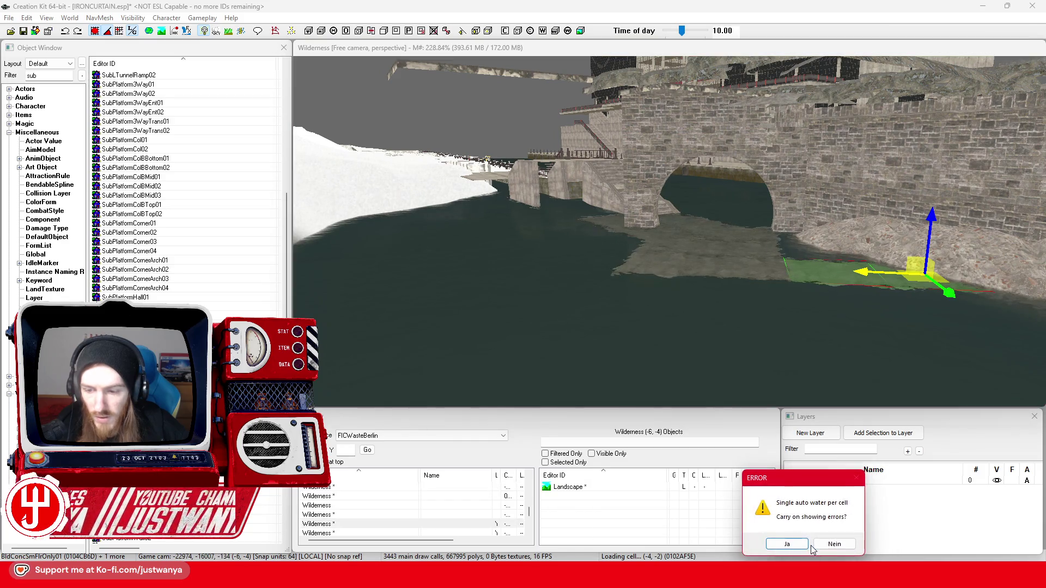
left_click(820, 544)
left_click(761, 533)
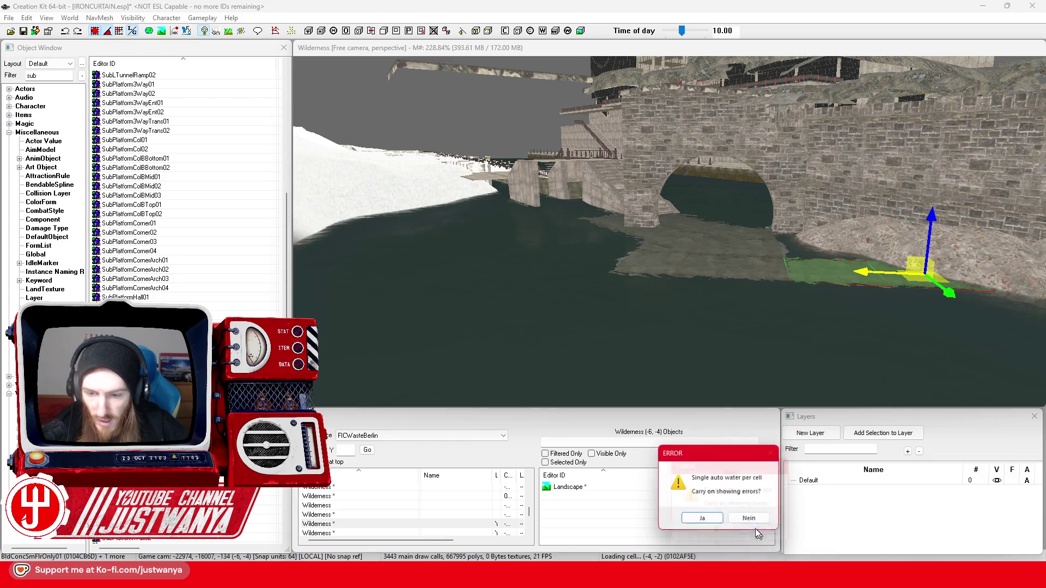
left_click(751, 520)
left_click(740, 505)
left_click(722, 493)
left_click(704, 469)
left_click(692, 459)
left_click(680, 446)
left_click(668, 433)
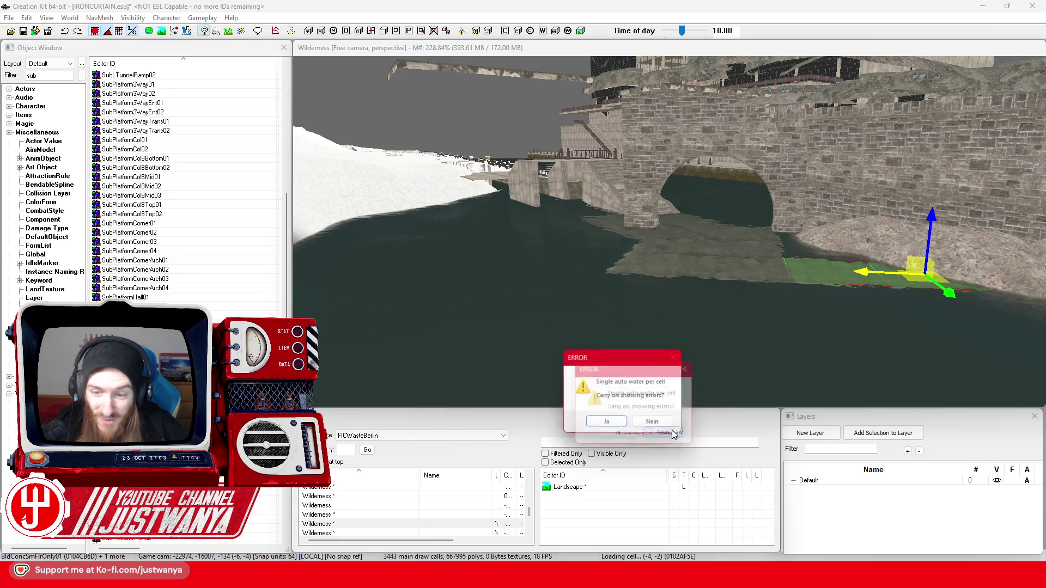
left_click(655, 420)
left_click(643, 412)
left_click(631, 400)
left_click(618, 386)
left_click(603, 373)
left_click(600, 366)
left_click(588, 354)
left_click(577, 342)
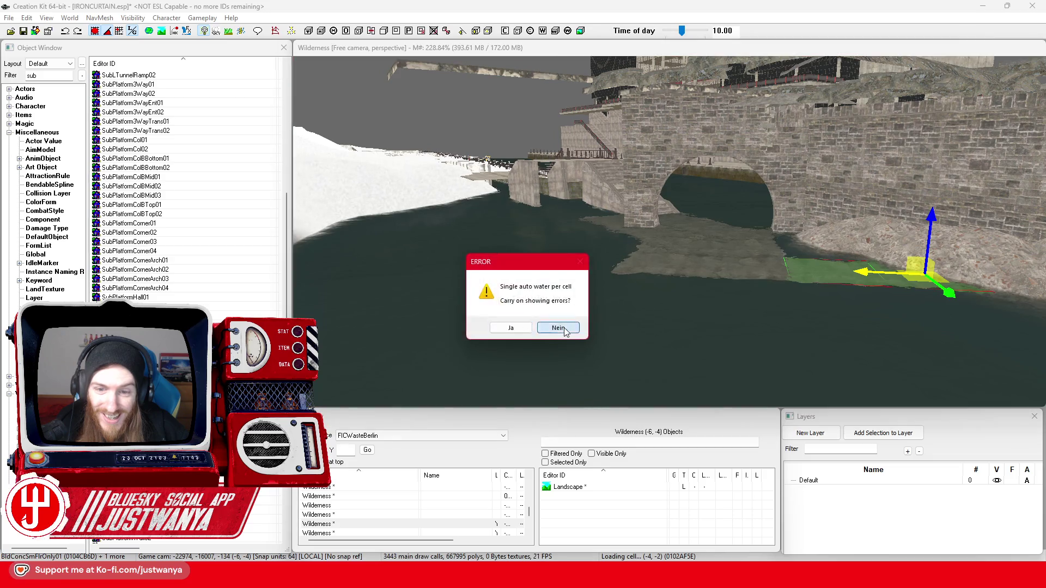
left_click(562, 330)
scroll(821, 268, "up", 8)
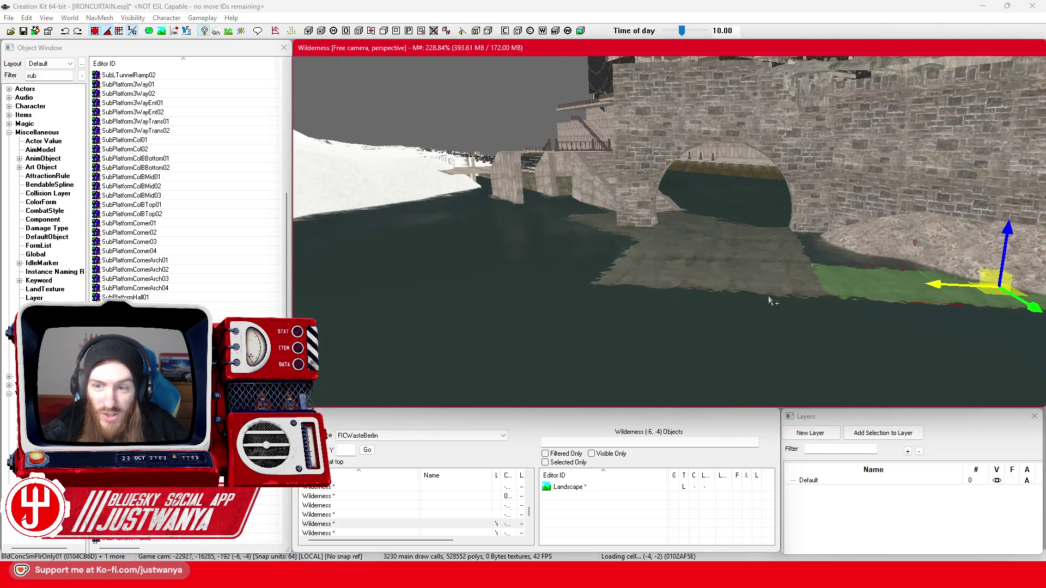
- Save the plugin and zoom in along the canal walkway
left_click_drag(747, 304, 775, 310)
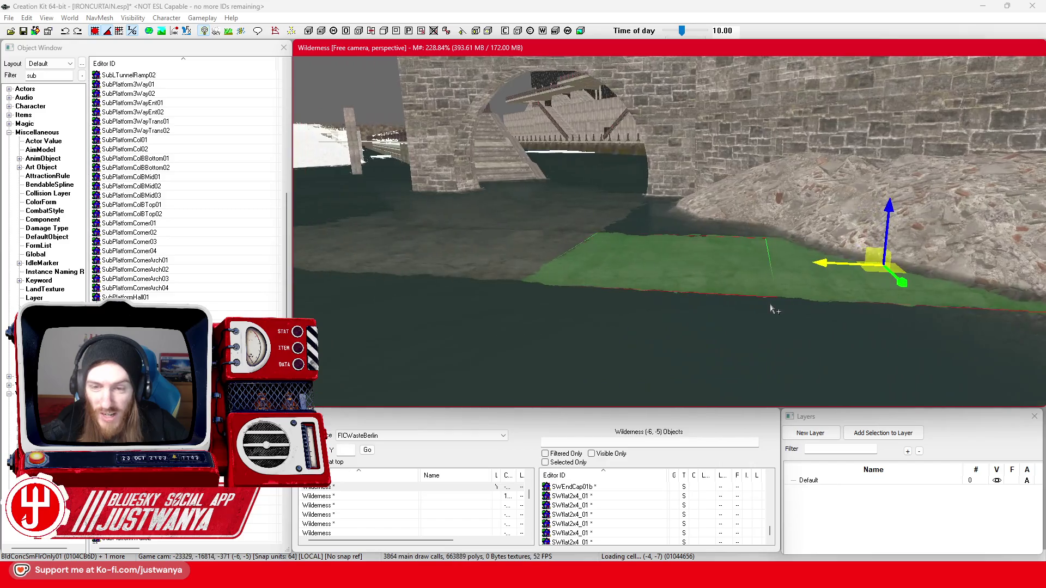
left_click(23, 31)
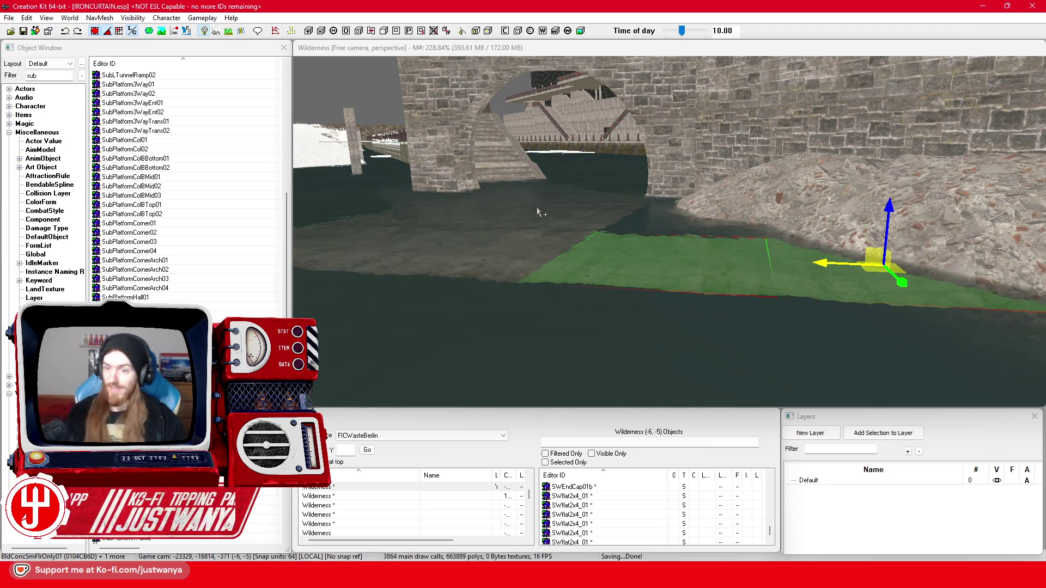
scroll(639, 231, "up", 3)
scroll(638, 231, "up", 3)
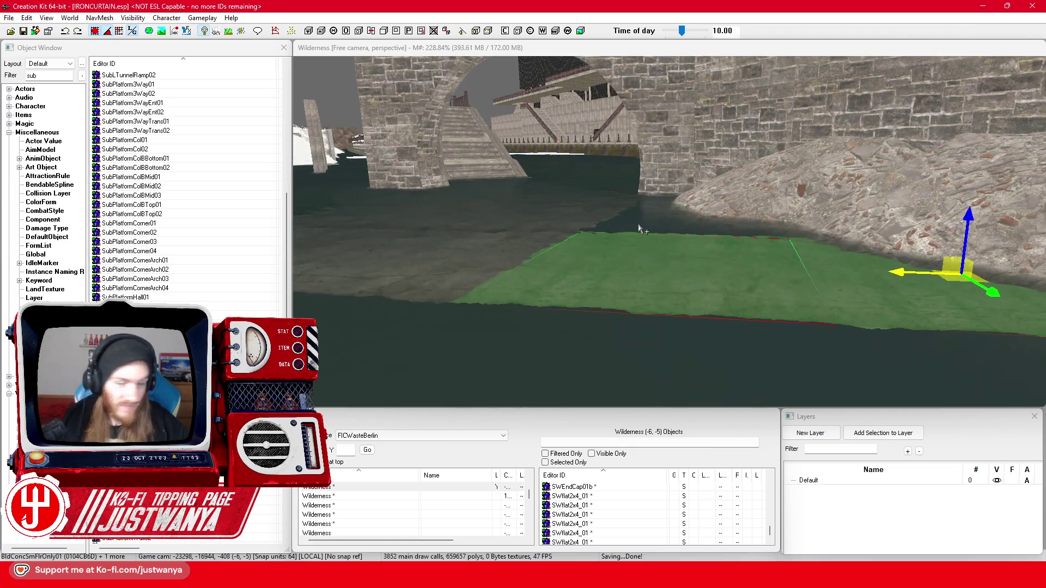
scroll(647, 219, "up", 3)
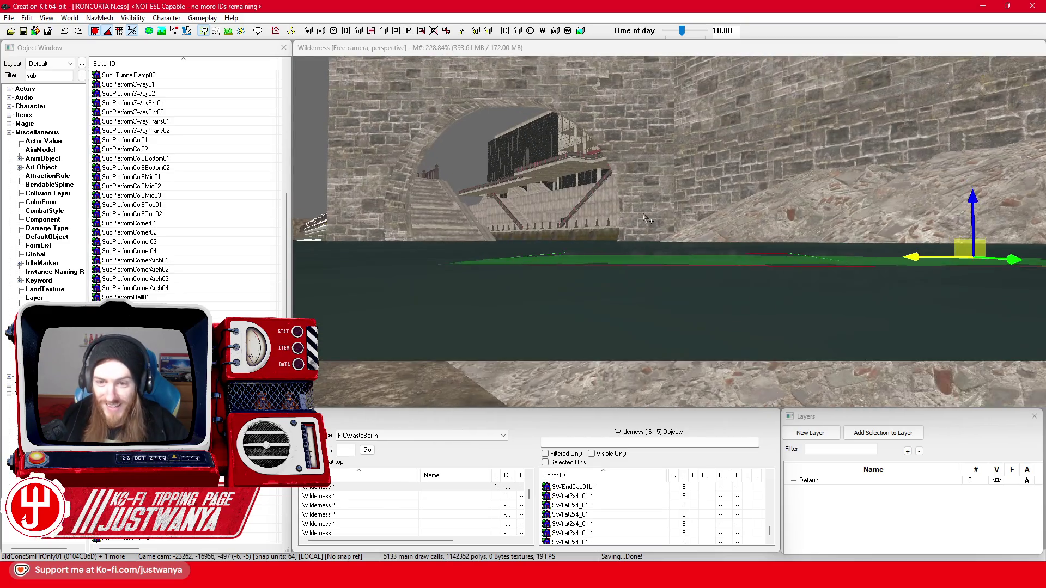
scroll(645, 218, "up", 5)
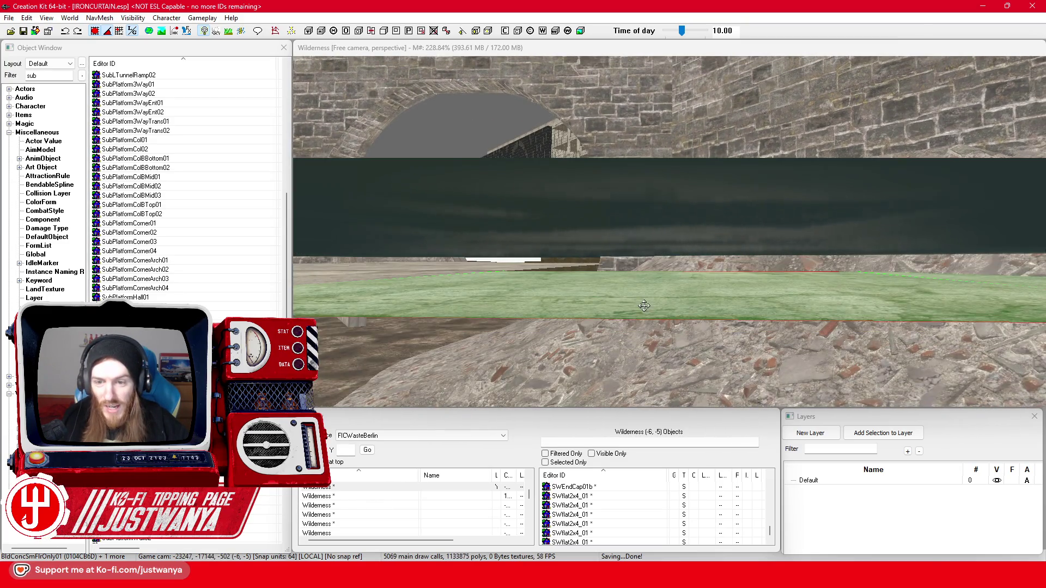
- Focus the floor piece beyond the arch and shift it left against the stone wall
left_click(644, 305)
key("c")
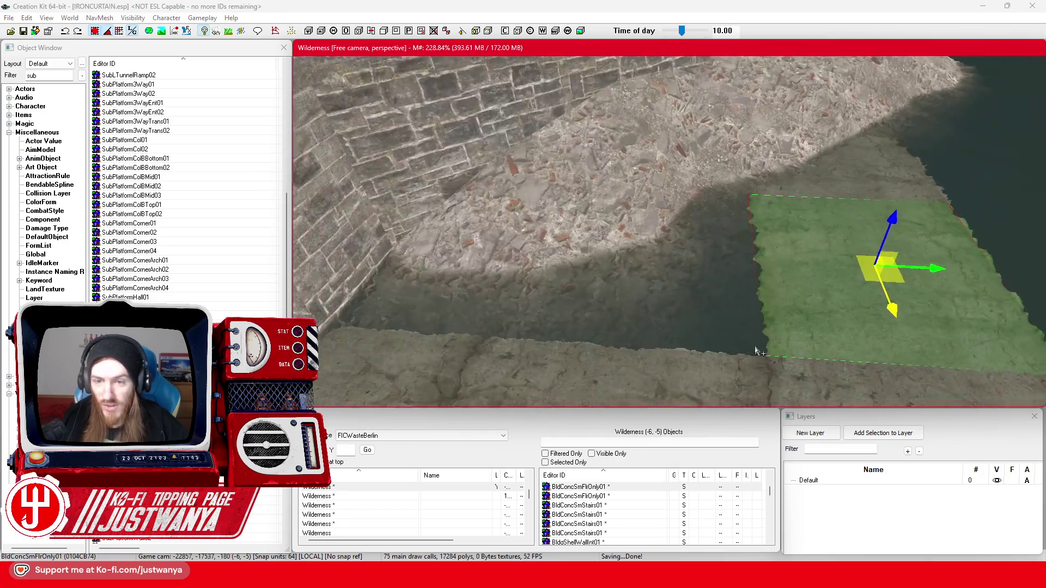
key("shift")
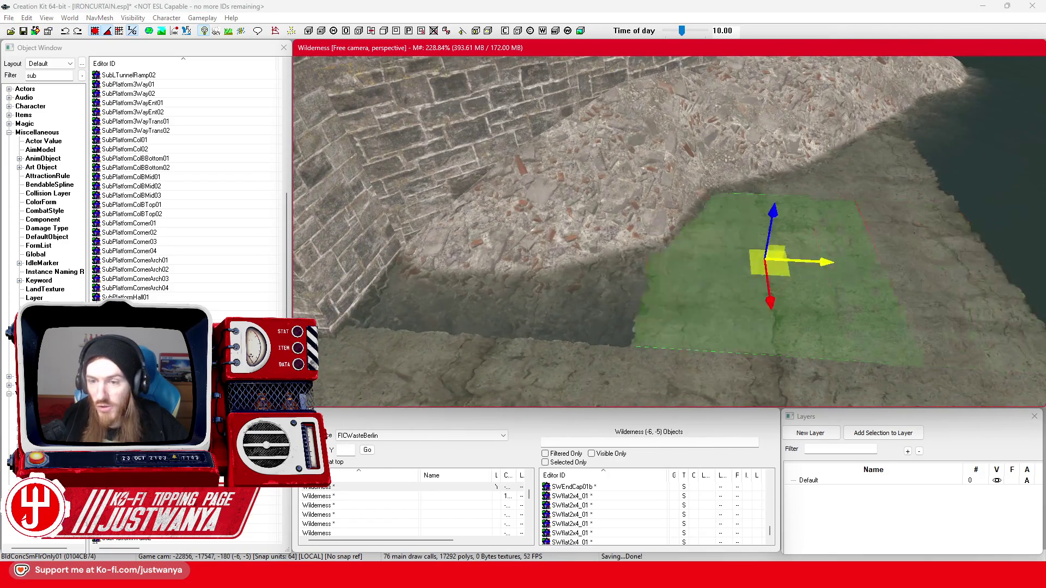
key("shift")
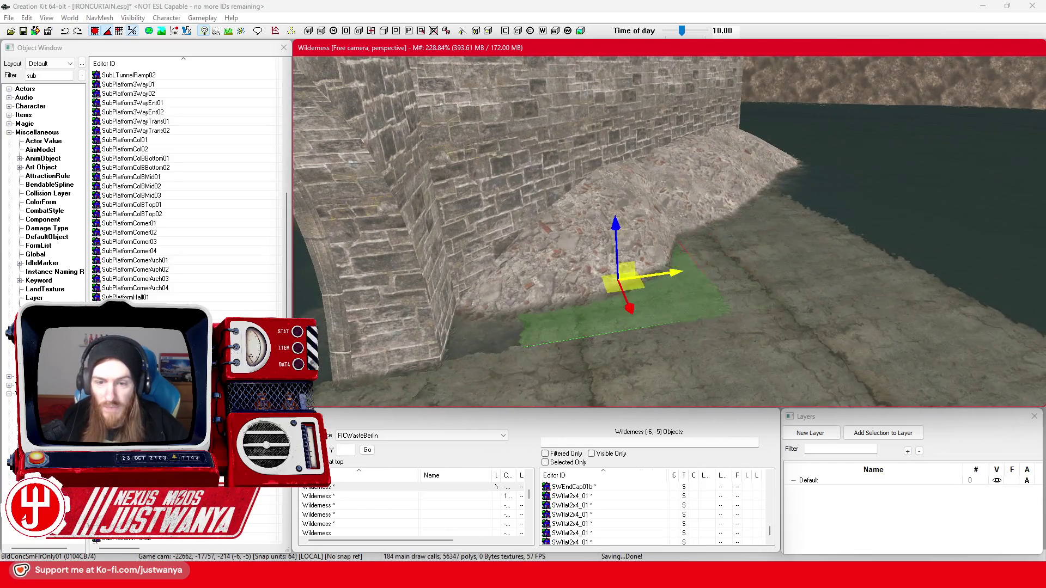
left_click_drag(627, 280, 475, 299)
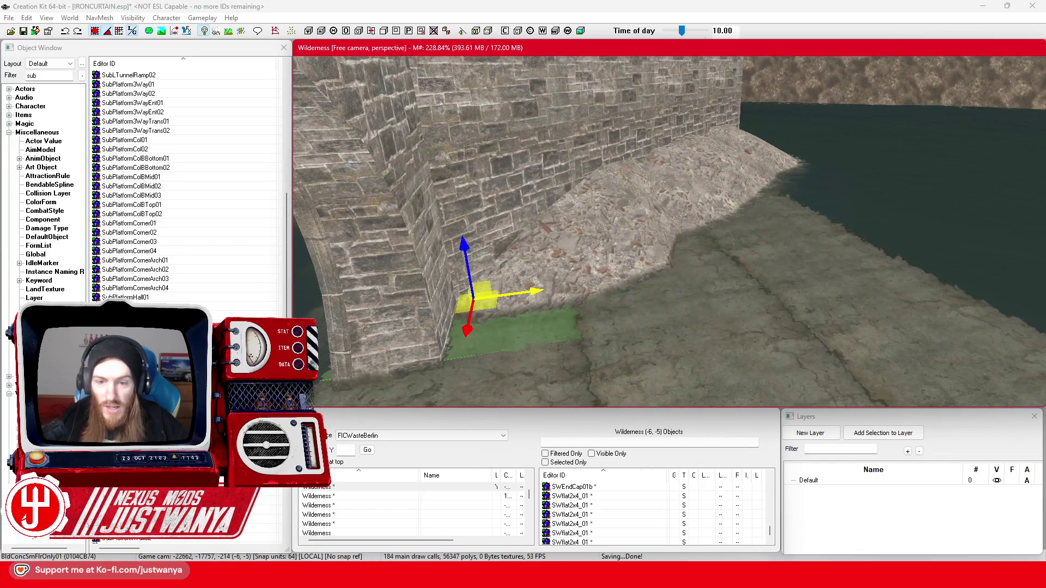
key("shift")
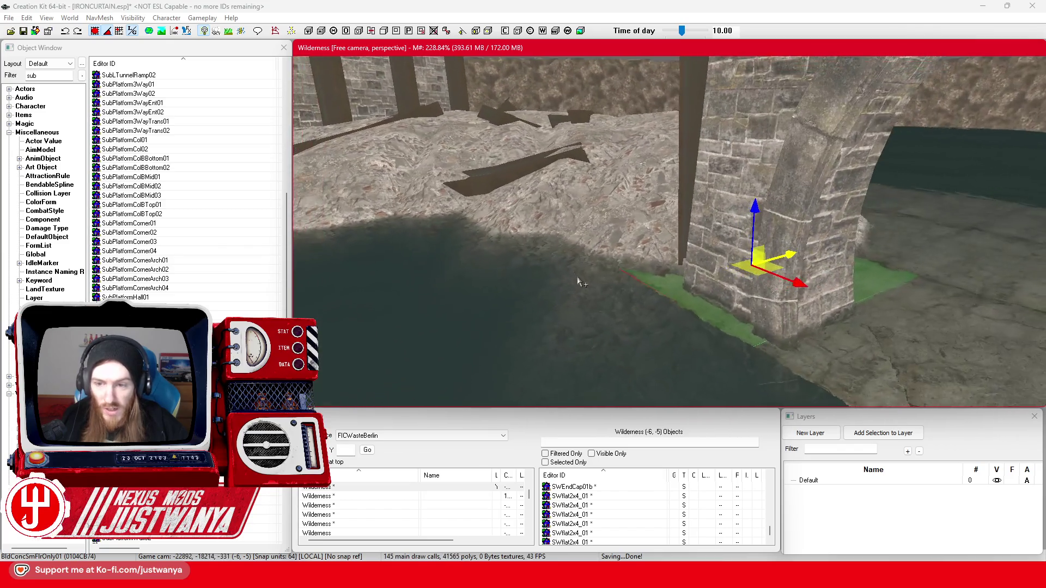
key("shift")
key("Delete")
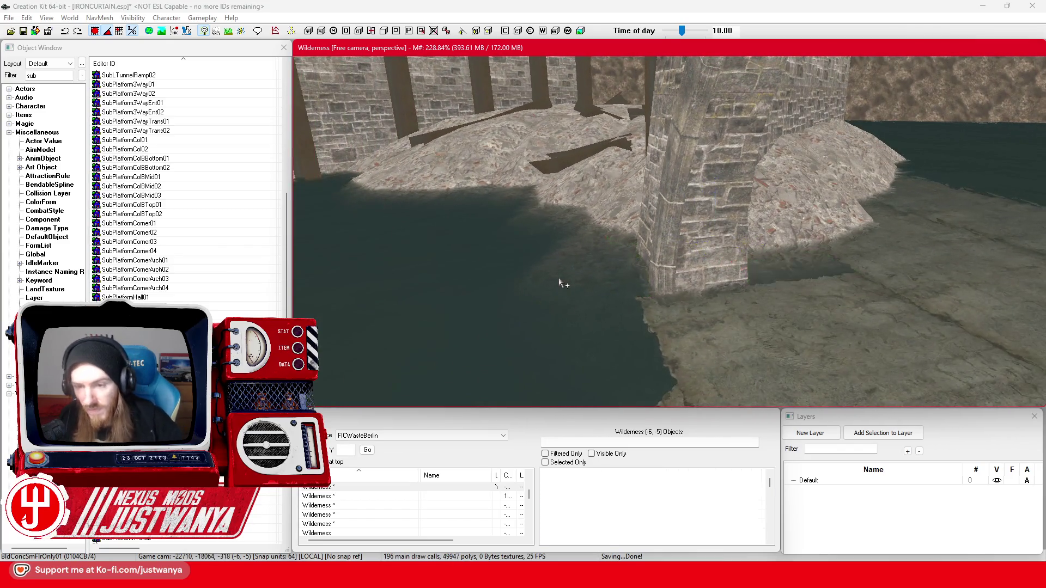
key("shift")
key("shift")
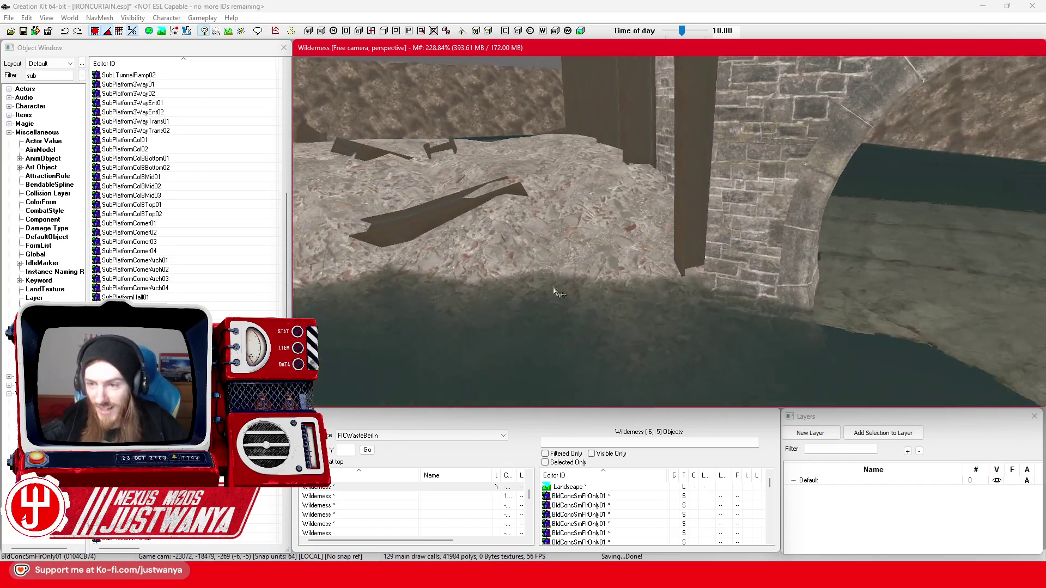
key("shift")
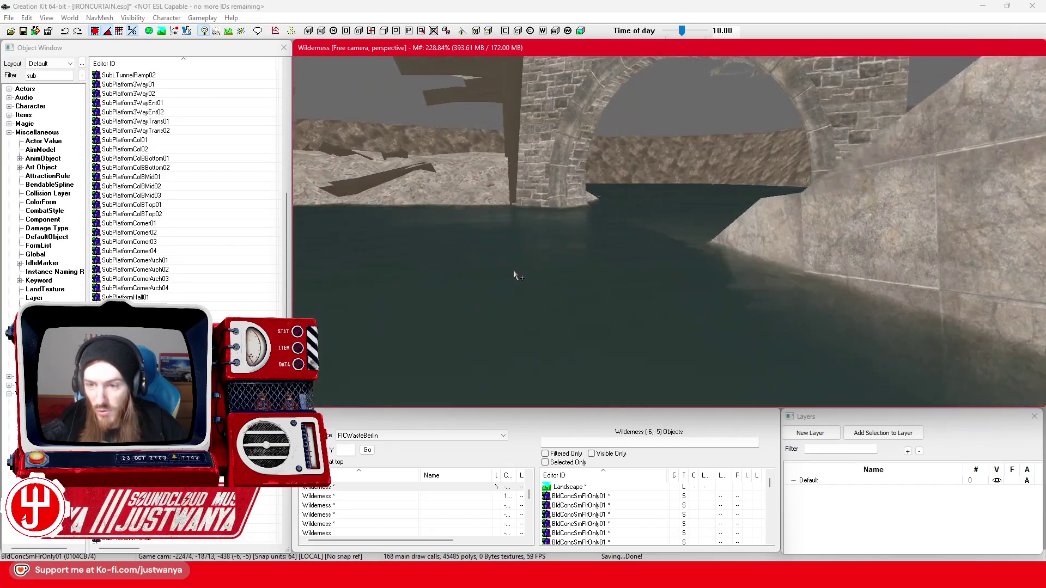
key("shift")
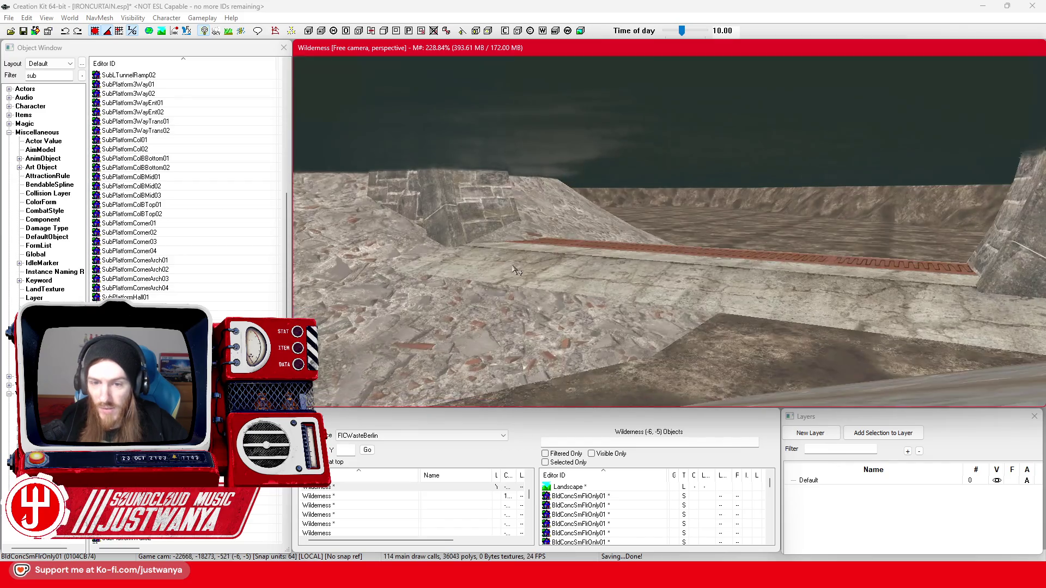
key("shift")
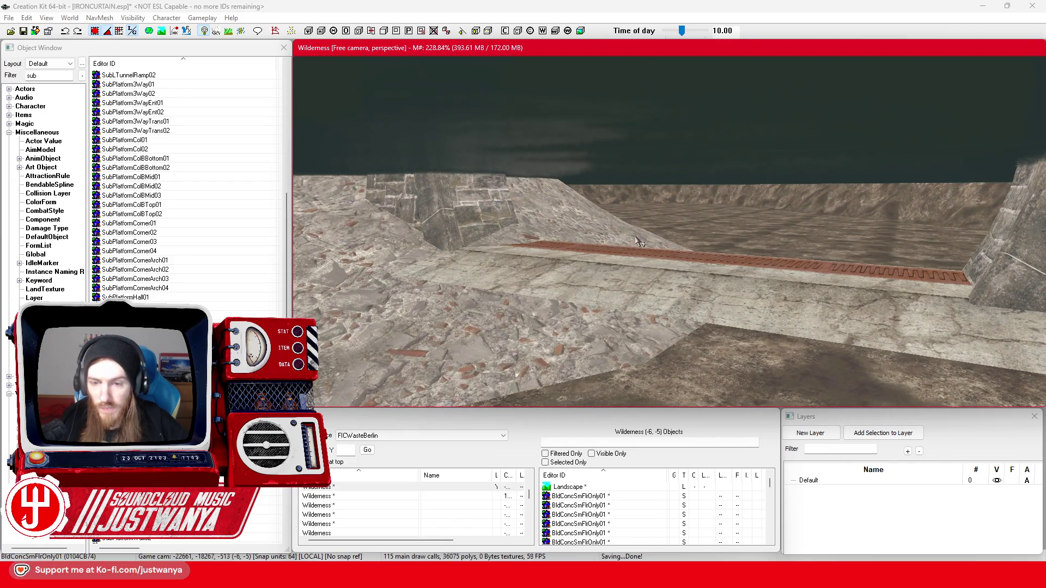
key("shift")
key("shift")
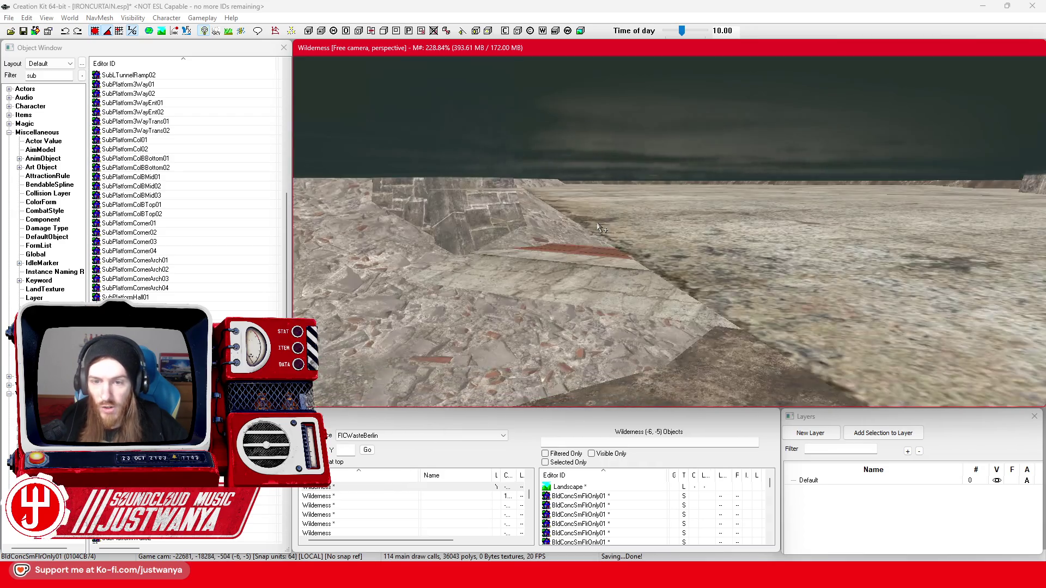
- Select the concrete floor pieces along the ledge beside the stairs
left_click(762, 207)
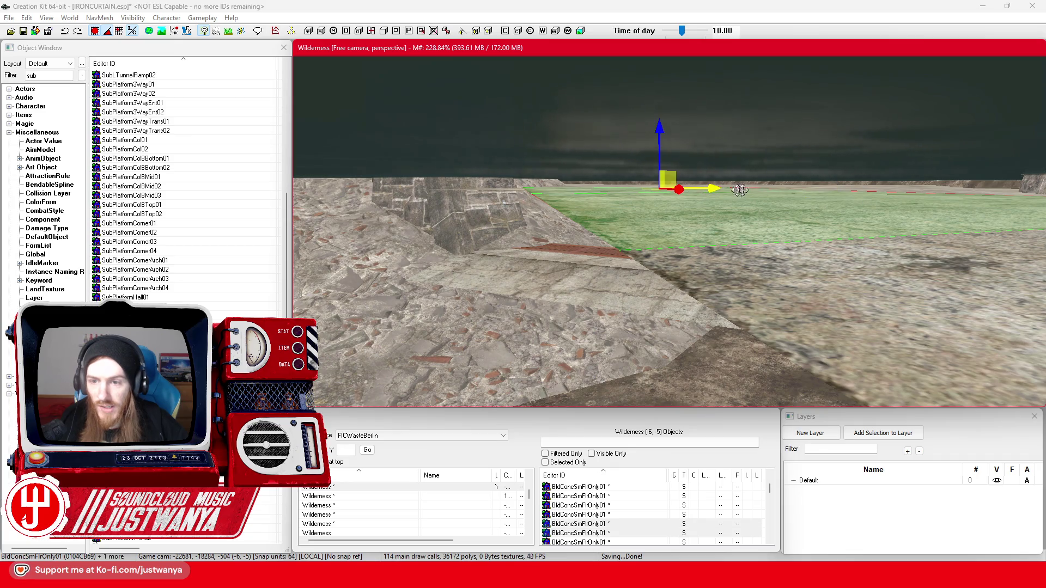
left_click(964, 199, "ctrl")
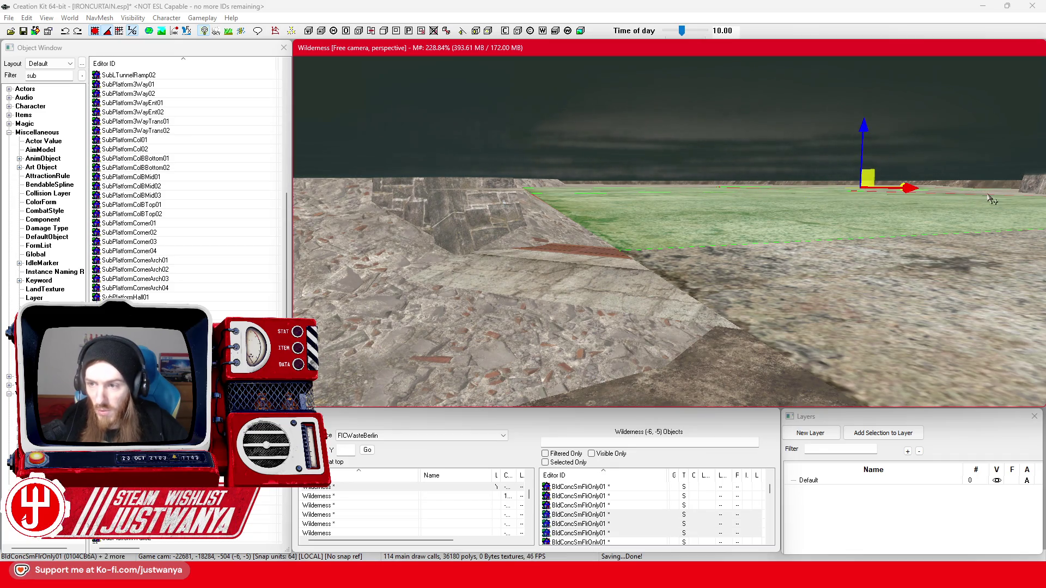
left_click(989, 191, "ctrl")
scroll(741, 292, "up", 10)
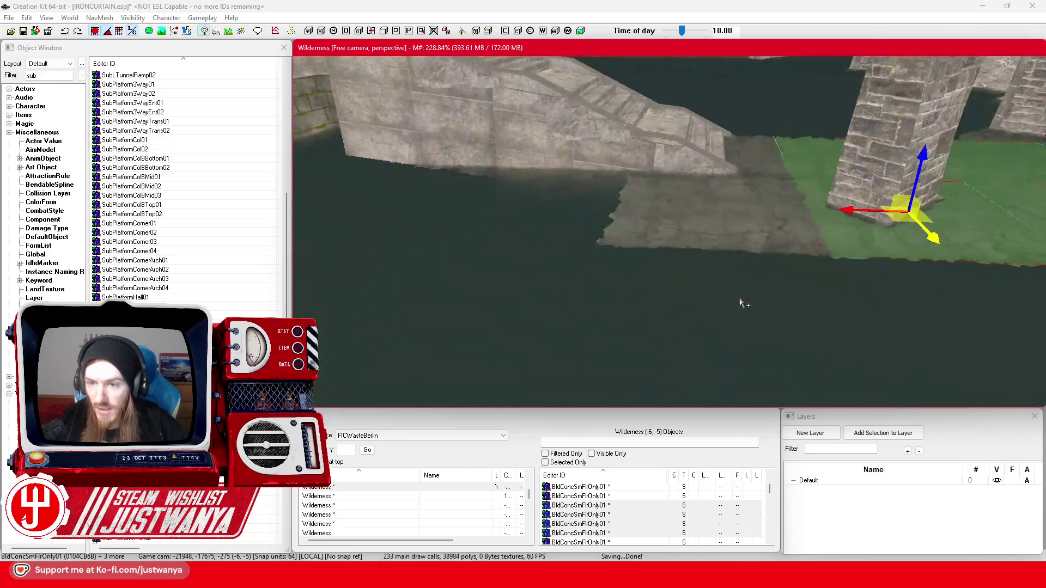
scroll(718, 297, "up", 5)
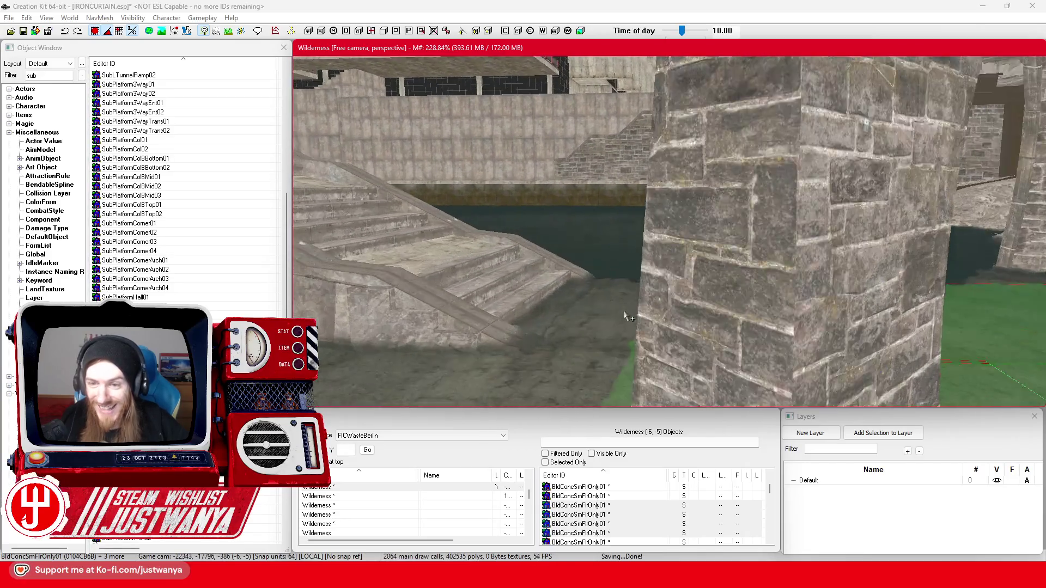
scroll(635, 297, "up", 1)
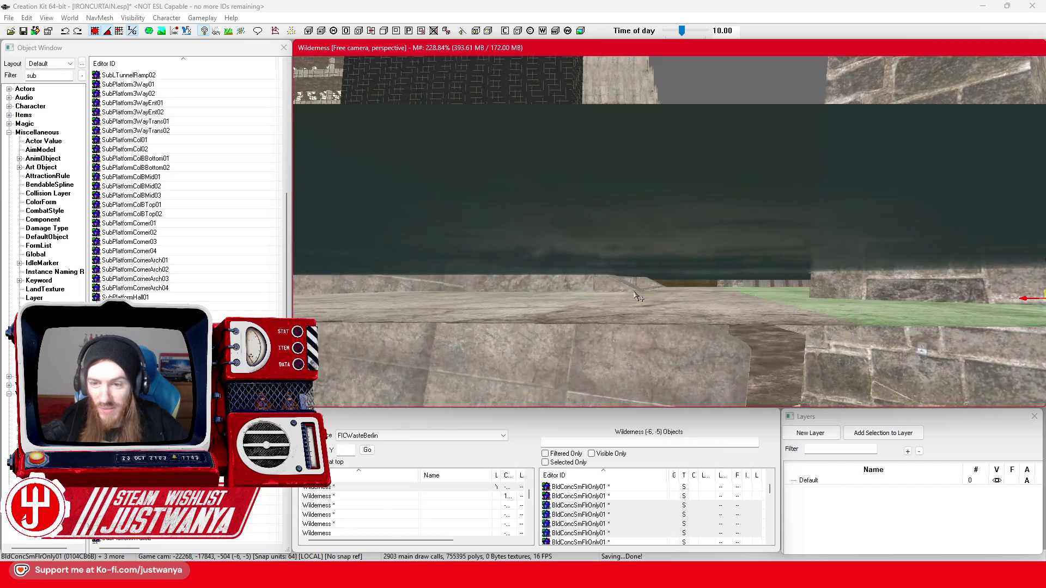
left_click(682, 292, "ctrl")
left_click(643, 314, "ctrl")
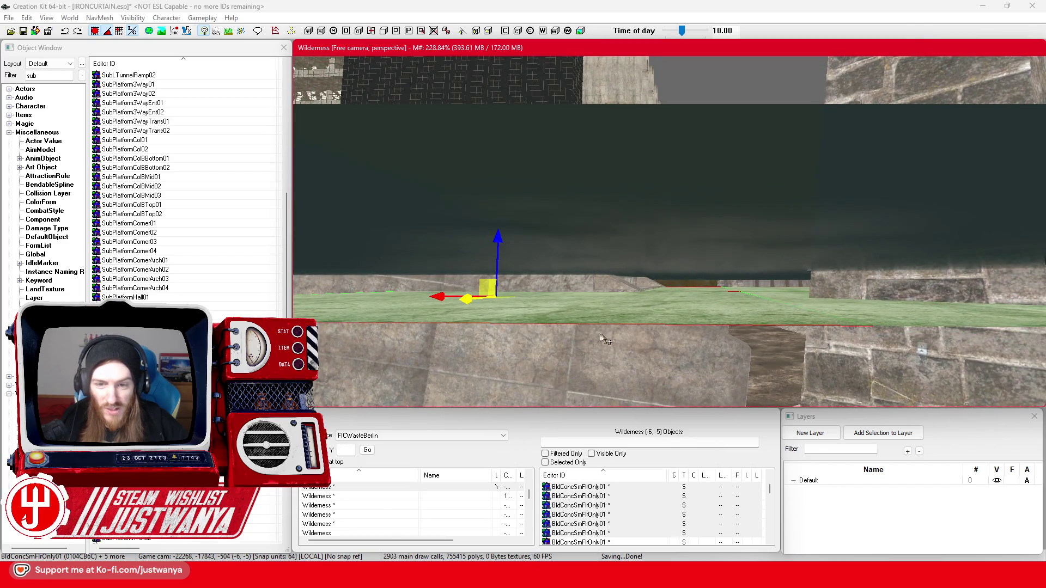
scroll(599, 331, "up", 3)
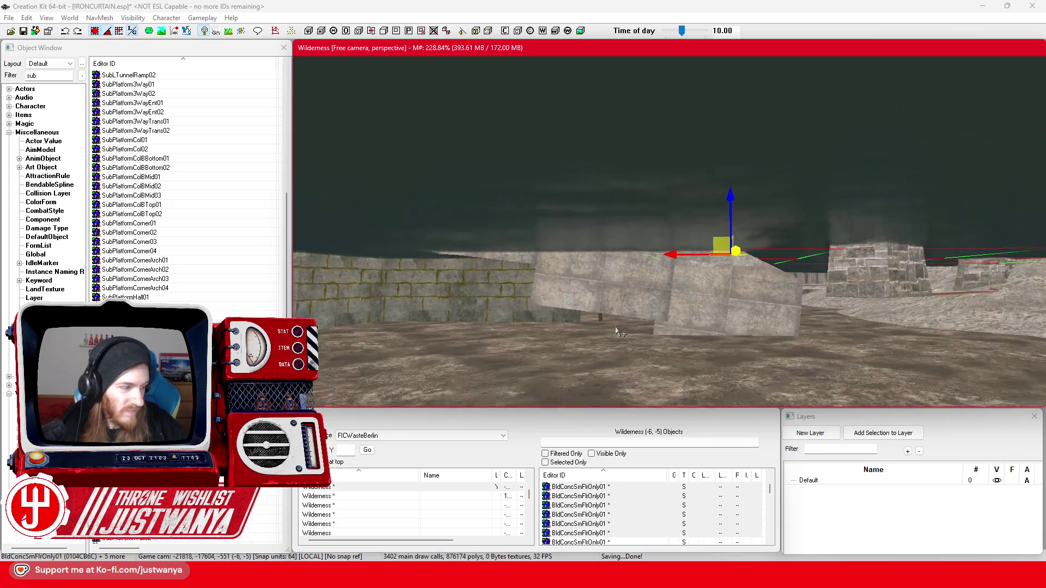
- Look down over the floor and stairs, then select and orbit the tunnel arch
mouse_move(621, 333)
left_mouse_down()
mouse_move(600, 296)
mouse_move(697, 325)
mouse_move(490, 305)
left_mouse_up()
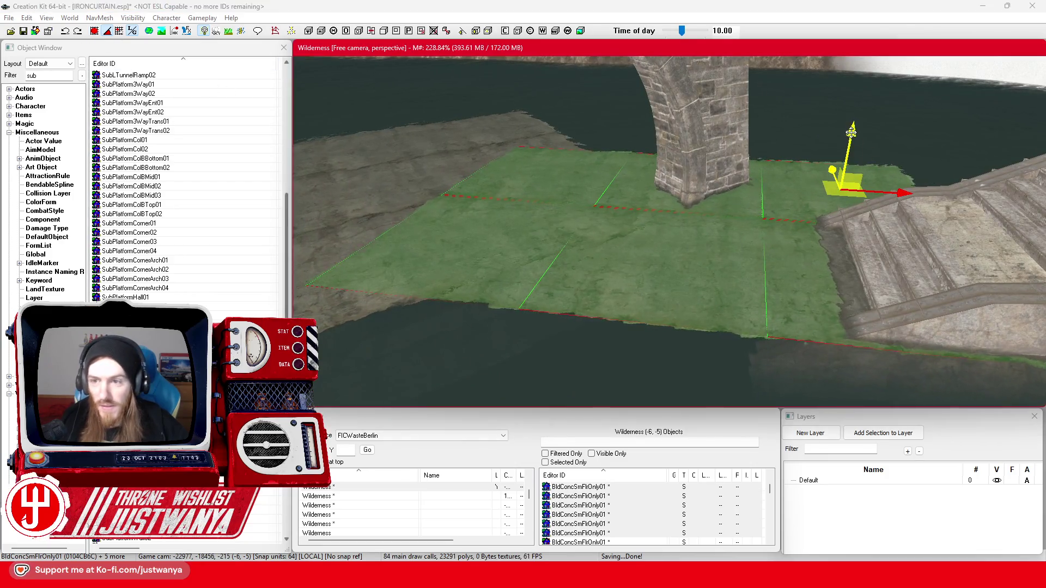
left_click_drag(850, 126, 697, 158)
left_click(712, 221)
mouse_move(712, 220)
left_mouse_down()
mouse_move(636, 218)
mouse_move(670, 324)
mouse_move(631, 281)
left_mouse_up()
scroll(631, 278, "up", 5)
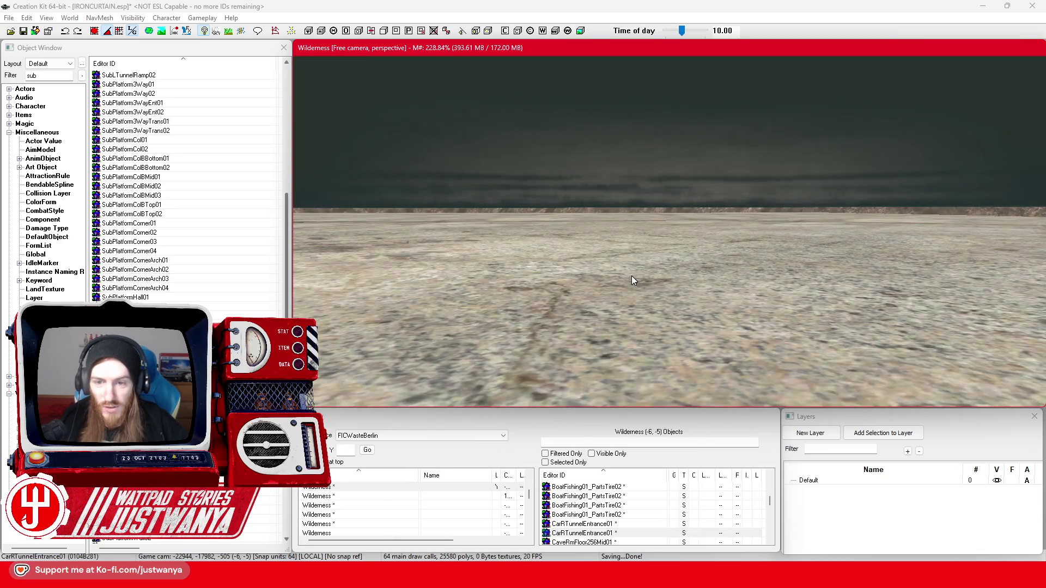
- Focus the first BldConcSmFlrOnly01 piece and nudge it slightly sideways
left_click(632, 275)
key("f")
mouse_move(631, 276)
left_mouse_down()
mouse_move(631, 292)
mouse_move(597, 309)
mouse_move(489, 313)
left_mouse_up()
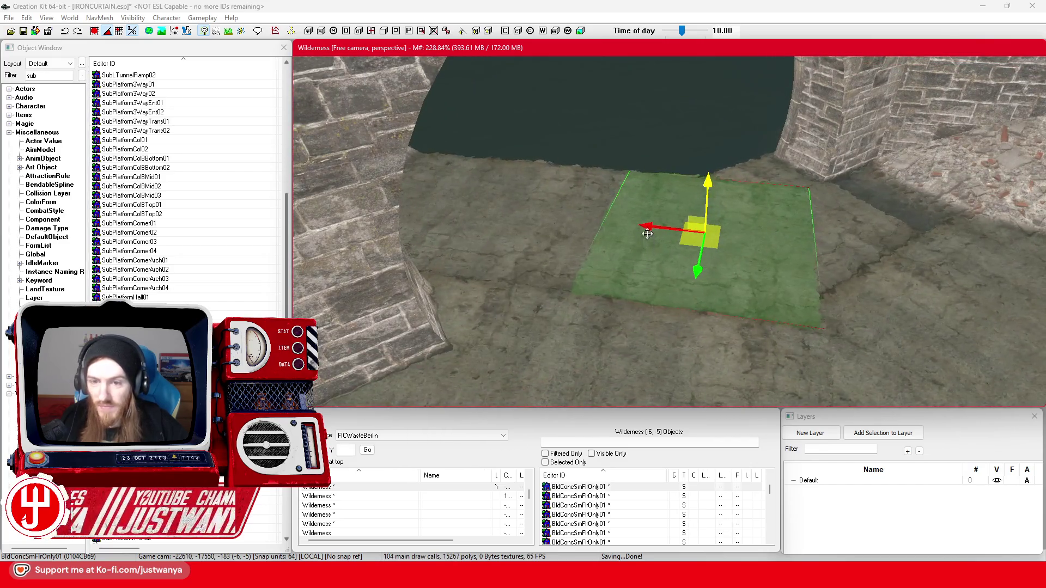
left_click_drag(647, 234, 656, 236)
mouse_move(869, 247)
left_mouse_down()
mouse_move(781, 244)
mouse_move(785, 234)
mouse_move(797, 240)
mouse_move(774, 242)
left_mouse_up()
mouse_move(470, 225)
left_mouse_down()
mouse_move(509, 280)
mouse_move(582, 252)
mouse_move(694, 248)
mouse_move(701, 232)
mouse_move(618, 208)
left_mouse_up()
- Slide a second floor piece over toward the bridge arch and save the plugin
left_click(619, 208)
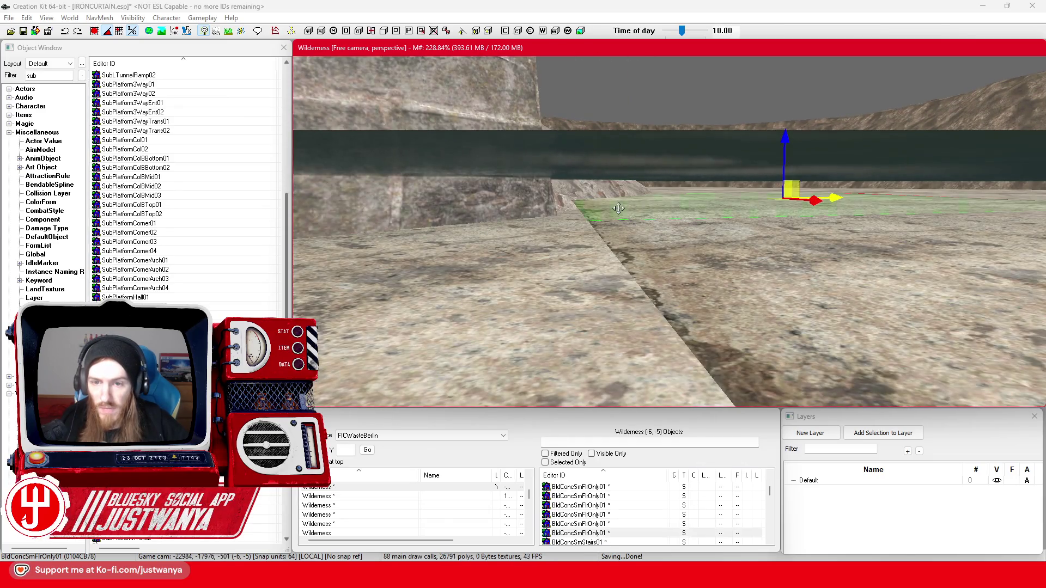
key("c")
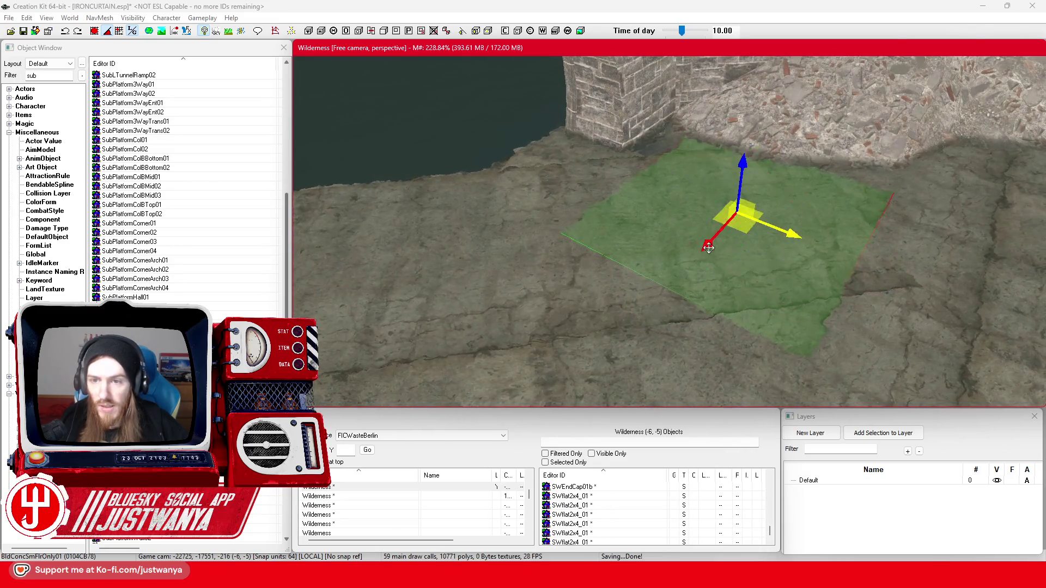
left_click_drag(708, 248, 735, 251)
mouse_move(788, 231)
left_mouse_down()
mouse_move(688, 240)
mouse_move(690, 220)
left_mouse_up()
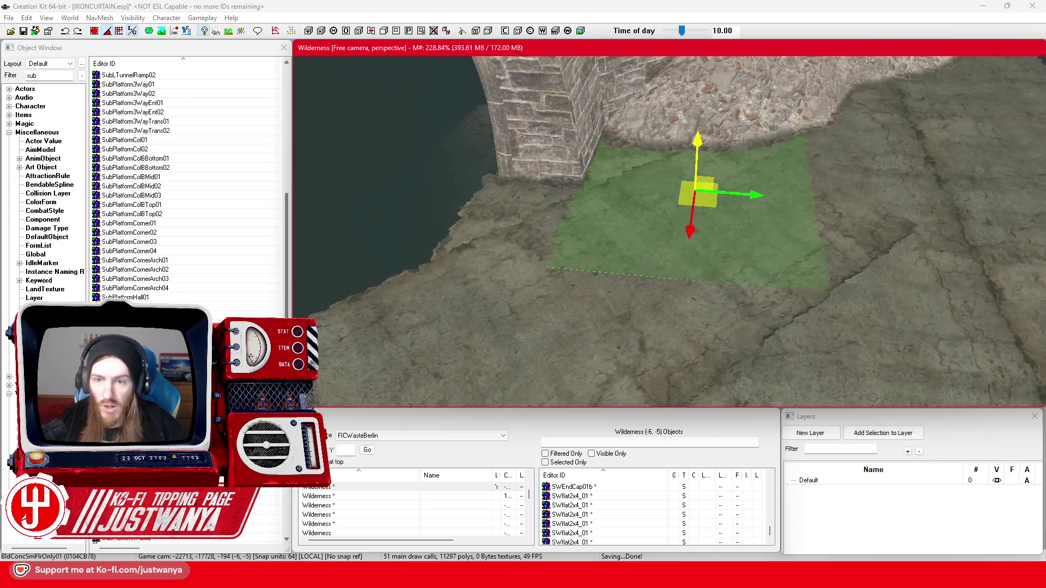
left_click(699, 123)
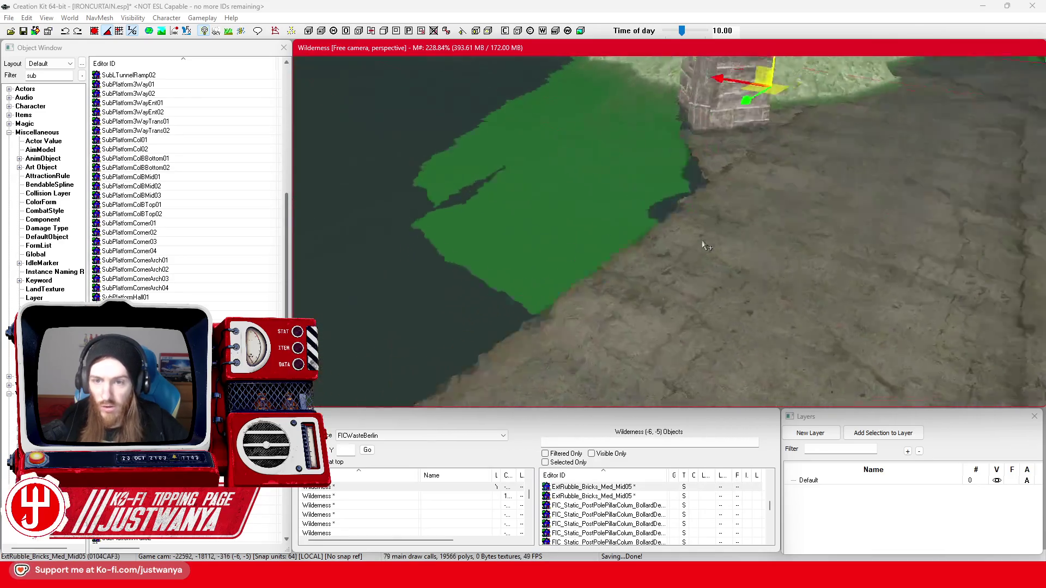
left_click(736, 149)
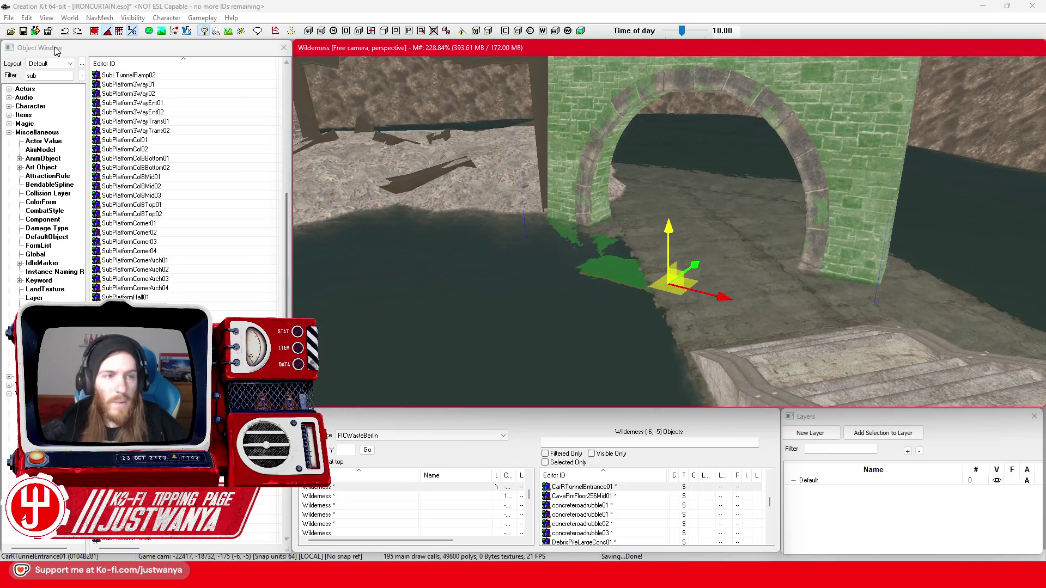
left_click(24, 32)
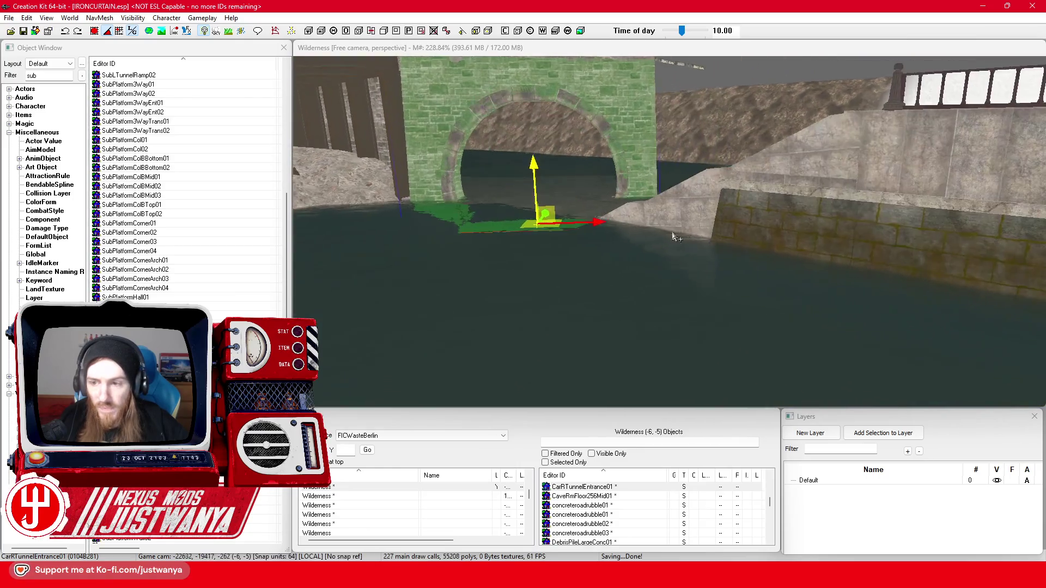
left_click(813, 238)
- Slide the pier wall sideways and lower it into the water at the canal edge
left_click_drag(843, 192, 631, 172)
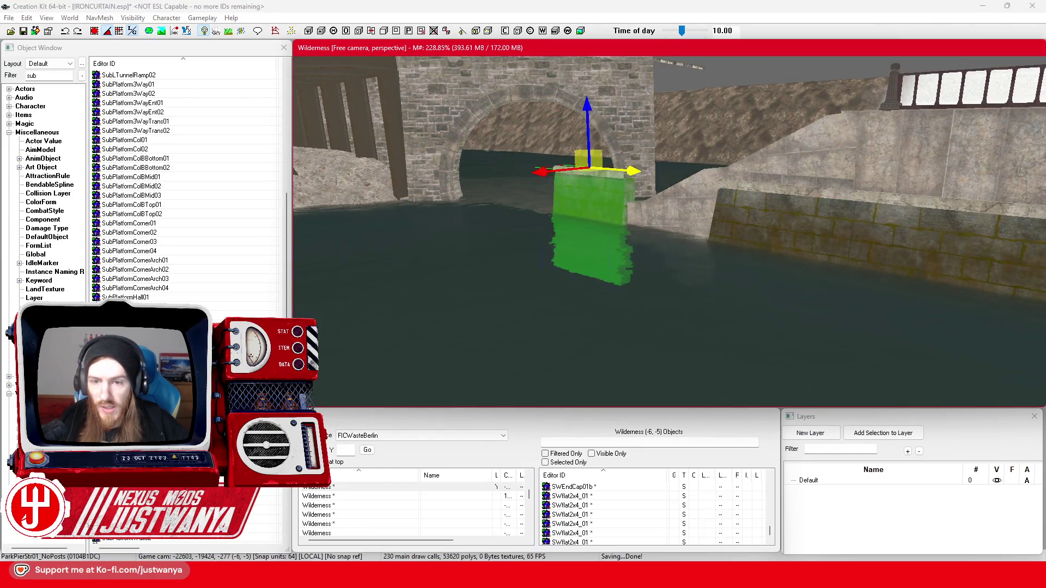
scroll(635, 304, "up", 5)
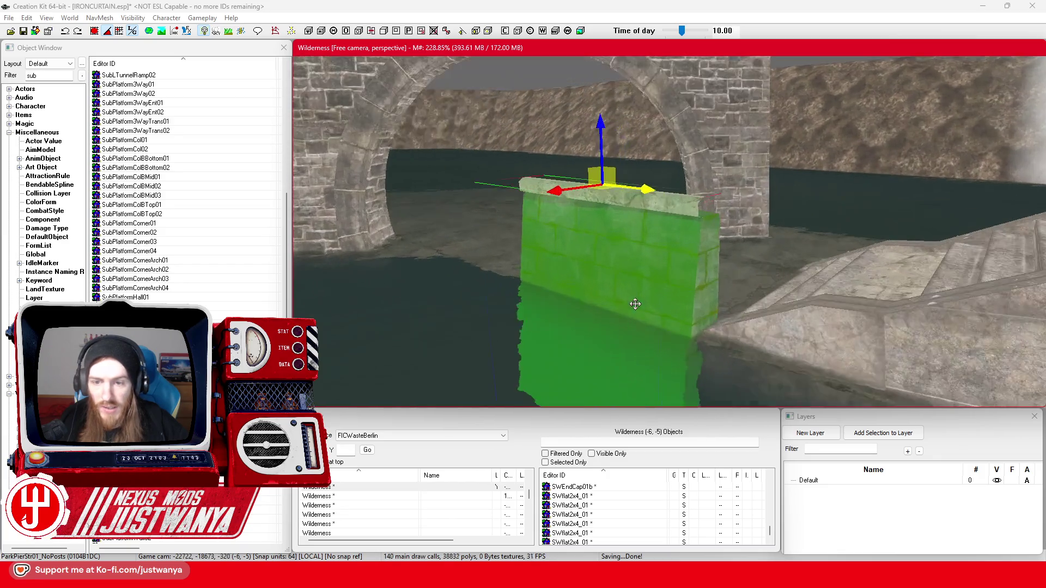
left_click(100, 31)
left_click_drag(617, 129, 630, 238)
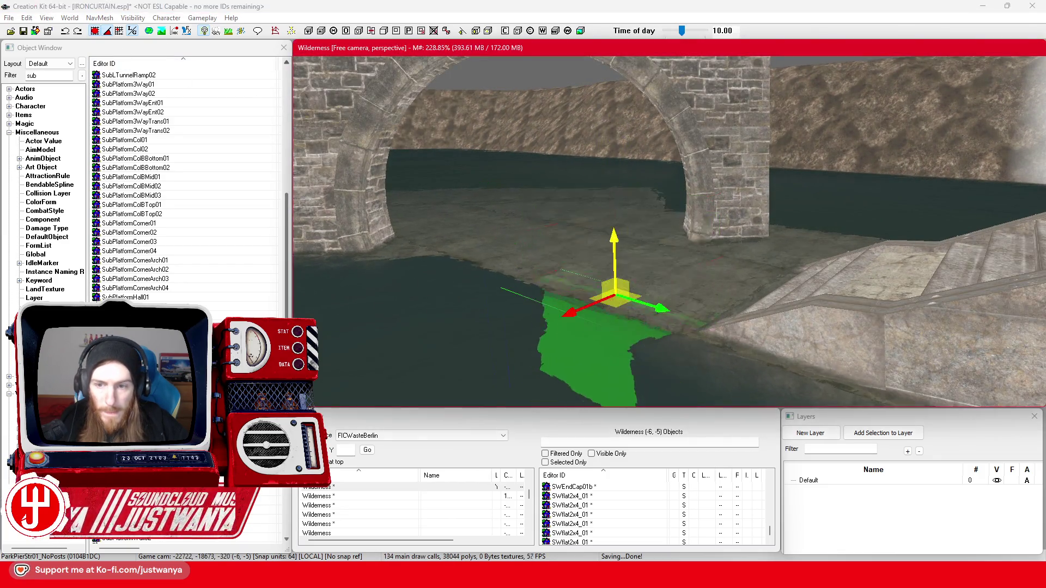
scroll(617, 235, "up", 3)
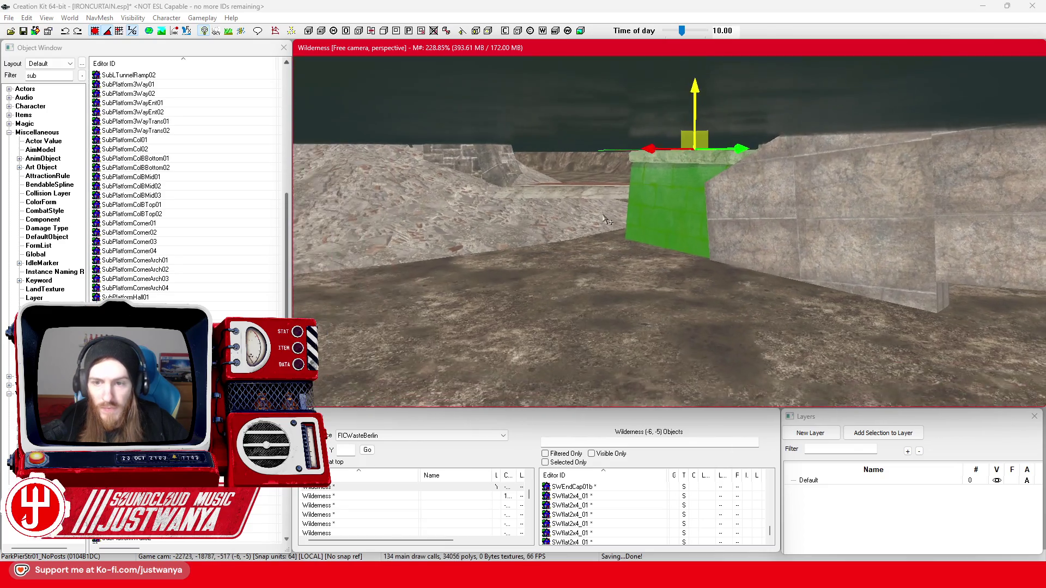
scroll(604, 235, "down", 3)
left_click_drag(660, 234, 602, 245)
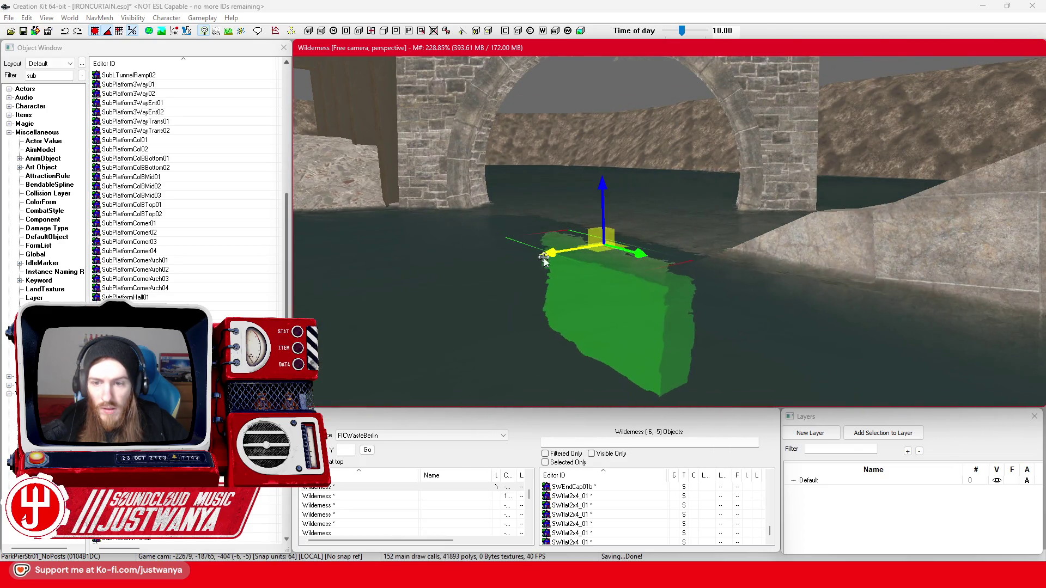
mouse_move(535, 273)
left_mouse_down()
mouse_move(522, 285)
mouse_move(586, 292)
left_mouse_up()
left_click(106, 32)
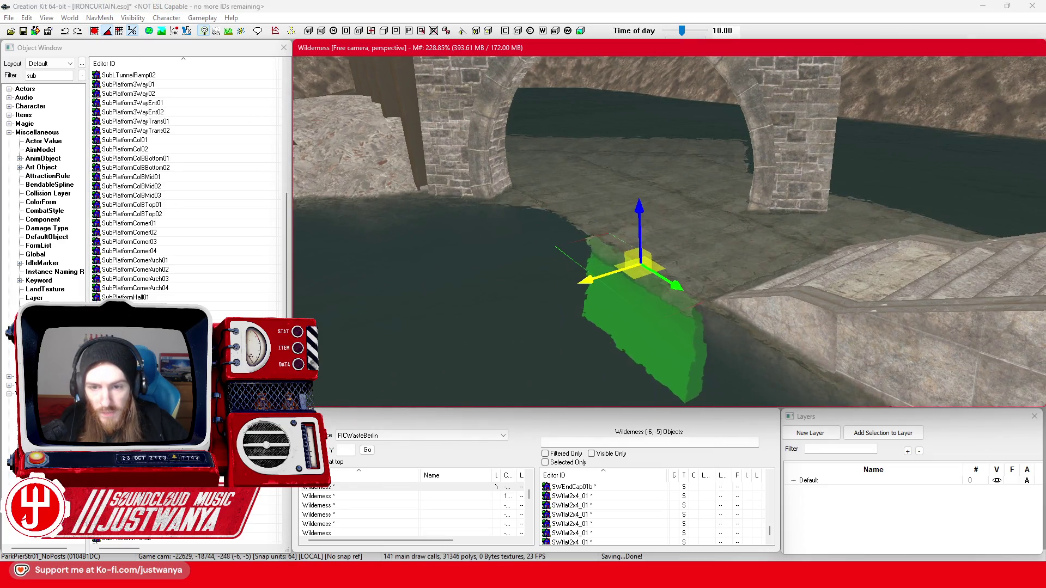
scroll(670, 301, "up", 5)
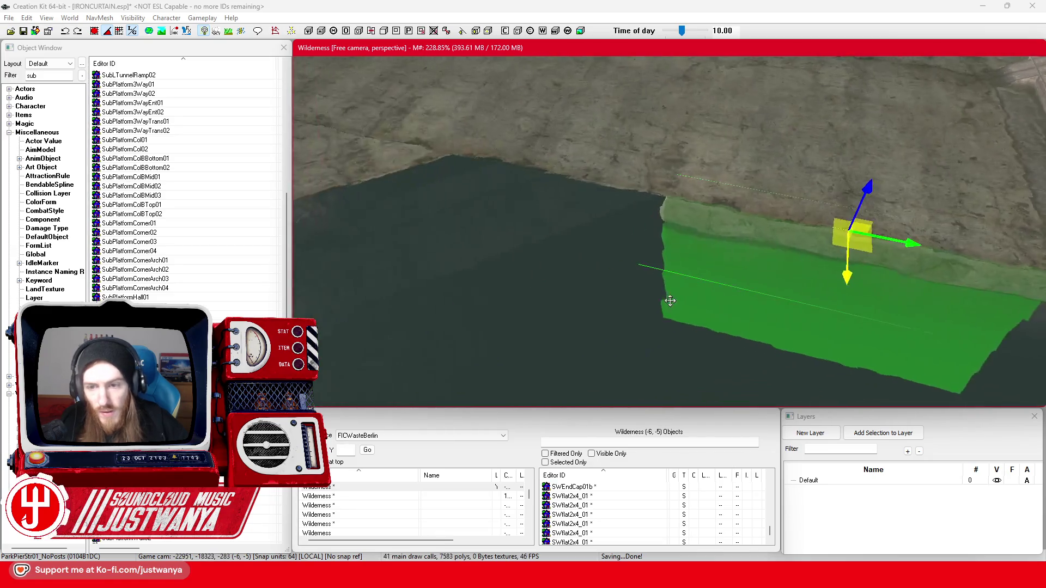
scroll(807, 261, "down", 3)
- Raise the pier wall along the edge and rotate it to follow the canal
left_click_drag(825, 247, 610, 199)
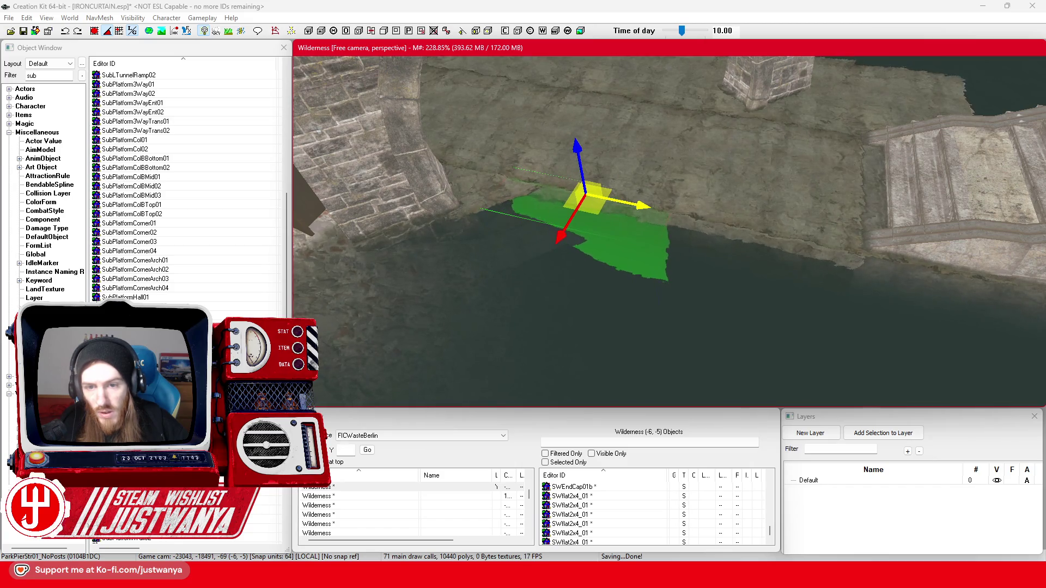
left_click_drag(583, 244, 774, 219)
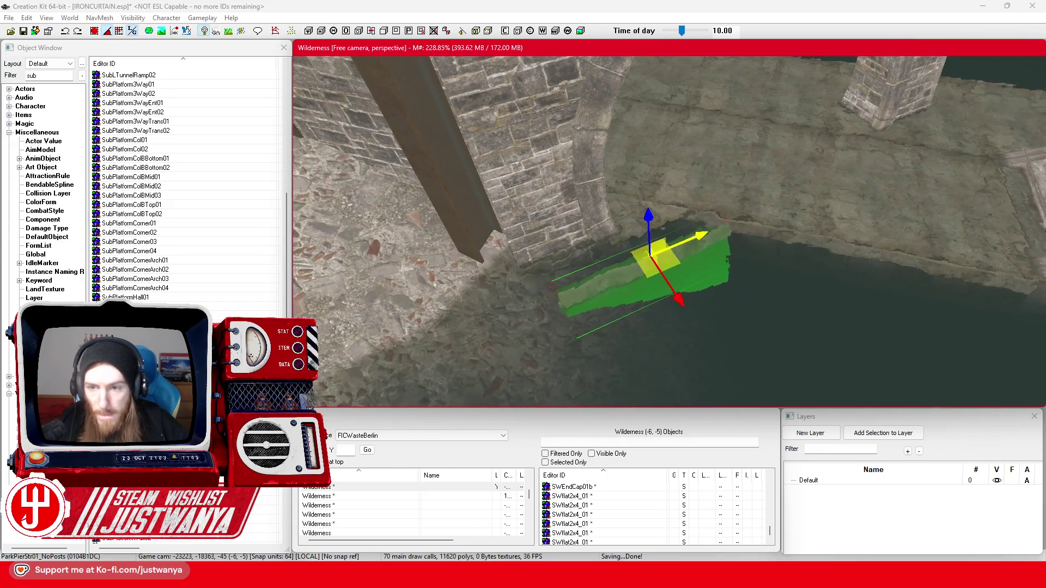
left_click_drag(699, 290, 725, 290)
scroll(670, 271, "up", 5)
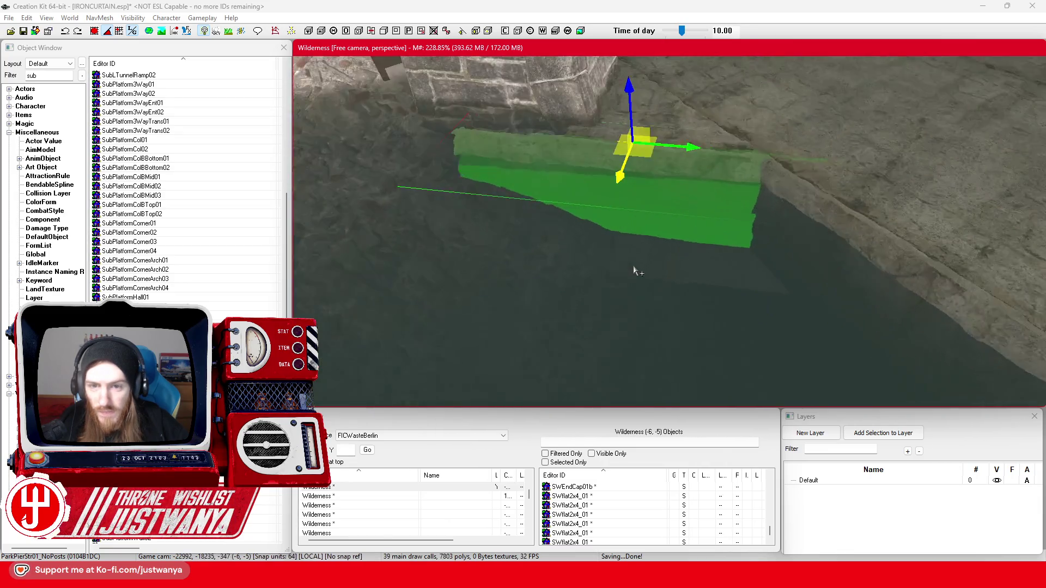
mouse_move(636, 271)
left_mouse_down()
mouse_move(652, 276)
mouse_move(882, 169)
left_mouse_up()
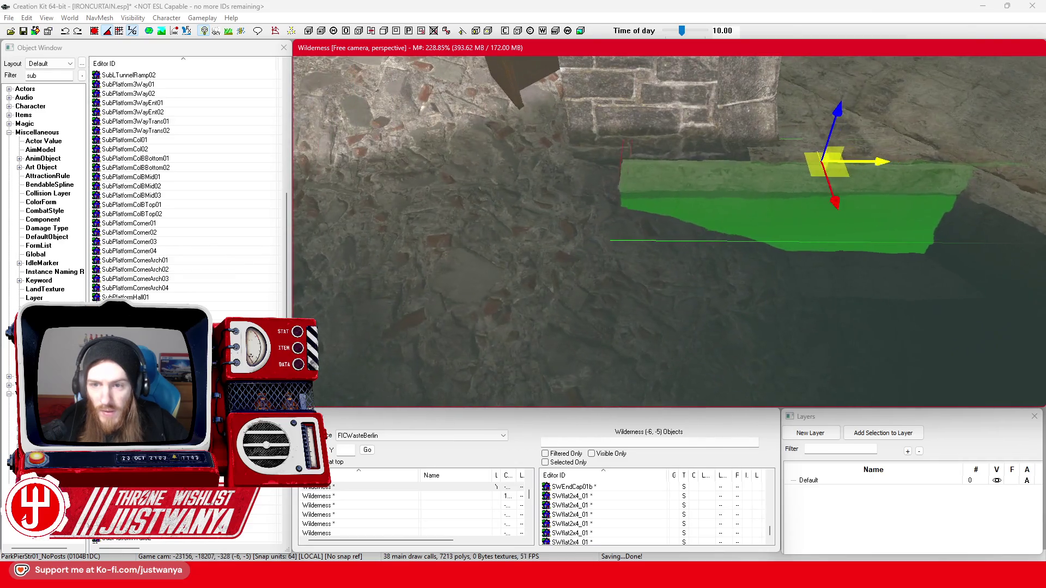
- Slide the wall piece along the canal wall and zoom in to check it
left_click_drag(798, 97, 395, 96)
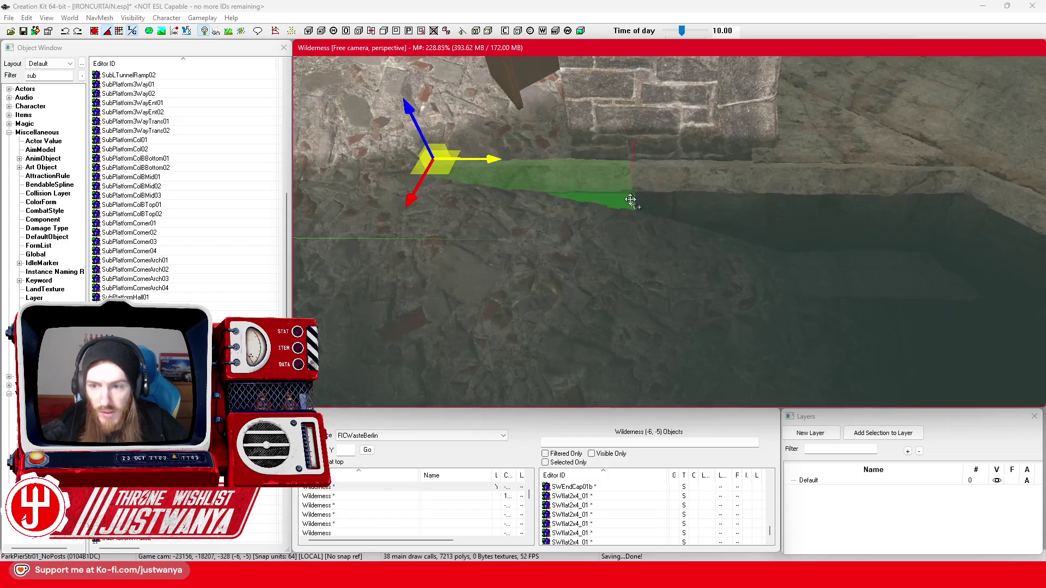
scroll(602, 190, "up", 3)
scroll(602, 190, "down", 5)
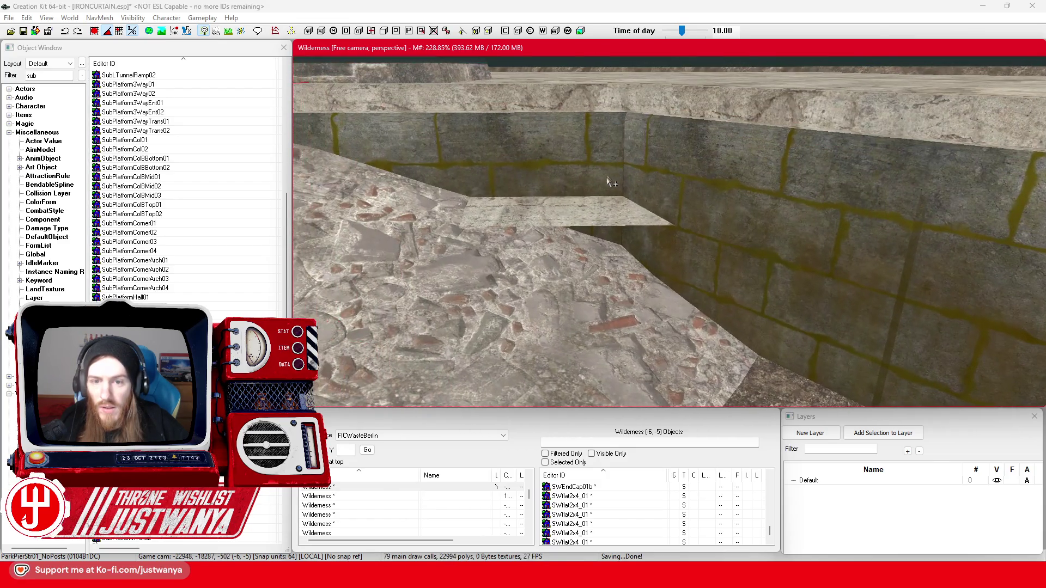
scroll(605, 214, "up", 3)
scroll(607, 210, "down", 3)
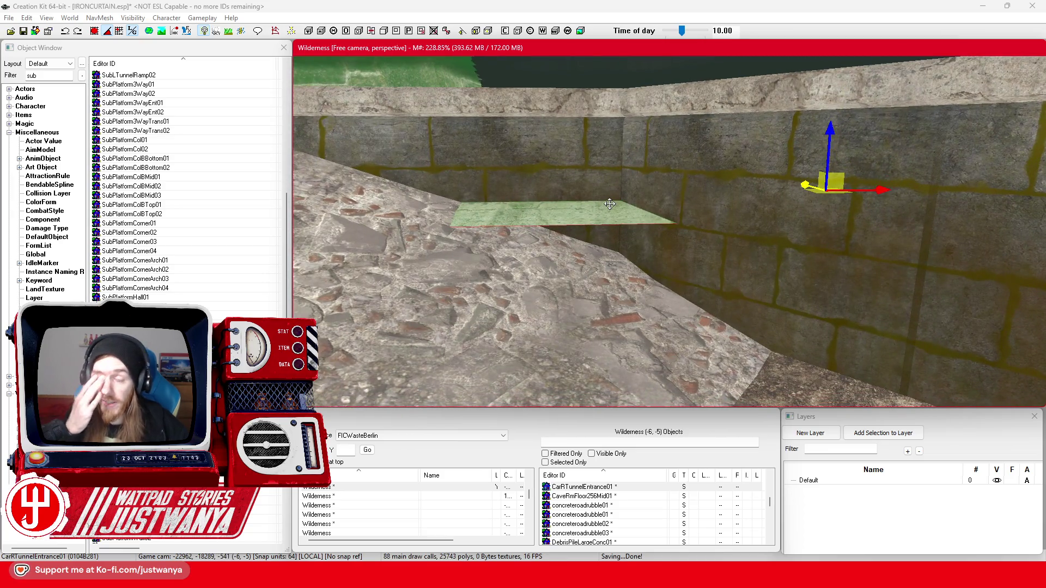
scroll(524, 249, "down", 8)
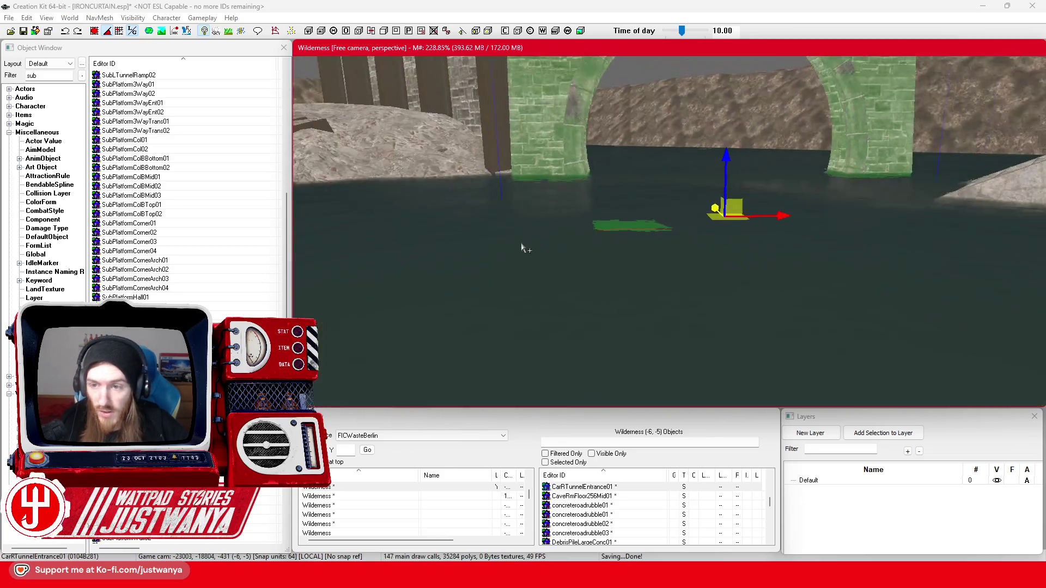
scroll(603, 259, "up", 5)
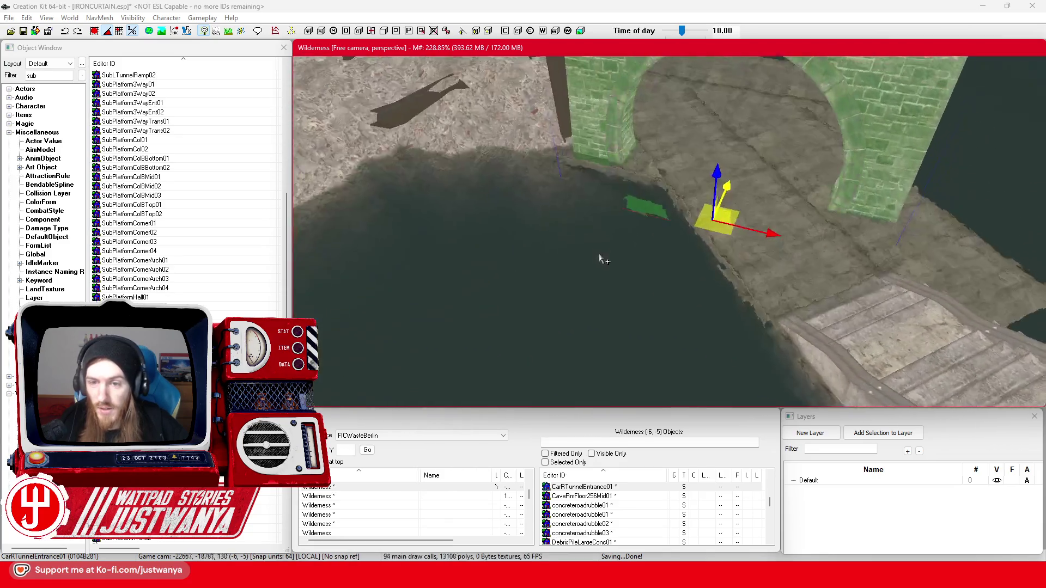
scroll(616, 252, "up", 6)
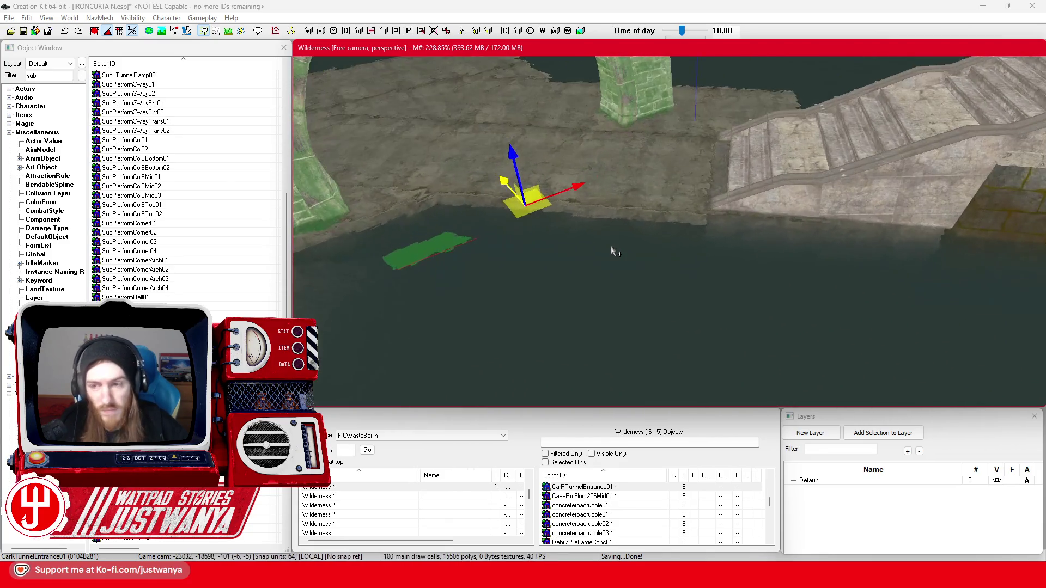
scroll(596, 224, "up", 3)
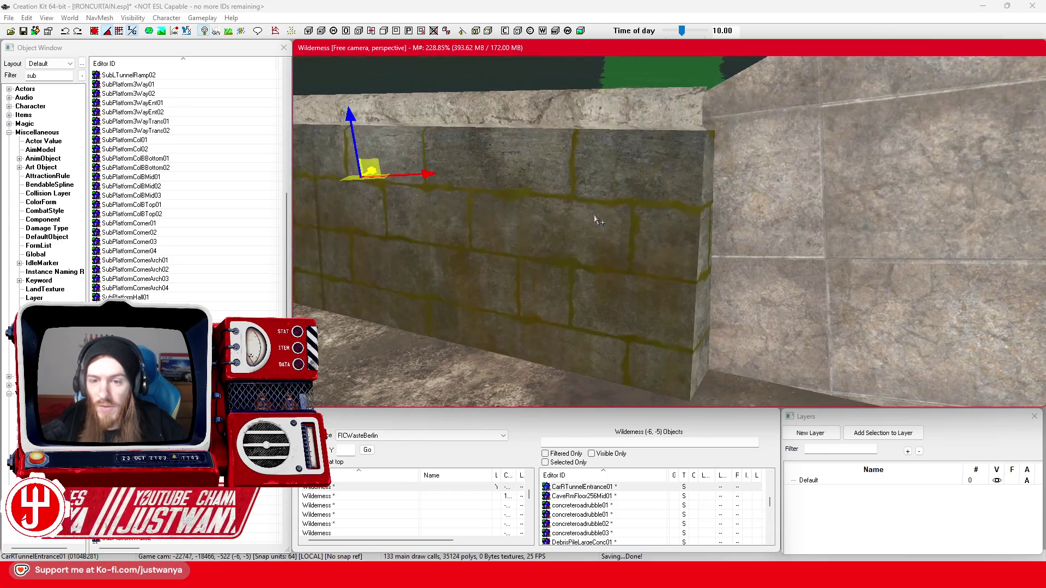
- Reselect the pier wall and push it further along the stone wall toward the arch
left_click(591, 214)
mouse_move(603, 203)
left_mouse_down()
mouse_move(584, 203)
mouse_move(864, 198)
left_mouse_up()
mouse_move(837, 141)
left_mouse_down()
mouse_move(812, 137)
mouse_move(703, 158)
left_mouse_up()
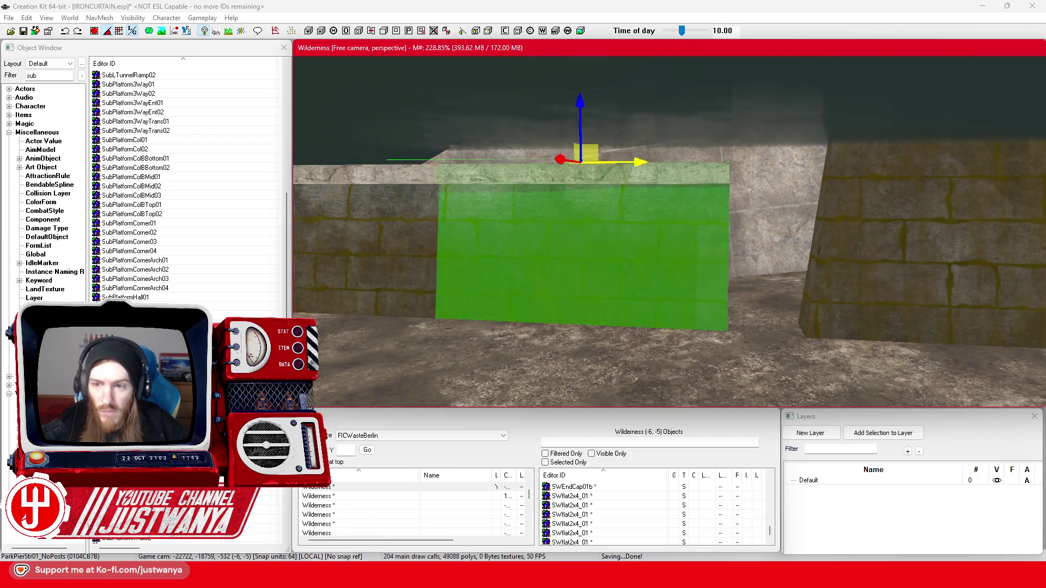
left_click_drag(583, 218, 910, 216)
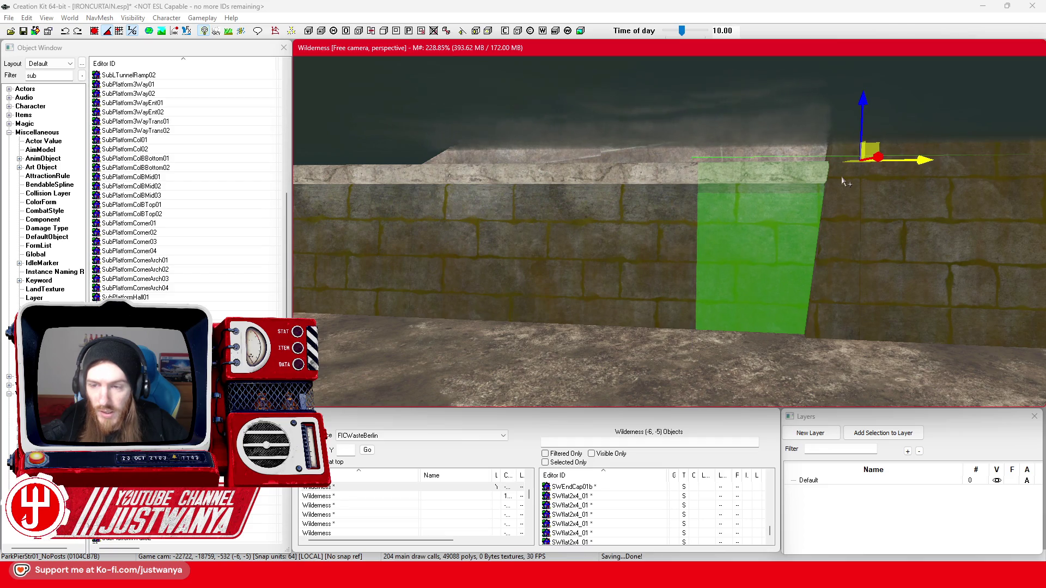
scroll(841, 181, "down", 5)
mouse_move(889, 218)
left_mouse_down()
mouse_move(770, 190)
mouse_move(750, 216)
left_mouse_up()
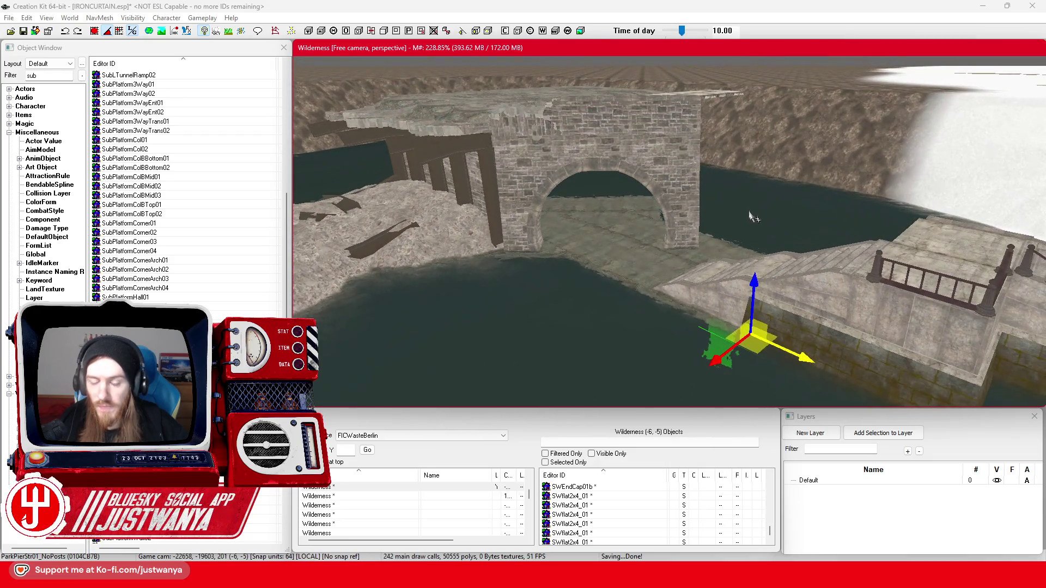
- Save, then select the CarRTunnelEntrance01 arch, orbit it and the stairs, and save again
left_click(24, 31)
mouse_move(702, 337)
left_mouse_down()
mouse_move(681, 229)
mouse_move(730, 255)
mouse_move(662, 264)
mouse_move(684, 261)
mouse_move(675, 266)
mouse_move(683, 204)
left_mouse_up()
left_click(681, 229)
mouse_move(701, 170)
left_mouse_down()
mouse_move(776, 166)
mouse_move(759, 160)
left_mouse_up()
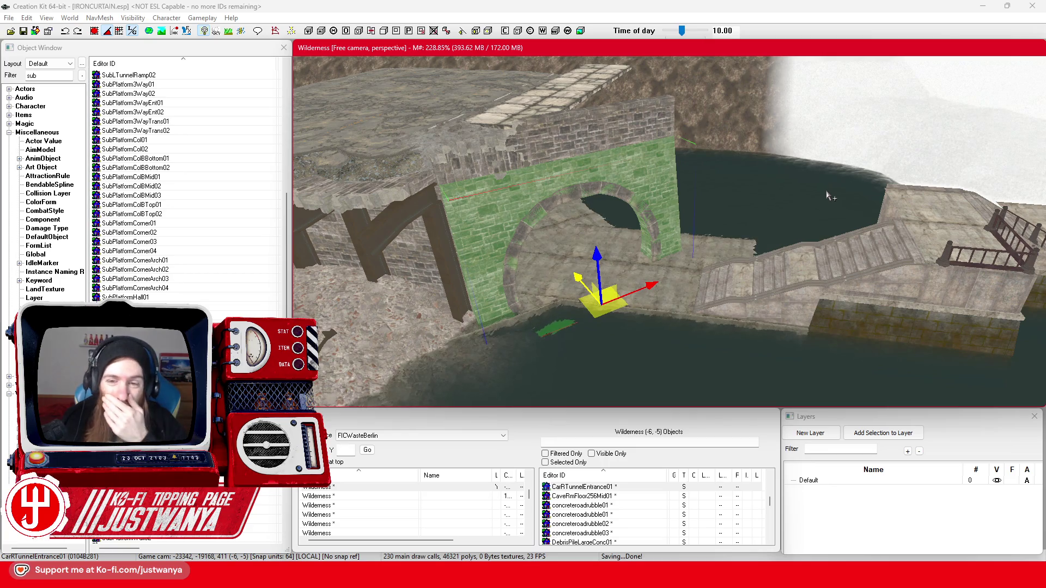
left_click(23, 31)
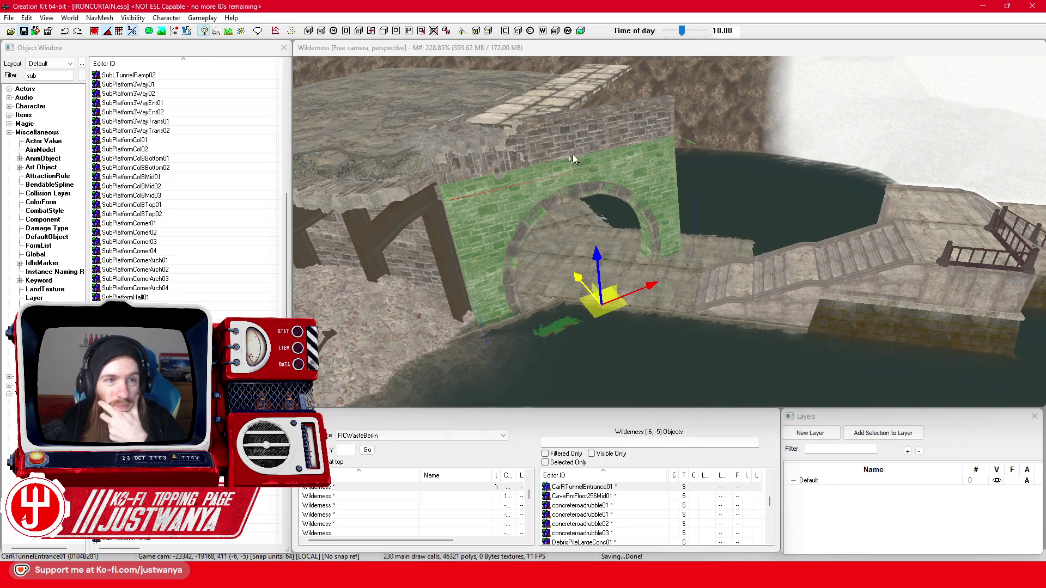
mouse_move(611, 138)
left_mouse_down()
mouse_move(475, 228)
mouse_move(660, 227)
mouse_move(581, 210)
mouse_move(661, 221)
mouse_move(431, 108)
left_mouse_up()
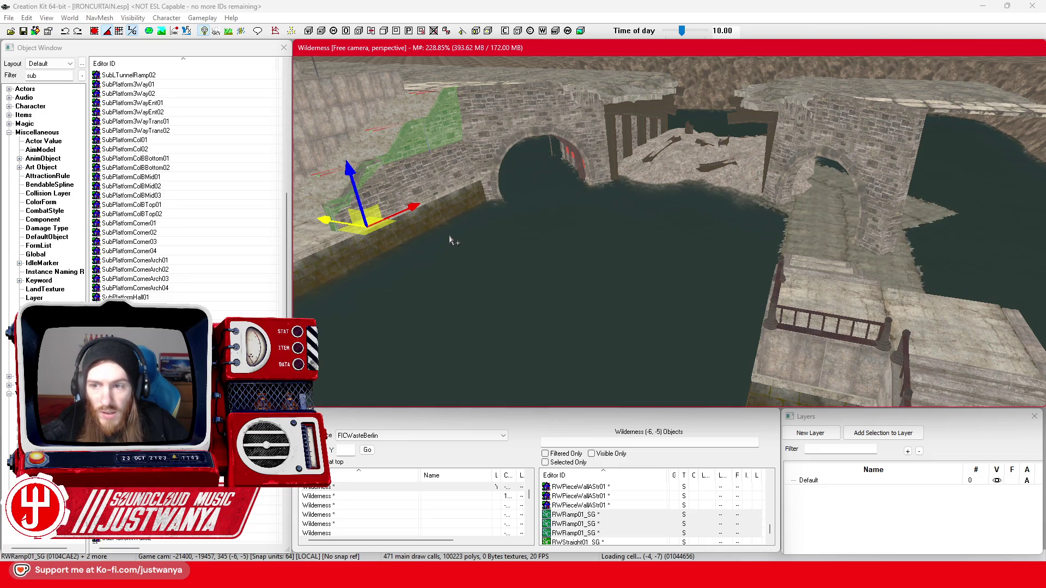
- Move the RWRamp01_SG walkway piece over to the stair-side wall and inspect it
left_click_drag(330, 221, 888, 314)
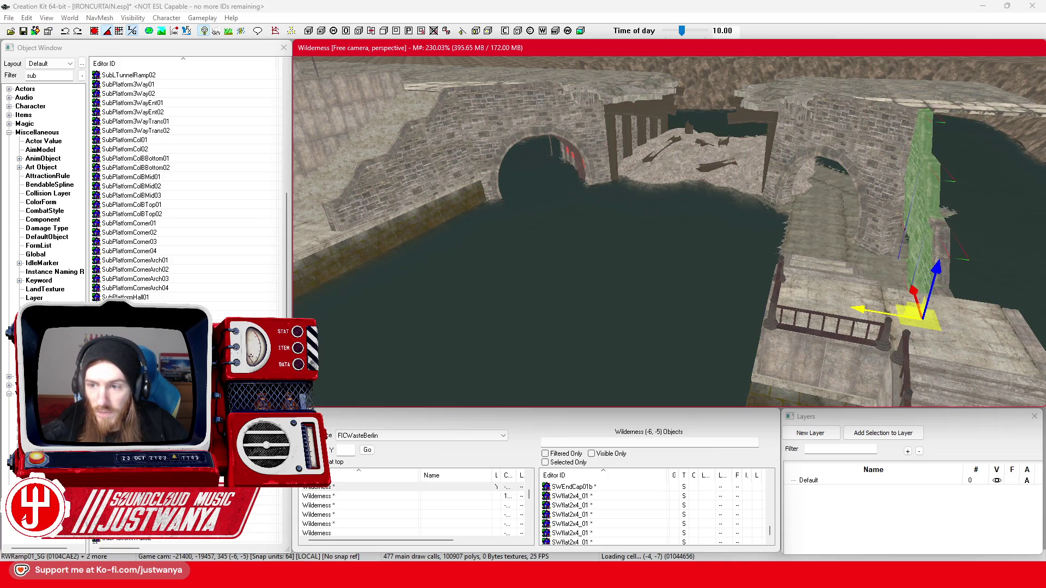
mouse_move(785, 286)
left_mouse_down()
mouse_move(651, 283)
mouse_move(623, 310)
left_mouse_up()
scroll(651, 284, "up", 3)
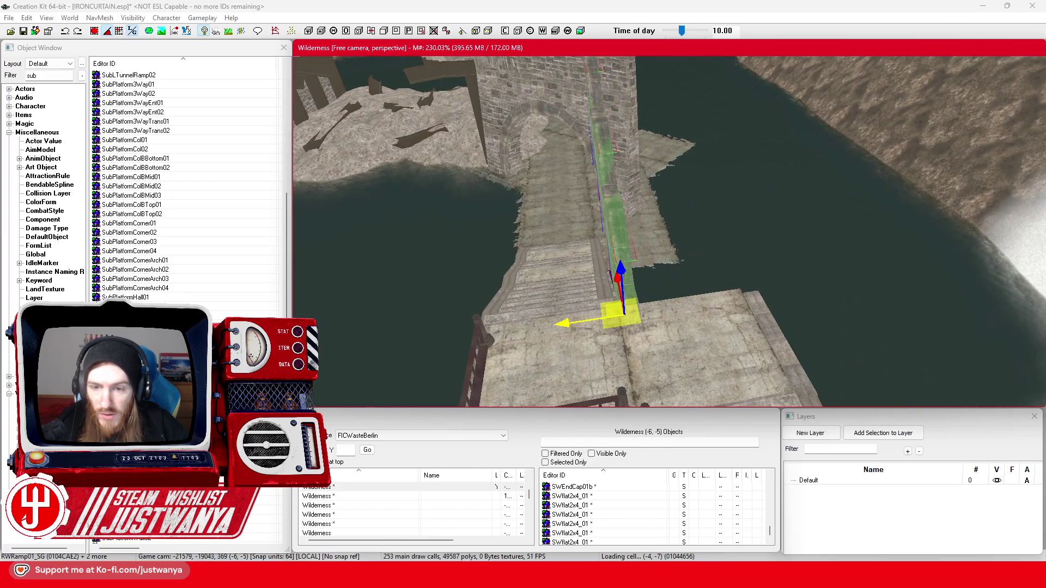
left_click(597, 94)
mouse_move(597, 94)
left_mouse_down()
mouse_move(714, 111)
mouse_move(698, 91)
mouse_move(707, 112)
left_mouse_up()
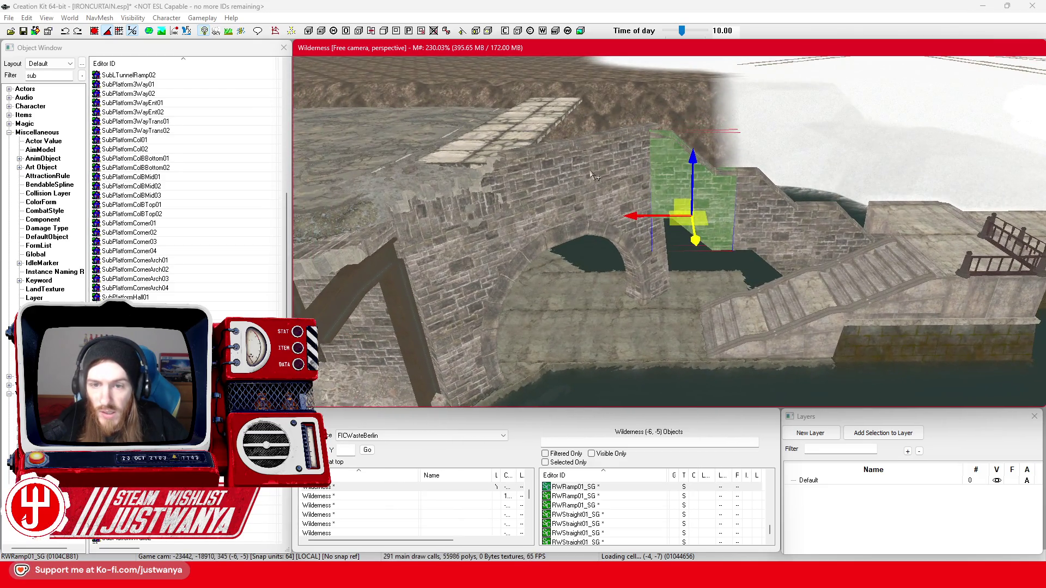
- Nudge the RWStraight01_SG piece in translate mode to line up with the wall
left_click(593, 176)
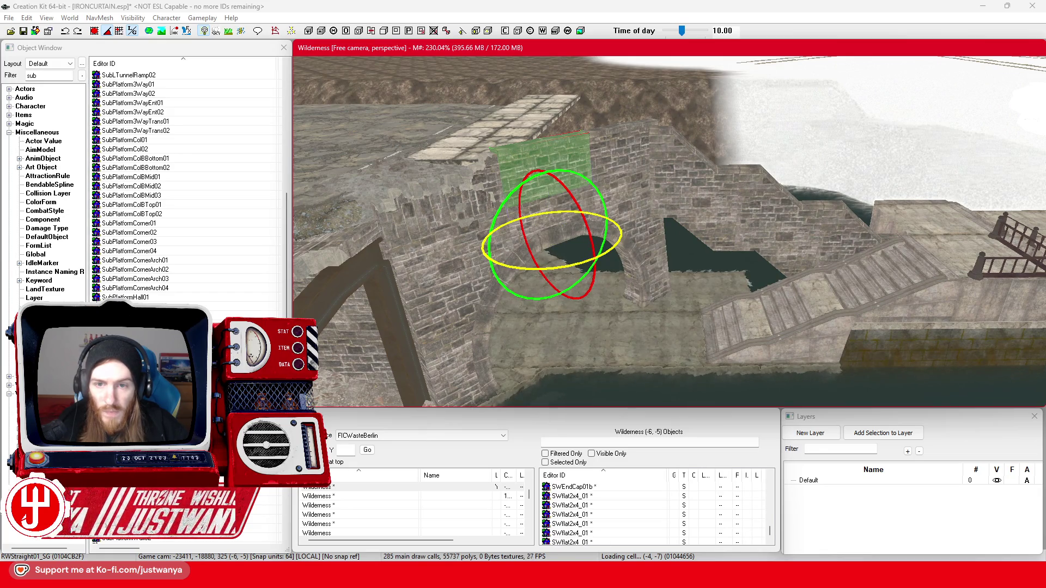
key("e")
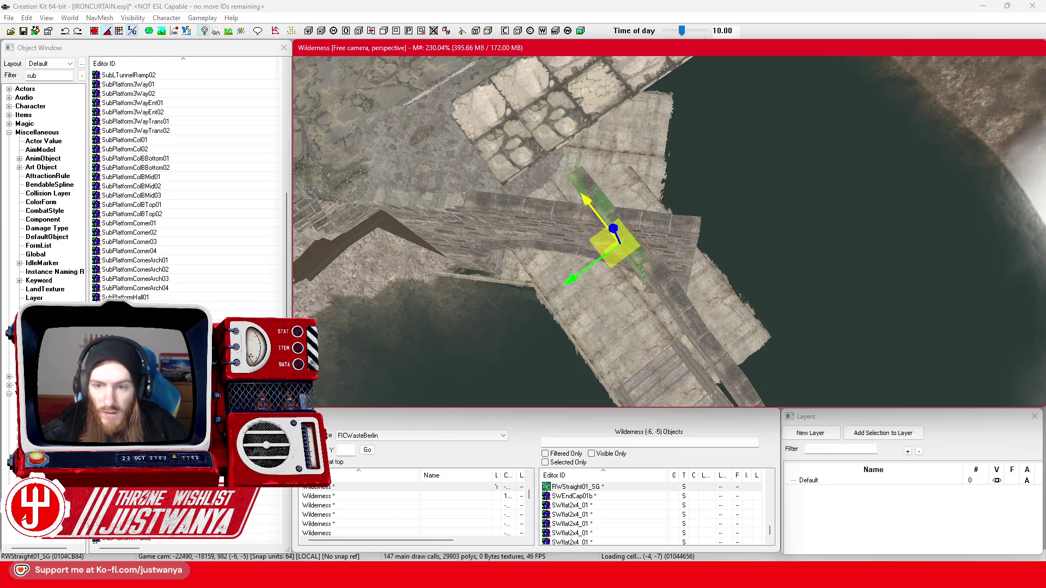
scroll(585, 194, "up", 5)
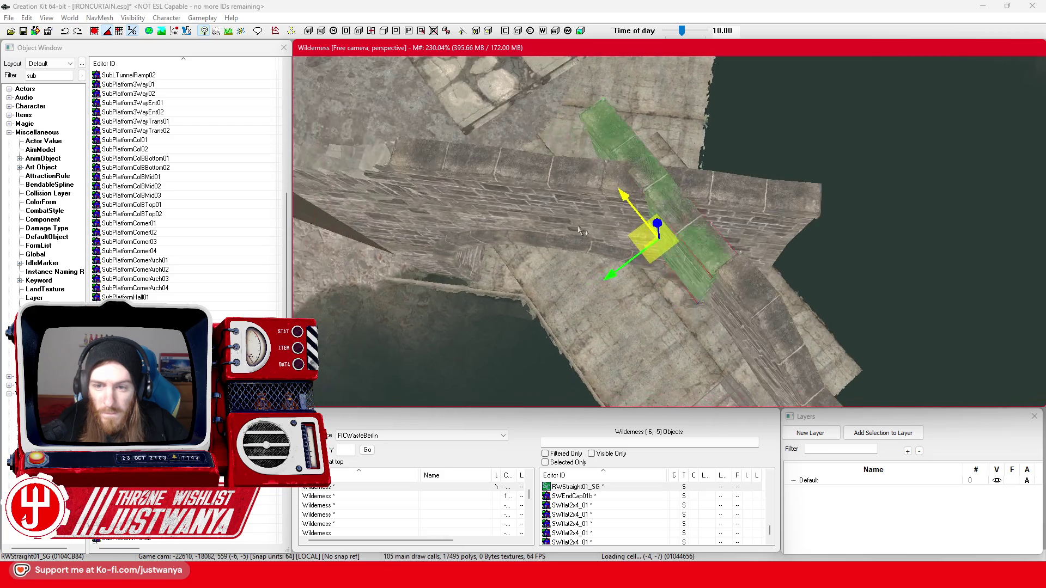
left_click_drag(606, 281, 612, 275)
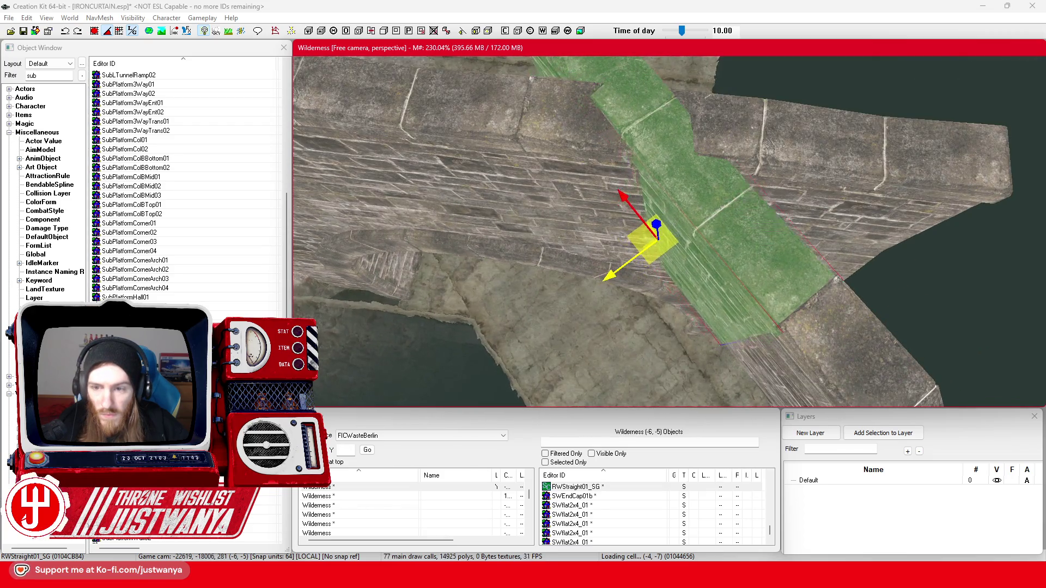
left_click_drag(721, 290, 730, 277)
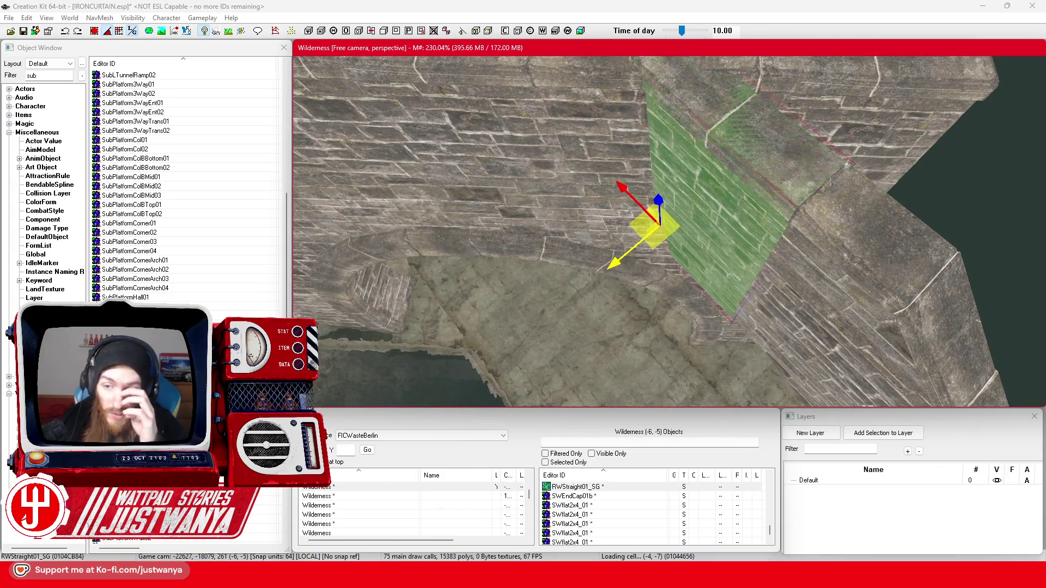
left_click_drag(608, 280, 604, 269)
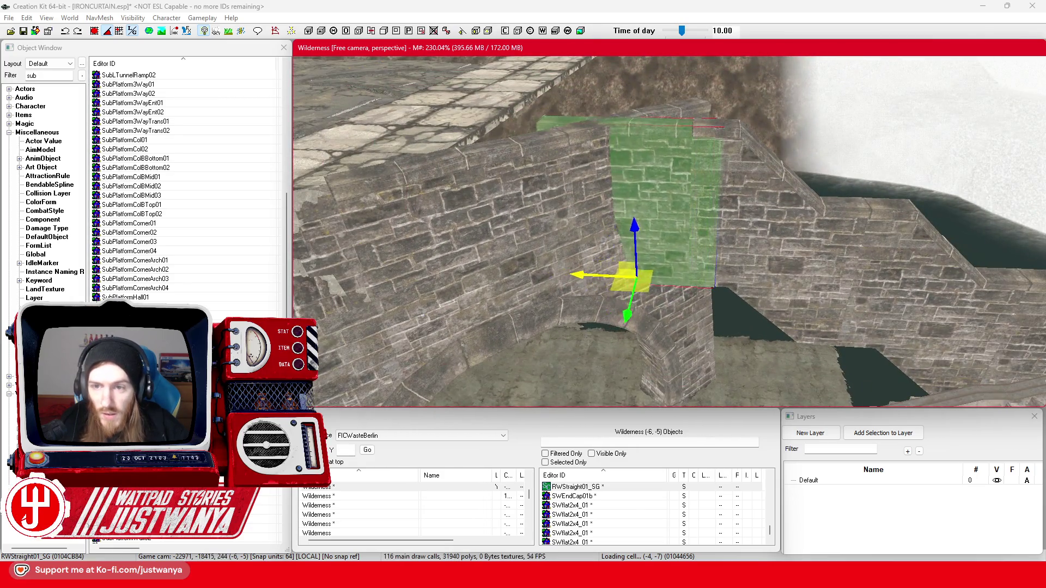
mouse_move(597, 269)
left_mouse_down()
mouse_move(579, 387)
mouse_move(672, 387)
mouse_move(611, 362)
mouse_move(605, 343)
mouse_move(604, 360)
mouse_move(603, 327)
left_mouse_up()
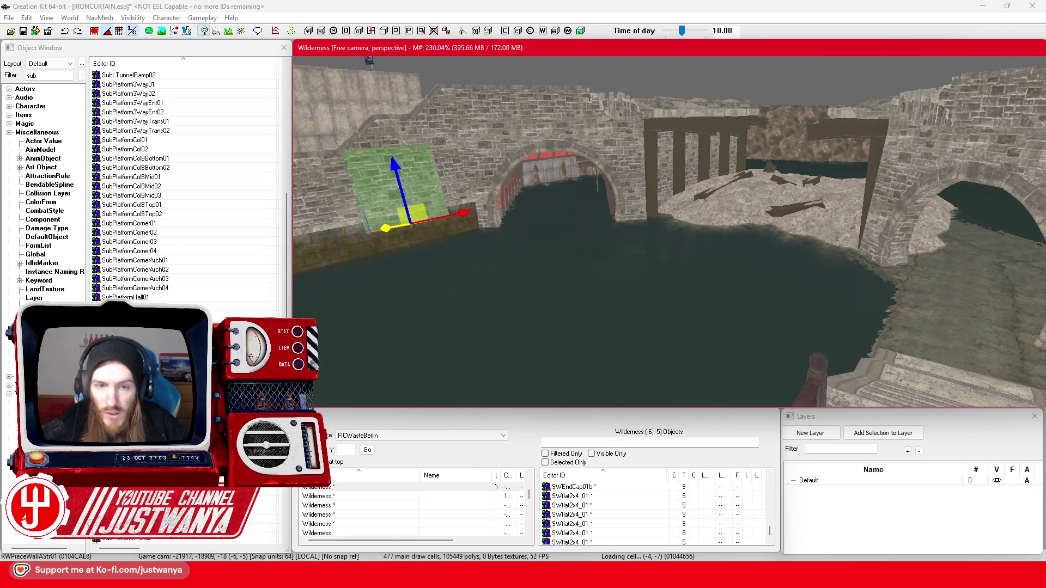
- Reset RWPieceWallASt01's rotation to 0 on all axes in its reference properties
left_click_drag(351, 235, 628, 109)
double_click(628, 109)
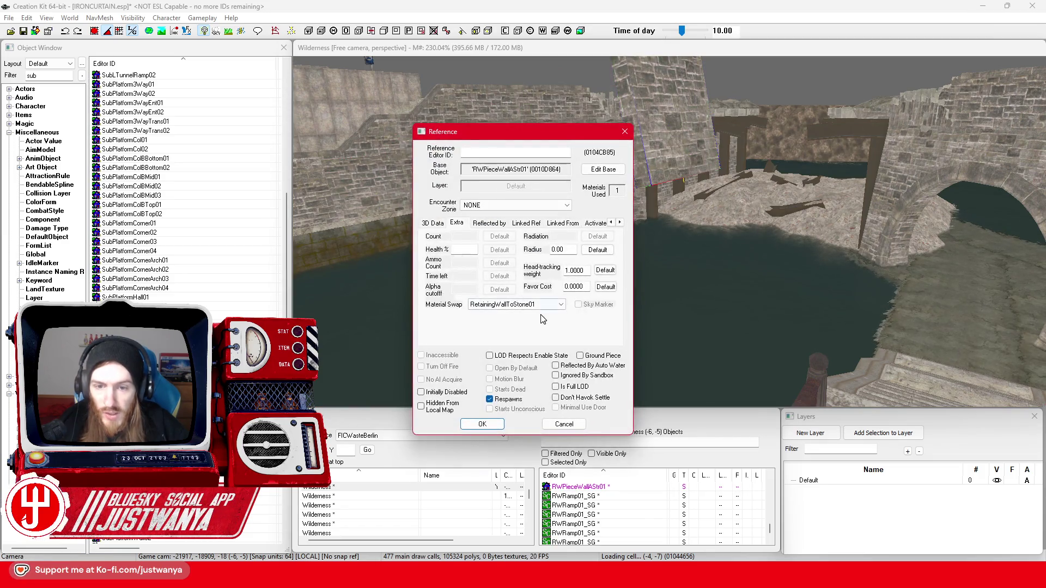
left_click(607, 236)
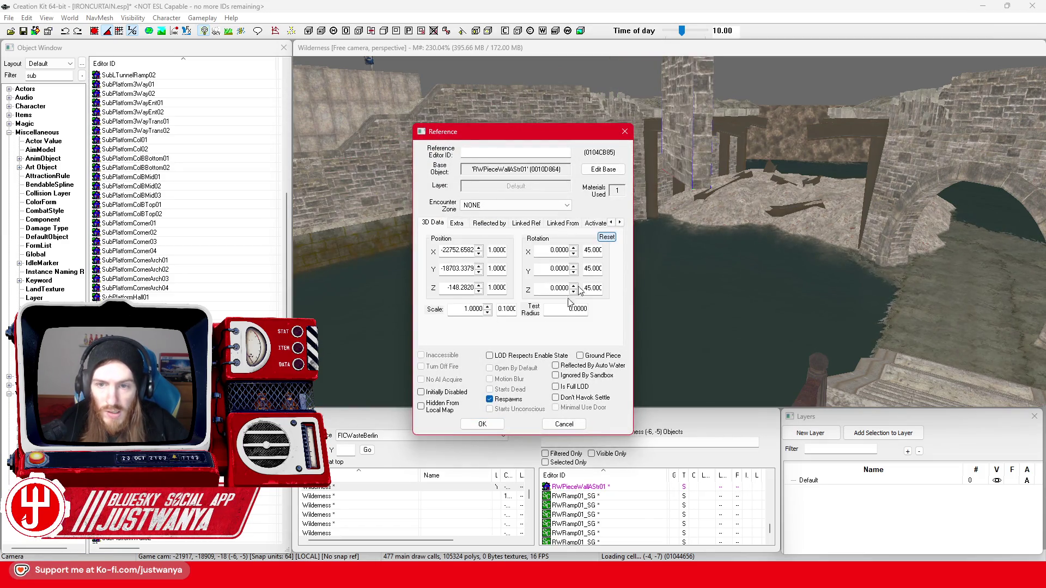
left_click(482, 425)
key("w")
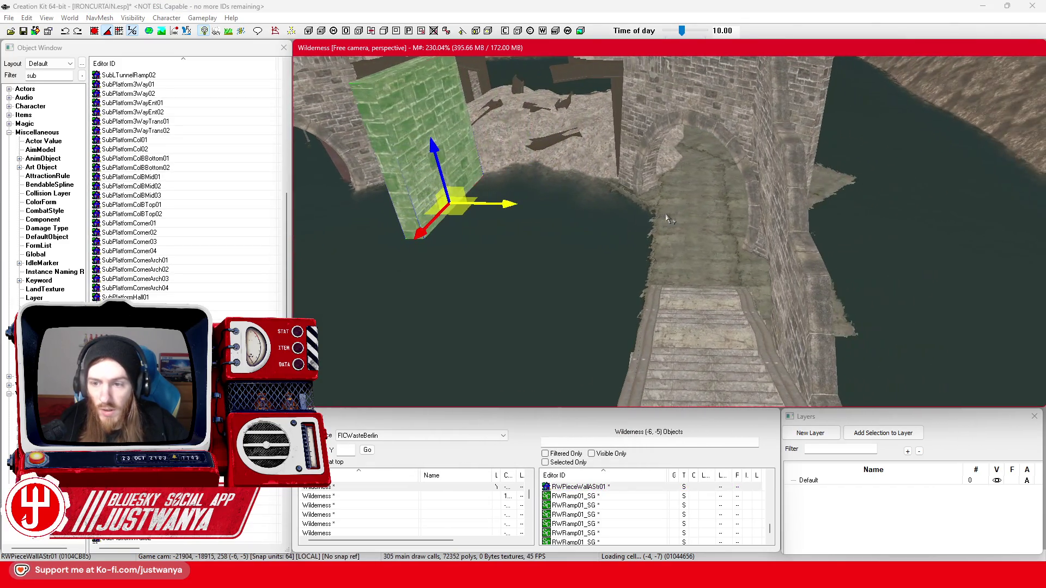
- Slide the wall piece across, lower it, and move it left into the gap by the arch
left_click_drag(507, 203, 850, 209)
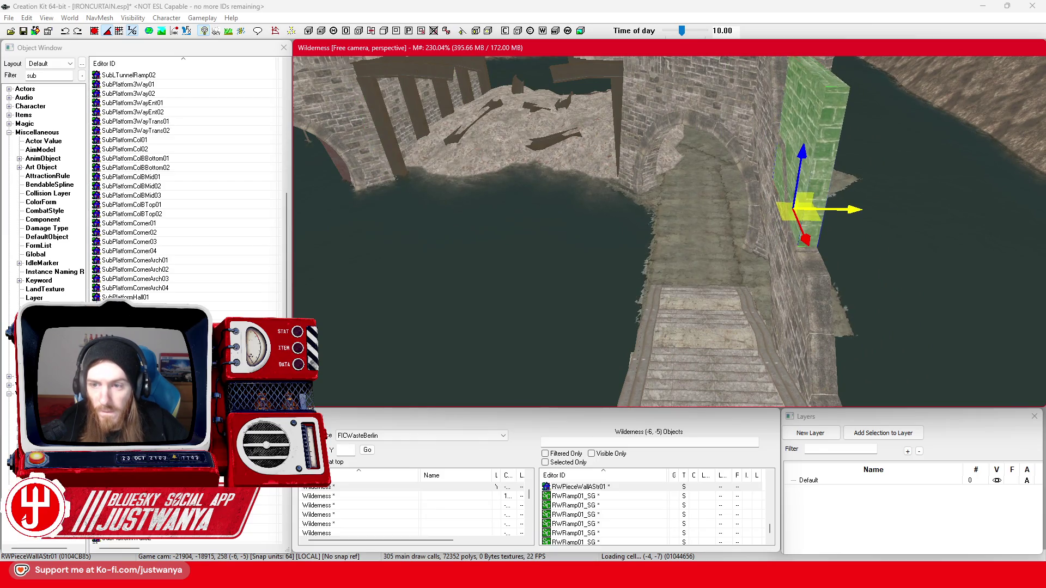
left_click_drag(804, 153, 801, 269)
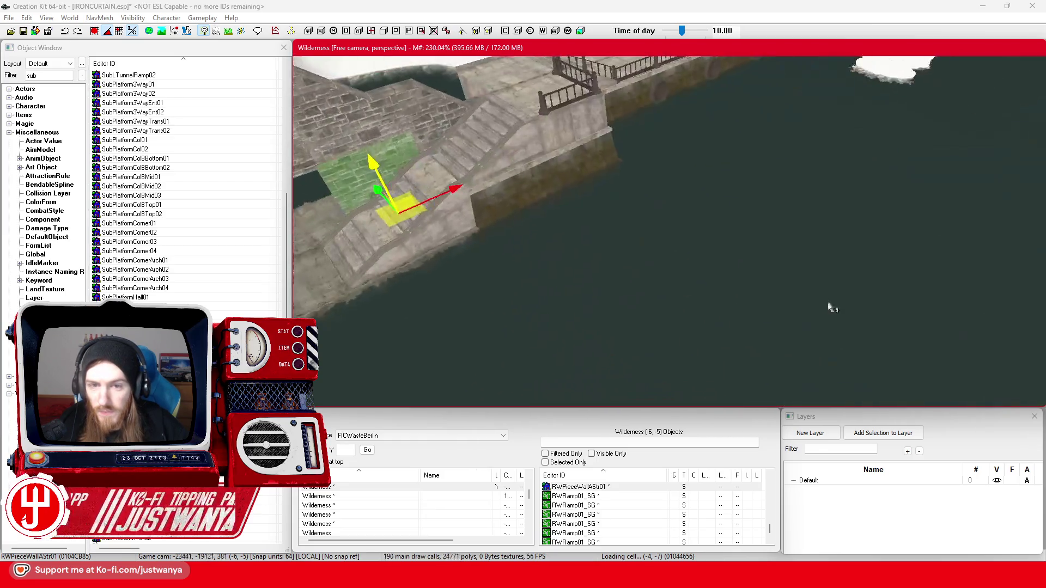
scroll(676, 188, "up", 5)
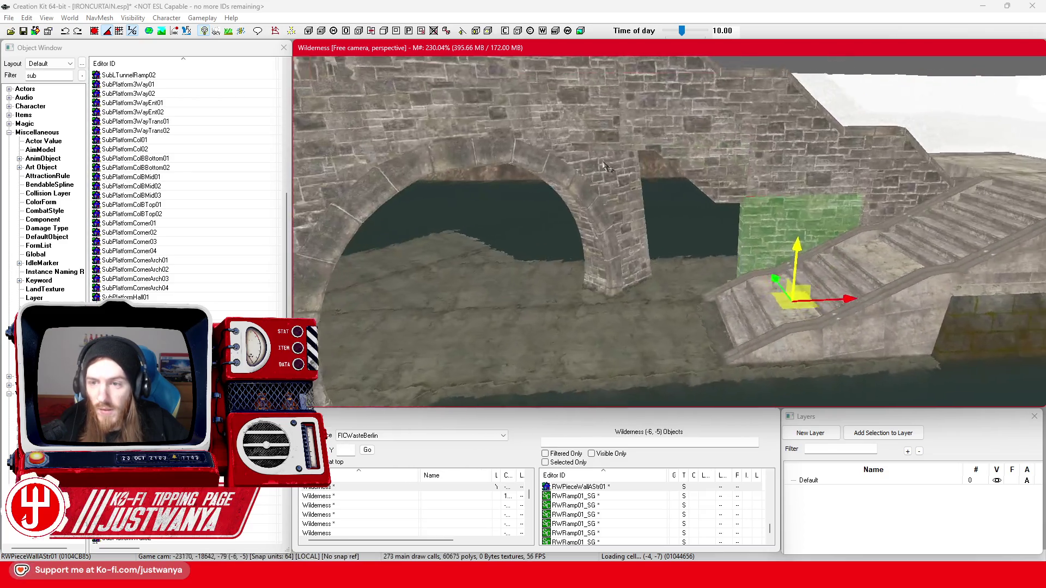
scroll(588, 162, "up", 3)
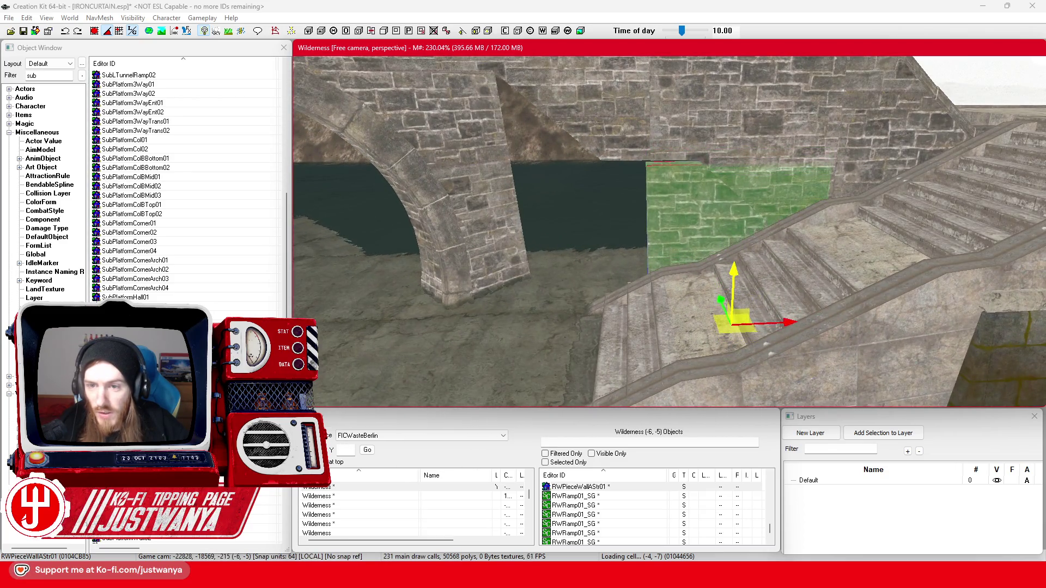
scroll(737, 264, "up", 2)
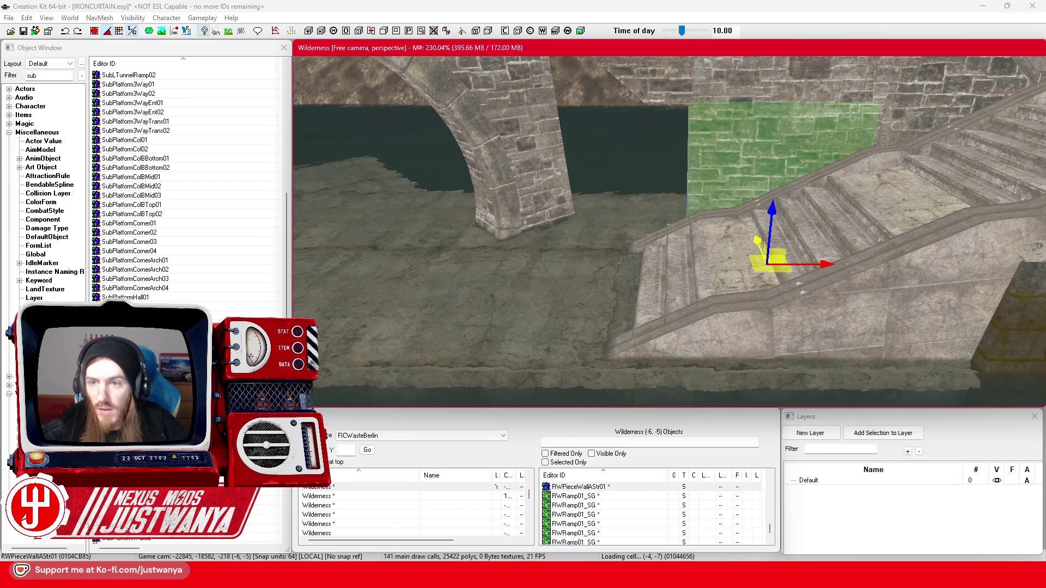
left_click_drag(828, 264, 687, 265)
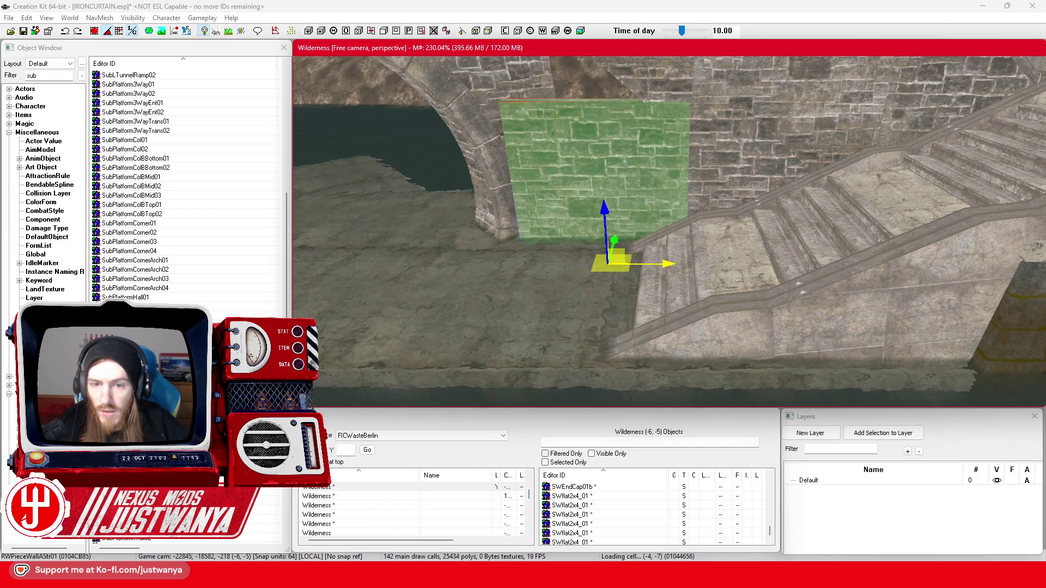
- Raise the wall piece up to the wall top and check its fit from several angles
key("shift")
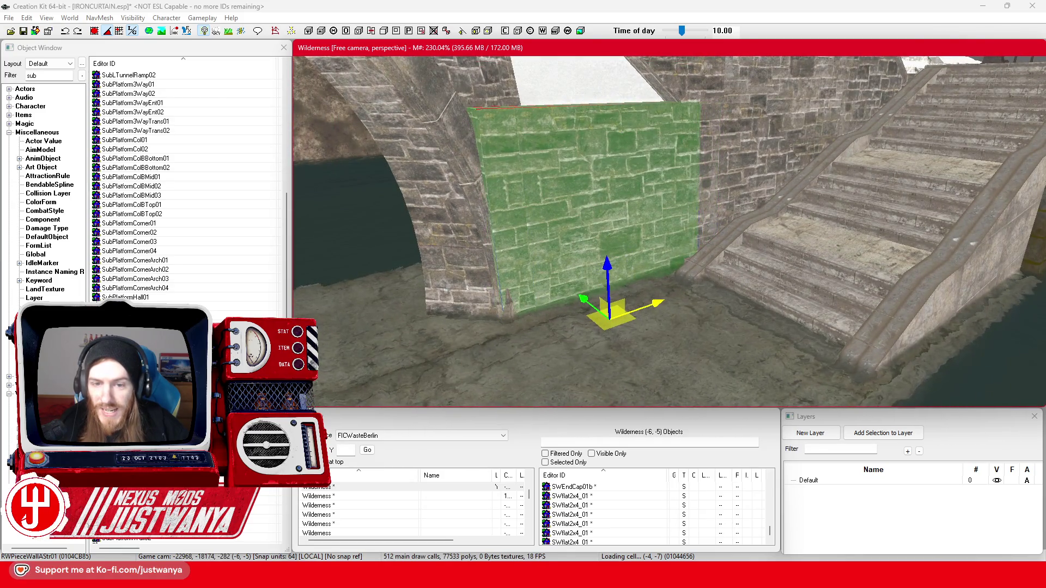
key("shift")
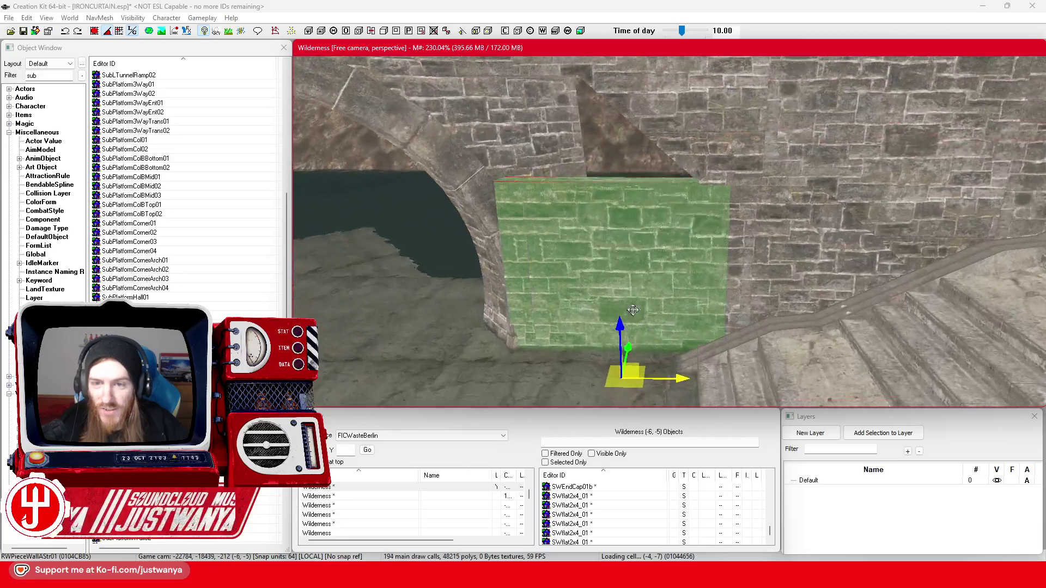
mouse_move(634, 310)
left_mouse_down()
mouse_move(632, 109)
mouse_move(638, 122)
left_mouse_up()
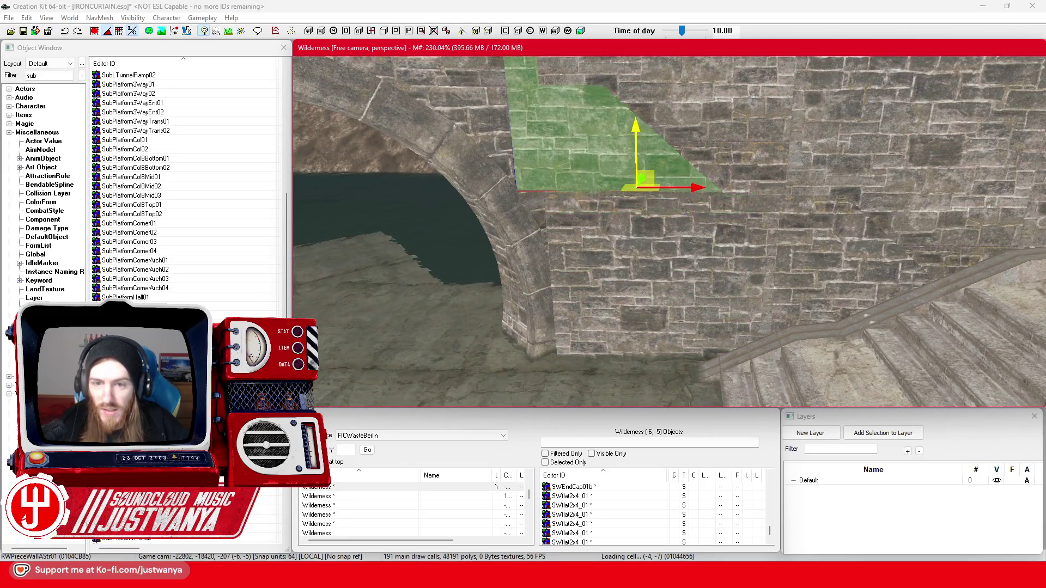
key("shift")
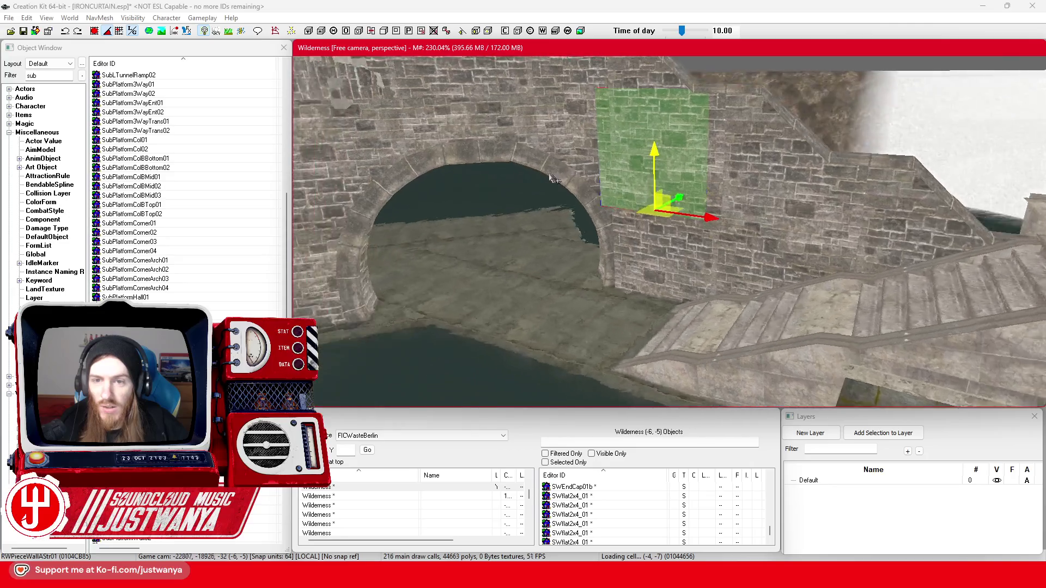
key("shift")
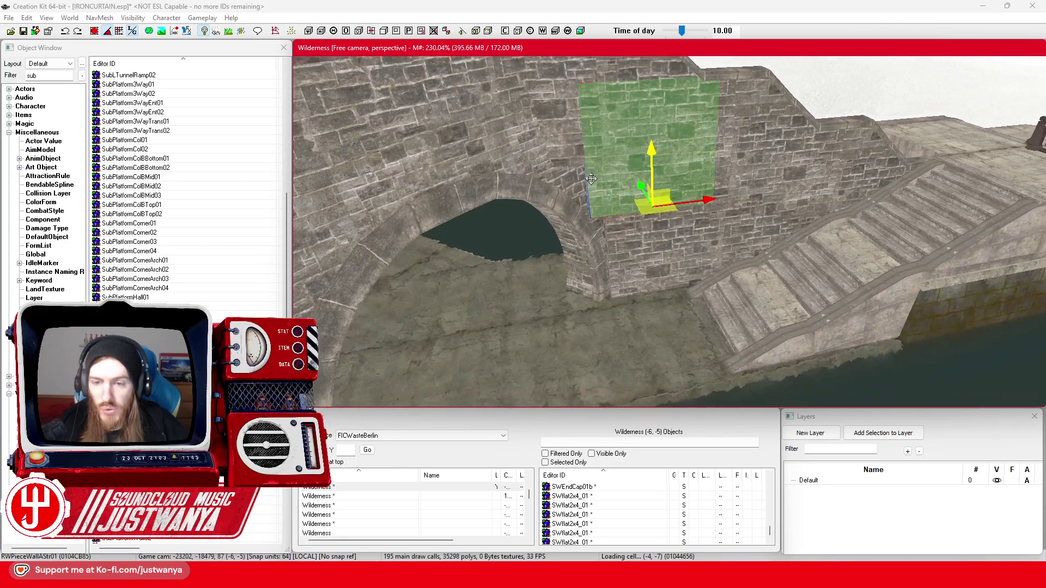
key("shift")
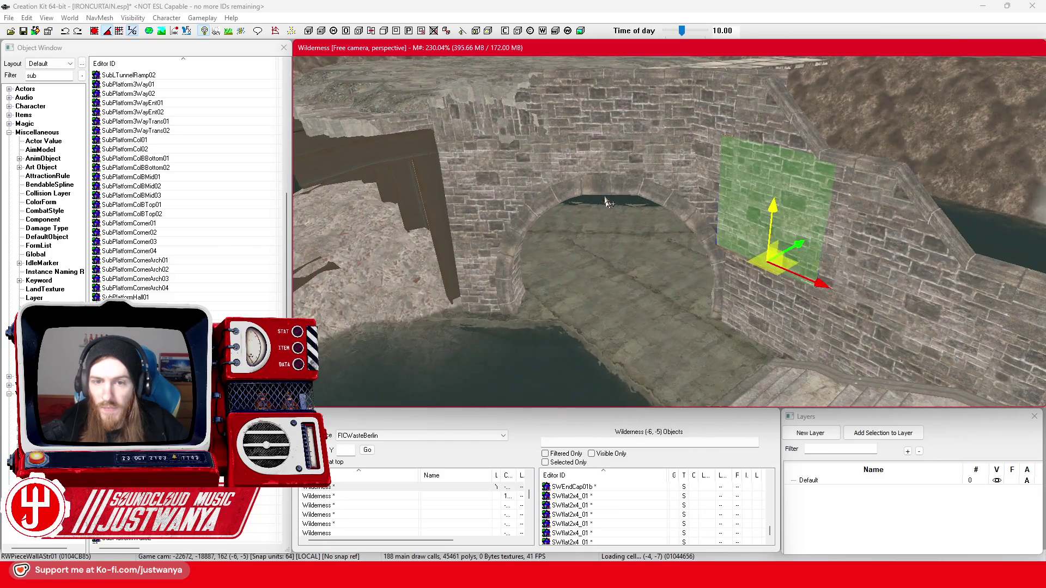
left_click(594, 174)
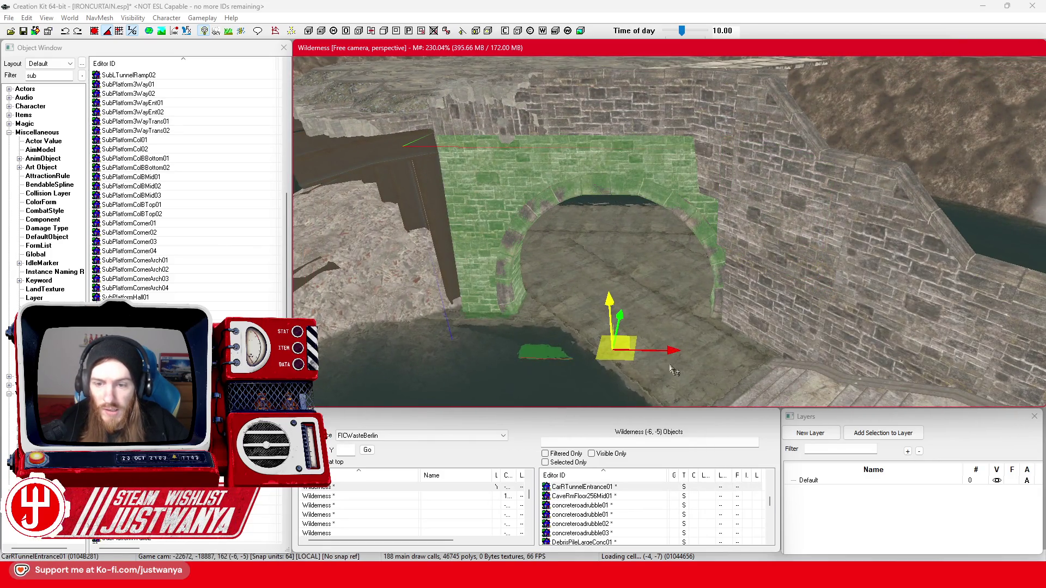
- Slide the RWPieceWallAStr01 patch sideways along X, then raise it along Z into the arch-wall gap
left_click(742, 310)
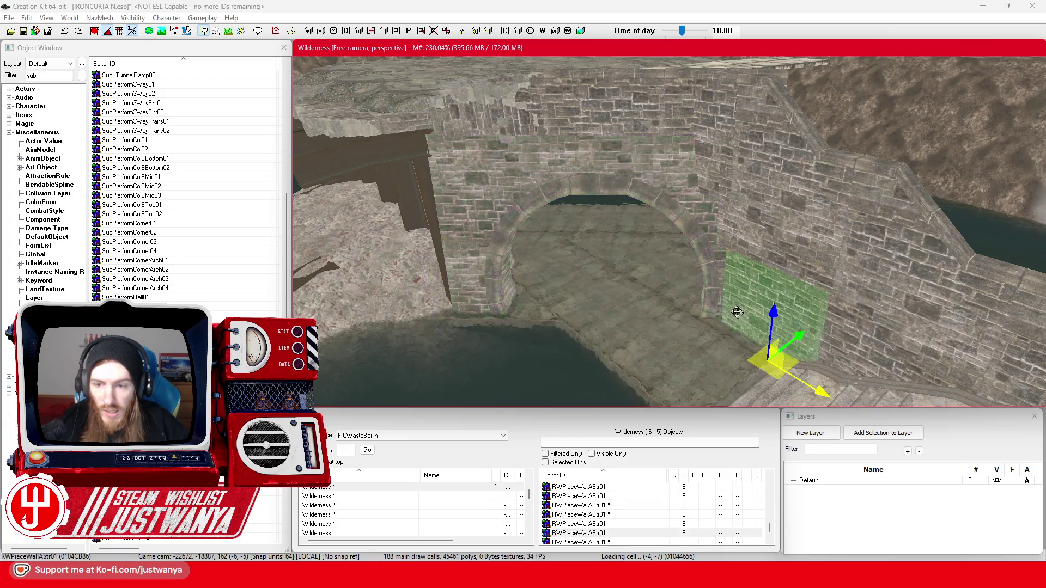
key("shift")
left_click_drag(752, 351, 736, 341)
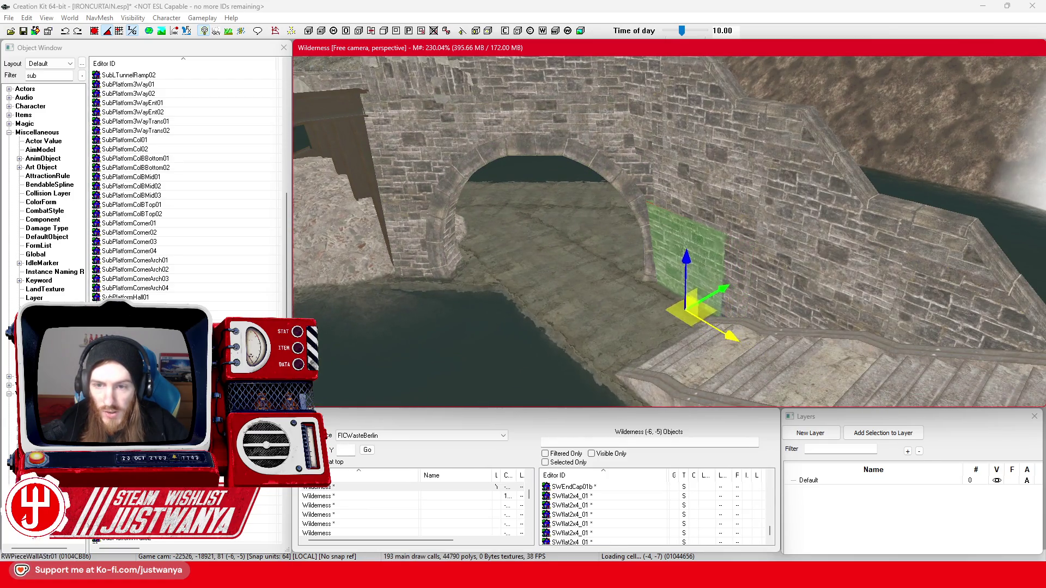
key("shift")
scroll(703, 311, "up", 3)
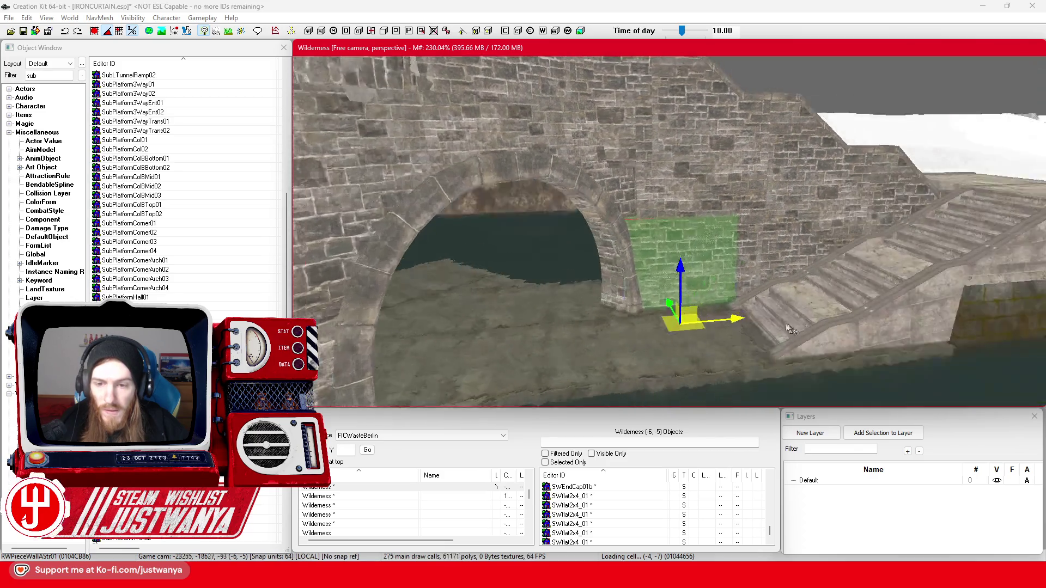
key("shift")
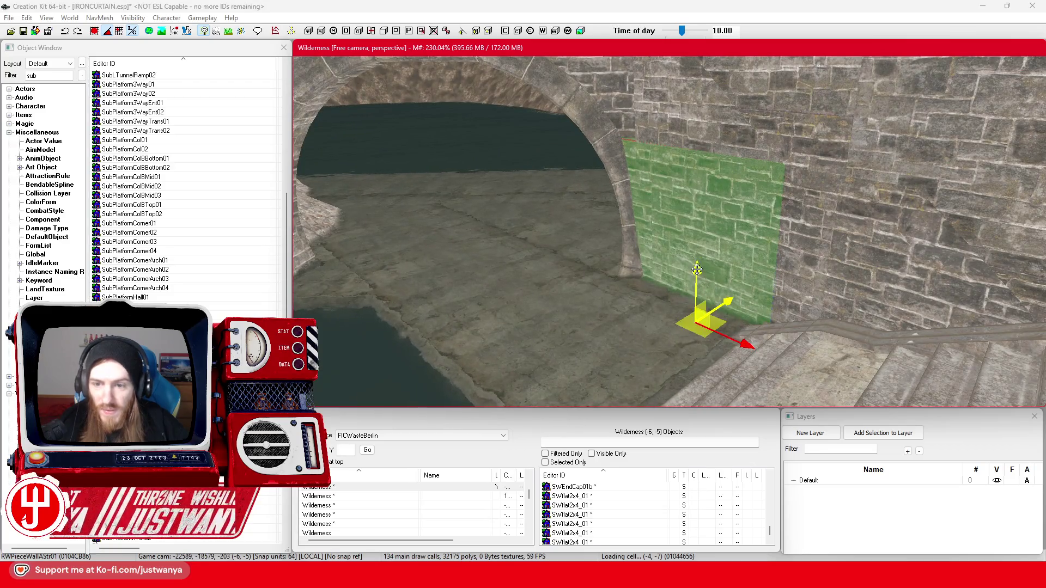
left_click_drag(697, 289, 699, 188)
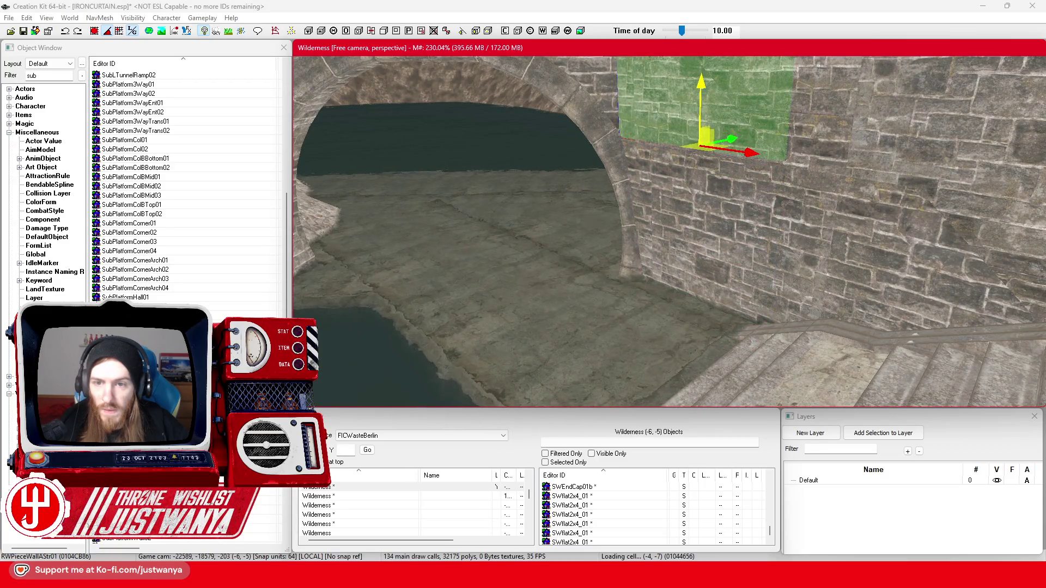
key("shift")
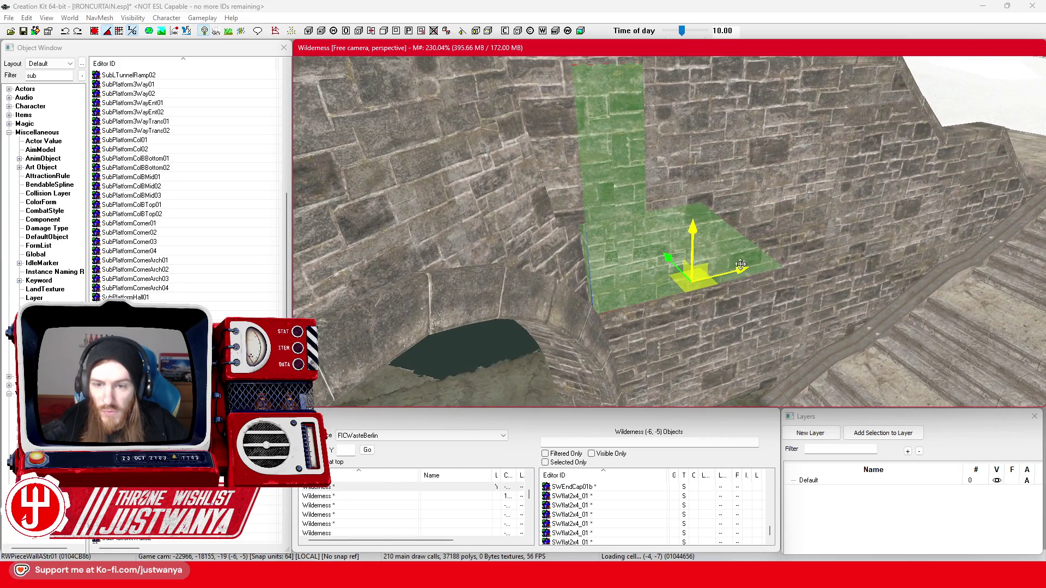
- Inspect the U-shaped and L-shaped wall pieces around the arch
left_click(736, 303)
left_click(609, 278)
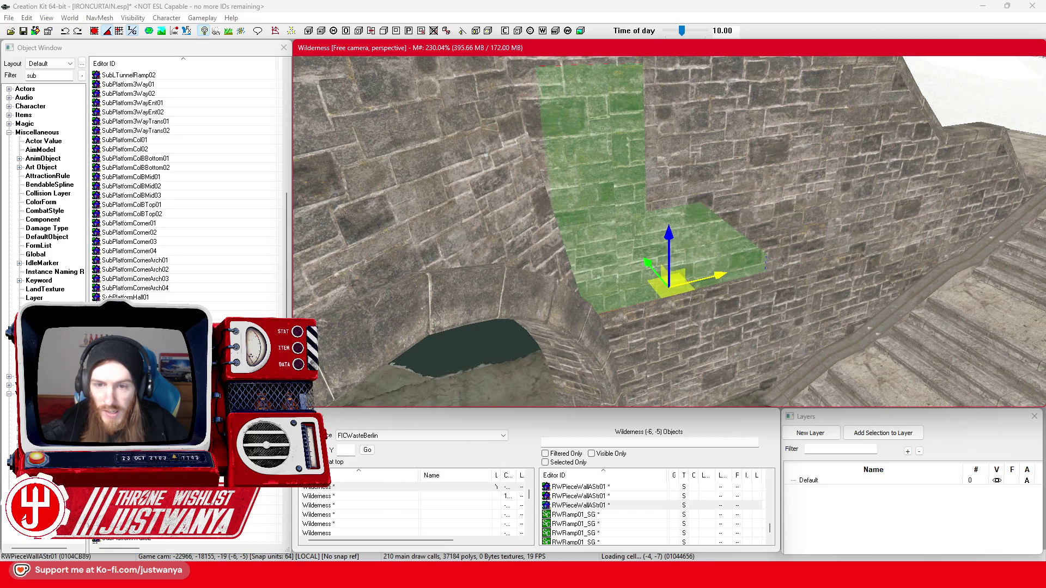
key("shift")
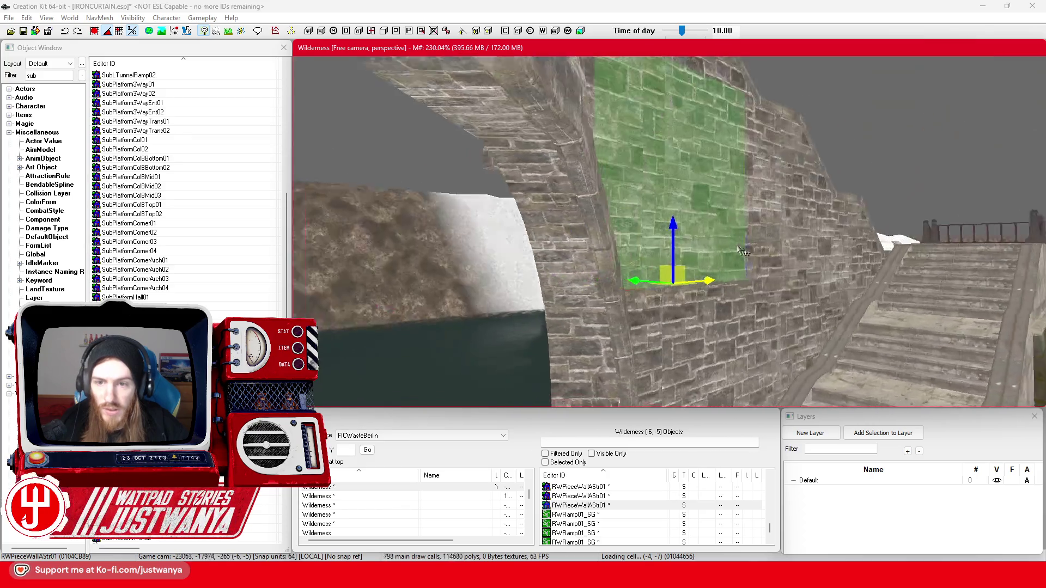
key("shift")
key("shift")
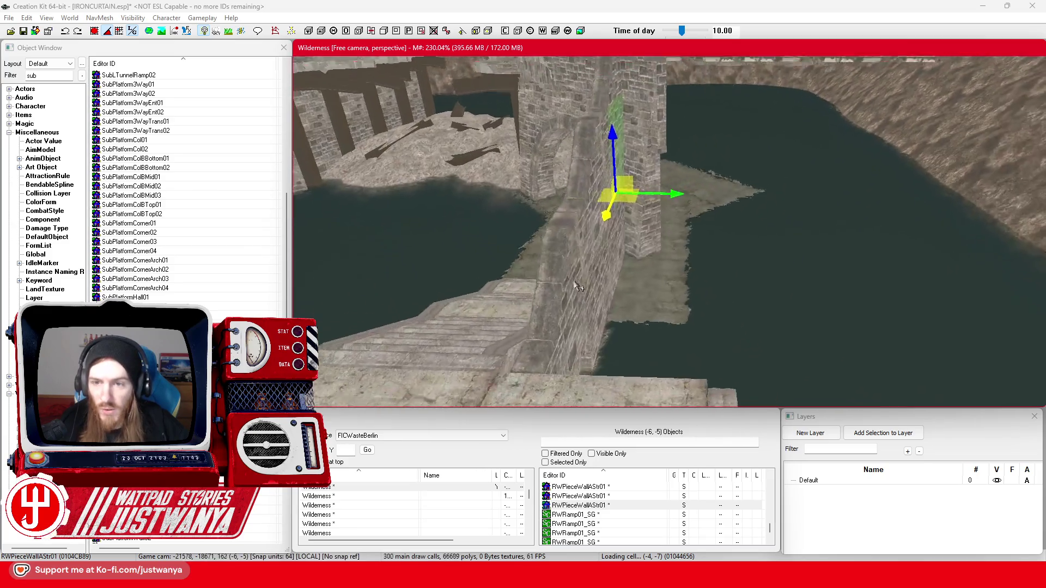
- Slide the RWStraight01_SG wall on the pier left to line up with the walkway wall
key("shift")
left_click(636, 154)
key("shift")
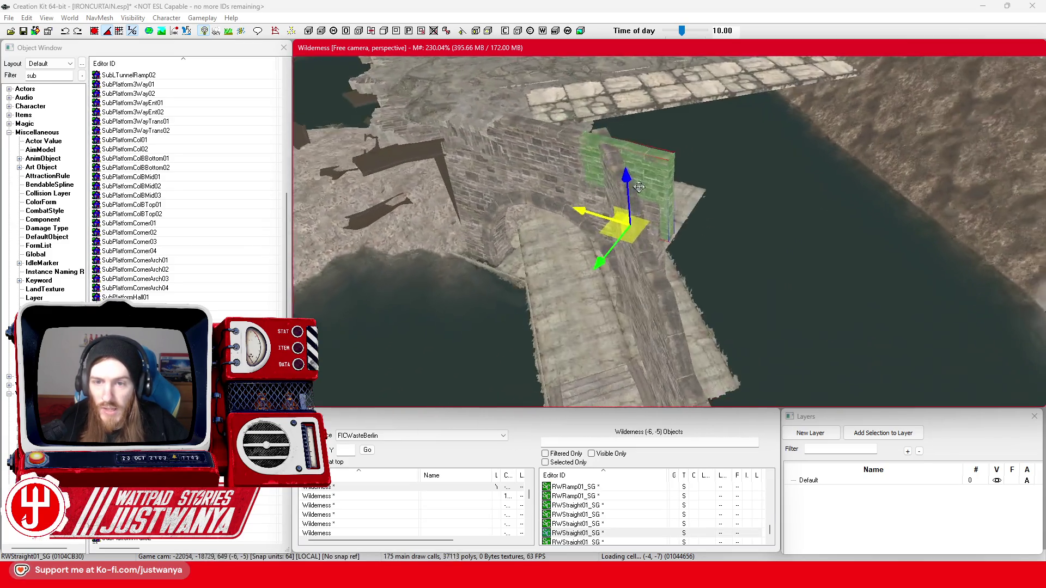
left_click_drag(644, 239, 597, 224)
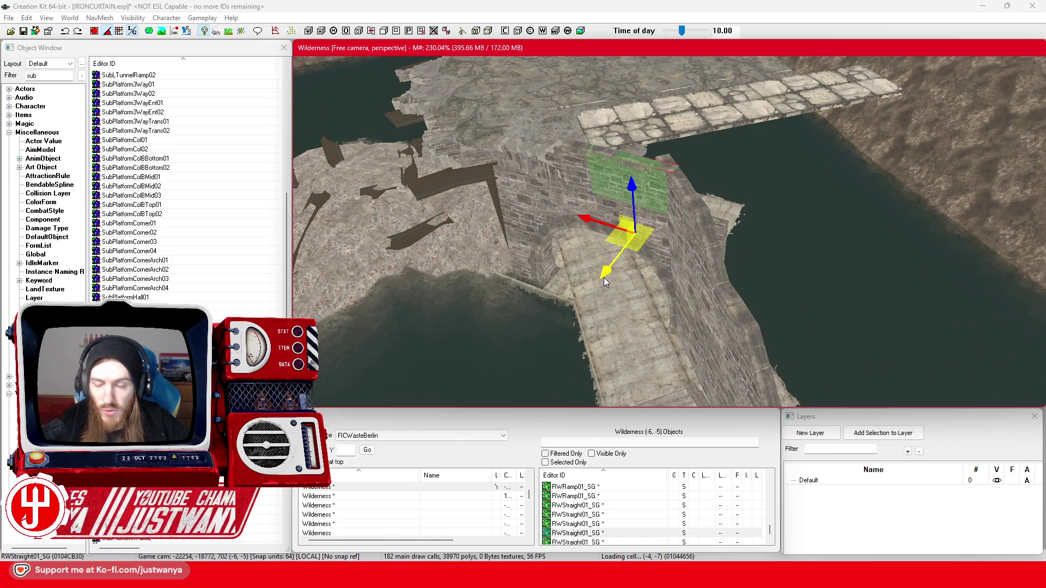
key("shift")
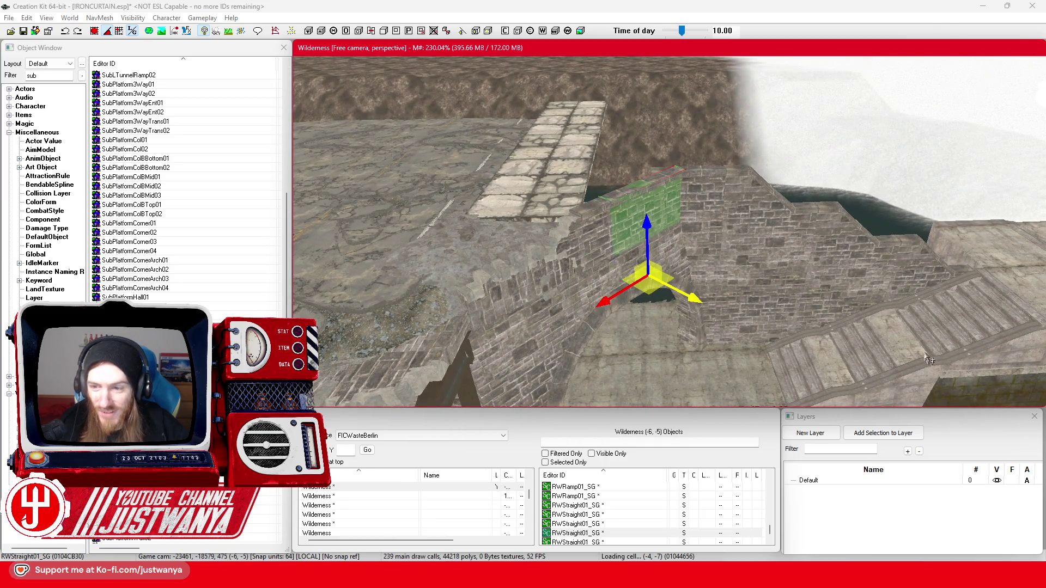
- Inspect the small stone stairs and the RWRamp01_SG ramp wall beside them
left_click(929, 359)
key("f")
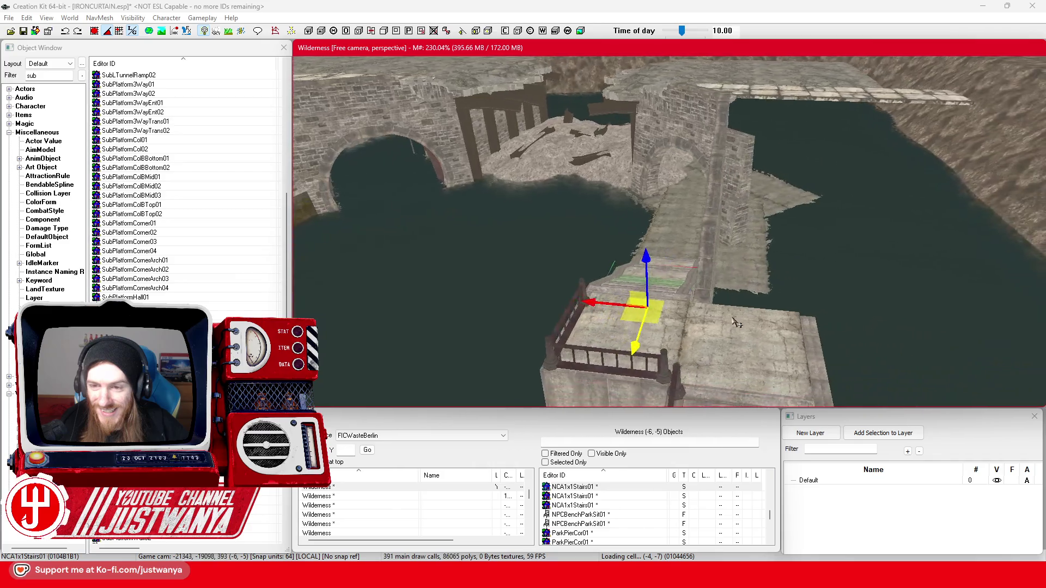
key("shift")
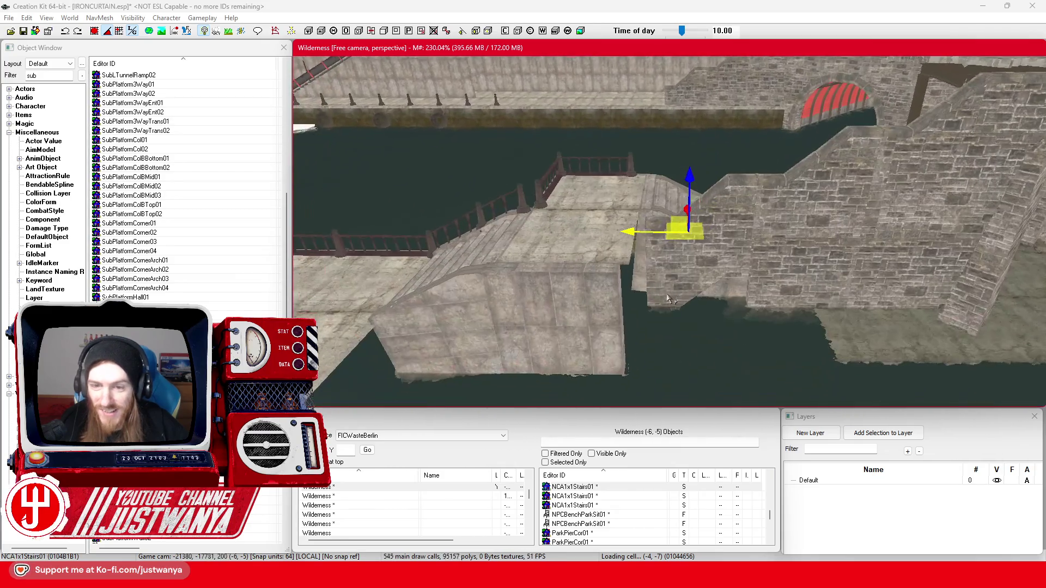
scroll(670, 299, "down", 5)
left_click(653, 299)
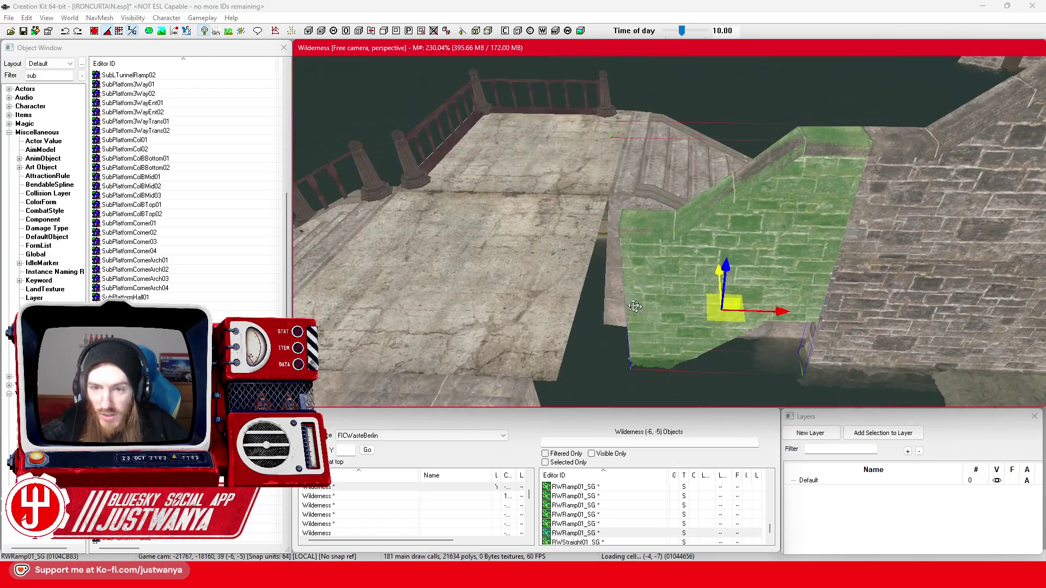
- Move the BldConcSmFlrOnly01 floor slab against the stone wall beside the stairs
left_click(532, 279)
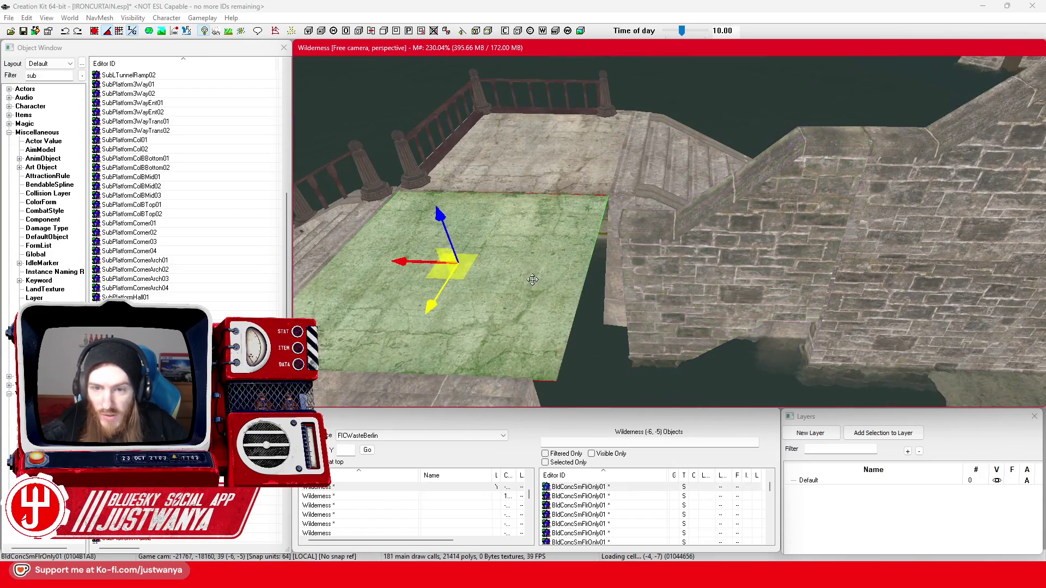
mouse_move(391, 260)
left_mouse_down()
mouse_move(664, 262)
mouse_move(654, 267)
left_mouse_up()
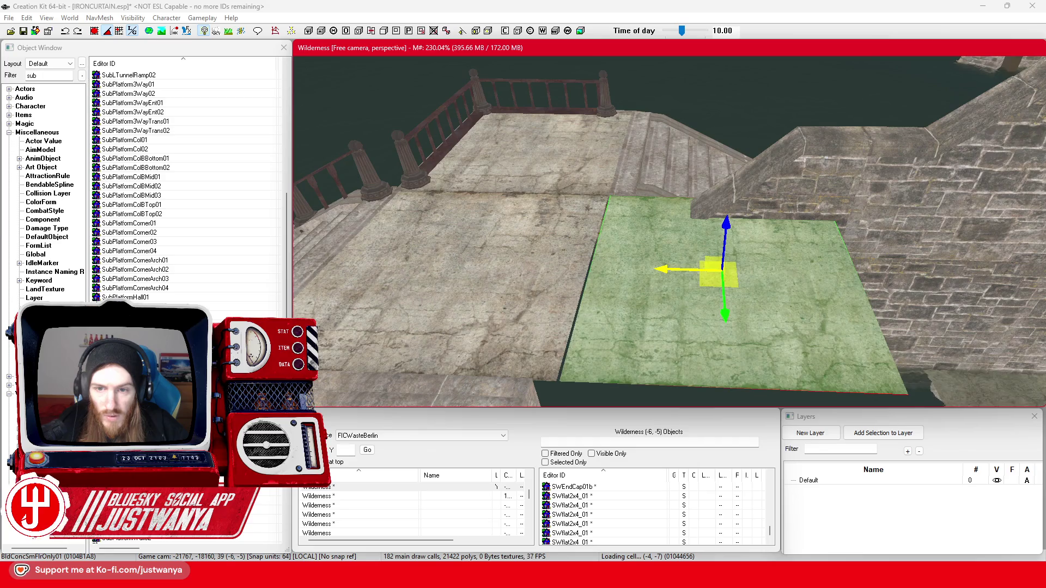
key("shift")
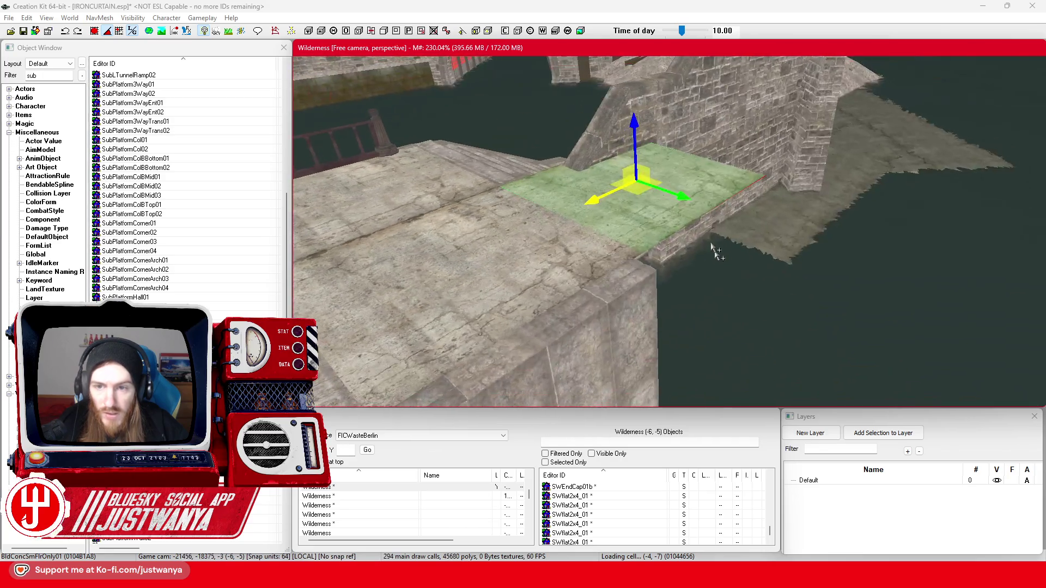
key("shift")
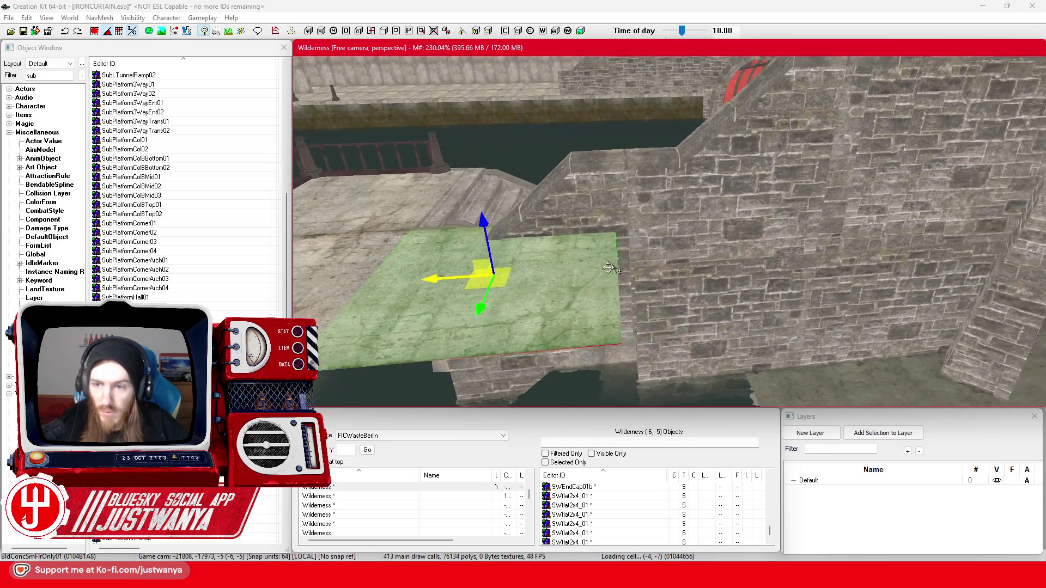
key("shift")
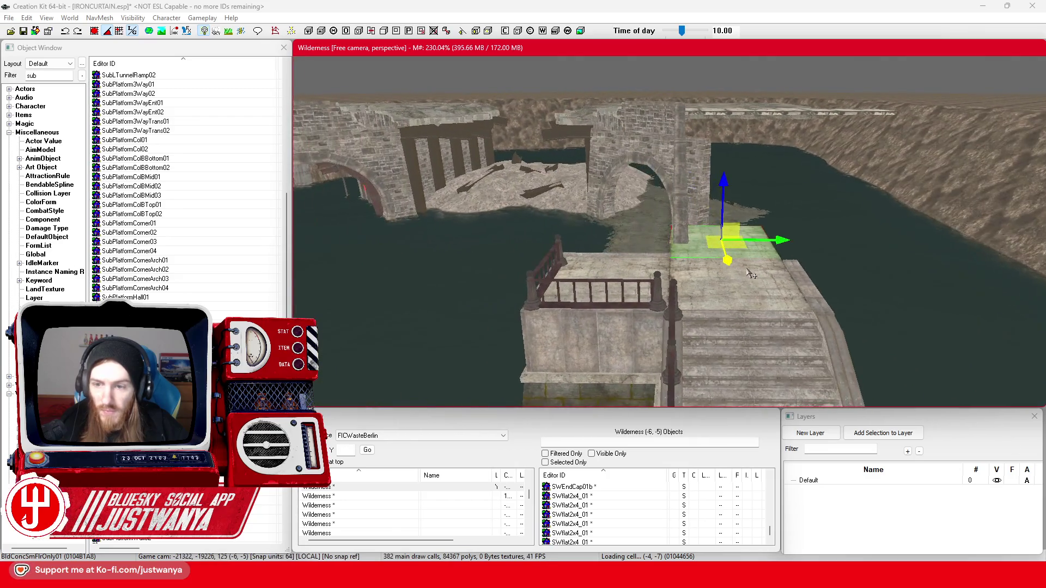
- Save IRONCURTAIN.esp and select the small stone stairs
left_click(23, 33)
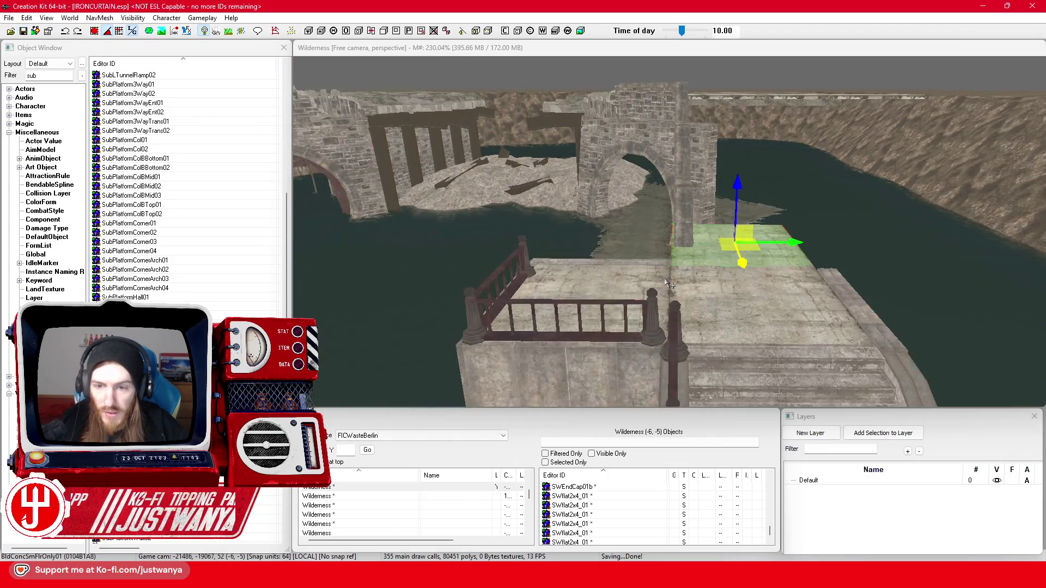
key("shift")
left_click(629, 242)
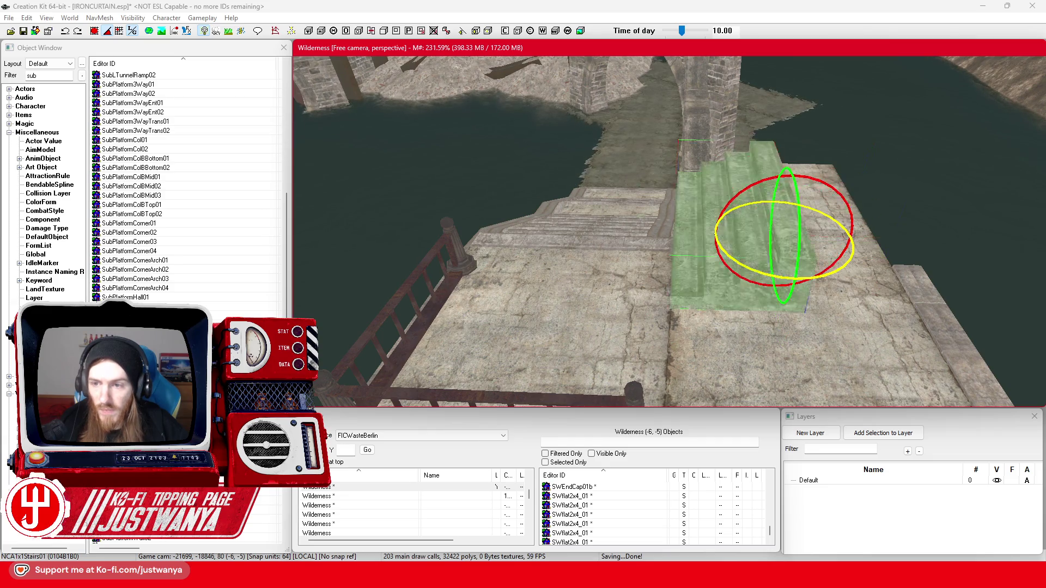
- Move the NCA1x1Stairs01 stairs up onto the top of the wall
key("w")
key("shift")
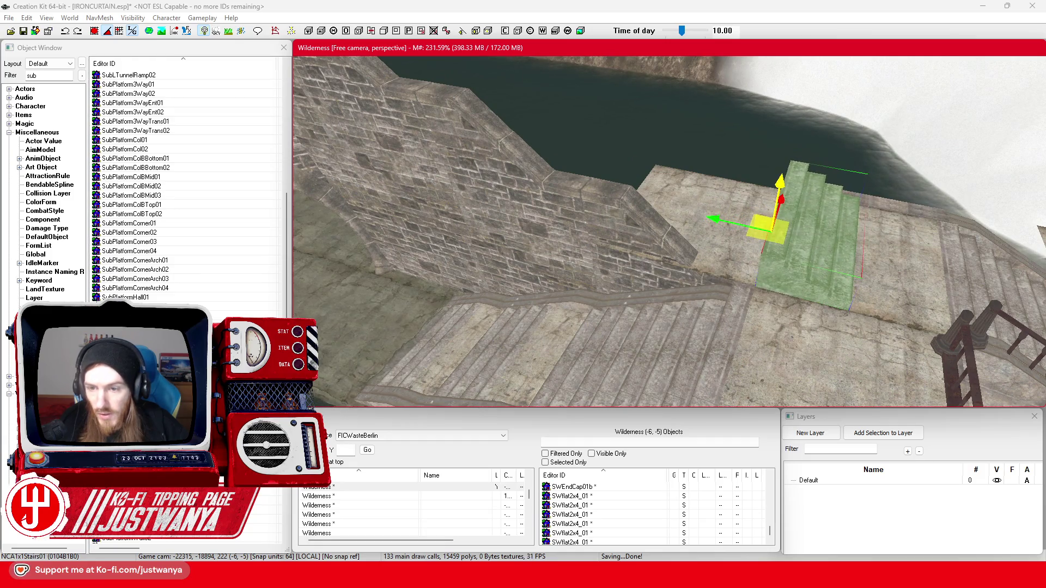
mouse_move(737, 253)
left_mouse_down()
mouse_move(699, 258)
mouse_move(628, 227)
left_mouse_up()
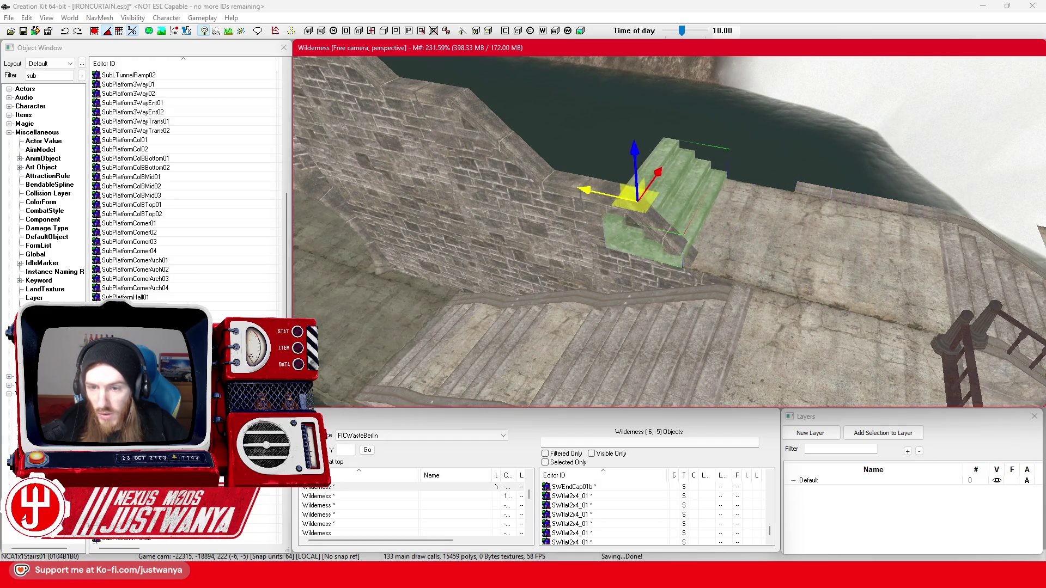
scroll(609, 187, "up", 5)
- Check the concrete floor slab against the stairs from several angles, including top-down
left_click(636, 249)
key("shift")
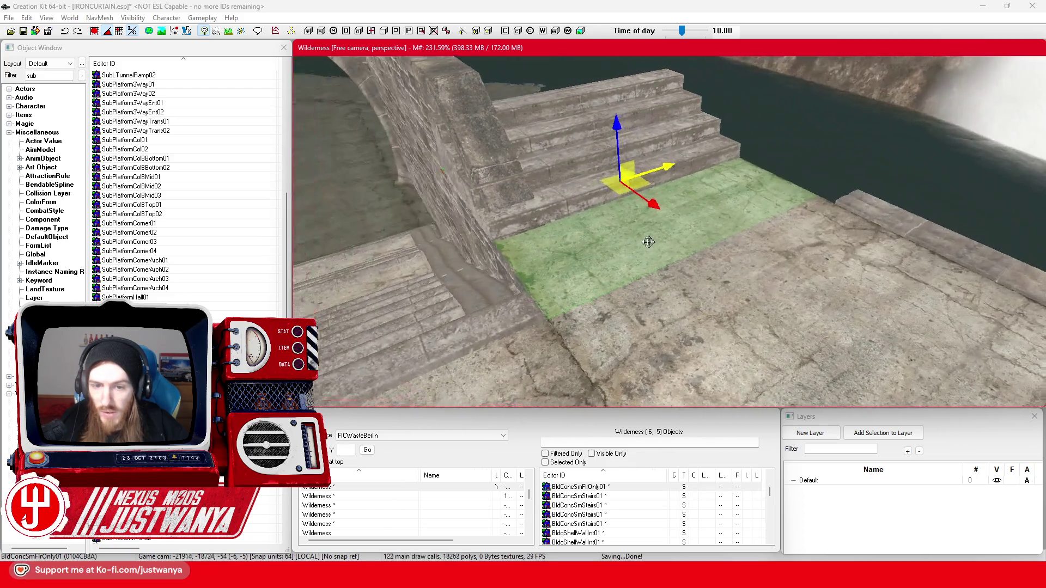
key("shift")
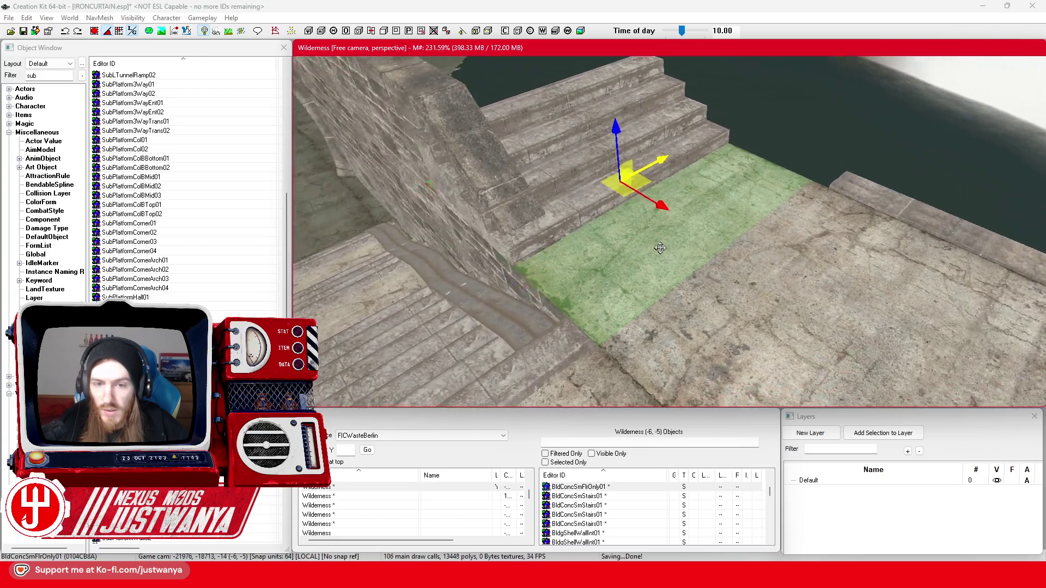
key("shift")
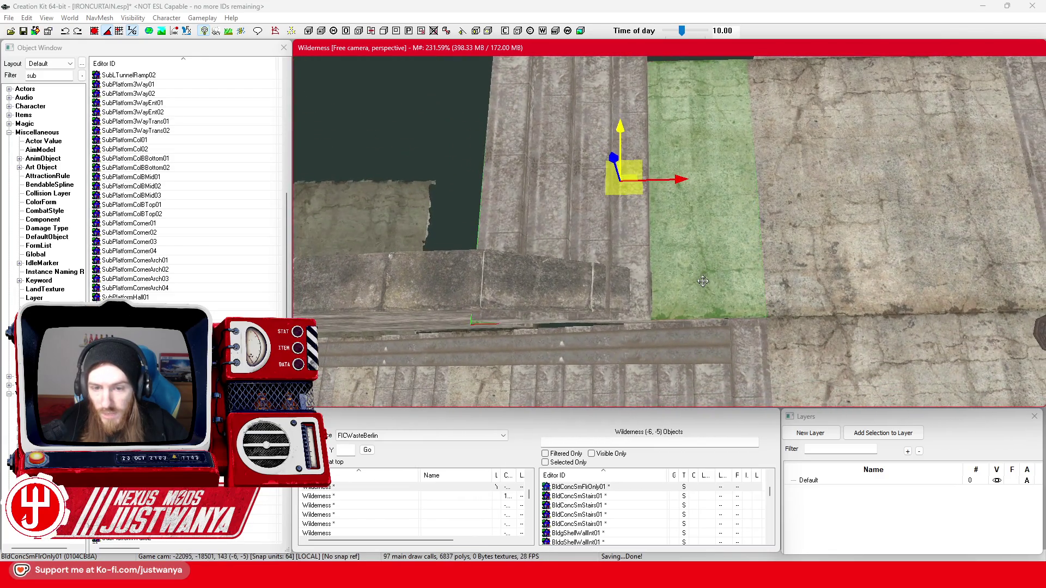
key("shift")
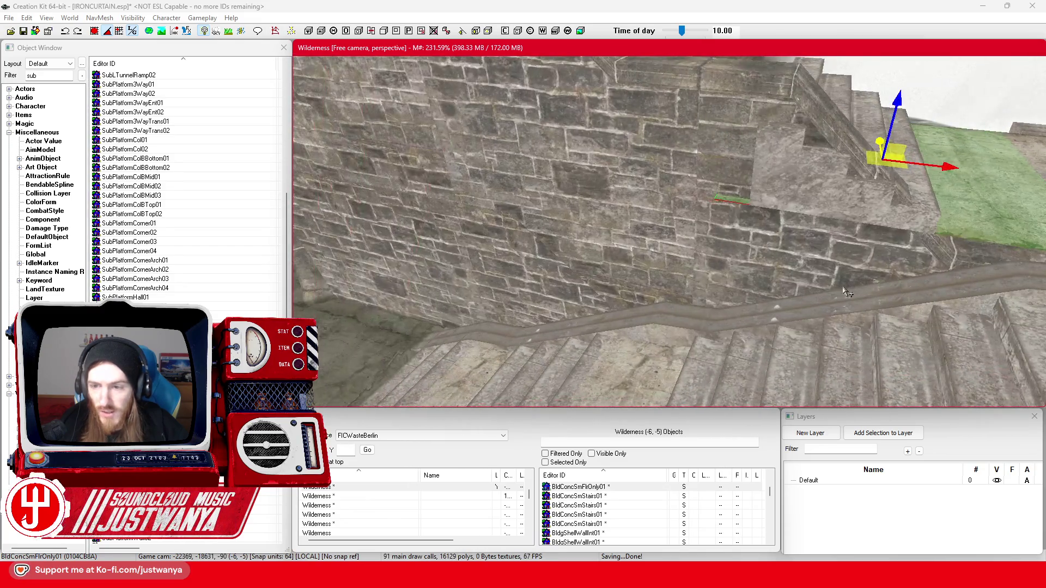
left_click(843, 288)
left_click(625, 238, "ctrl")
left_click(521, 290, "ctrl")
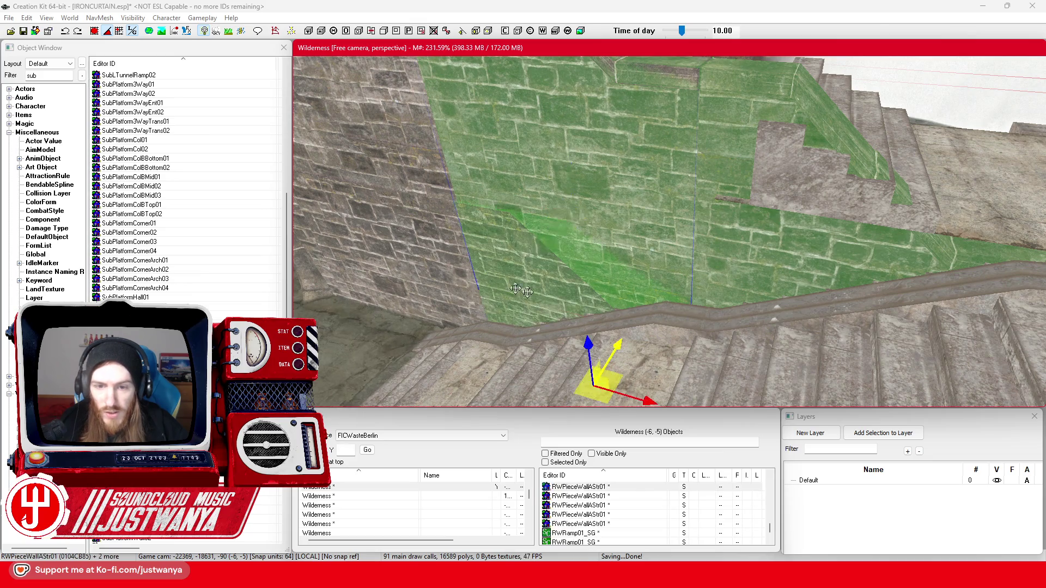
key("shift")
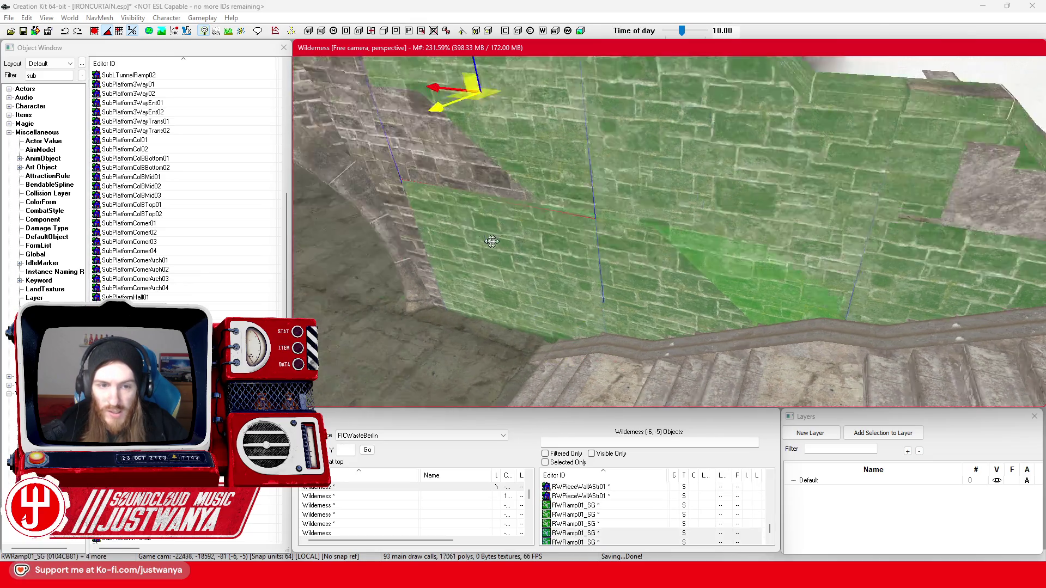
left_click(665, 231, "ctrl")
left_click(663, 140, "ctrl")
key("shift")
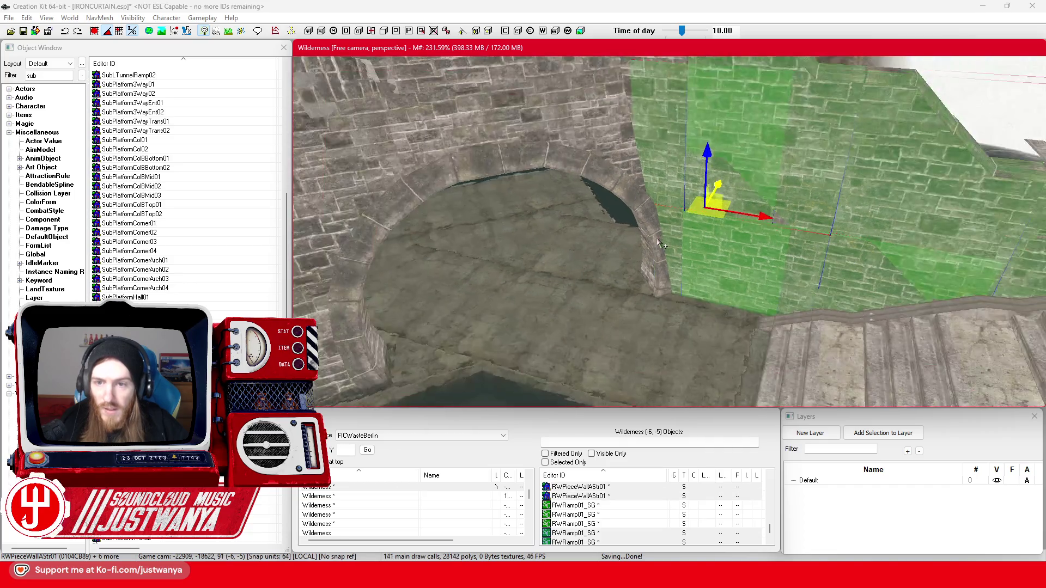
left_click(584, 227, "ctrl")
key("shift")
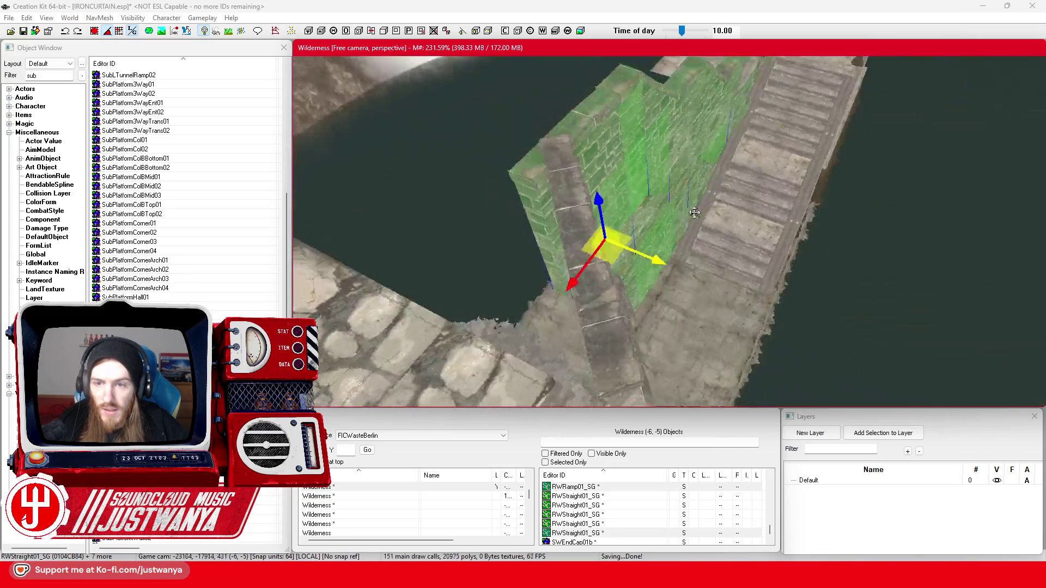
key("shift")
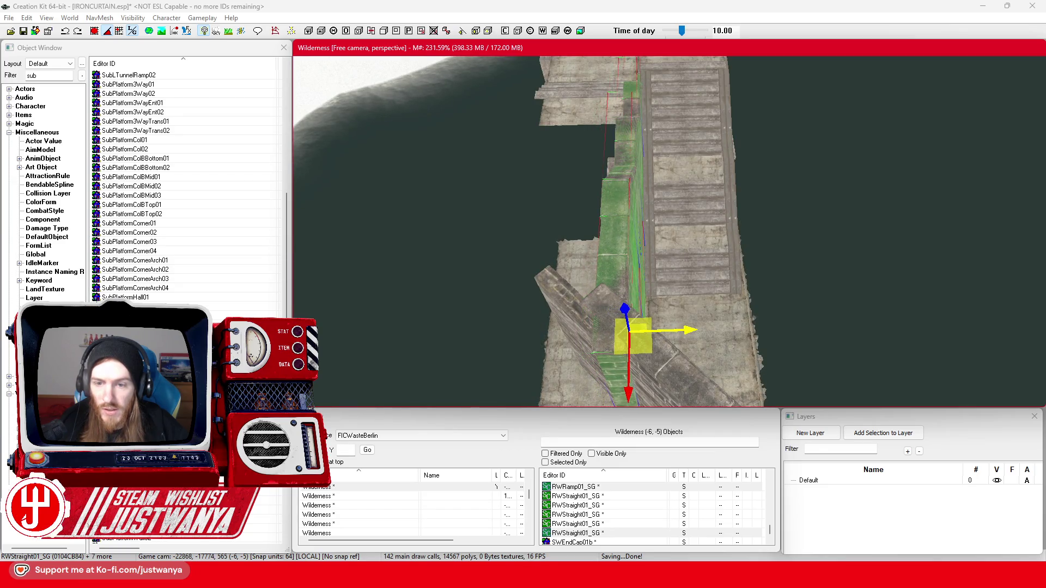
key("shift")
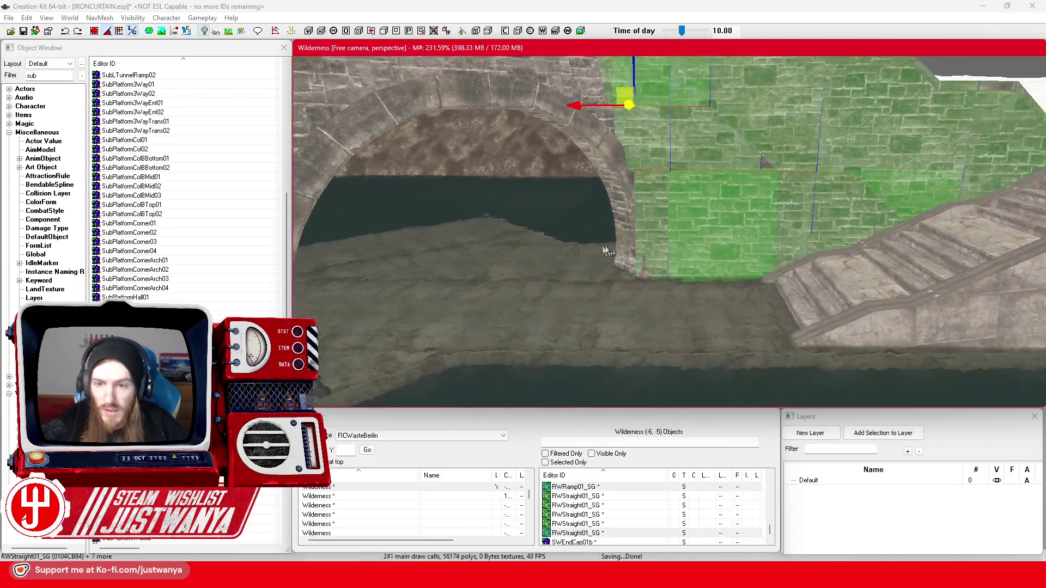
key("shift")
left_click(683, 264)
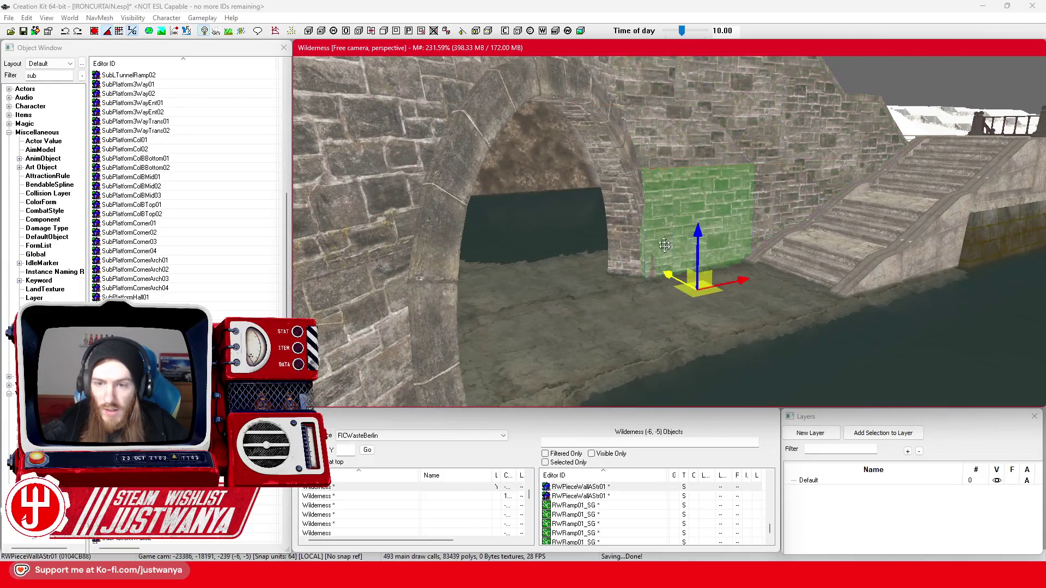
key("shift")
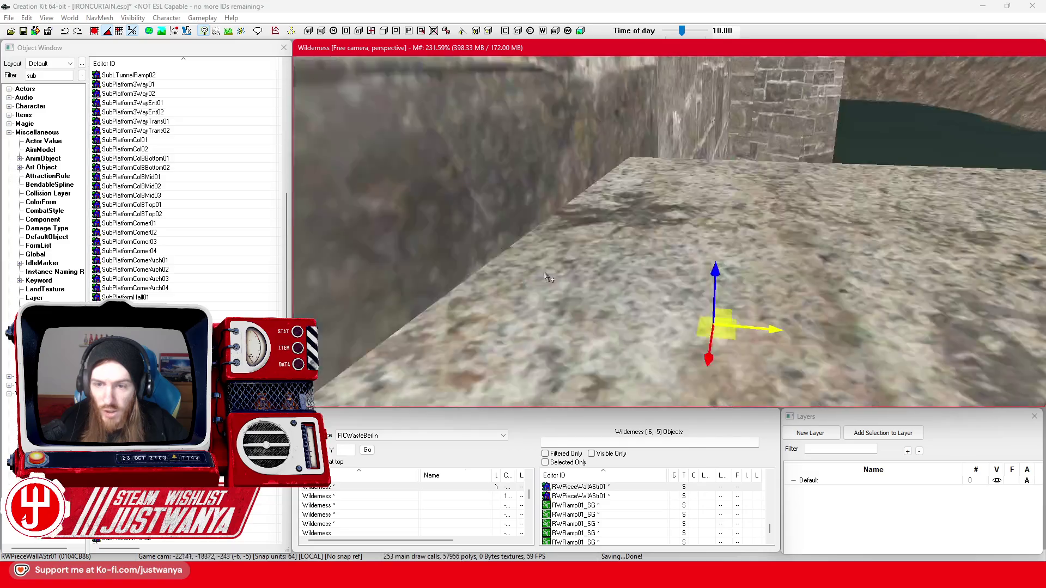
key("shift")
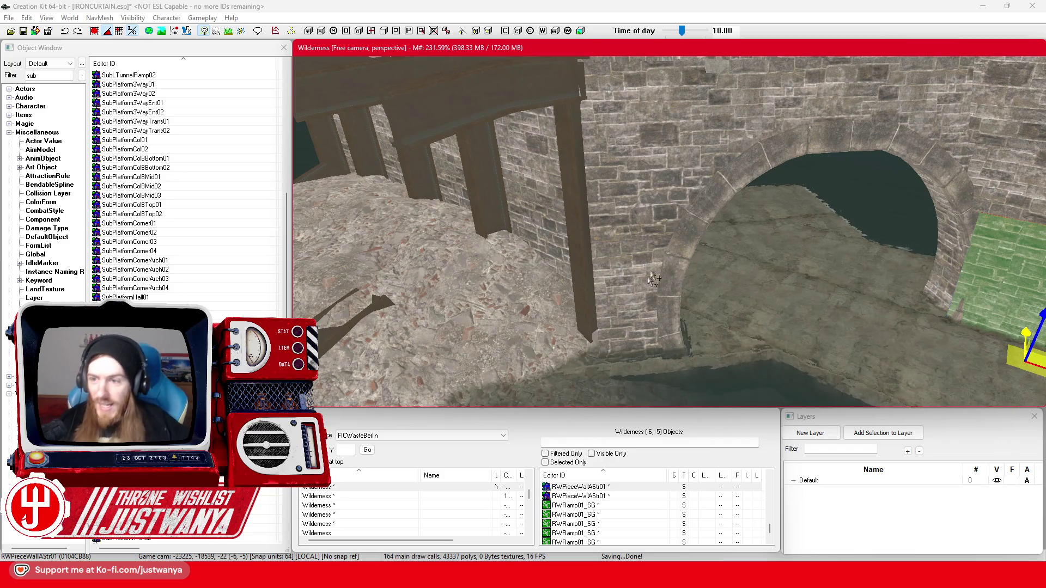
left_click(807, 133)
key("shift")
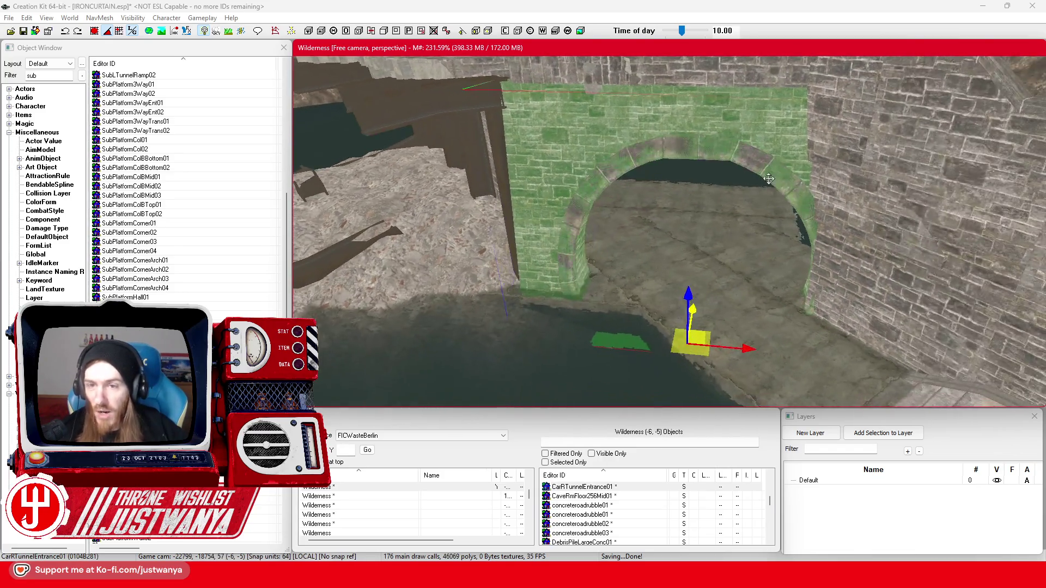
- Delete the small RWPieceWallAStr01 patch beside the arch pier
key("shift")
key("shift")
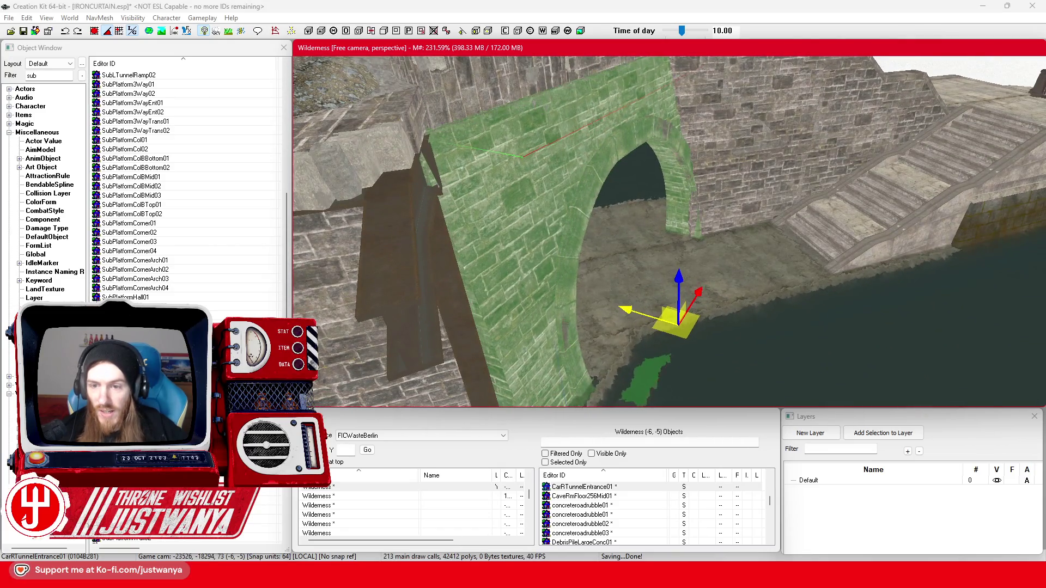
key("shift")
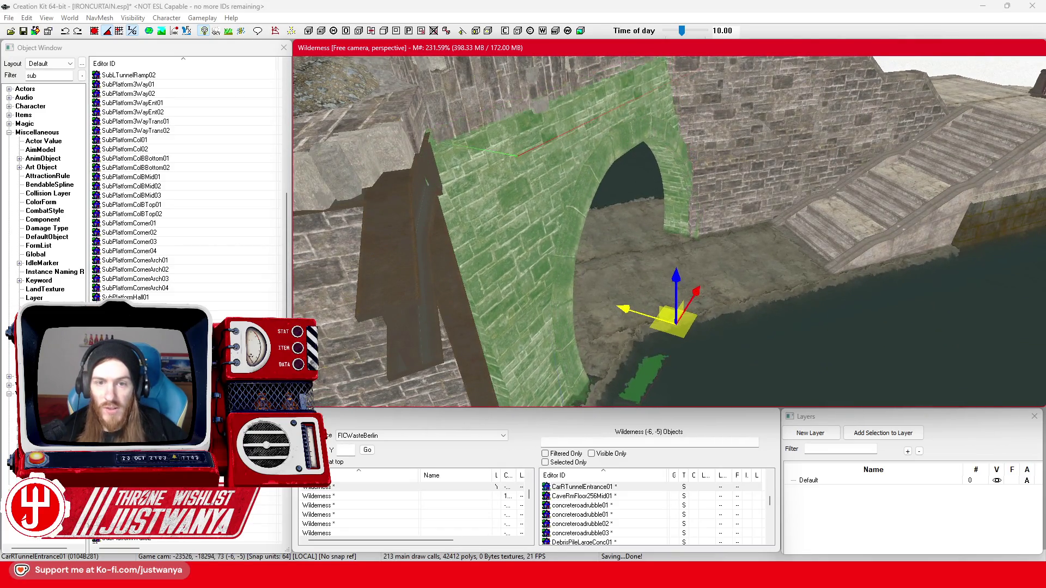
left_click(718, 229)
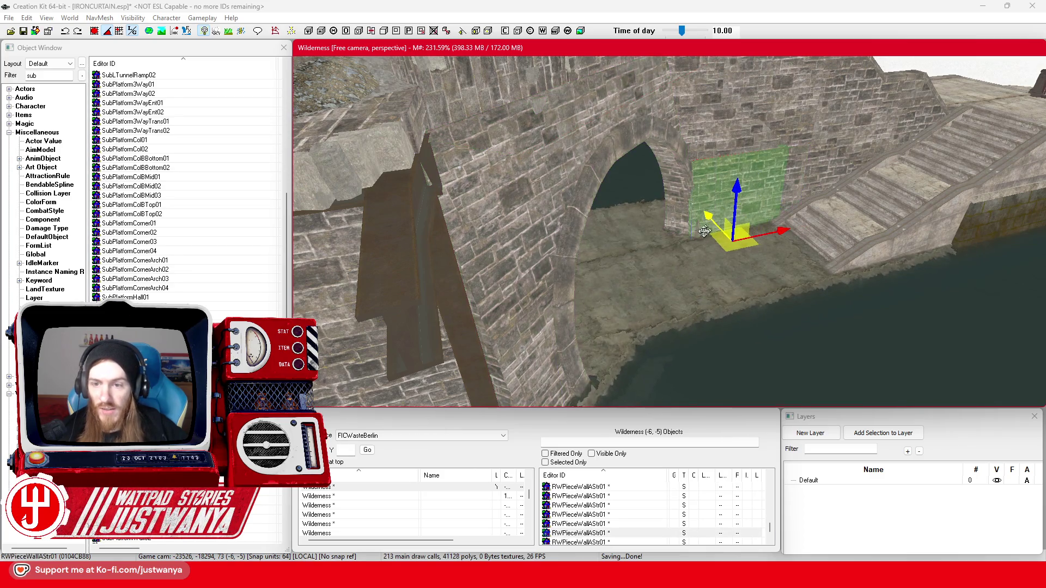
key("shift")
key("3")
scroll(645, 237, "up", 3)
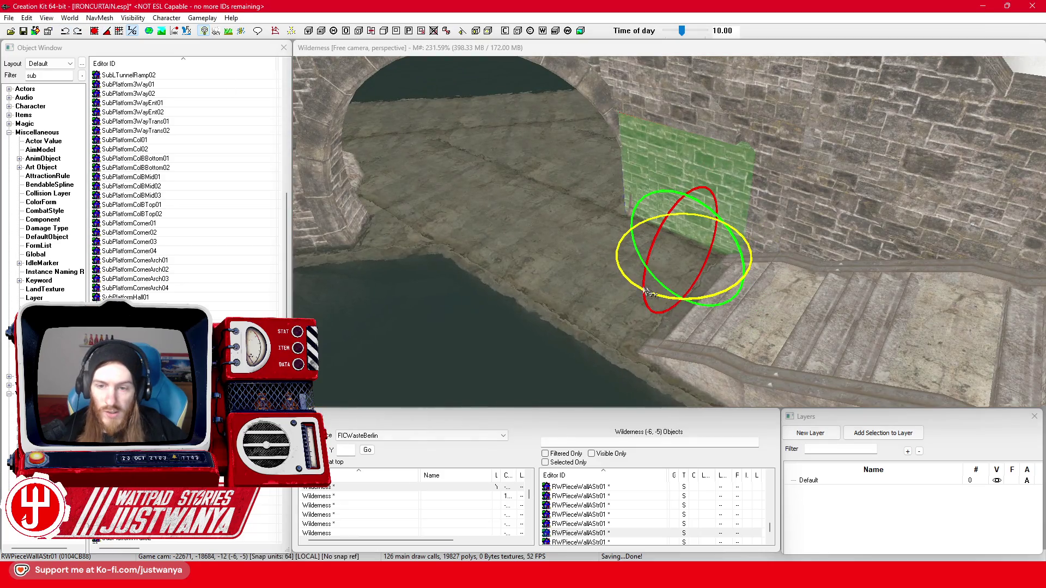
left_click(659, 295)
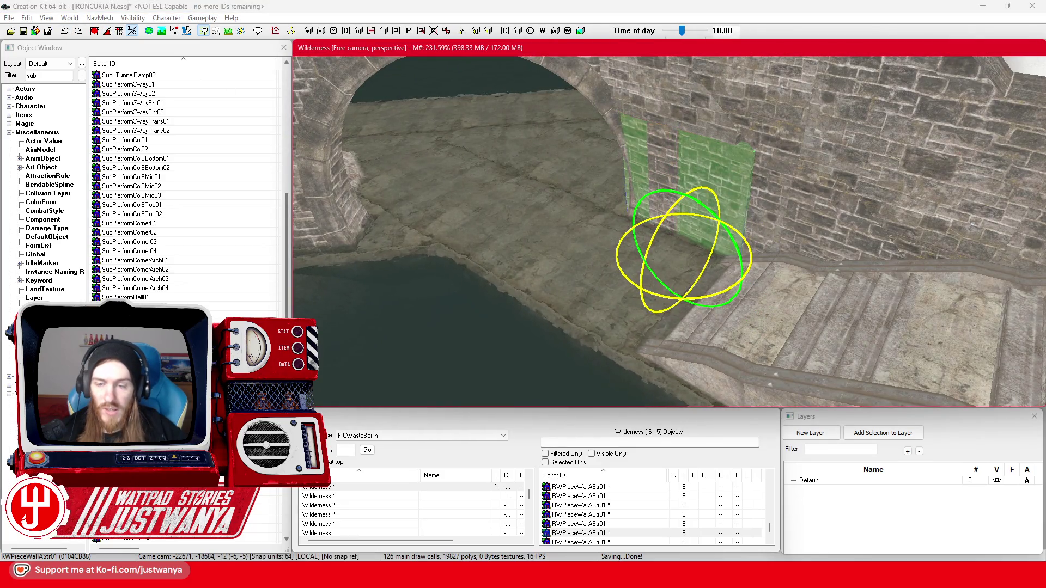
key("2")
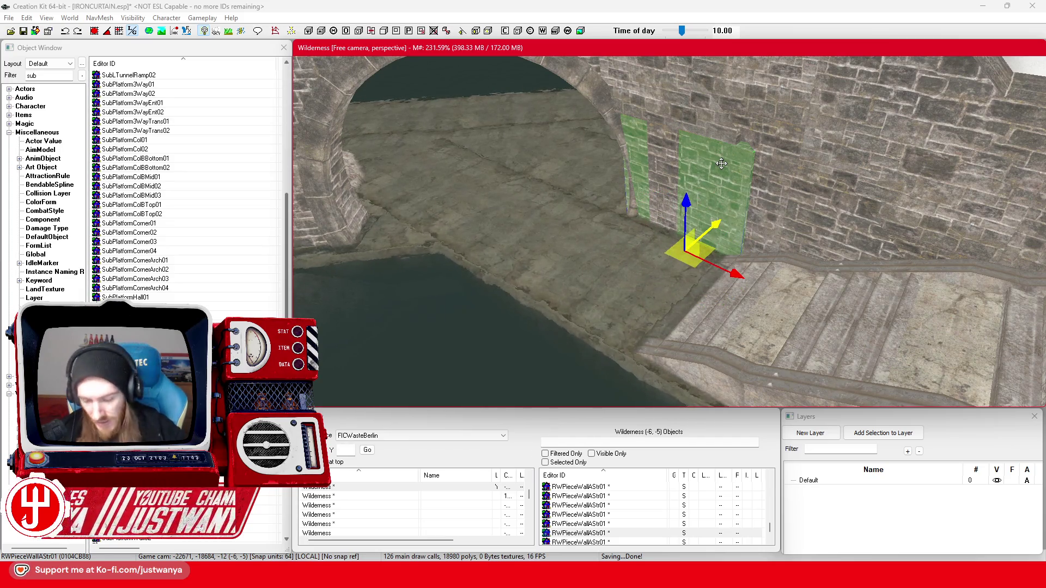
key("Delete")
- Delete the neighbouring wall patch, then select the patch in the gap by the stairs
left_click(671, 204)
key("Delete")
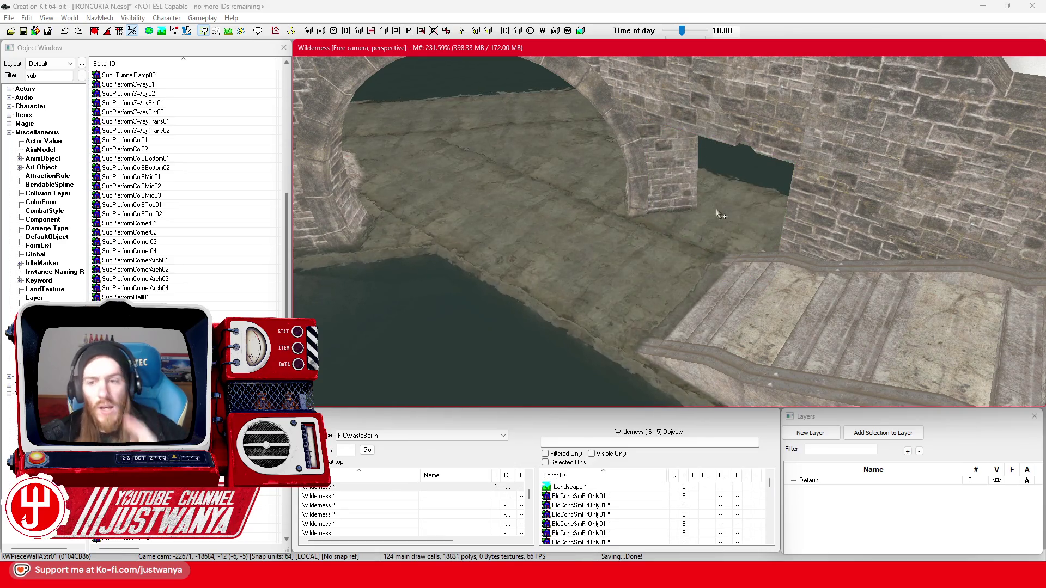
left_click(880, 265)
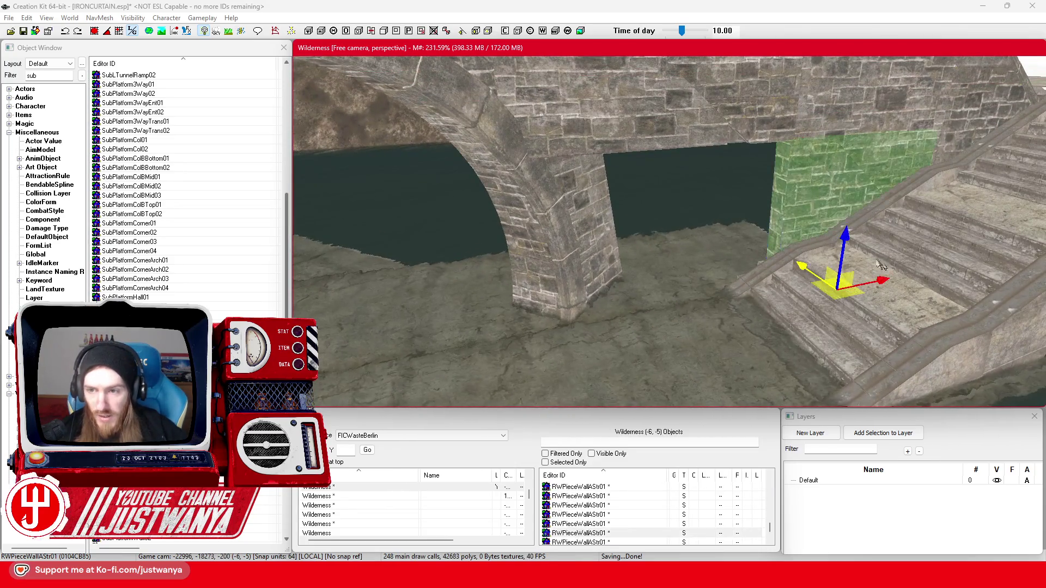
- Swap the doorway-gap wall piece's model to RWPieceWallACurve01
left_click(750, 317)
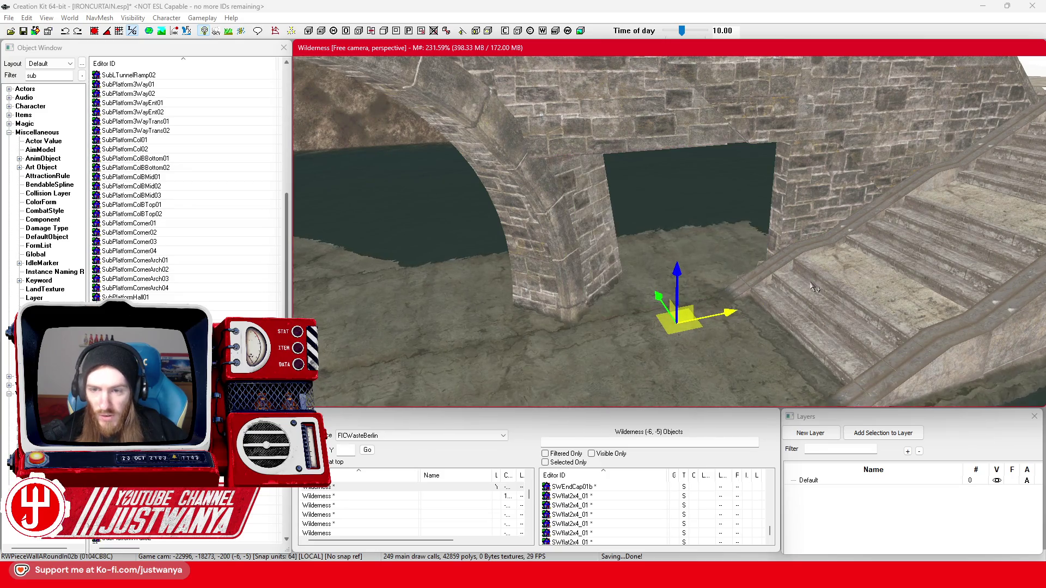
key("bracketright")
key("bracketright")
key("bracketright")
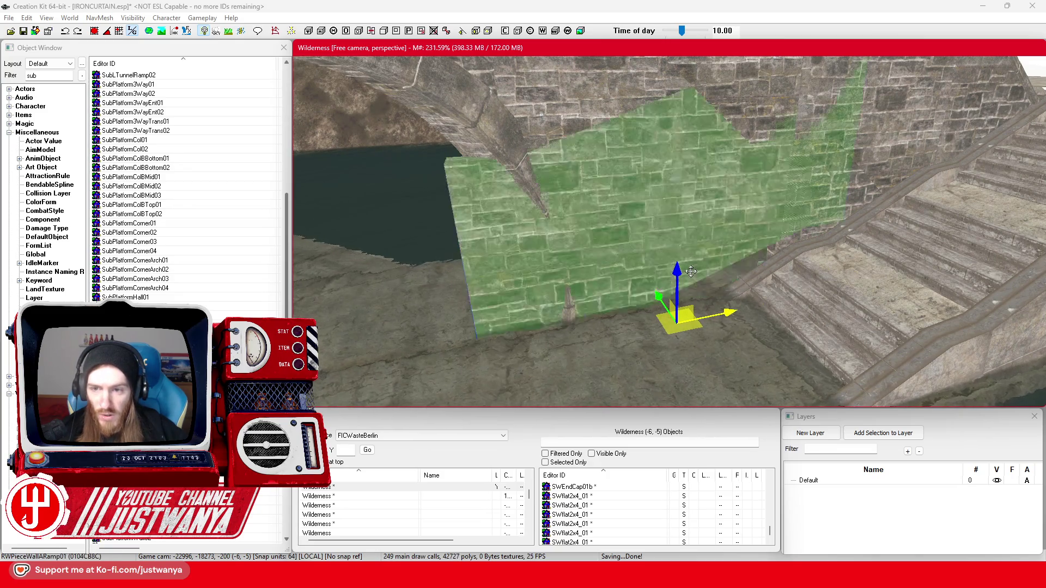
key("bracketright")
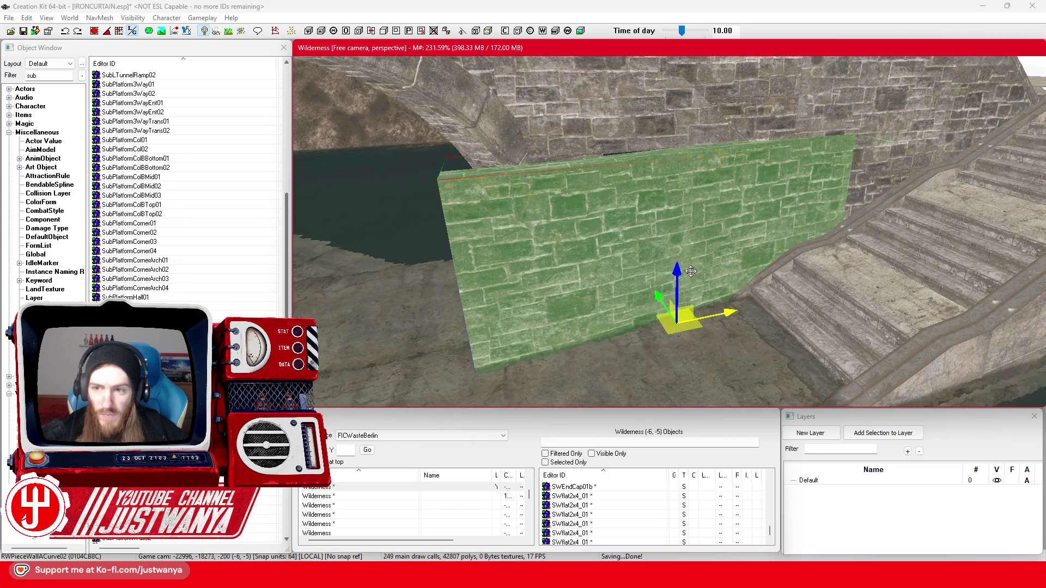
key("bracketleft")
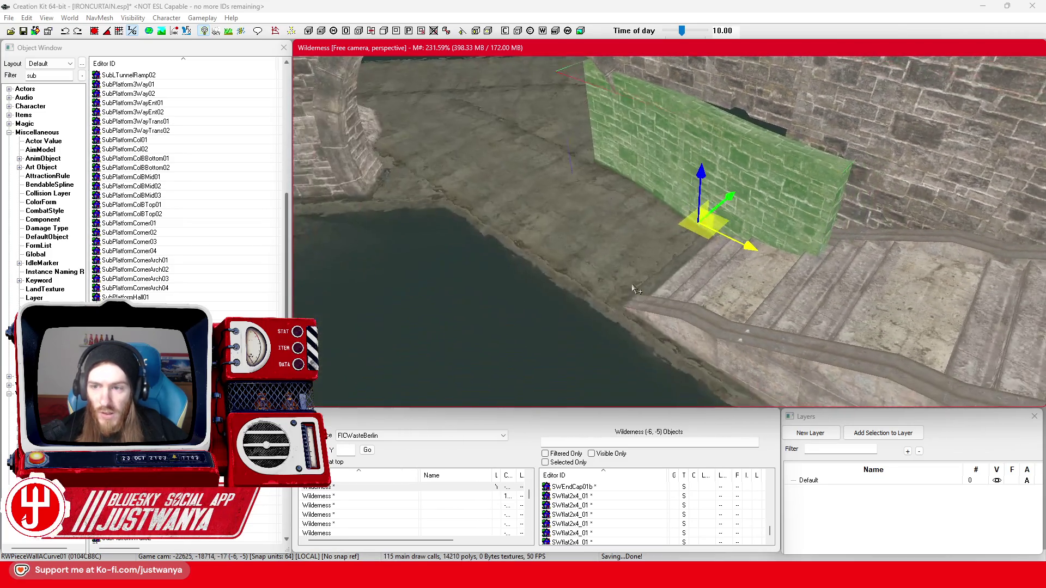
left_click_drag(632, 288, 618, 306)
left_click_drag(675, 256, 660, 253)
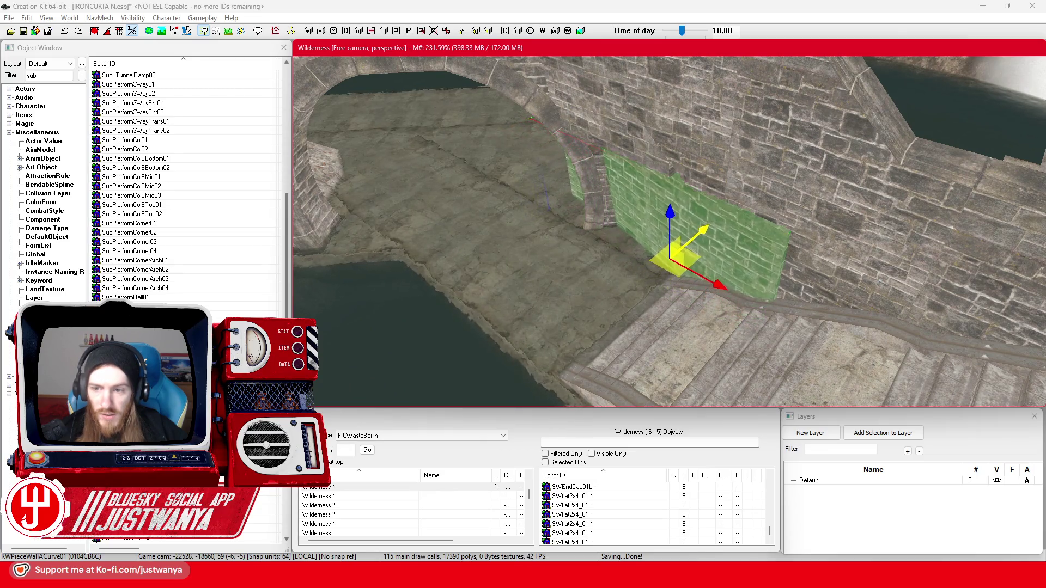
- Slide the curved RWPieceWallACurve01 along the walkway wall beside the stairs
left_click(827, 270)
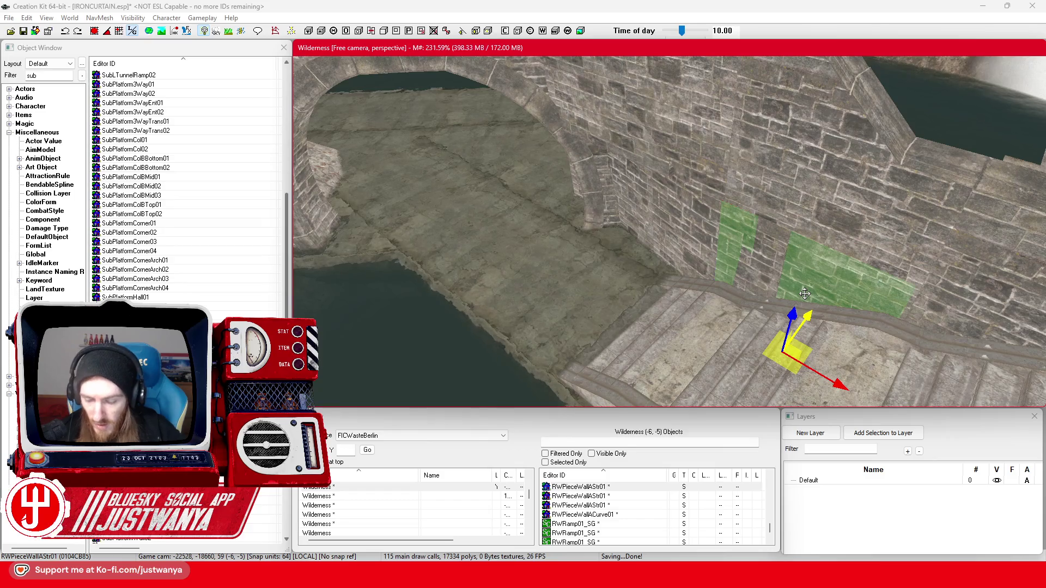
left_click(697, 276)
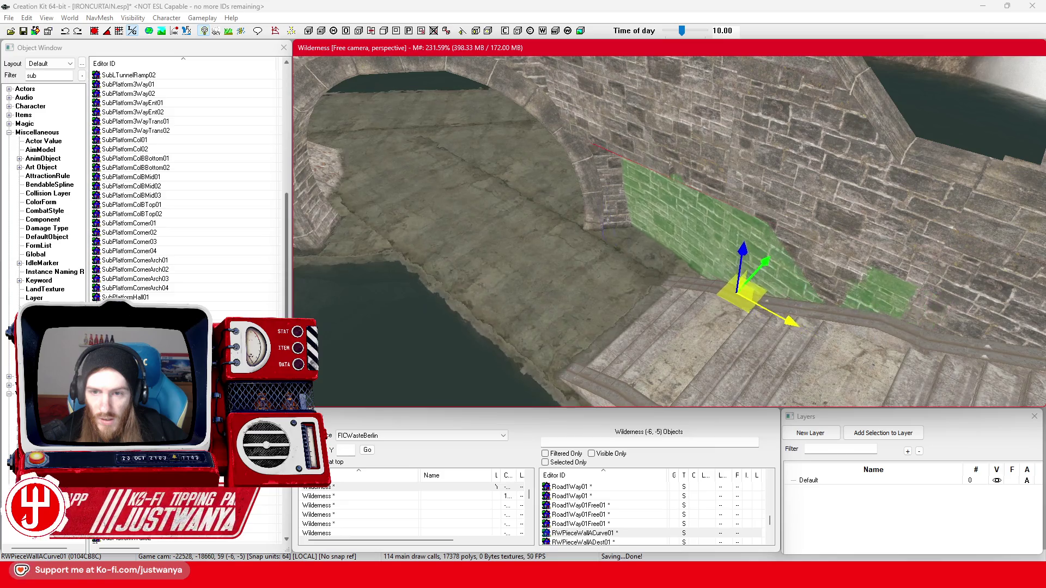
key("shift")
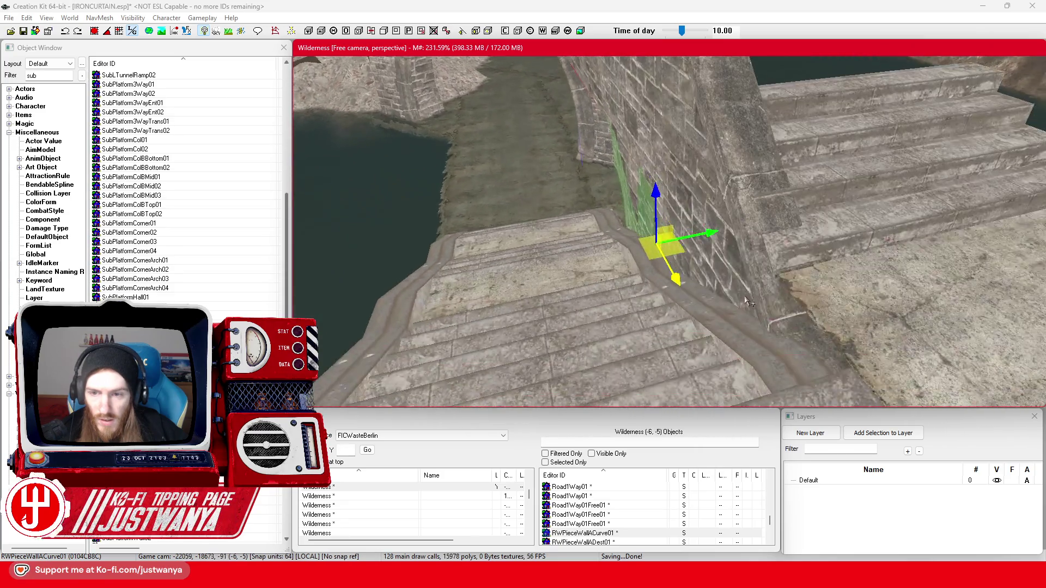
key("shift")
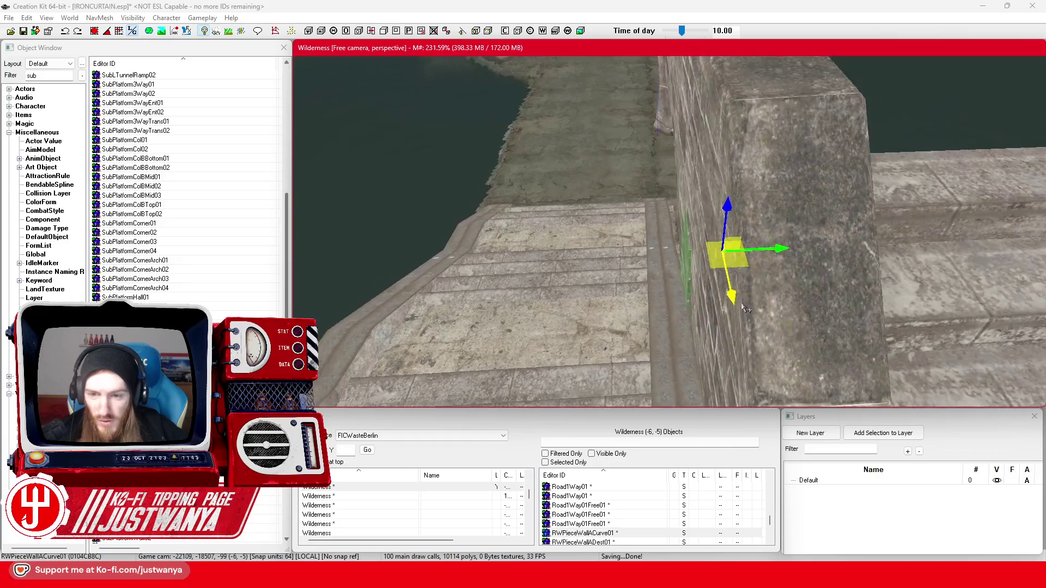
key("shift")
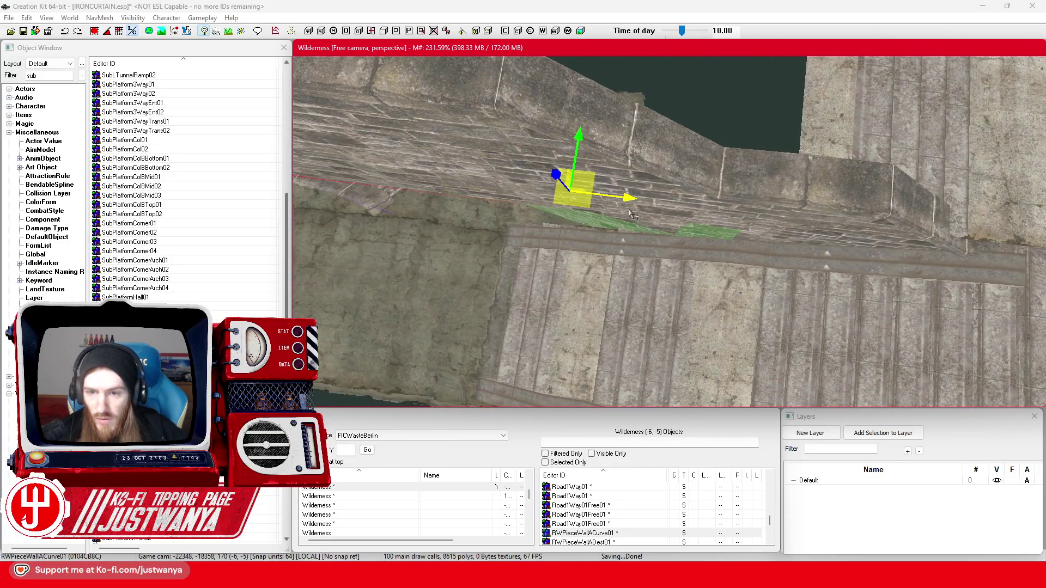
left_click_drag(539, 184, 575, 189)
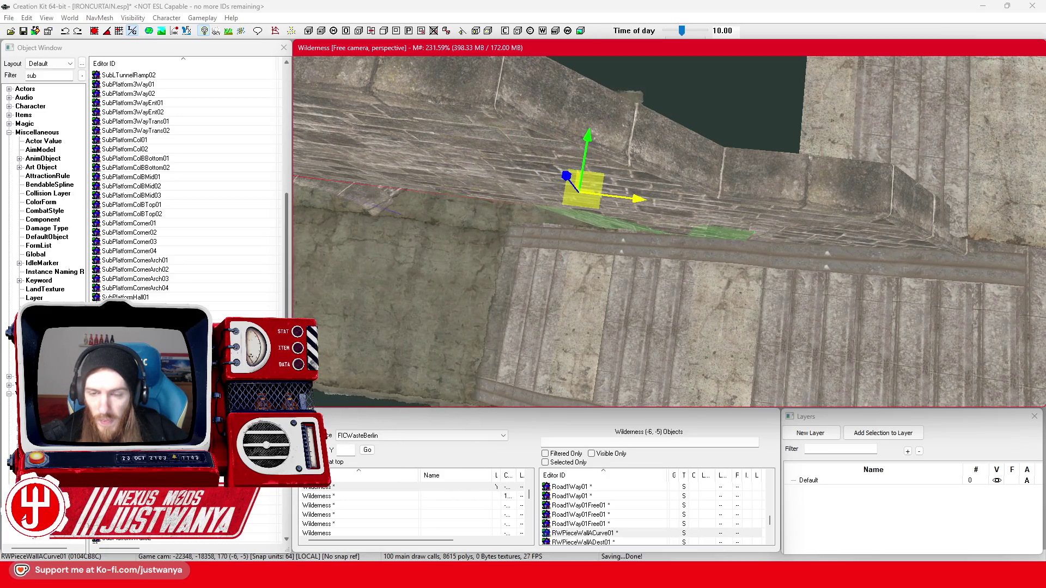
key("shift")
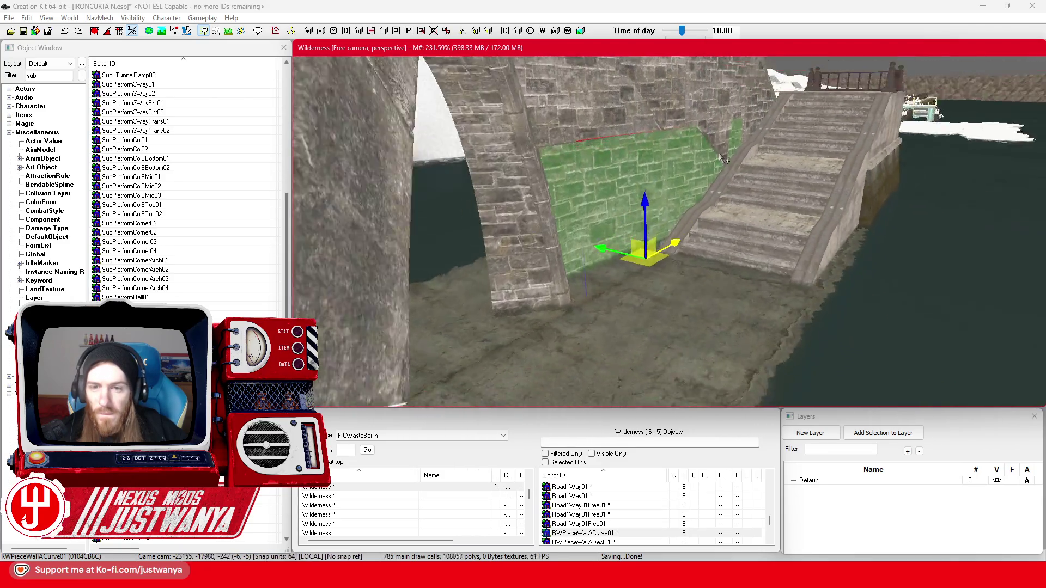
key("shift")
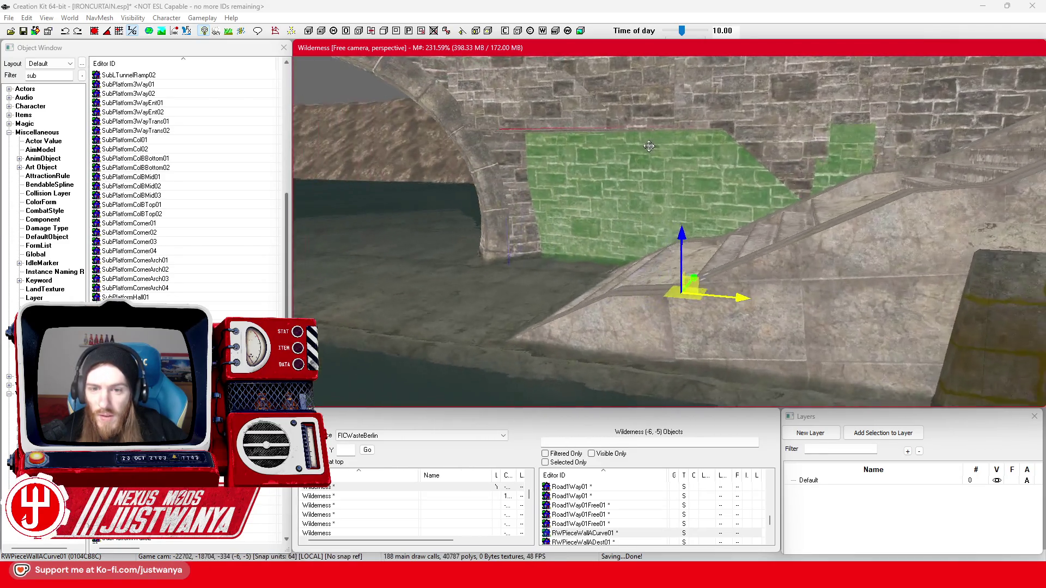
scroll(649, 146, "up", 5)
scroll(680, 178, "down", 5)
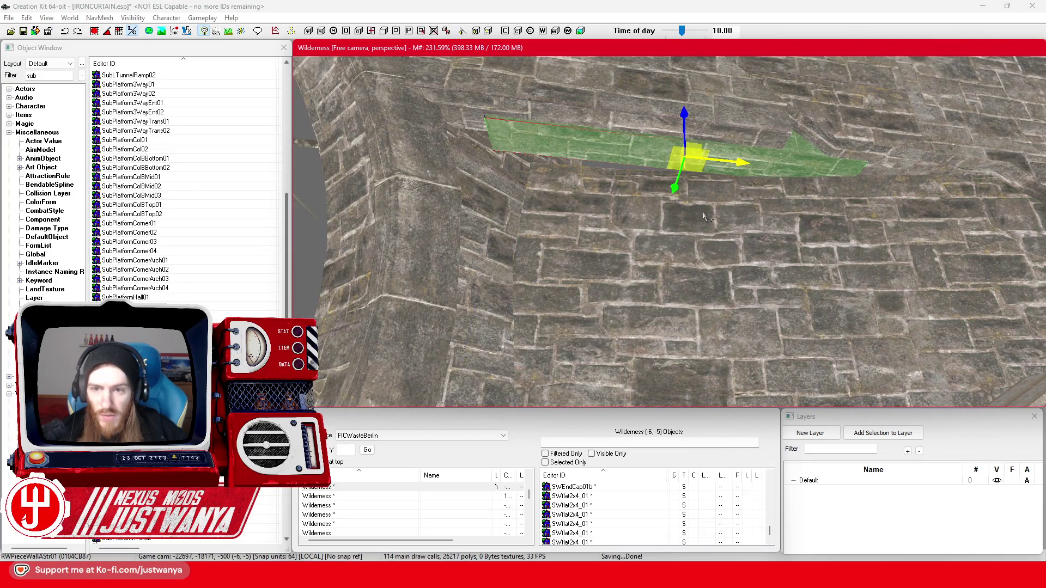
left_click_drag(694, 180, 694, 204)
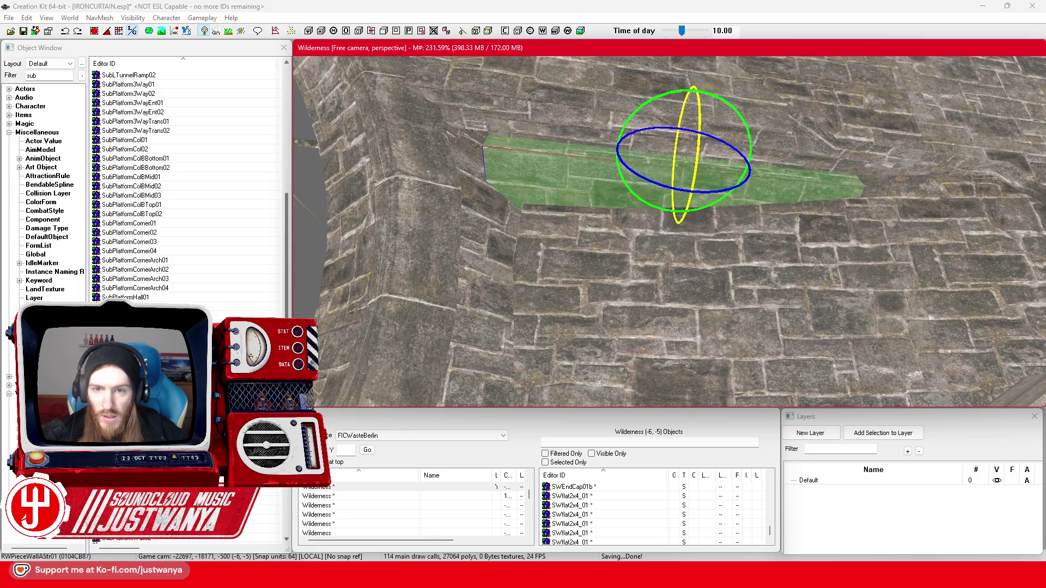
left_click(64, 31)
left_click(694, 206)
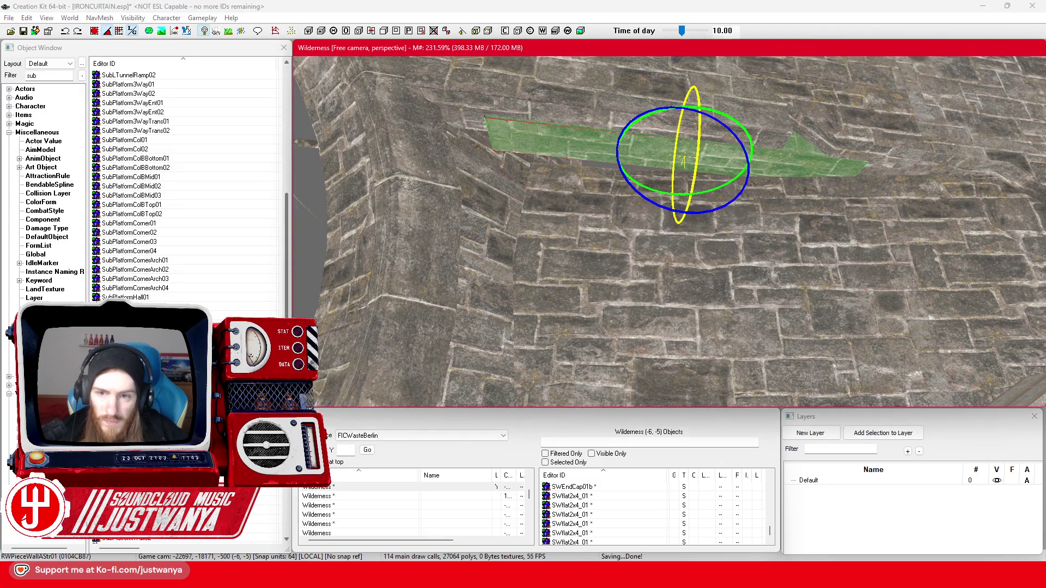
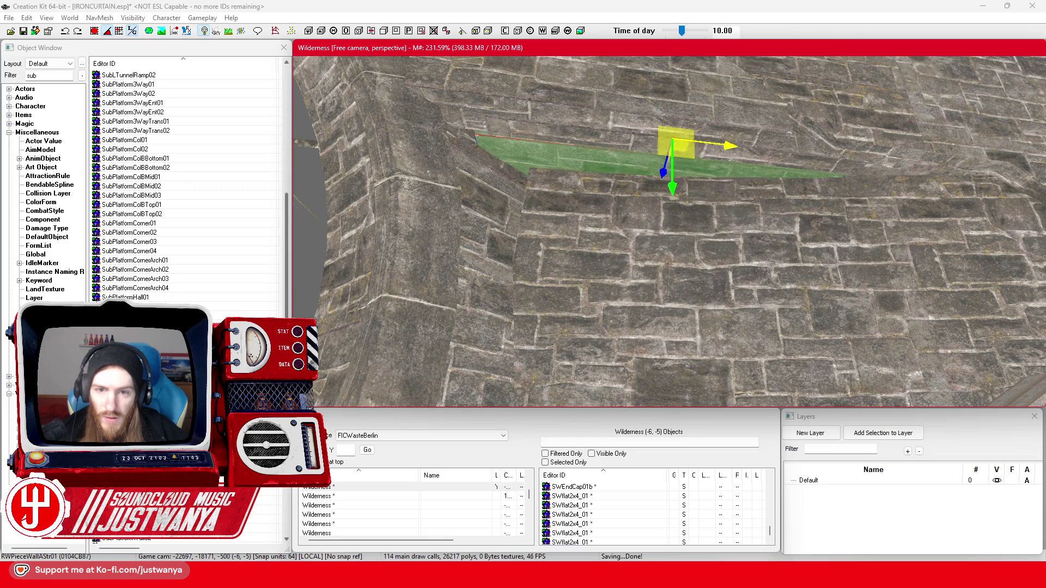
- Raise, turn and tilt the stone wall panel into the gap beside the bridge arch, then orbit to inspect it
mouse_move(652, 171)
left_mouse_down()
mouse_move(657, 148)
mouse_move(594, 141)
left_mouse_up()
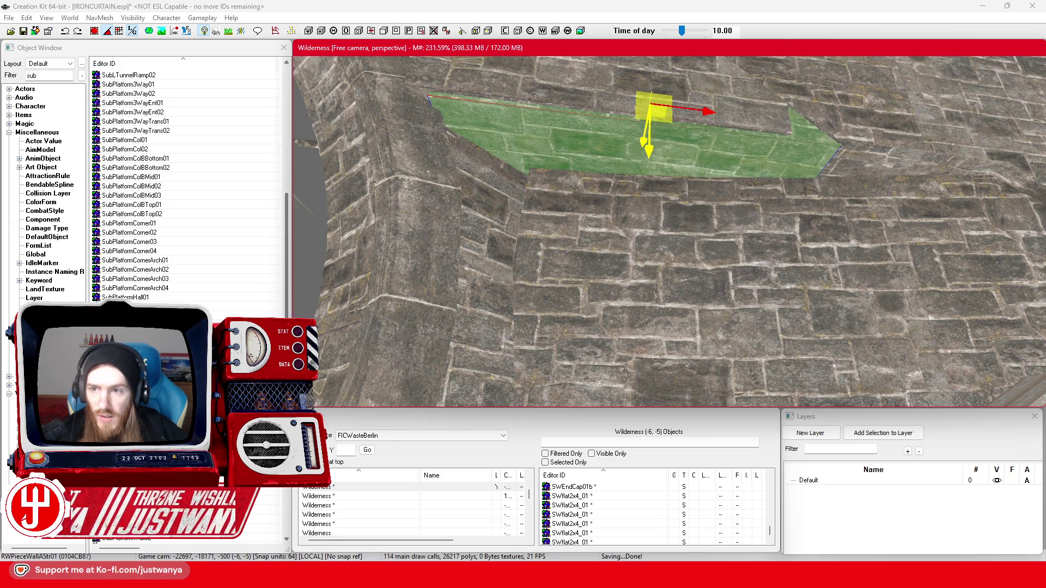
left_click_drag(653, 115, 654, 107)
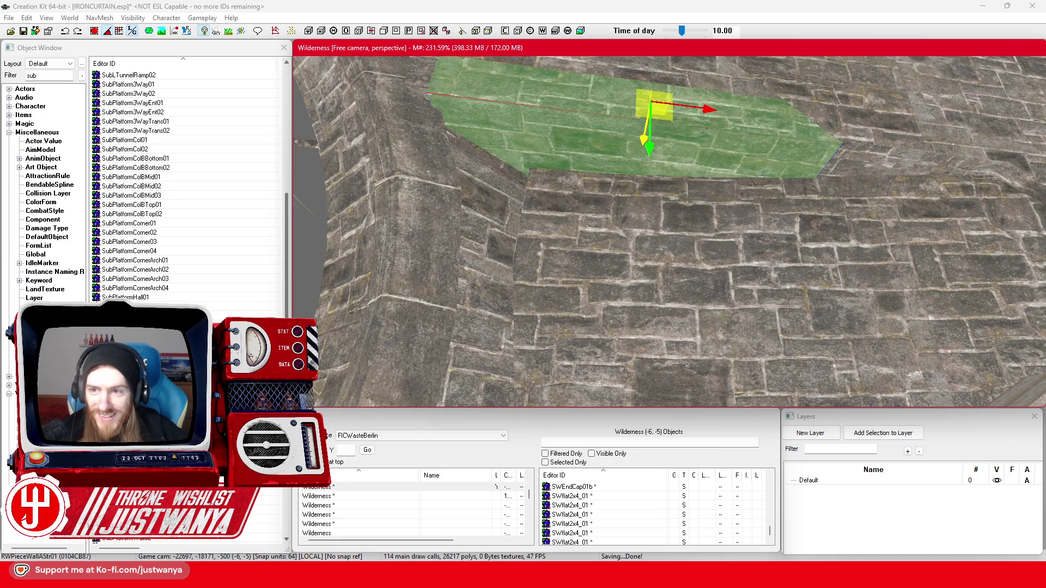
key("shift")
key("shift")
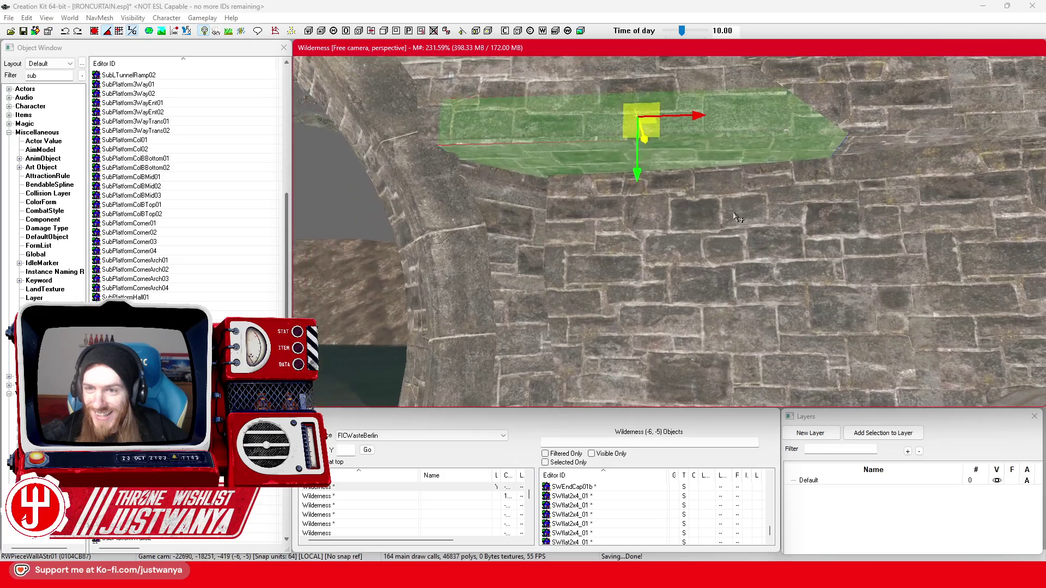
key("shift")
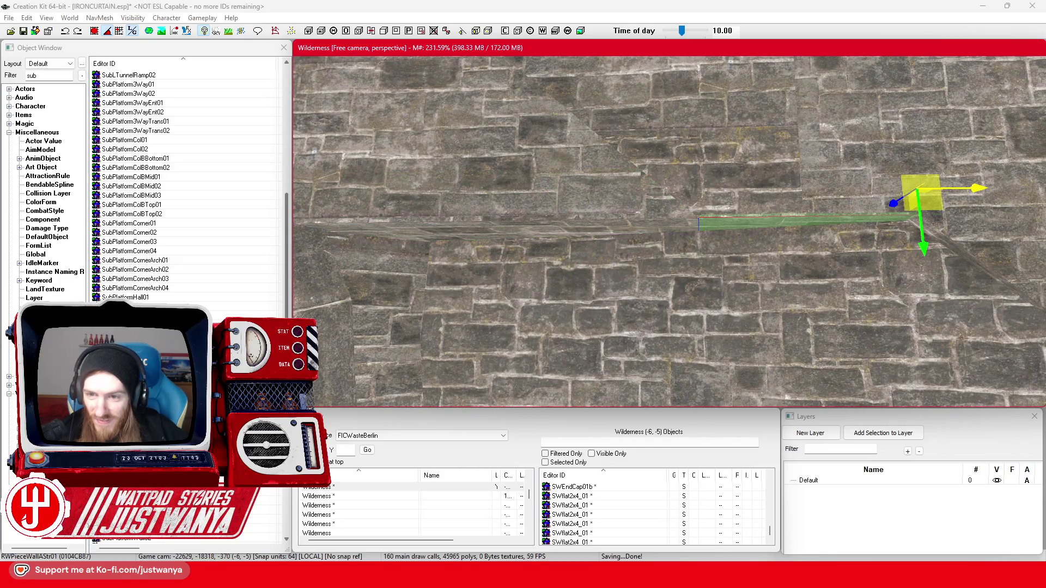
key("shift")
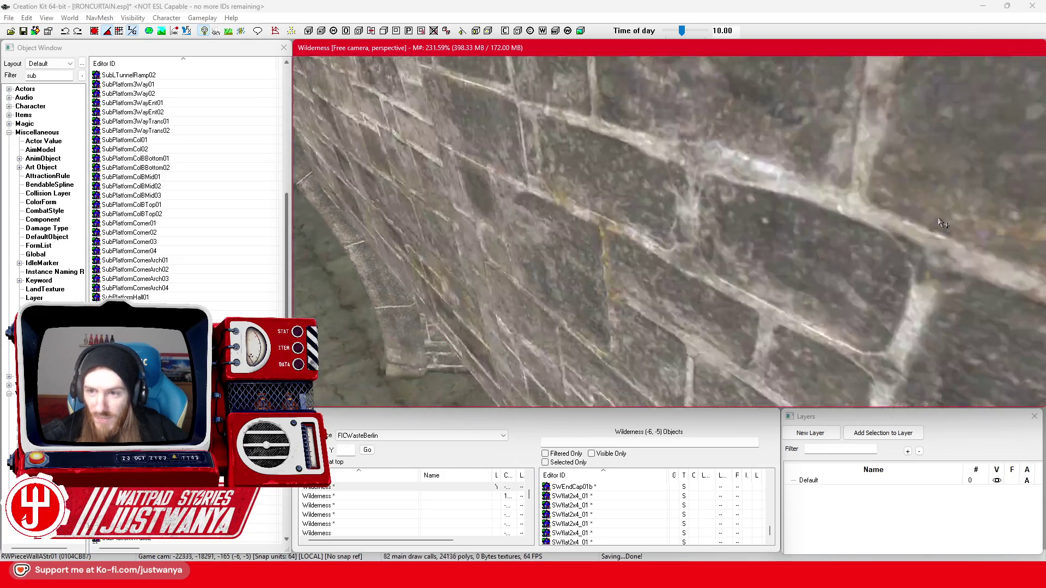
key("shift")
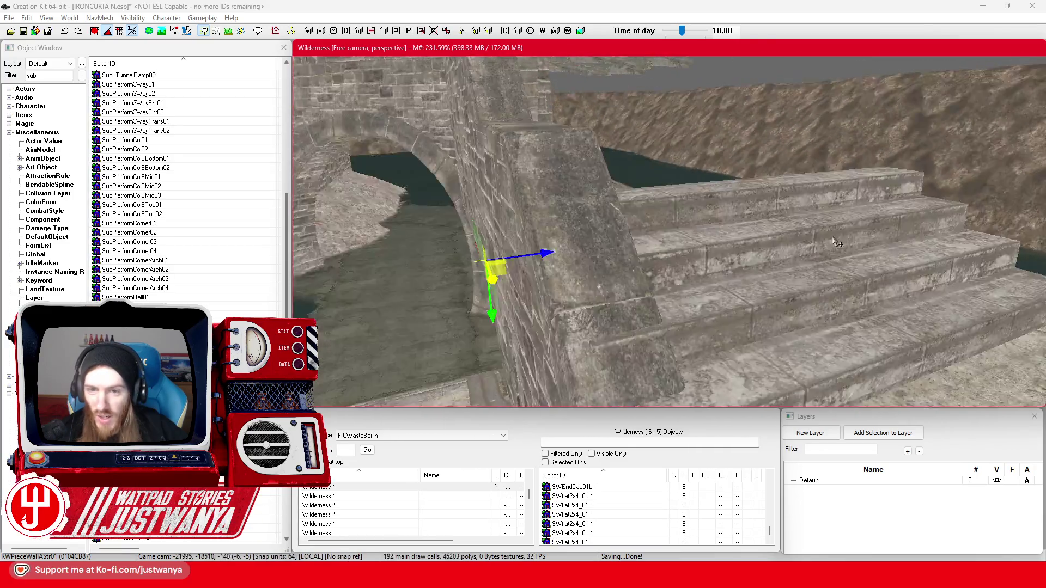
key("shift")
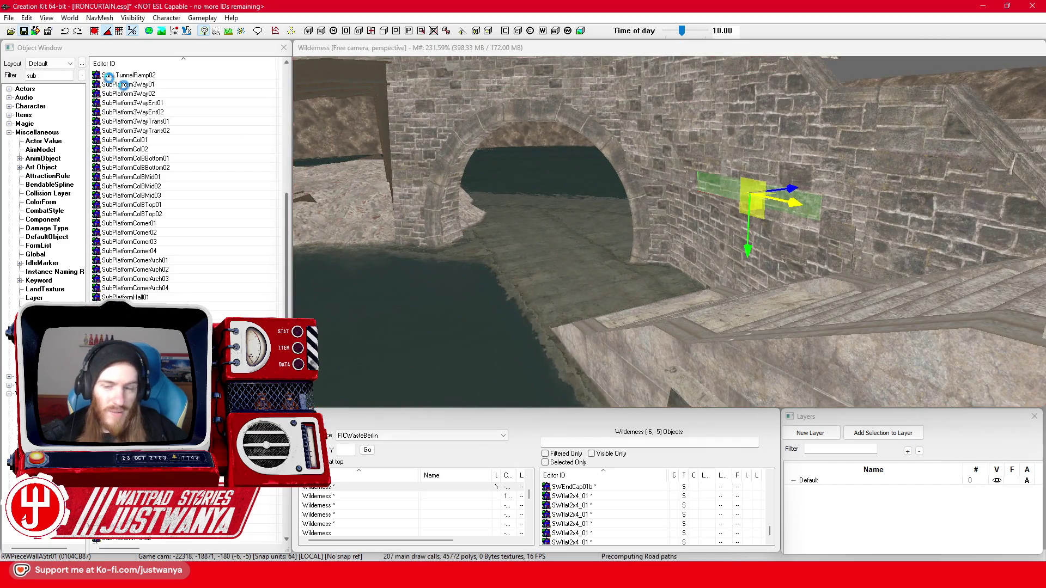
mouse_move(623, 547)
left_click(627, 504)
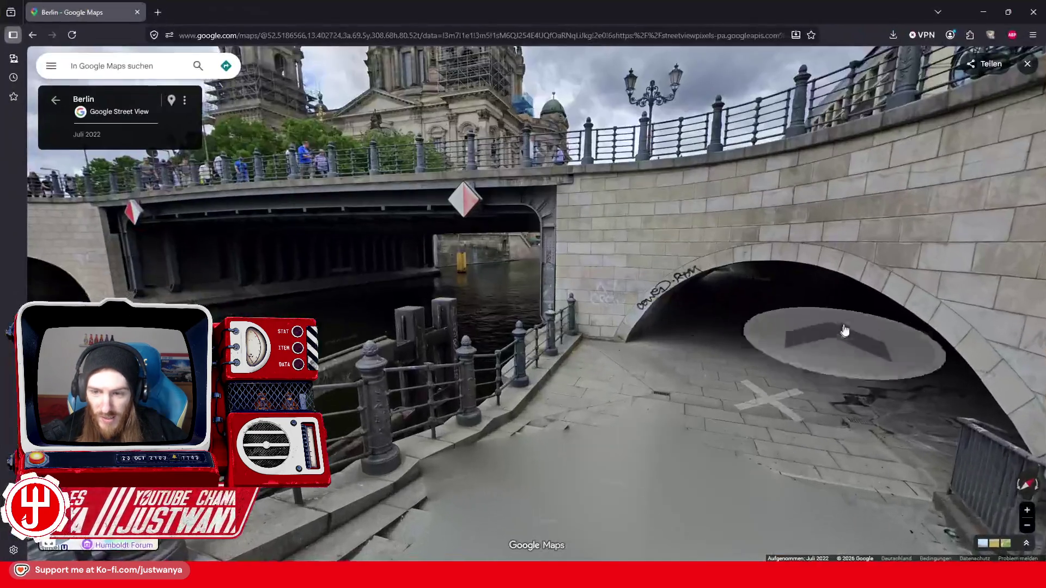
left_click(828, 331)
left_click(548, 290)
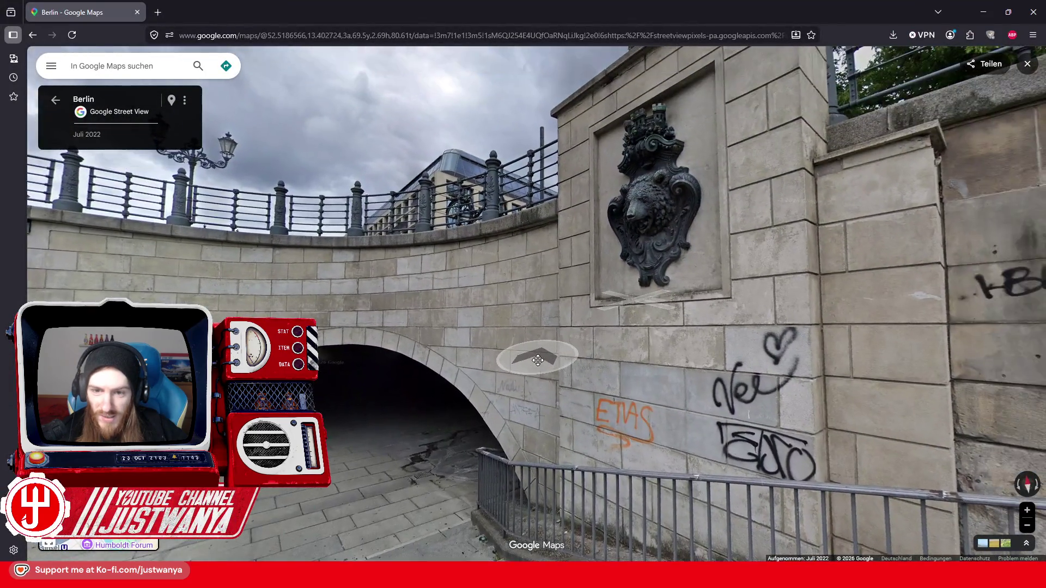
left_click(538, 358)
left_click_drag(598, 308, 585, 326)
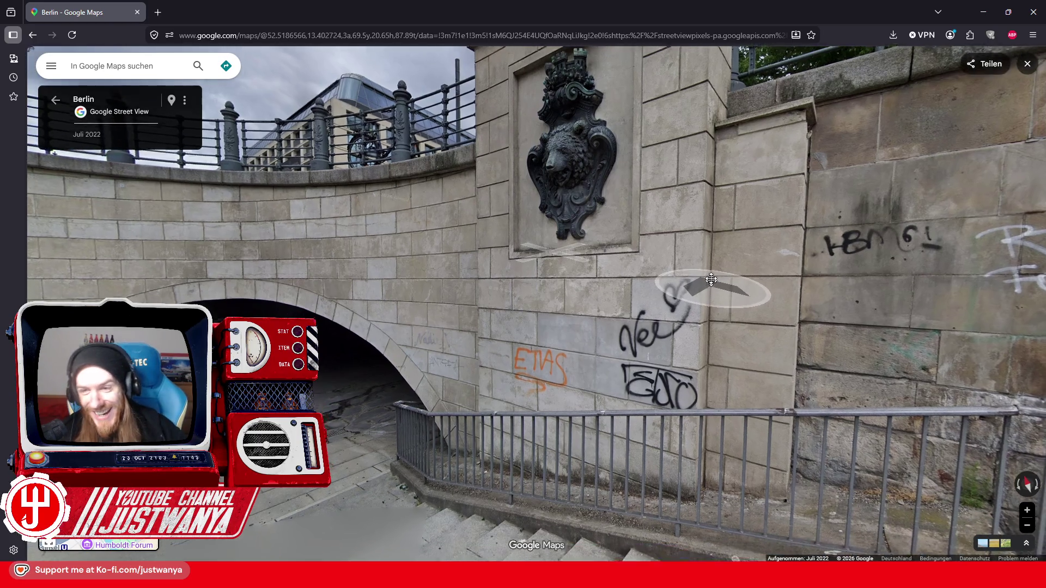
left_click_drag(678, 292, 612, 304)
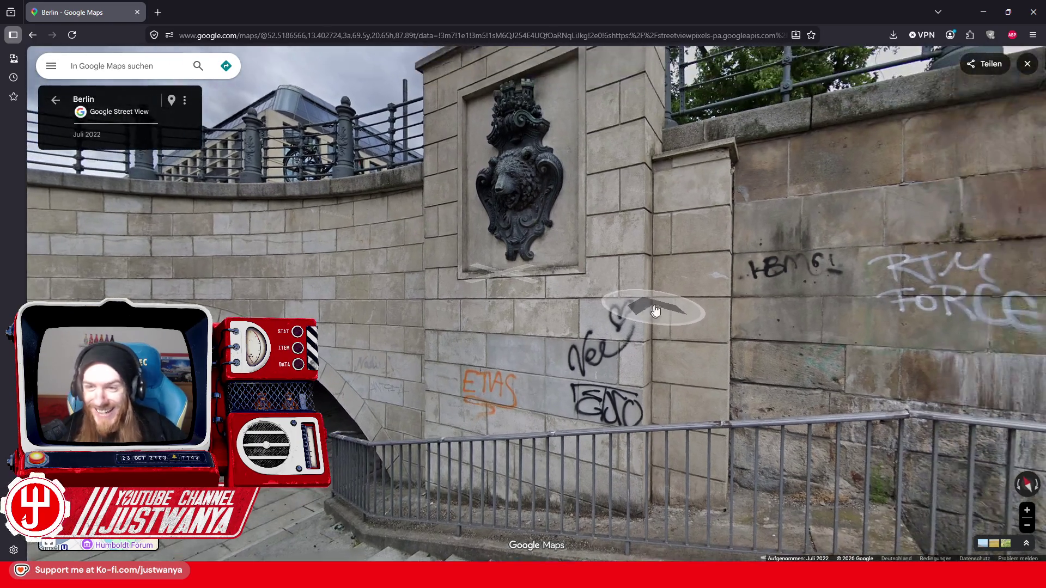
left_click(978, 9)
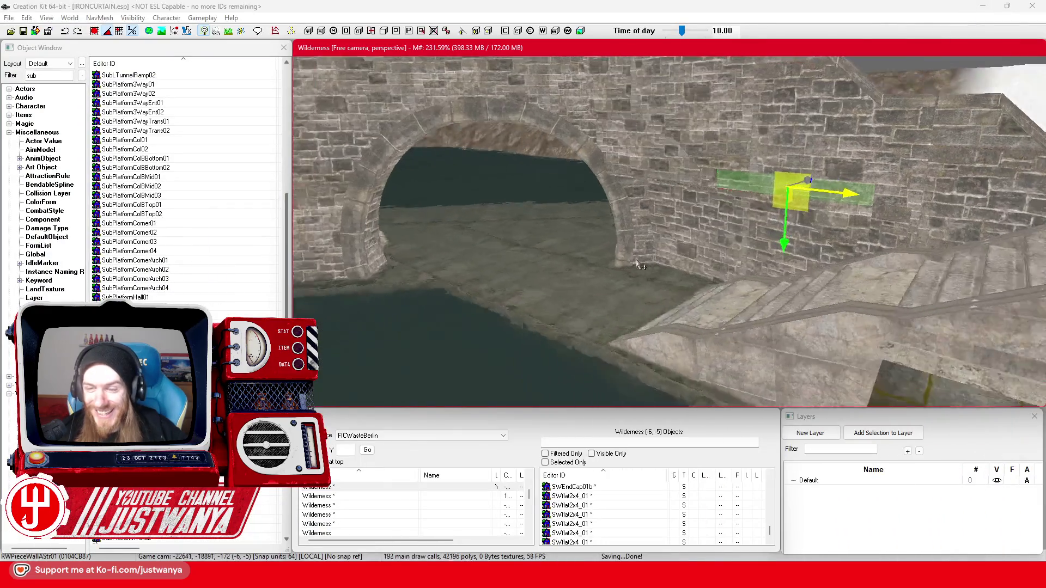
- Move the stair piece onto the other stairs and shift the floor piece above it slightly left
mouse_move(661, 259)
left_mouse_down()
mouse_move(561, 299)
mouse_move(668, 302)
mouse_move(521, 263)
mouse_move(644, 294)
mouse_move(493, 292)
left_mouse_up()
left_click(643, 293)
mouse_move(591, 278)
left_mouse_down()
mouse_move(692, 231)
mouse_move(696, 167)
left_mouse_up()
scroll(696, 166, "up", 5)
left_click(671, 163)
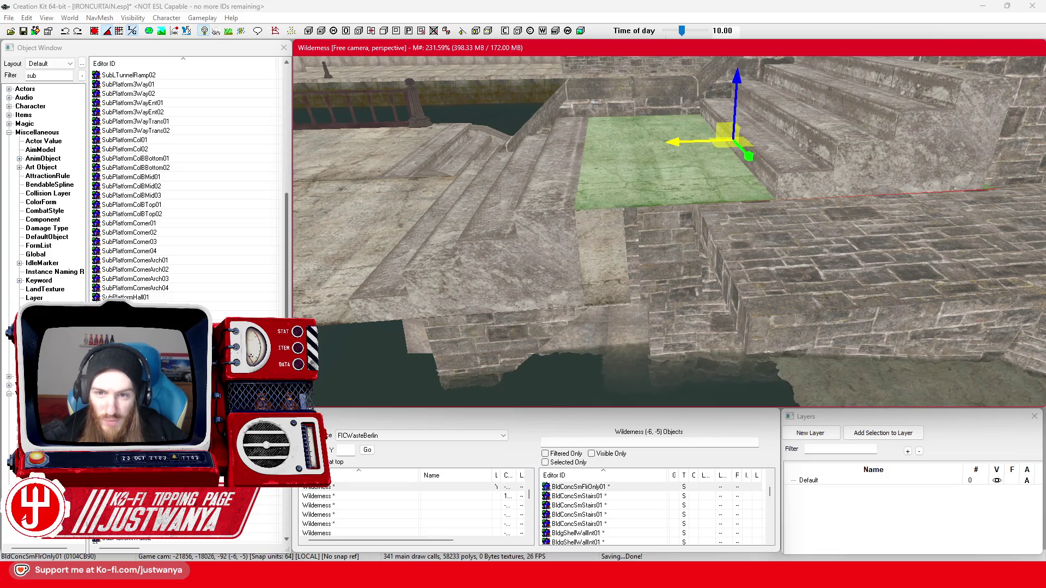
left_click_drag(670, 164, 659, 163)
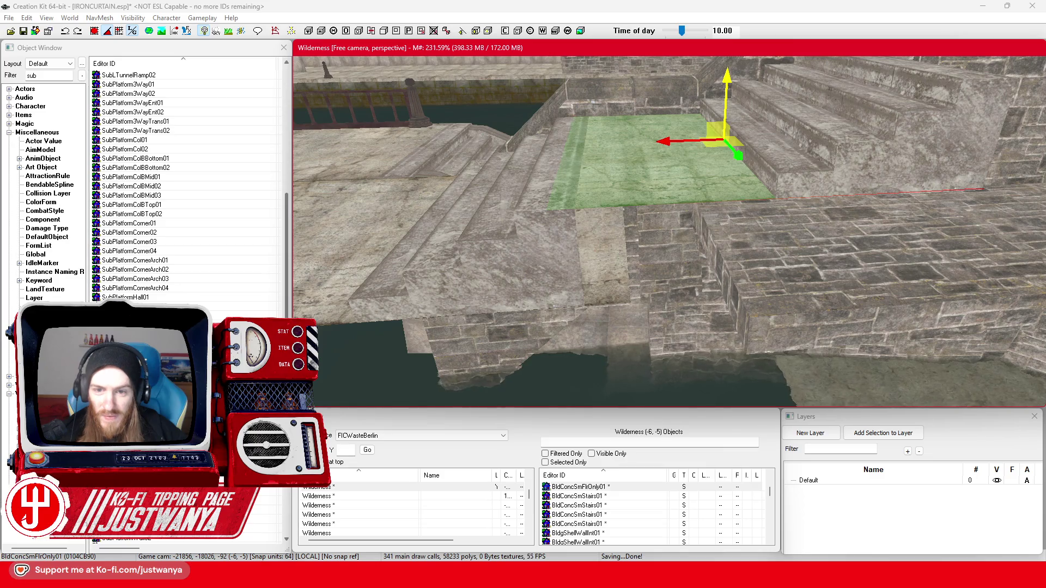
- Slide the NCA1x1Stairs01 stair piece sideways into line and raise it to the right height
scroll(823, 177, "down", 3)
left_click(791, 228)
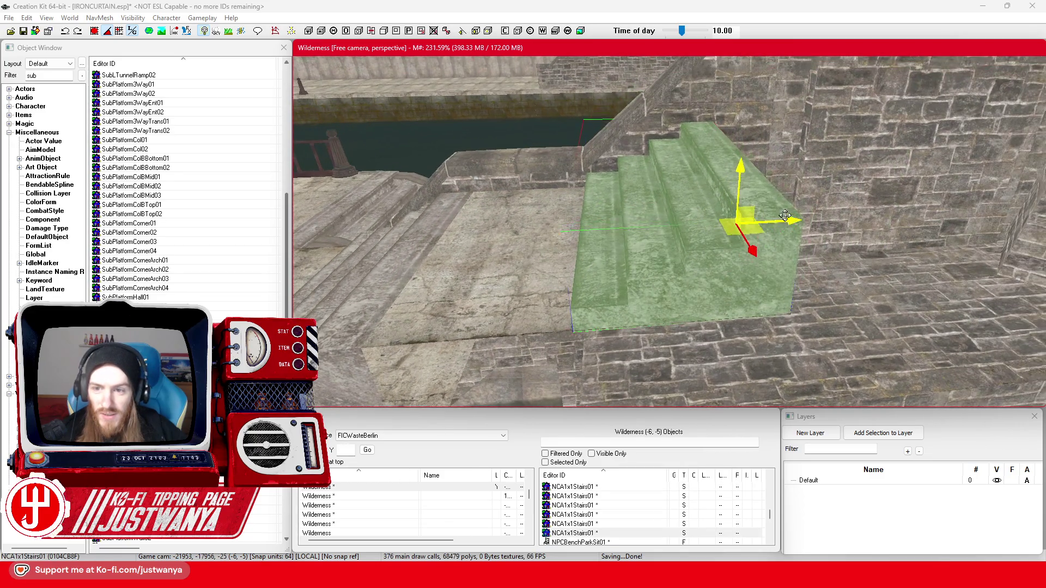
left_click_drag(791, 228, 931, 218)
left_click_drag(894, 162, 909, 86)
scroll(910, 86, "down", 3)
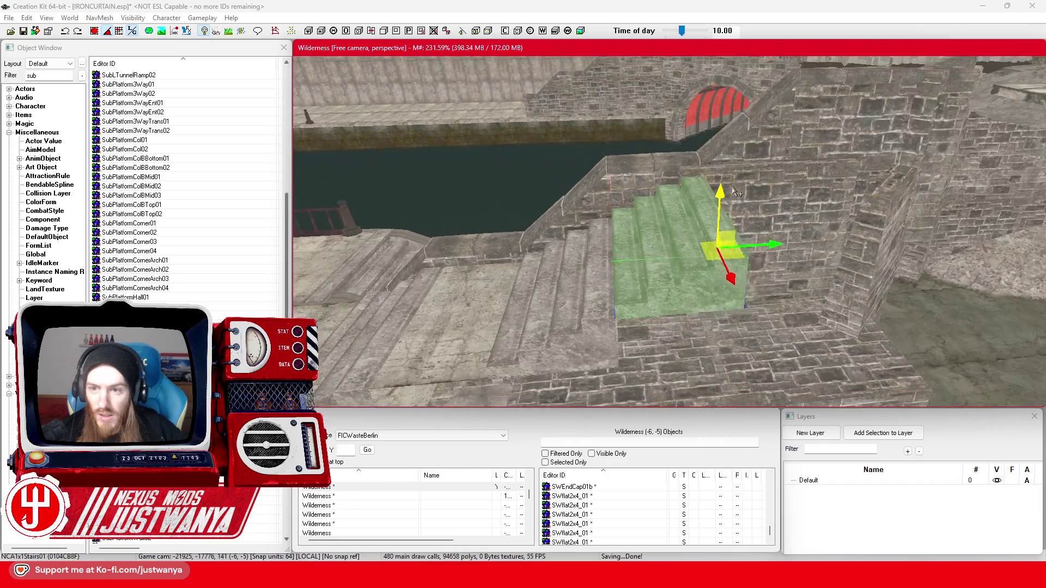
mouse_move(735, 192)
left_mouse_down()
mouse_move(401, 279)
mouse_move(585, 236)
mouse_move(607, 175)
mouse_move(650, 174)
left_mouse_up()
left_click(385, 279)
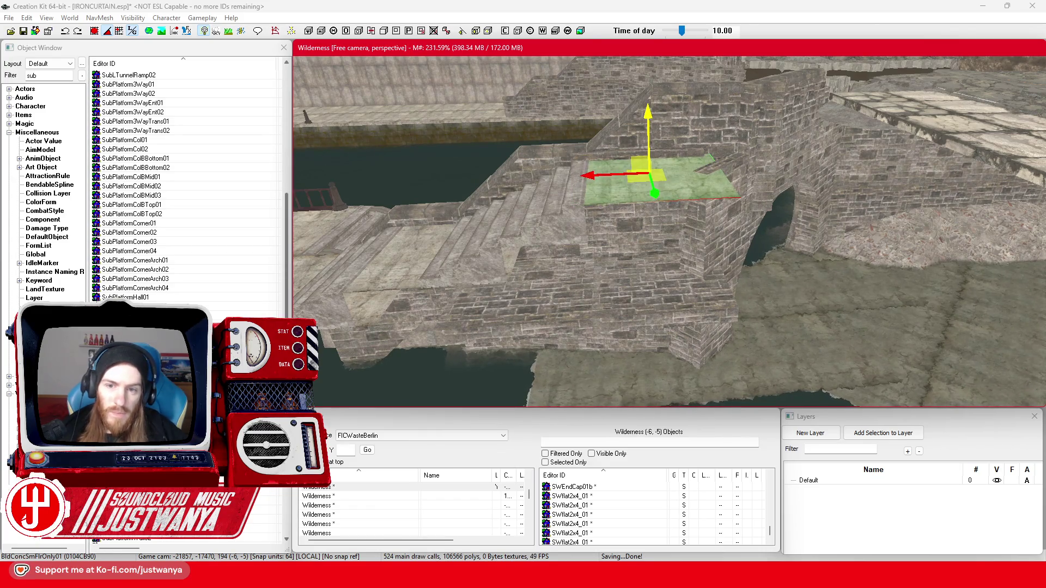
- Move the NCA1x1Stairs01 piece along the wall top and rotate it a quarter turn
key("shift")
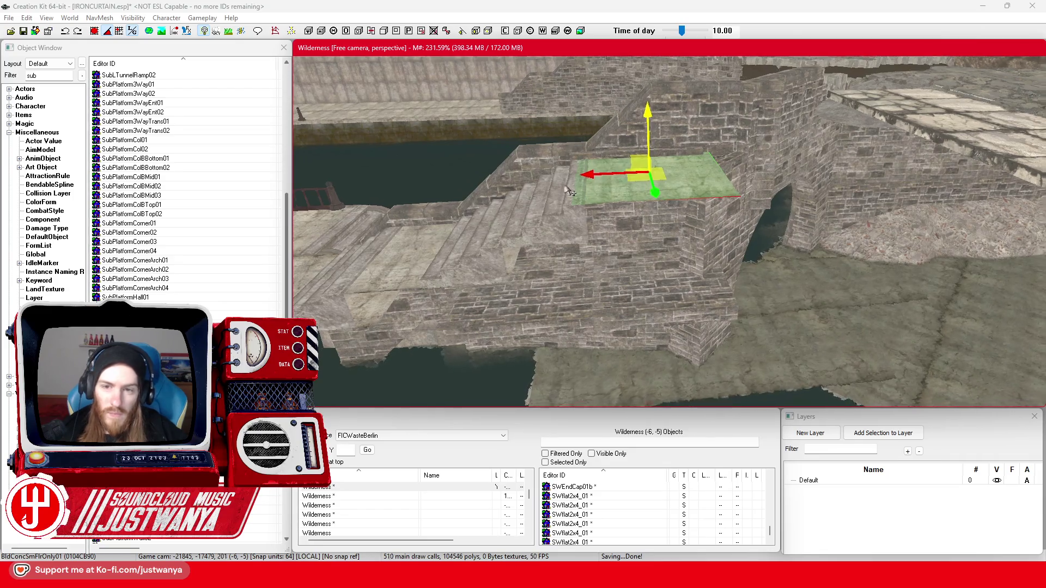
key("shift")
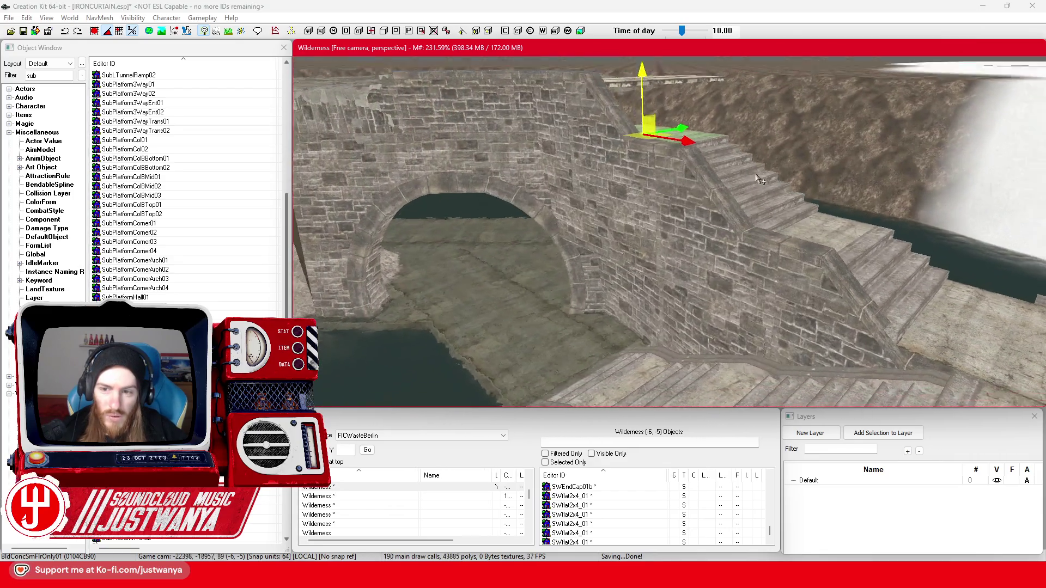
scroll(742, 225, "up", 5)
scroll(742, 225, "down", 5)
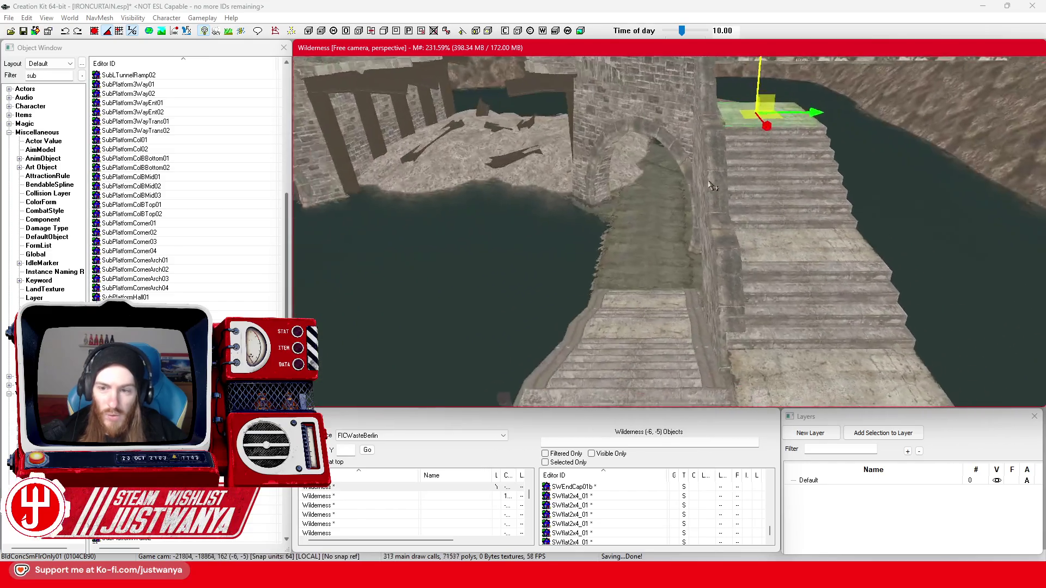
key("shift")
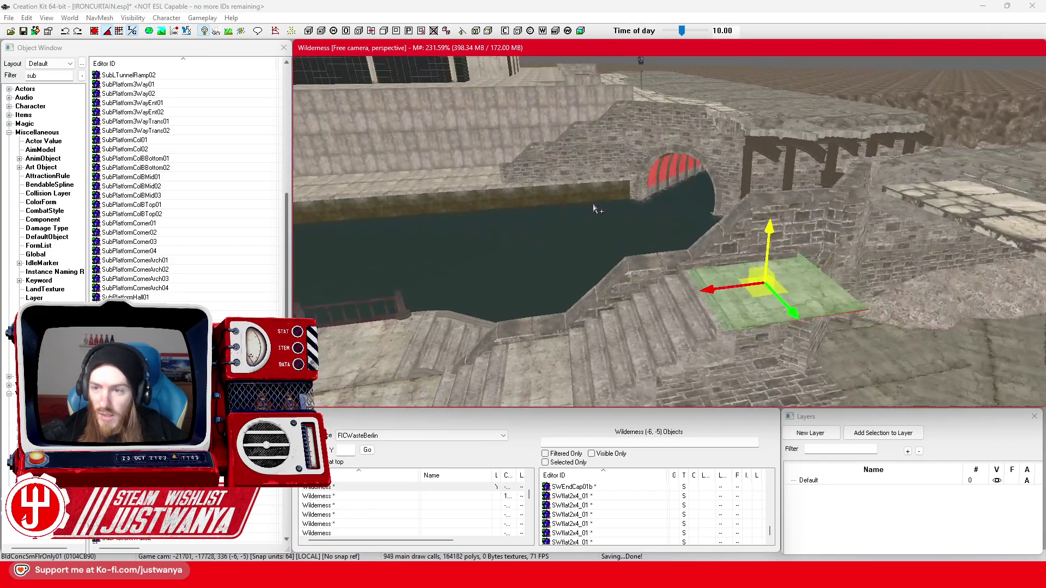
key("shift")
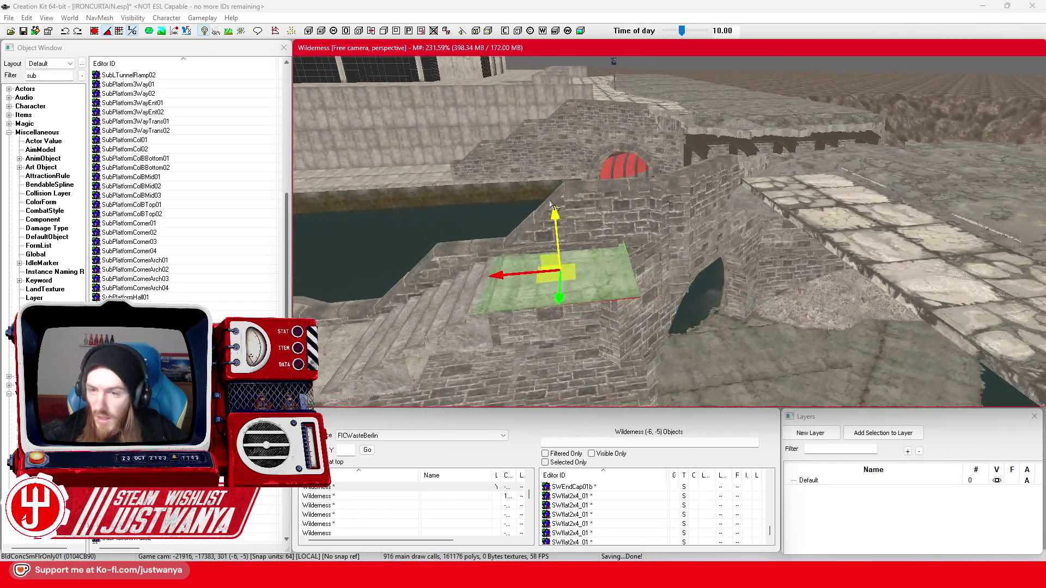
left_click(452, 327)
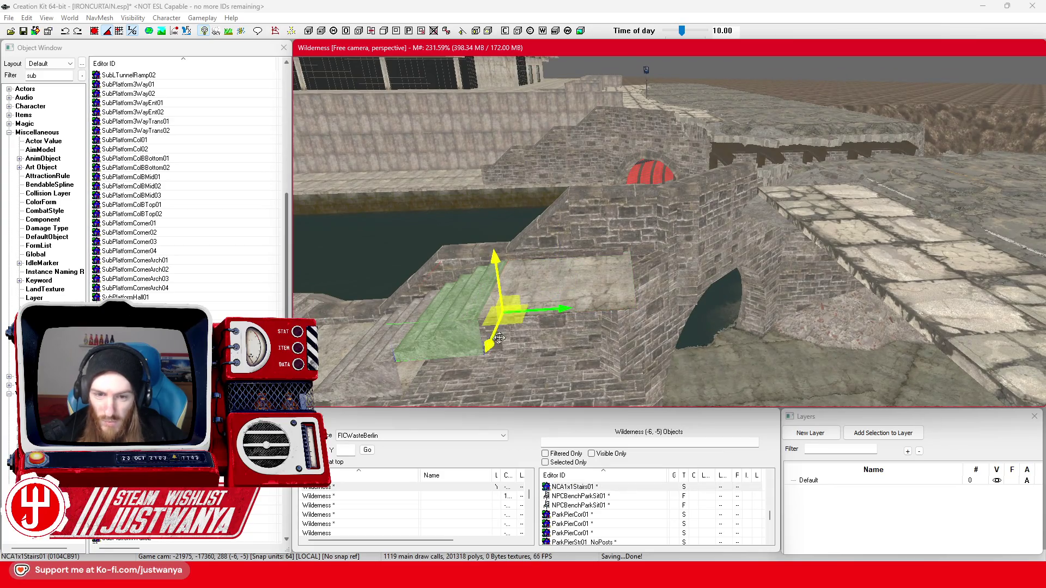
mouse_move(542, 309)
left_mouse_down()
mouse_move(722, 304)
mouse_move(689, 300)
left_mouse_up()
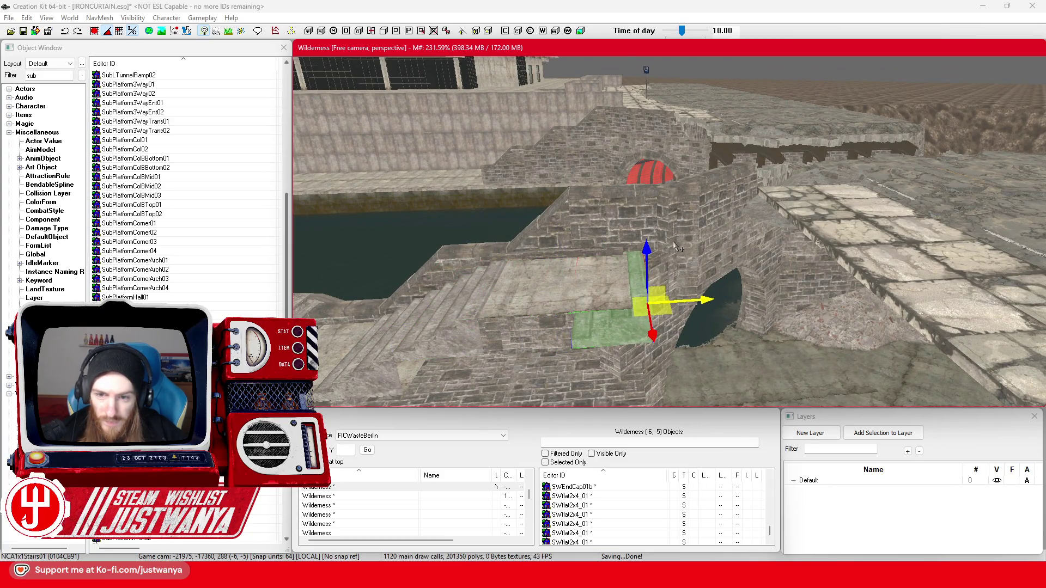
left_click_drag(661, 259, 661, 236)
key("d")
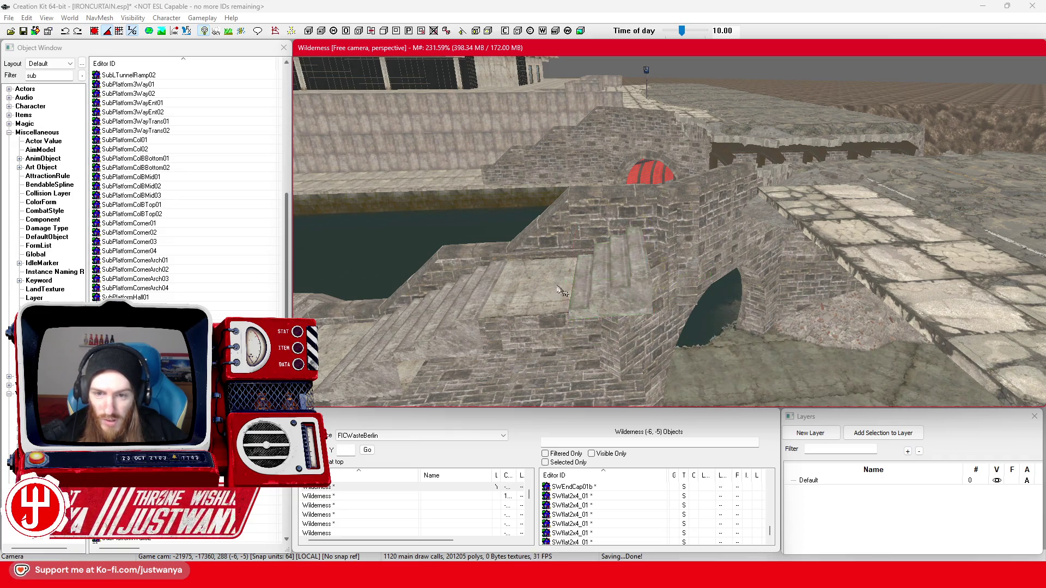
- Place the BldConcSmFlrOnly01 floor piece on the ledge by the arch and check it at bridge level
mouse_move(551, 304)
left_mouse_down()
mouse_move(700, 297)
mouse_move(700, 277)
left_mouse_up()
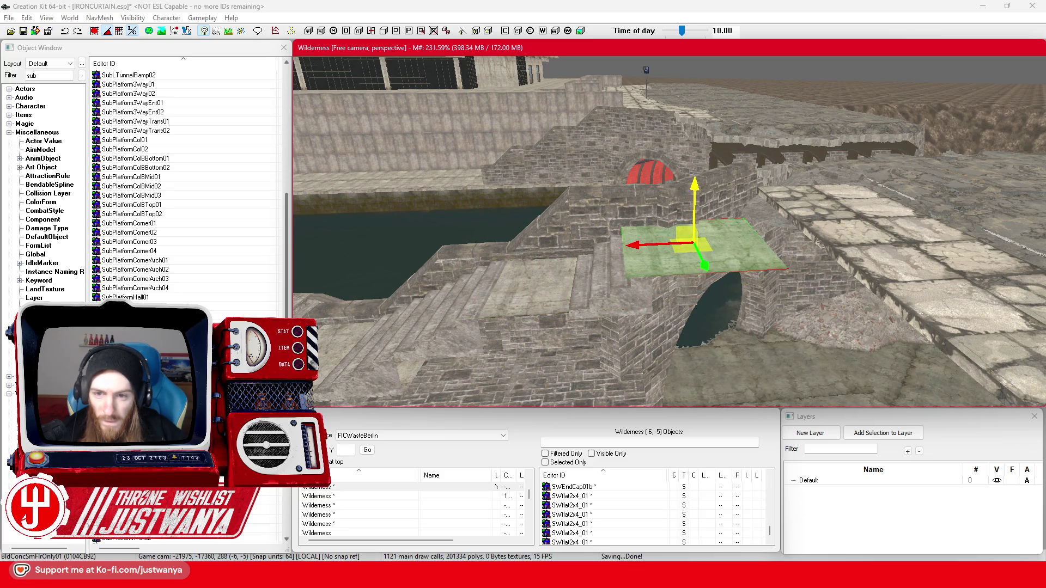
left_click_drag(642, 252, 657, 252)
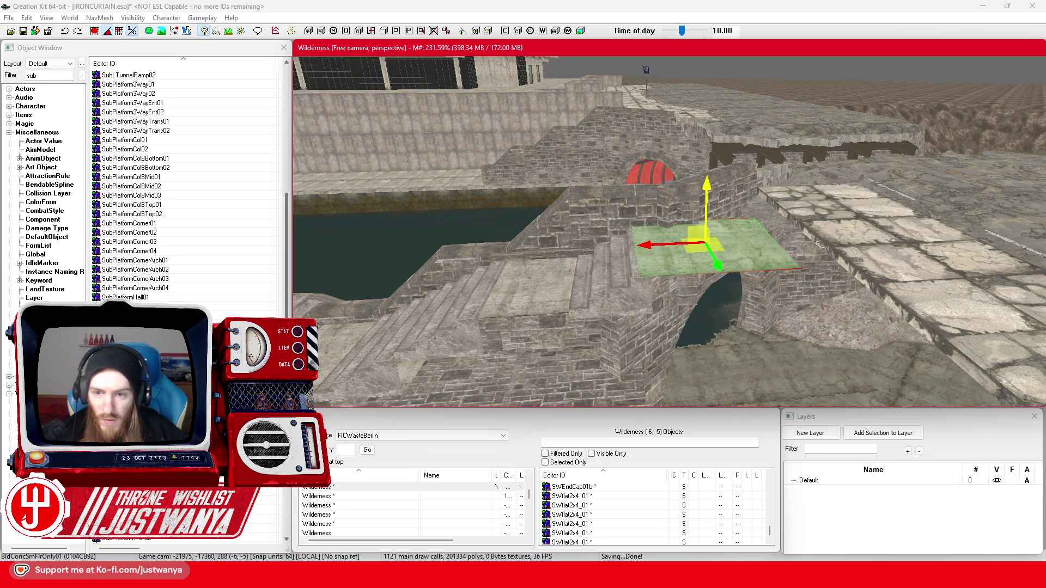
key("shift")
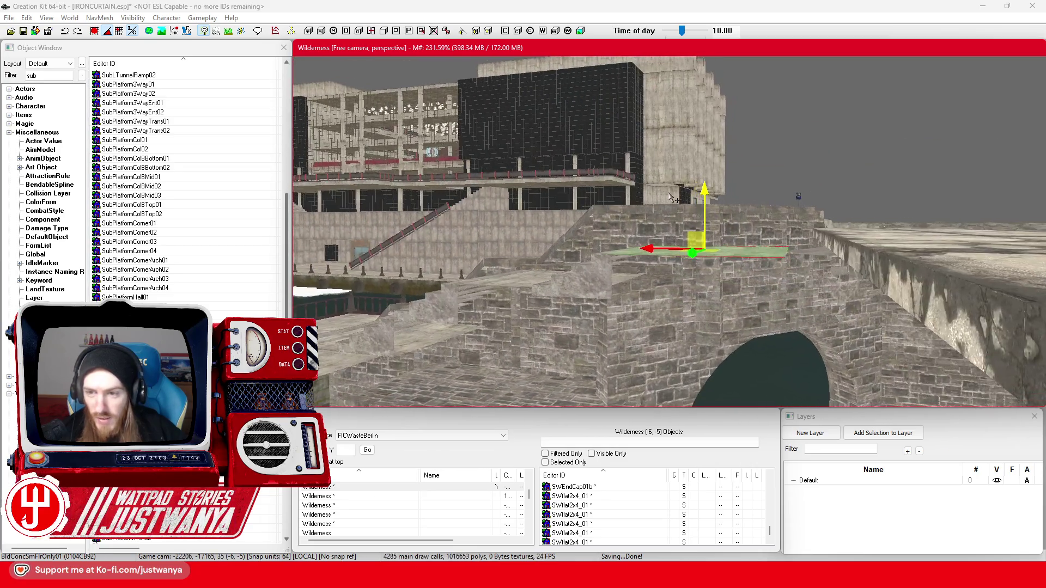
key("shift")
key("shift")
key("shift")
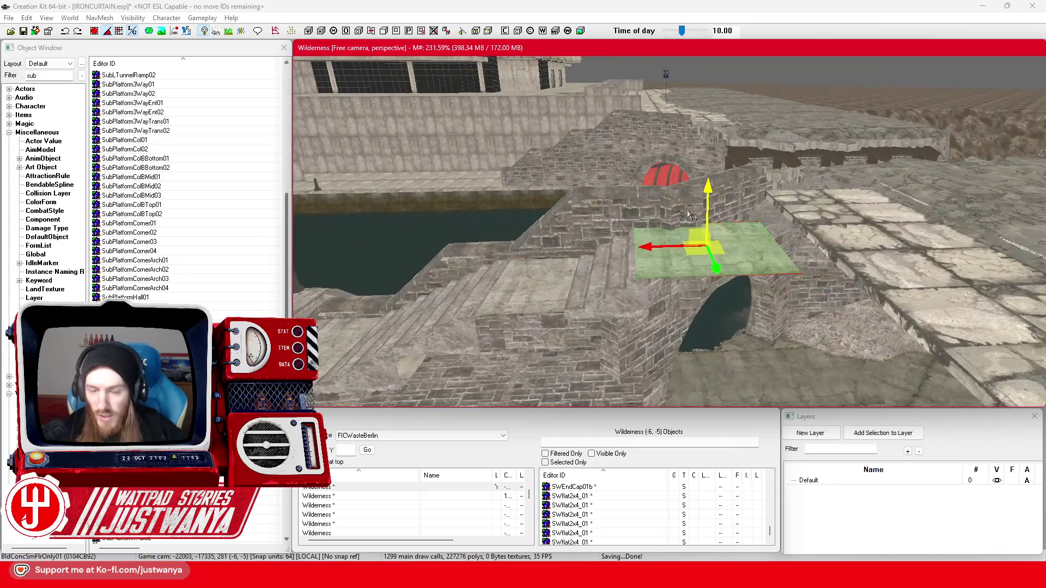
key("shift")
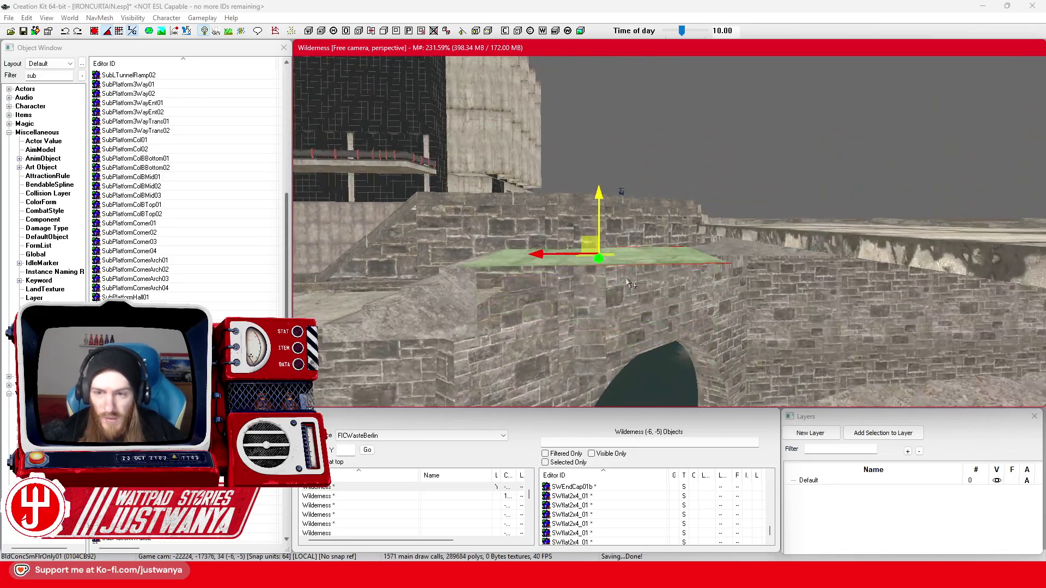
key("shift")
key("e")
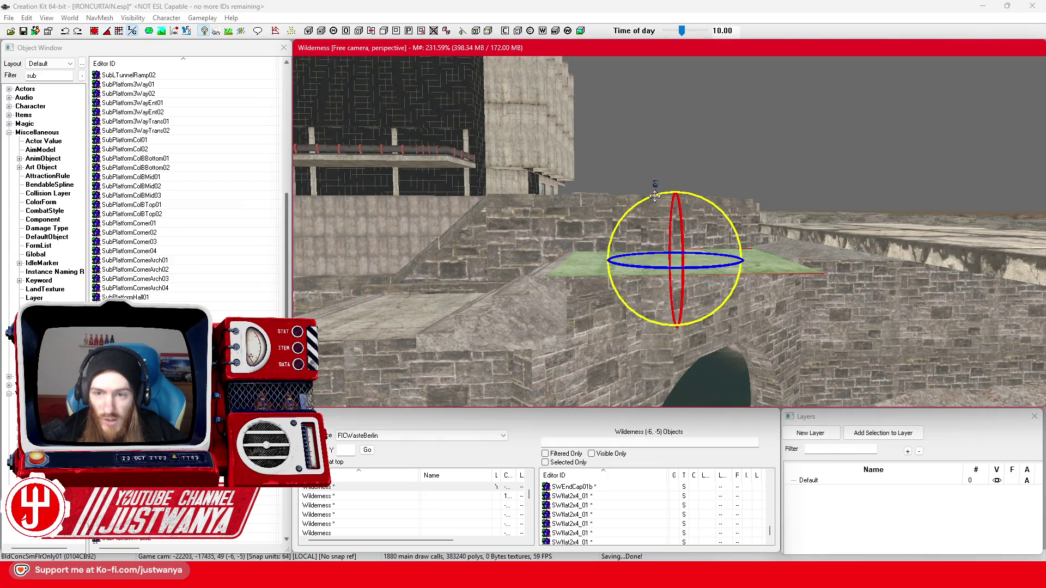
- Raise the floor piece slightly and slide it right along the bridge deck
key("w")
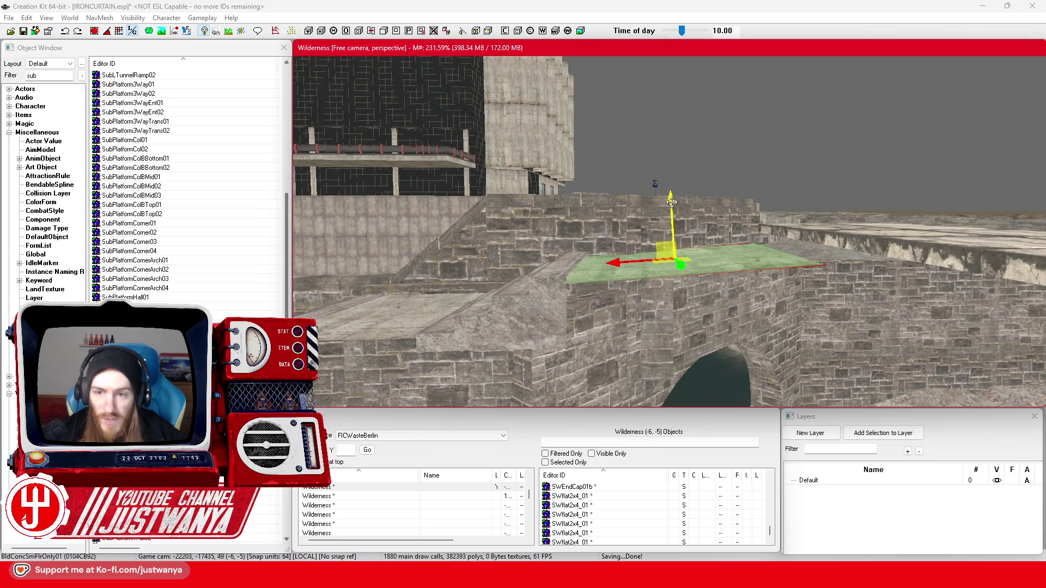
left_click_drag(671, 203, 672, 196)
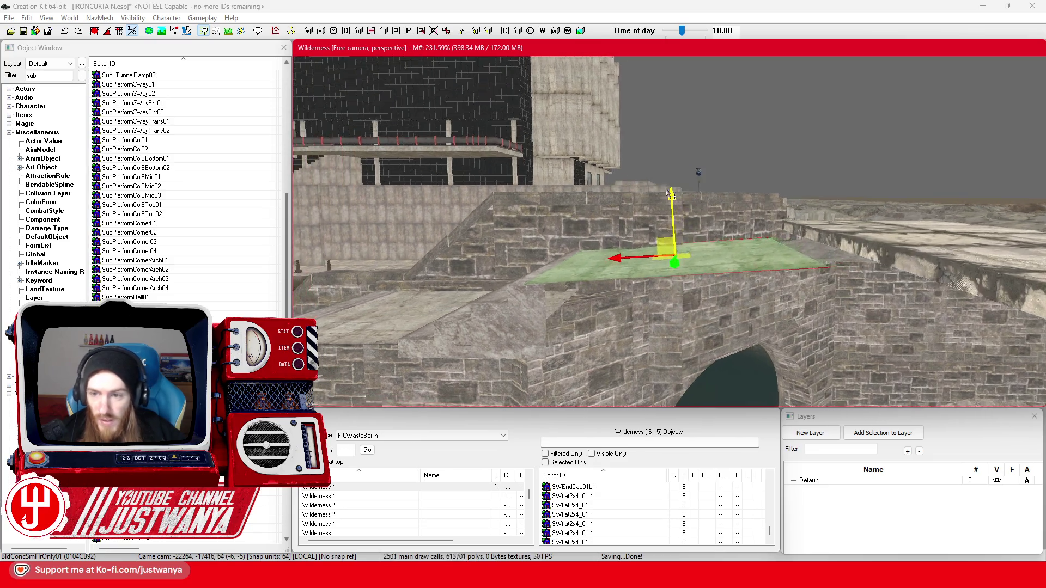
scroll(672, 187, "up", 2)
left_click_drag(616, 262, 706, 259)
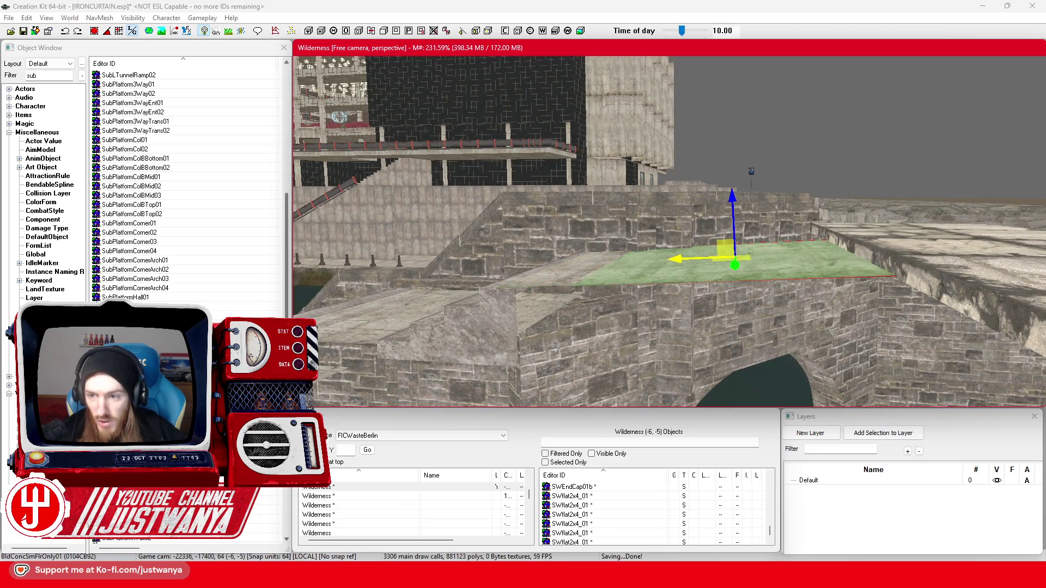
left_click(578, 285, "ctrl")
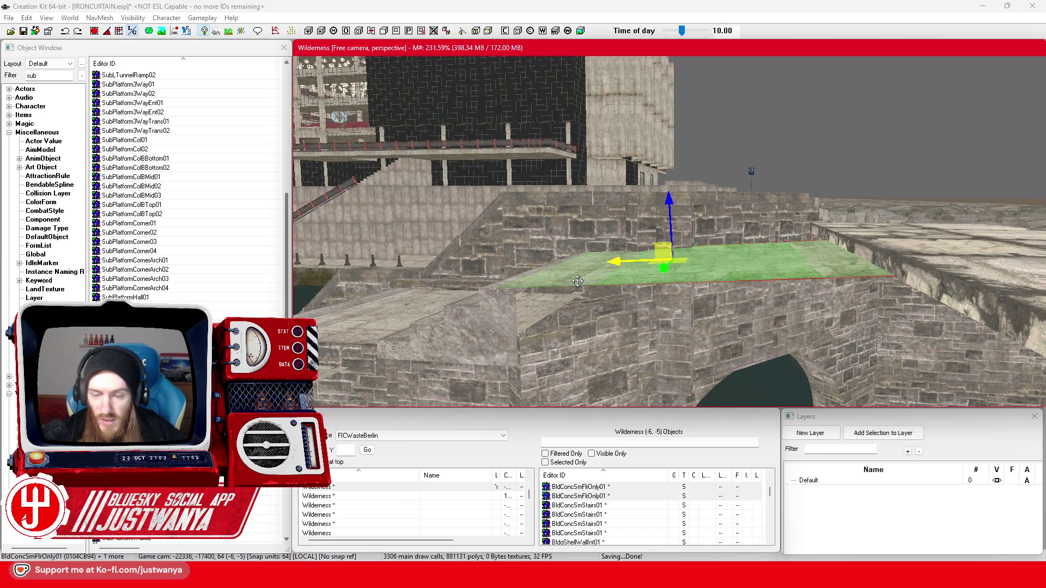
key("2")
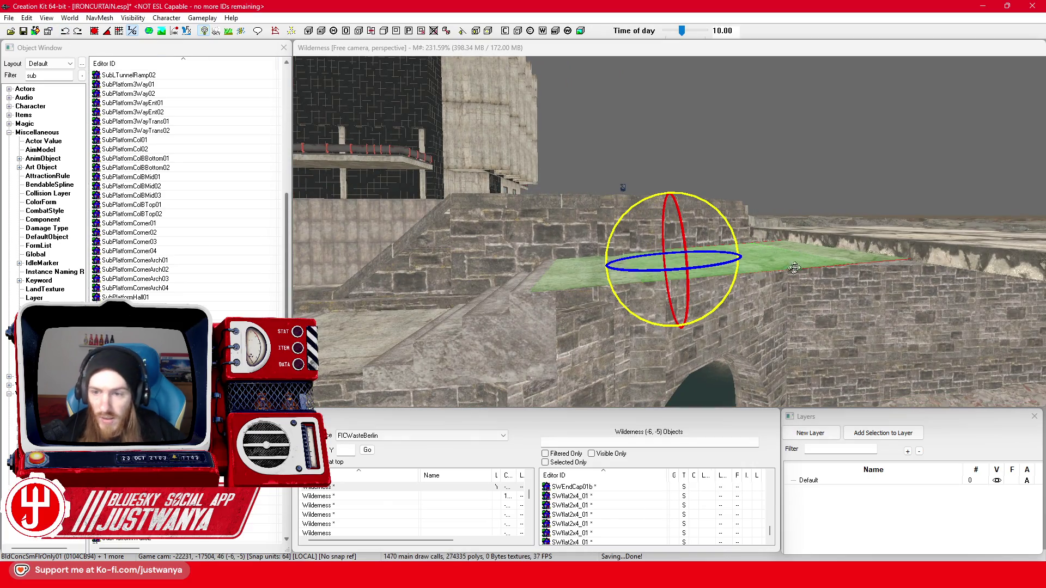
left_click(815, 249)
left_click(654, 269)
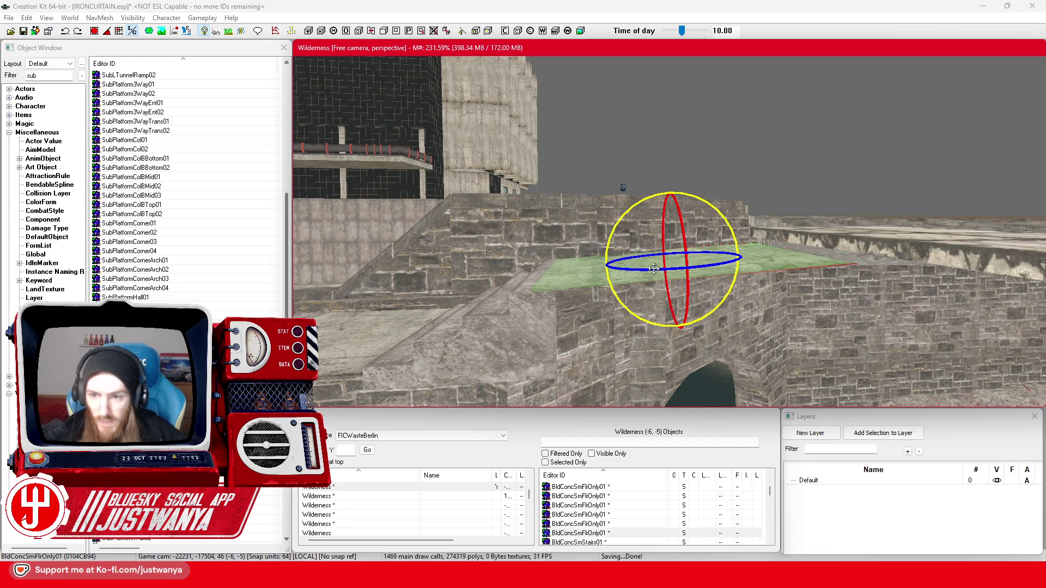
key("1")
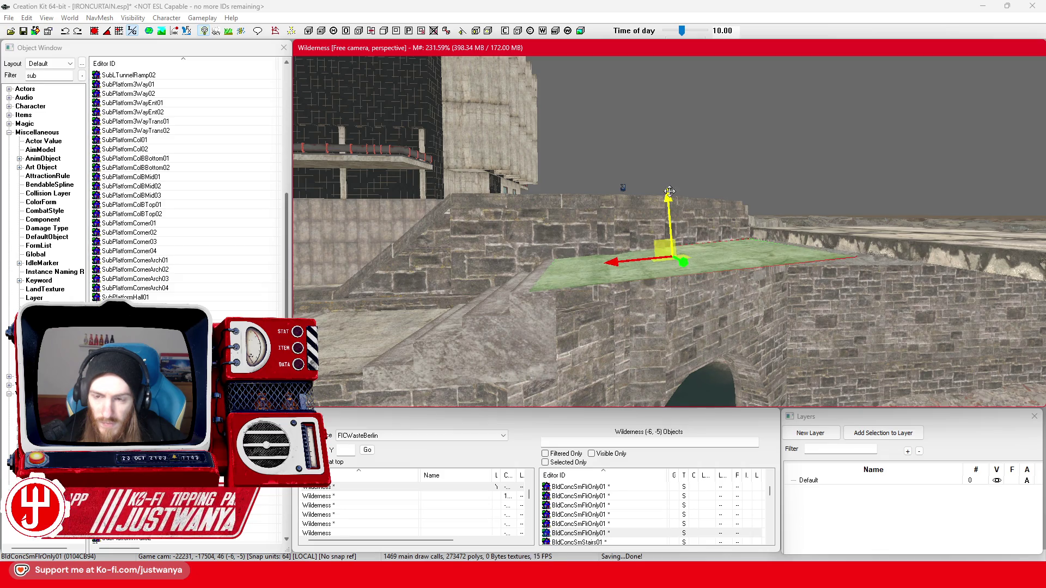
- Slide the adjacent floor piece left and right until the platform lines up across the deck
key("shift")
key("shift")
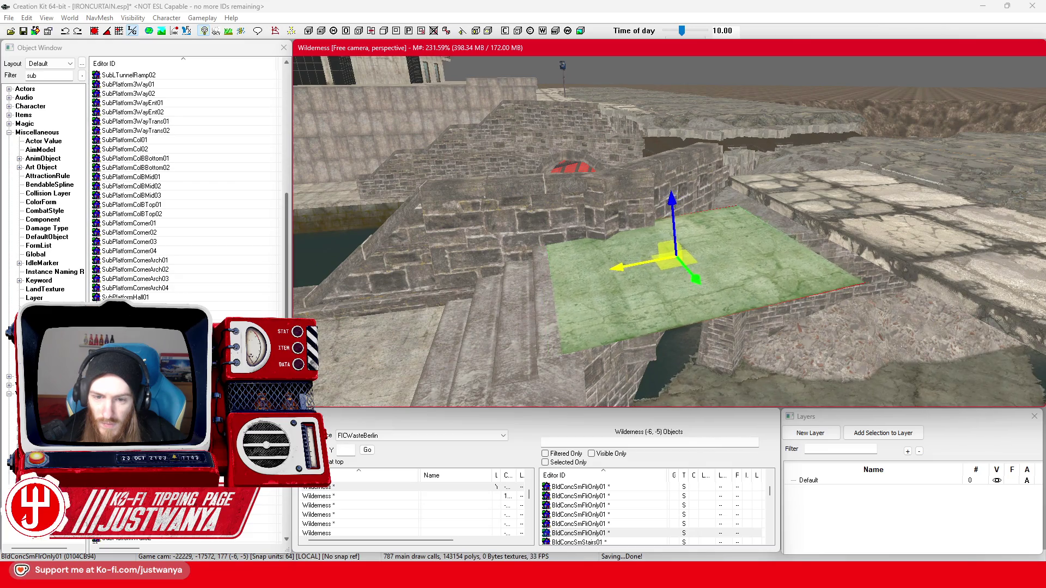
key("shift")
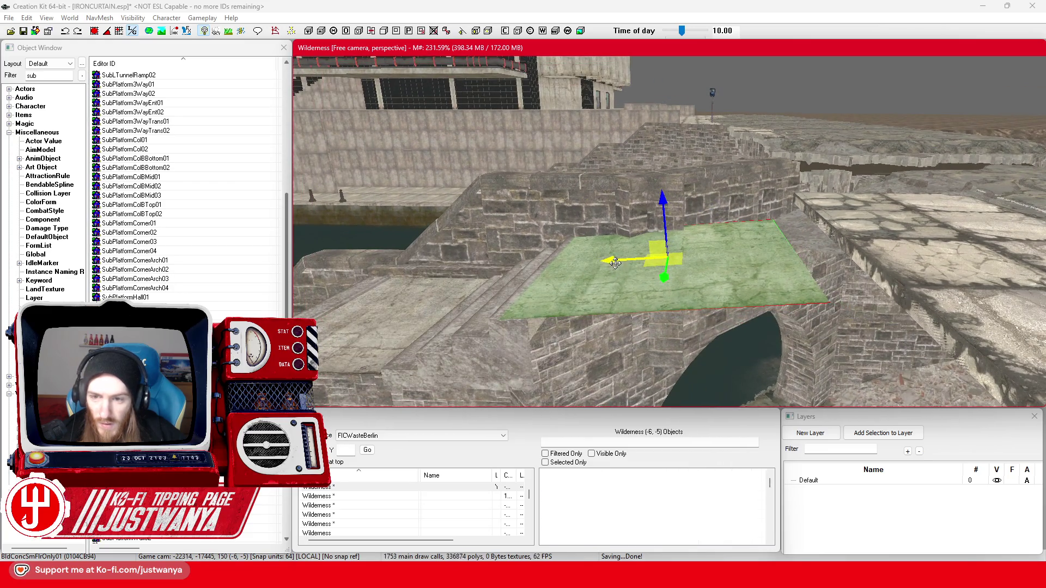
left_click_drag(738, 276, 688, 277)
key("2")
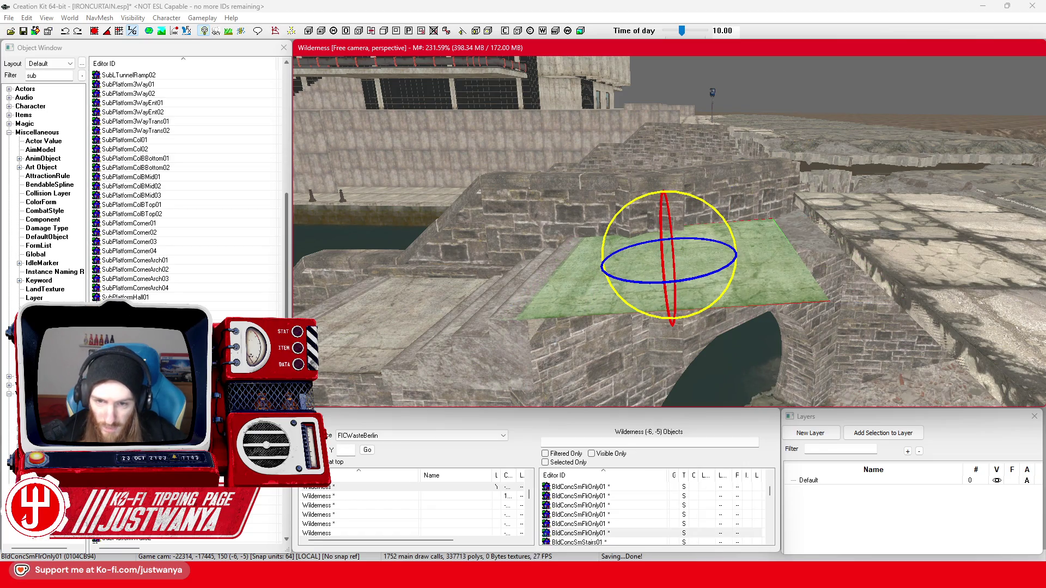
key("1")
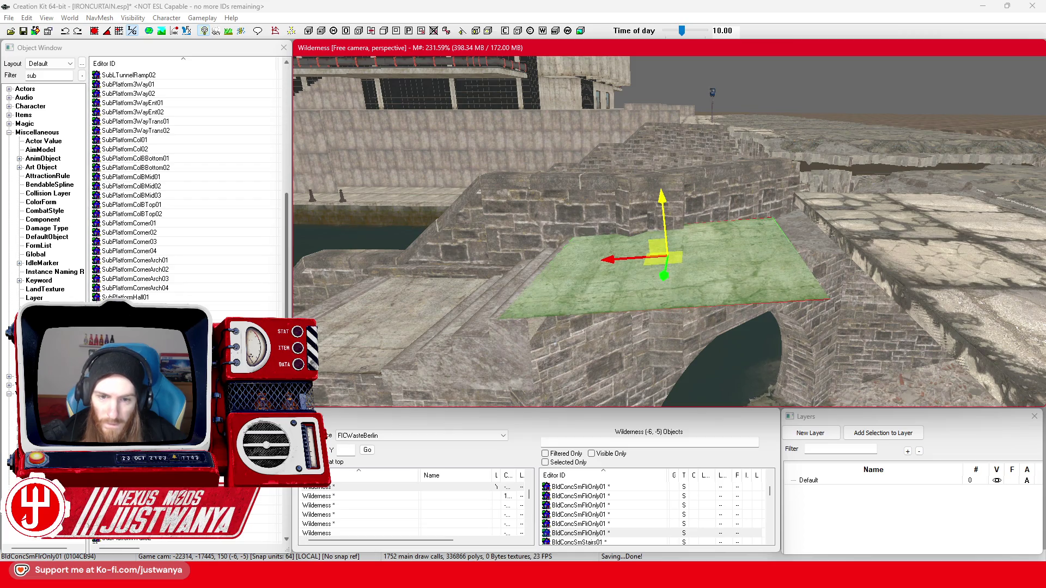
left_click_drag(625, 255, 700, 254)
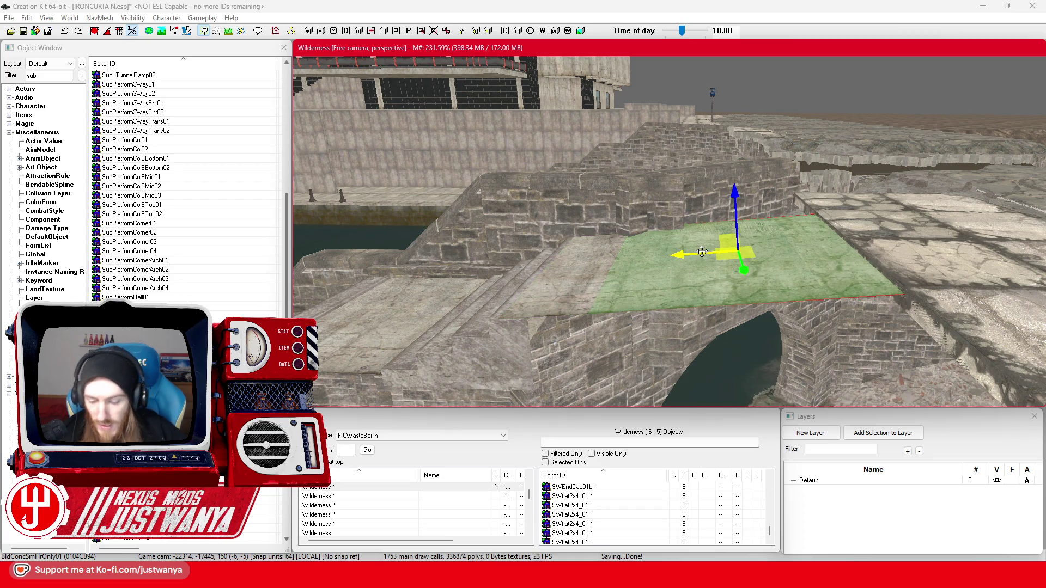
scroll(702, 252, "up", 3)
key("2")
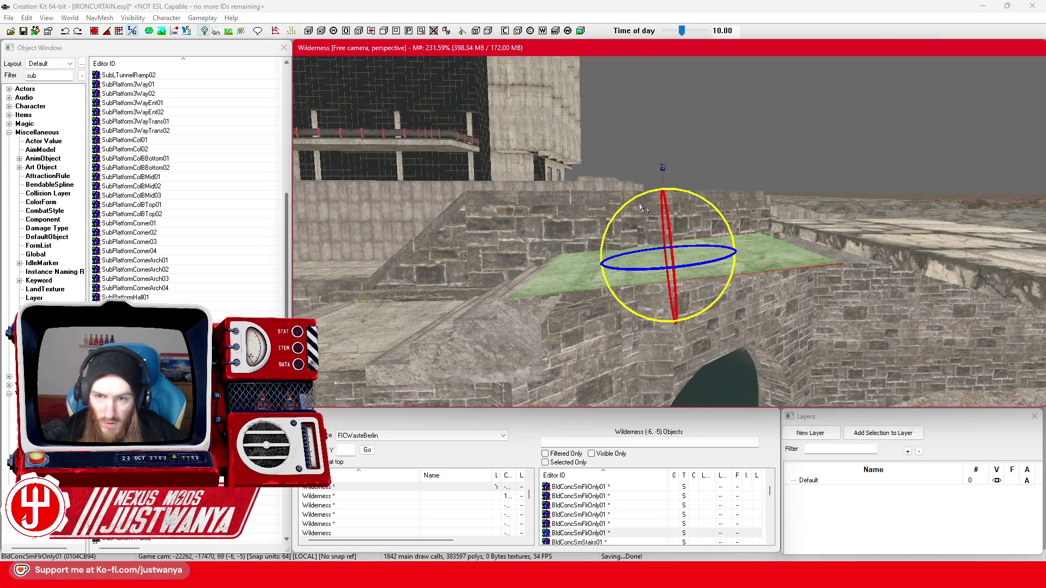
key("1")
left_click_drag(665, 208, 665, 213)
left_click_drag(614, 259, 670, 255)
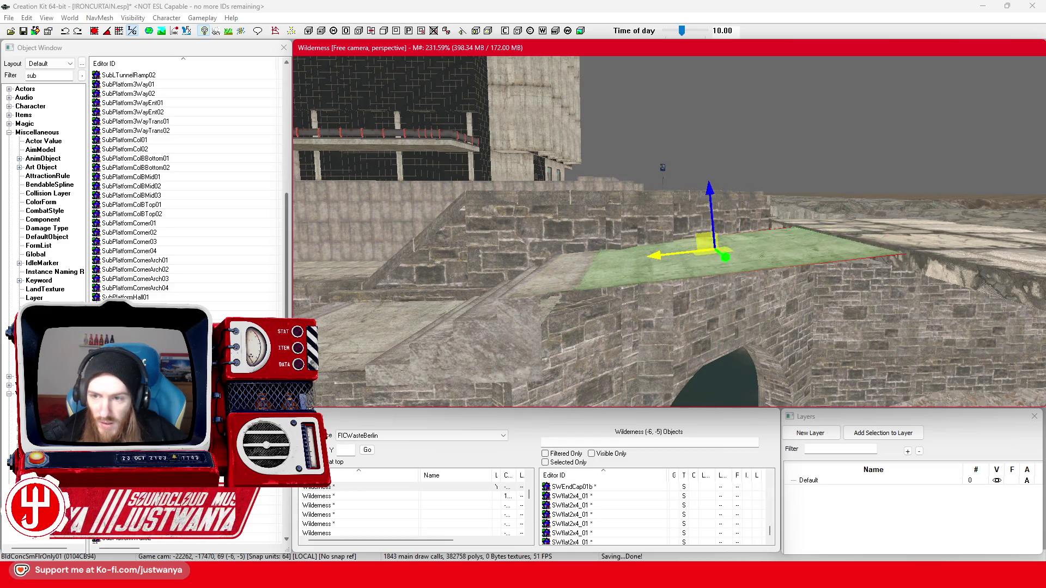
key("shift")
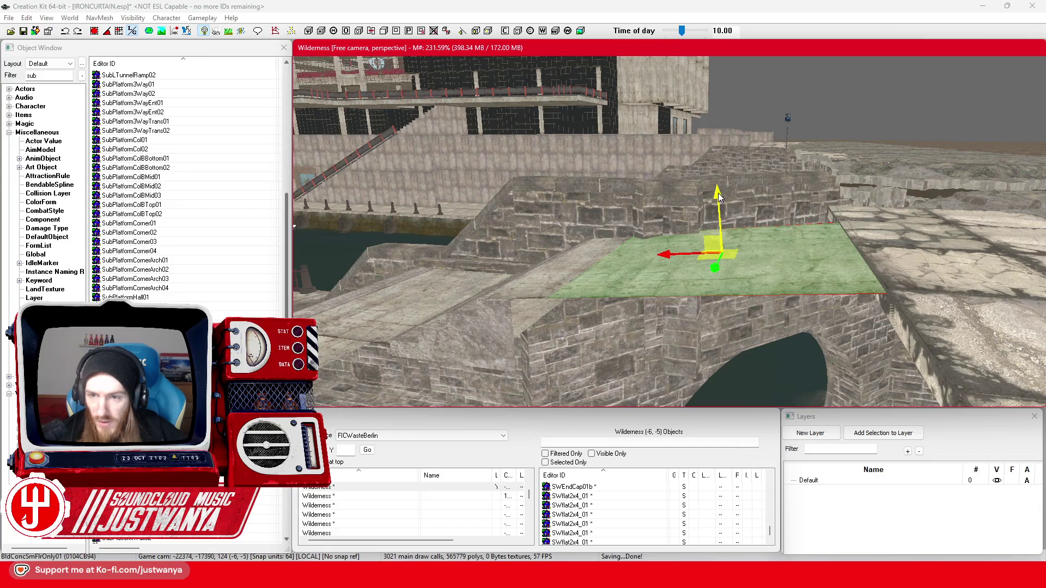
scroll(719, 196, "up", 5)
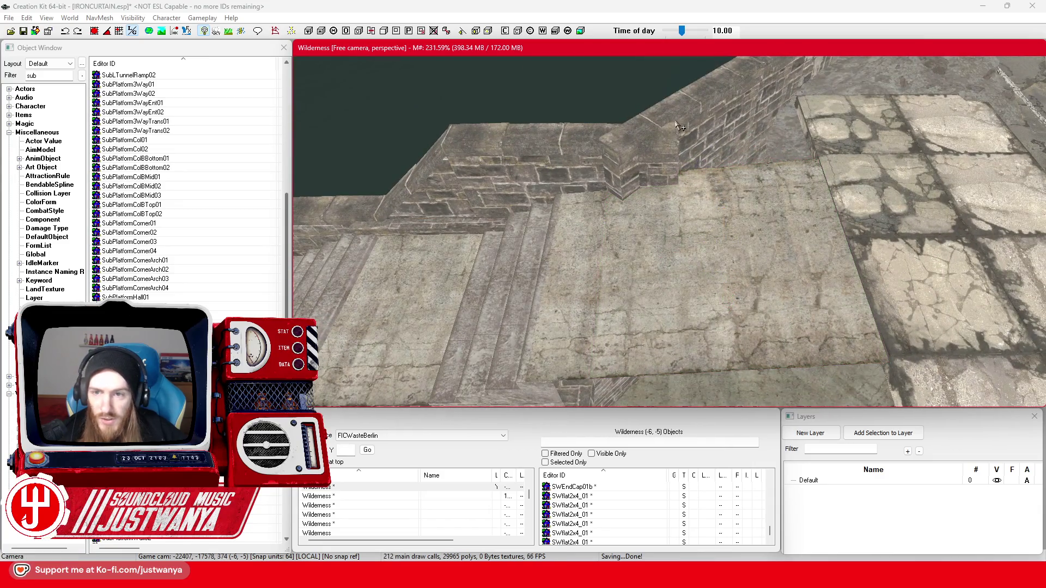
- Undo an accidental move of the stone wall piece and switch transforms to world orientation
left_click(678, 126)
left_click_drag(679, 127, 657, 317)
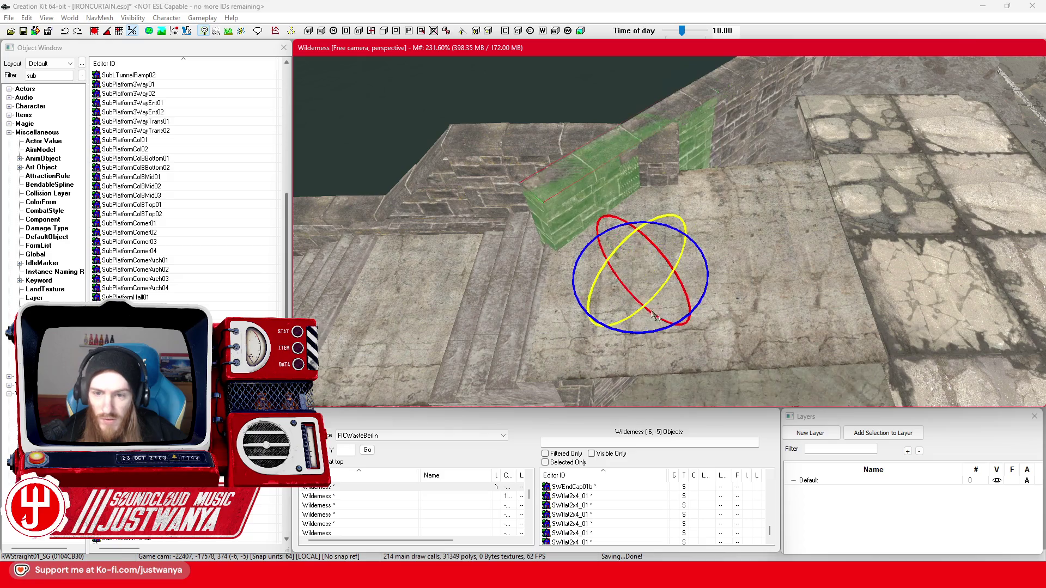
key("ctrl+z")
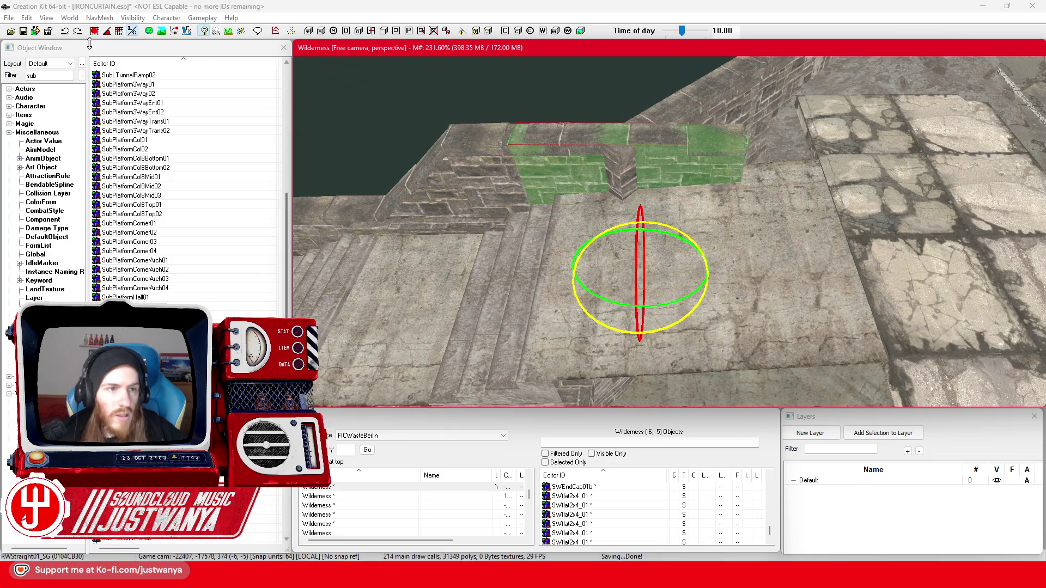
left_click(78, 31)
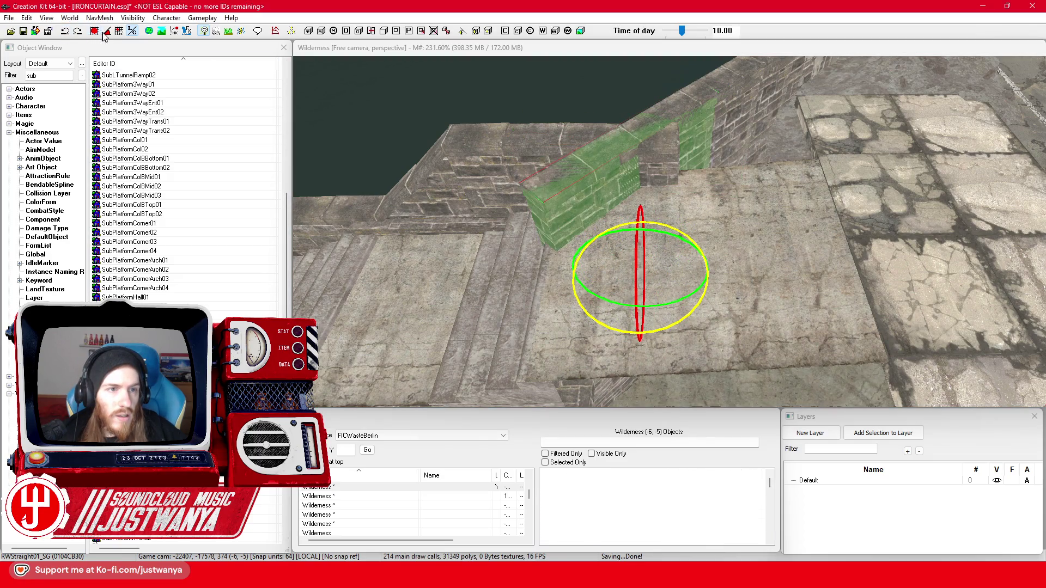
left_click(131, 30)
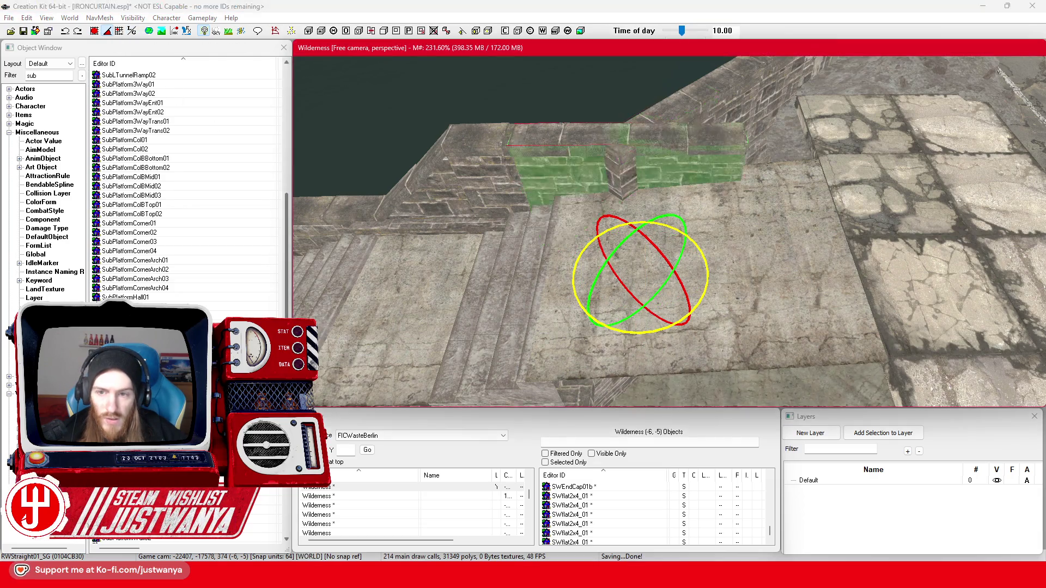
- Inspect the RWStraight01_SG wall pieces on the ledge, including the top piece, from several angles
key("e")
scroll(740, 335, "up", 3)
left_click_drag(739, 335, 755, 290)
mouse_move(639, 223)
left_mouse_down()
mouse_move(655, 227)
mouse_move(547, 264)
left_mouse_up()
mouse_move(617, 251)
left_mouse_down()
mouse_move(602, 252)
mouse_move(760, 257)
left_mouse_up()
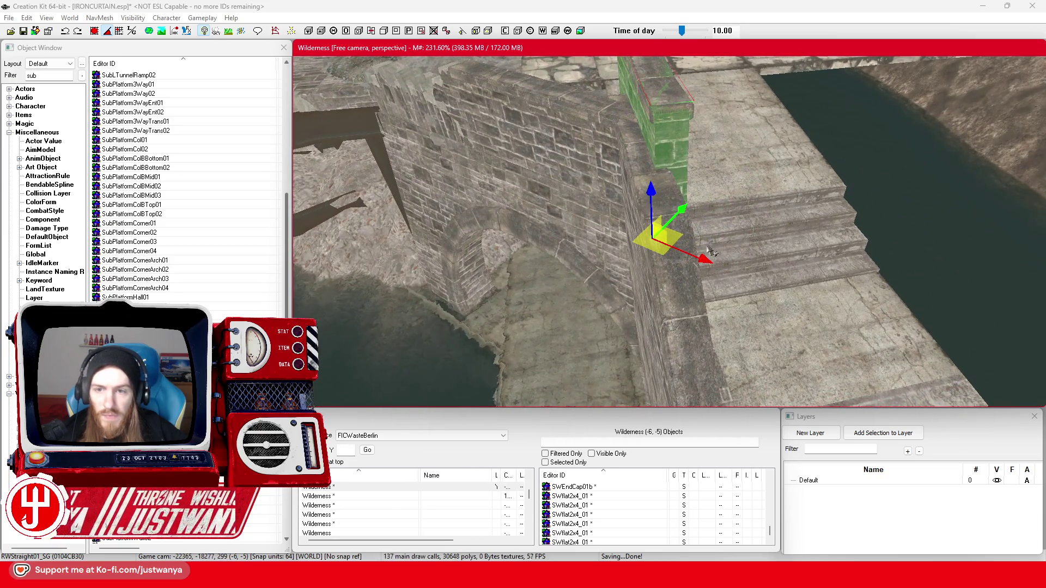
left_click_drag(695, 256, 695, 278)
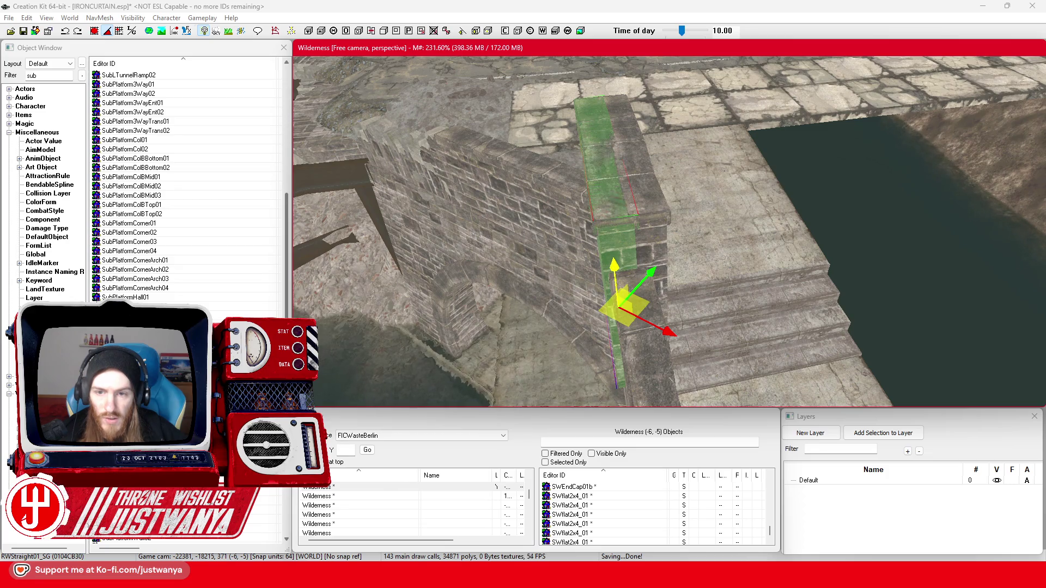
left_click(661, 233, "ctrl")
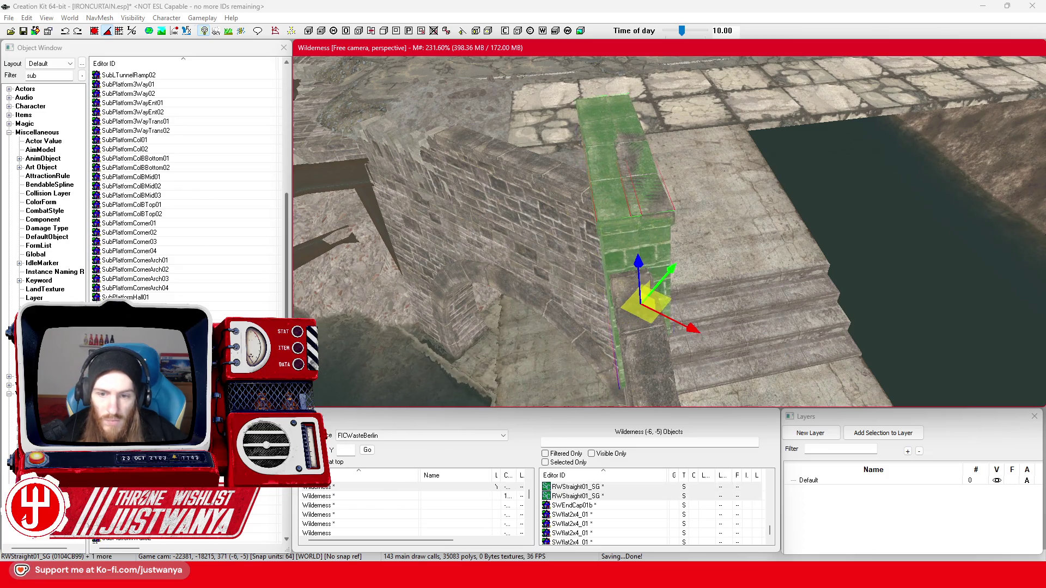
key("shift")
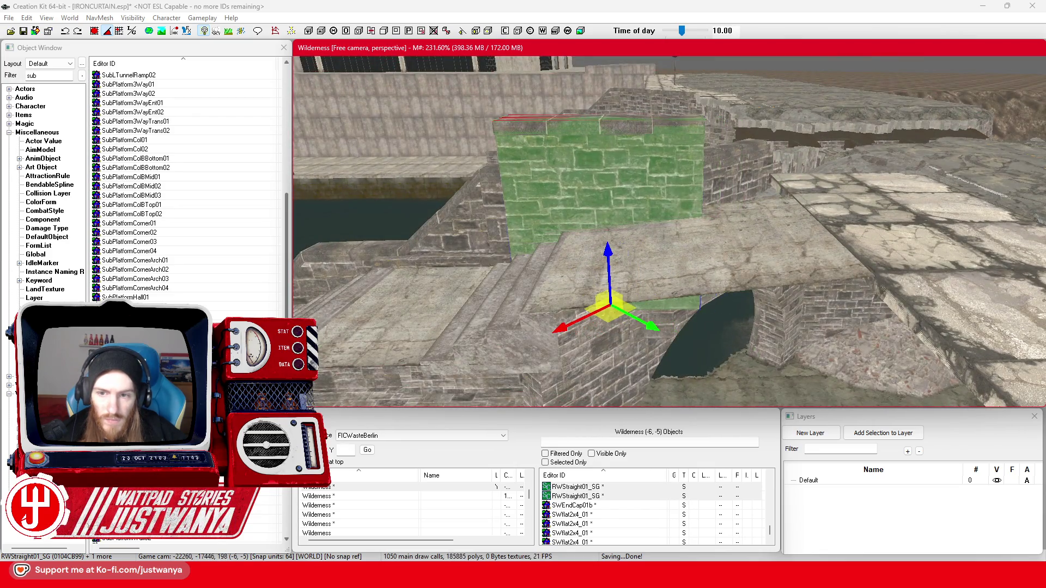
key("shift")
key("shift")
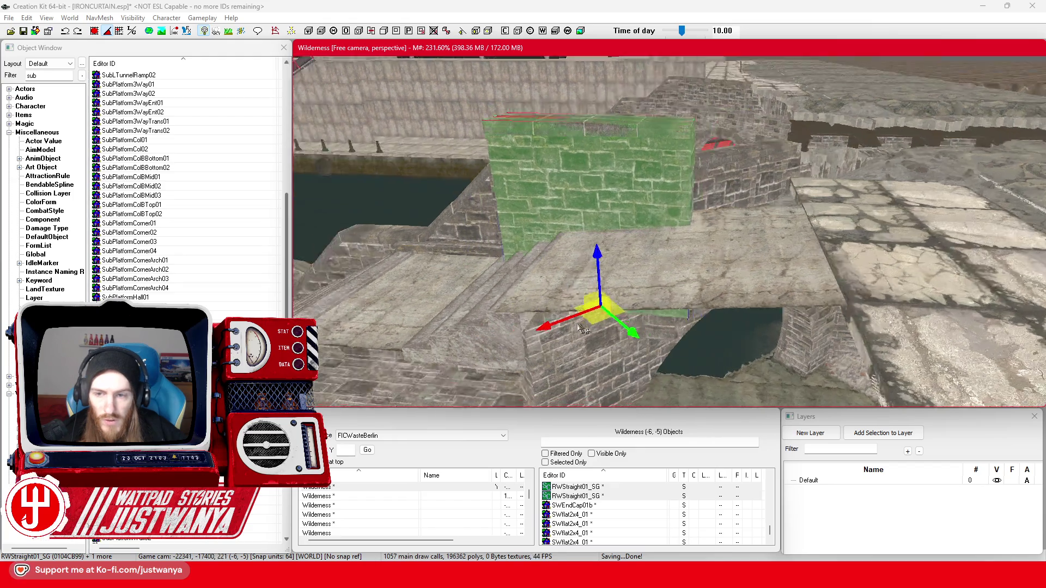
key("shift")
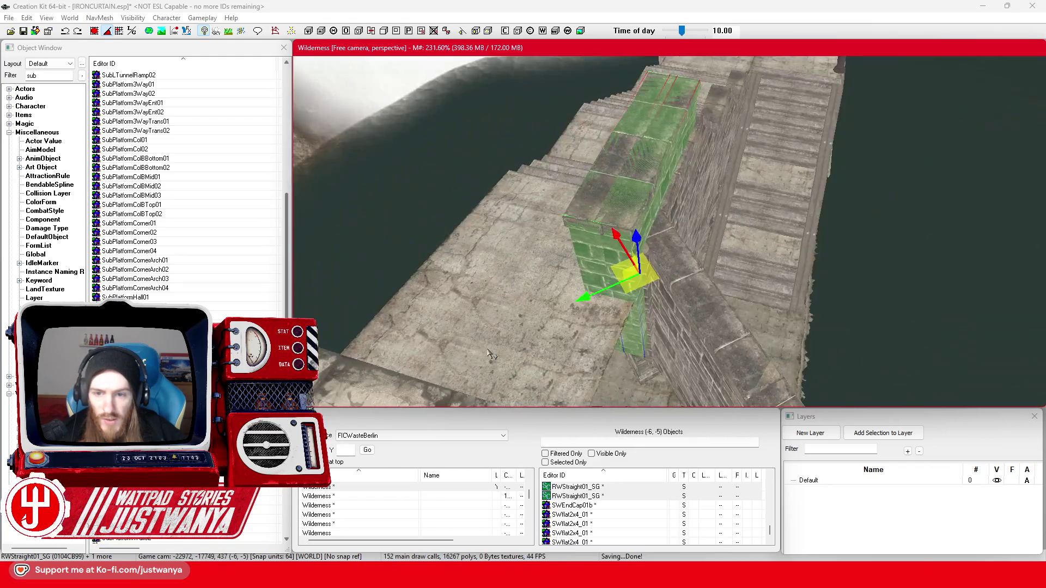
key("shift")
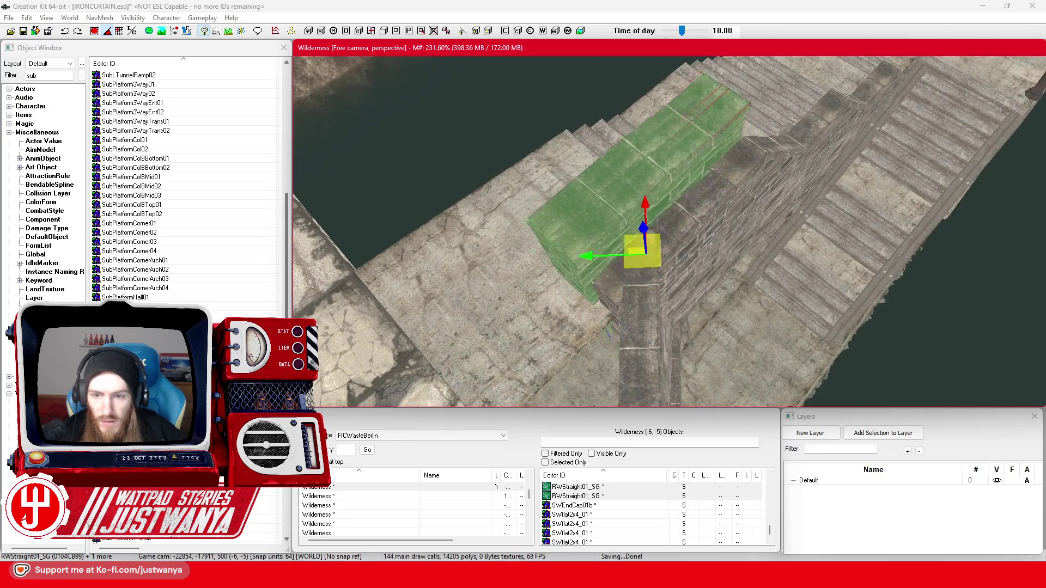
- Select the wall section on the stairs and orbit around it to check the fit
key("shift")
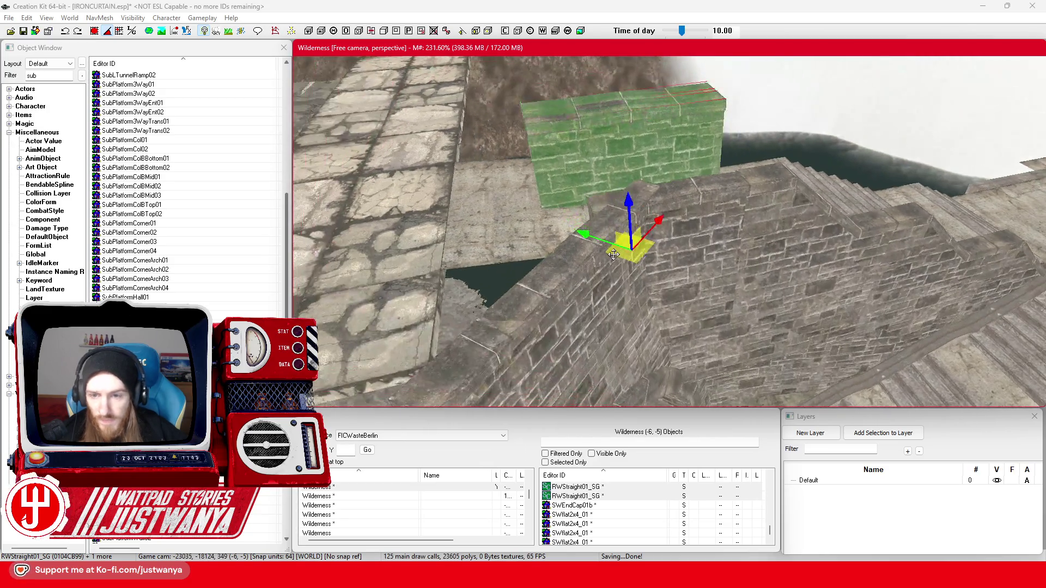
left_click(687, 265)
key("shift")
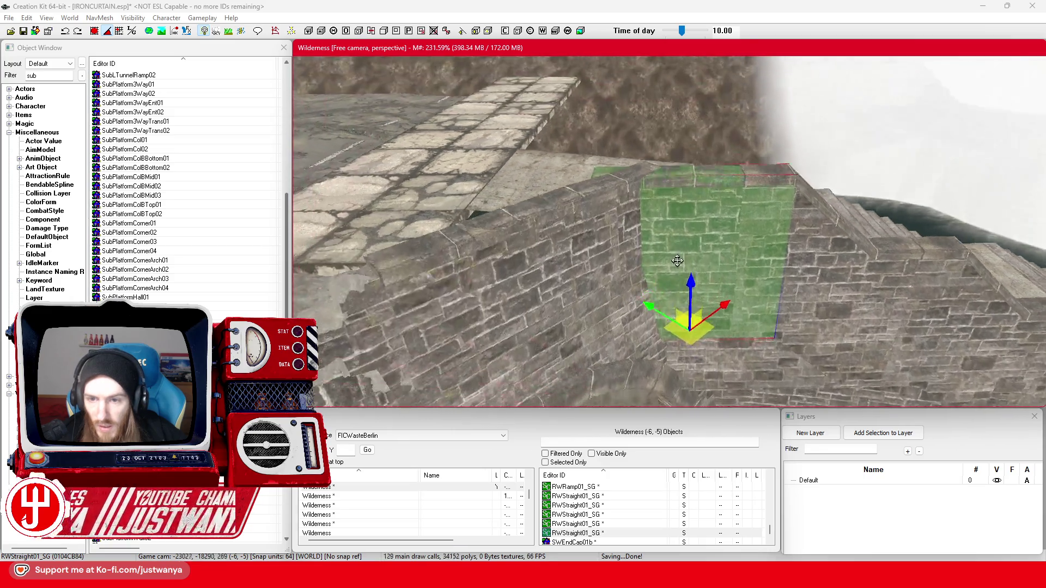
key("shift")
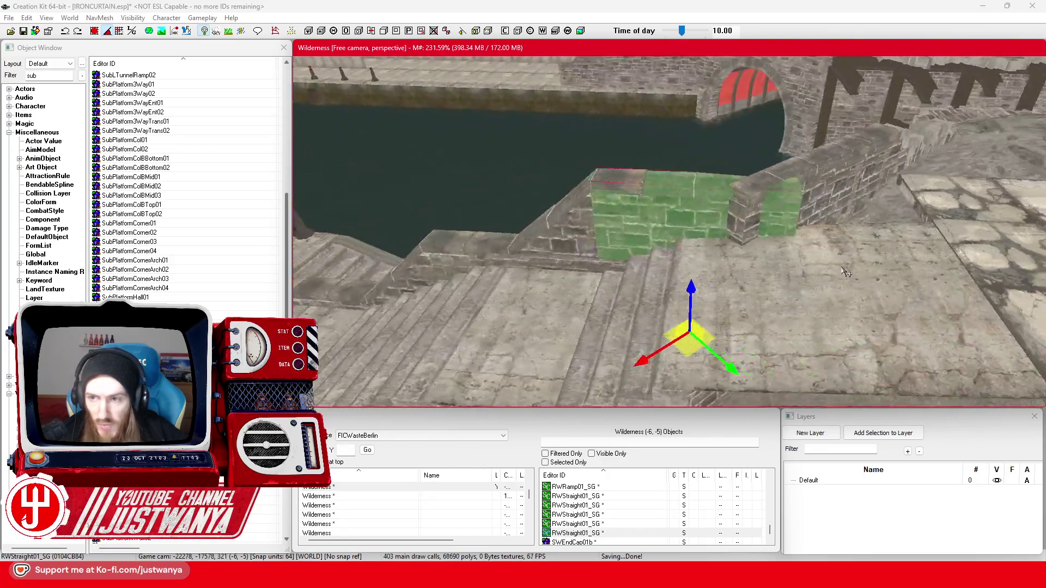
key("shift")
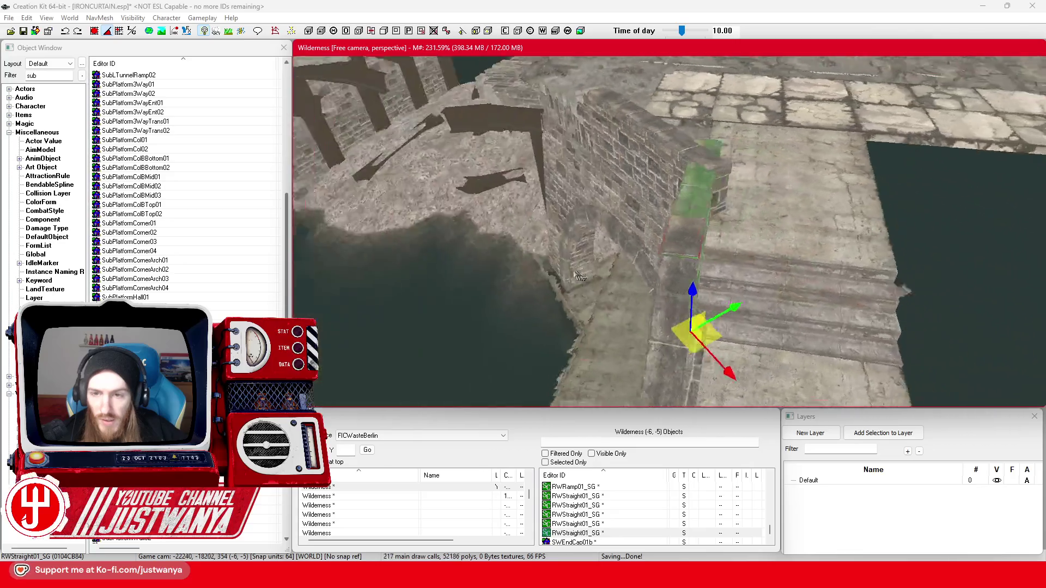
key("shift")
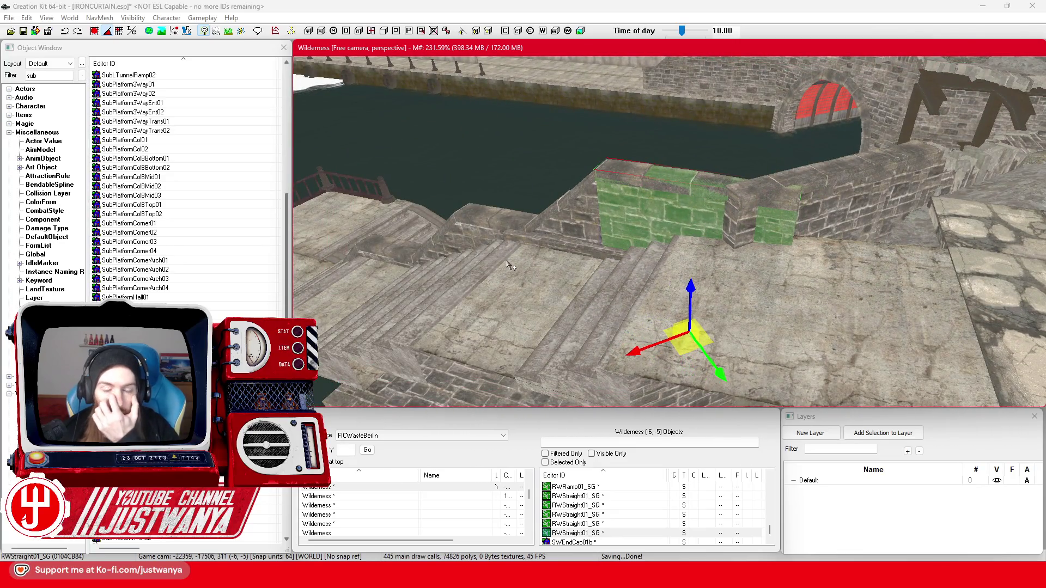
left_click(23, 31)
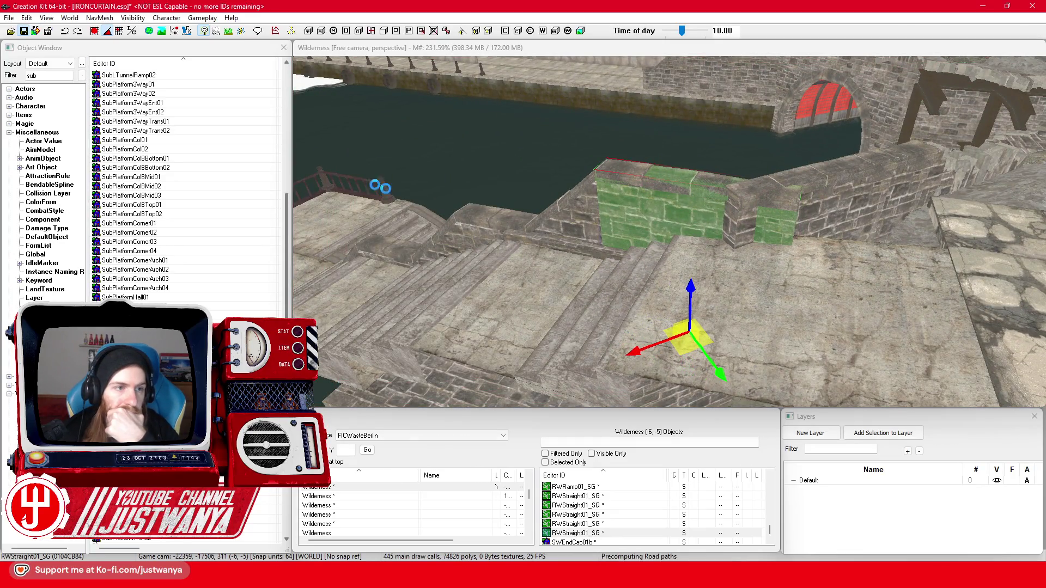
left_click(550, 246)
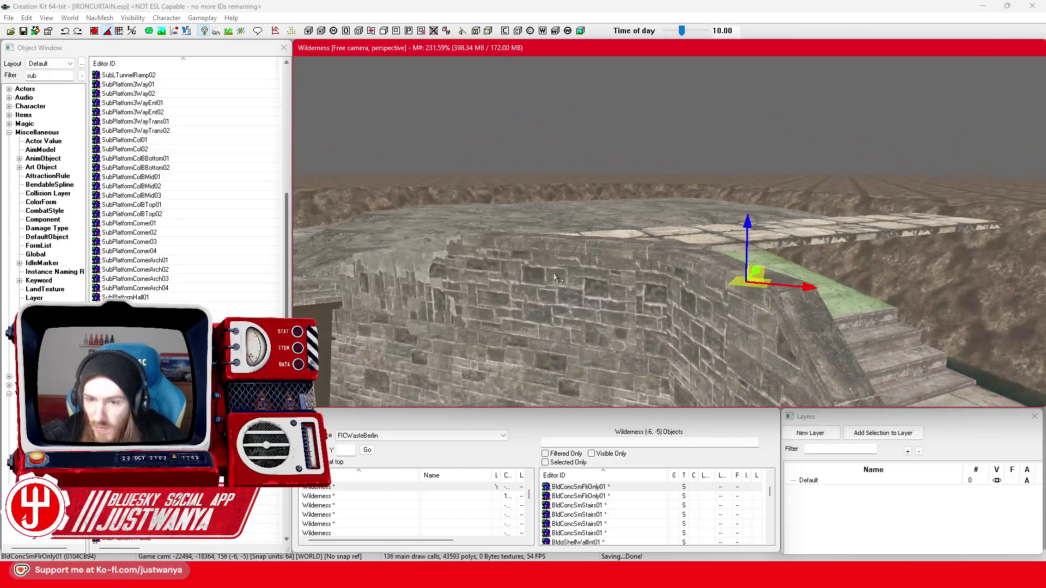
- Delete two RWStraight01_SG bridge wall sections and fit RWPieceWallADest03 upright onto the parapet gap
left_click(651, 223, "ctrl")
key("Delete")
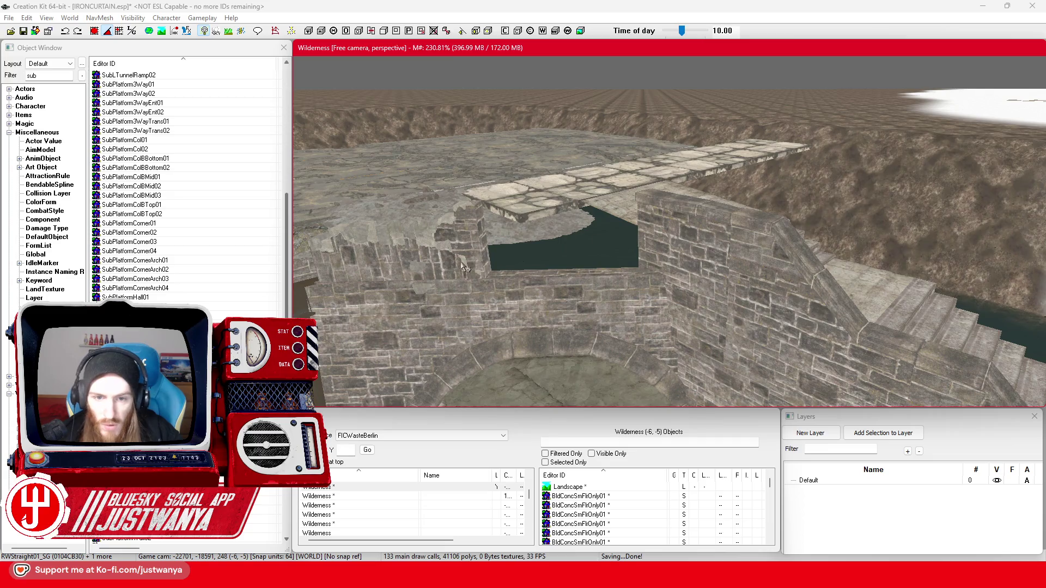
left_click(351, 233)
left_click(524, 245)
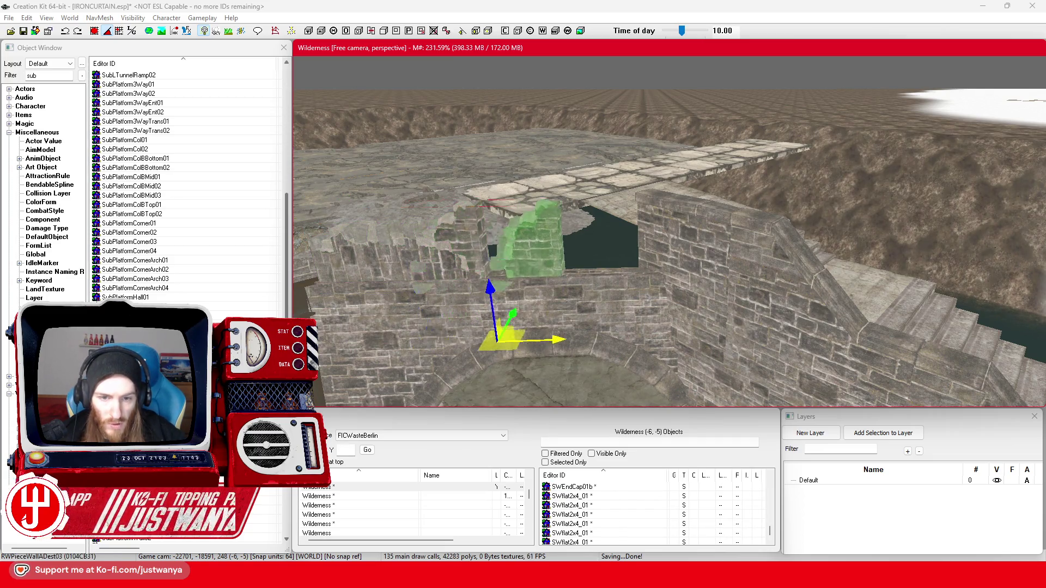
left_click_drag(605, 330, 619, 329)
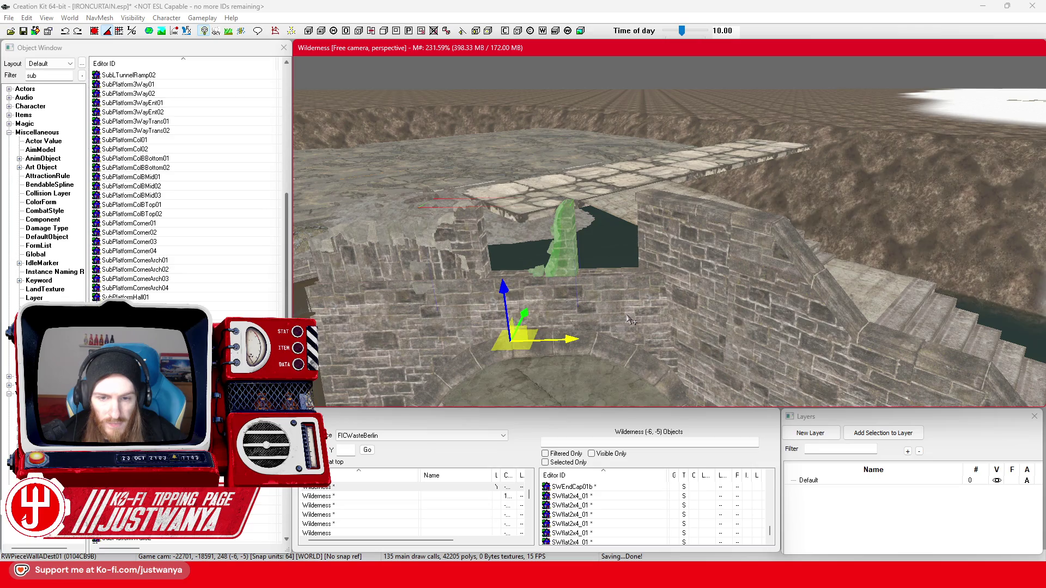
mouse_move(504, 290)
left_mouse_down()
mouse_move(495, 227)
mouse_move(479, 256)
mouse_move(490, 284)
left_mouse_up()
left_click_drag(497, 247, 589, 212)
left_click_drag(499, 145, 504, 197)
- Rotate the crumbled wall piece to fit the gap and paste in a new straight wall panel
scroll(506, 199, "up", 5)
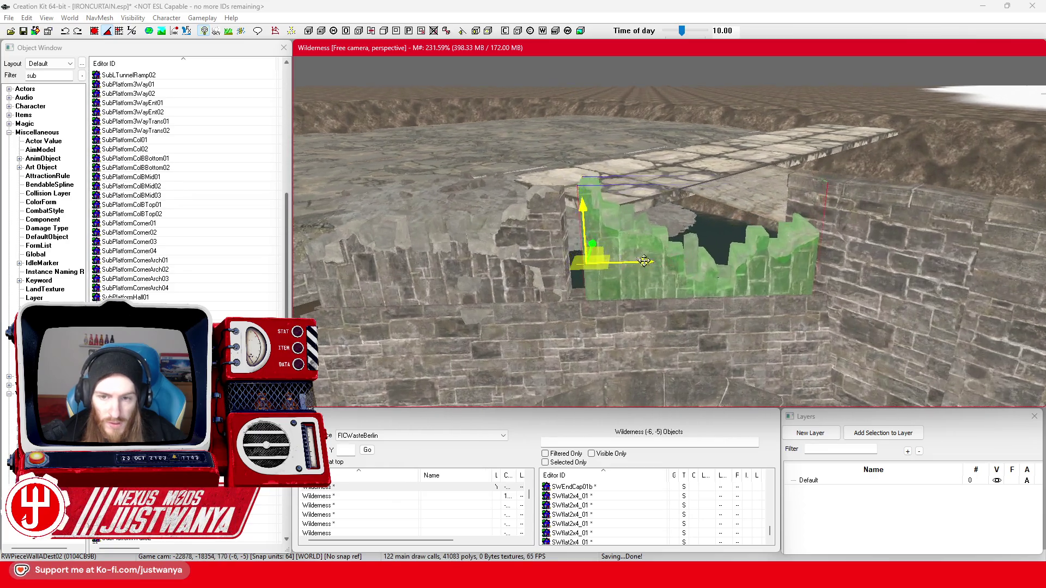
scroll(628, 257, "up", 5)
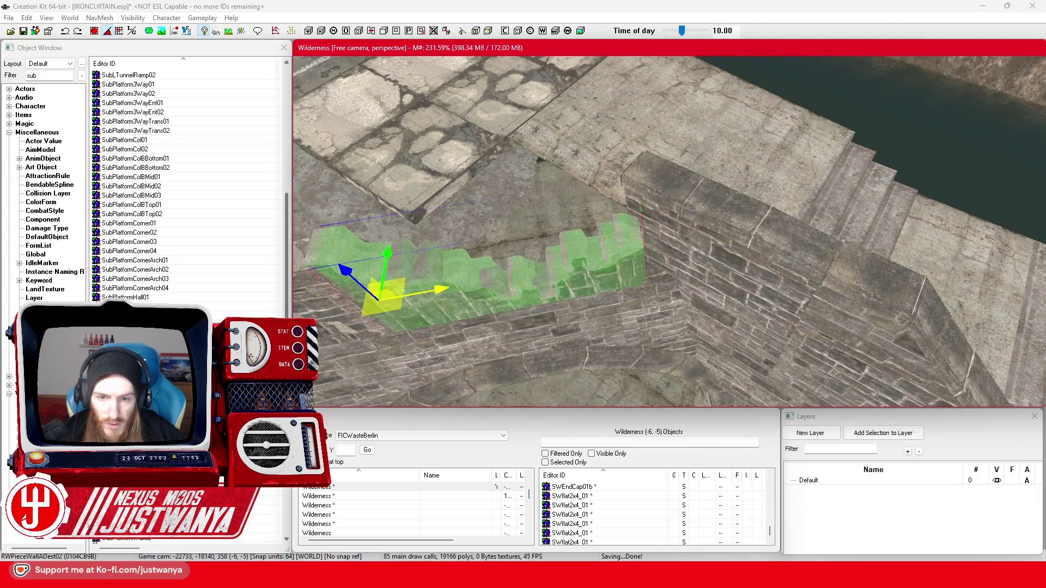
left_click_drag(627, 257, 713, 258)
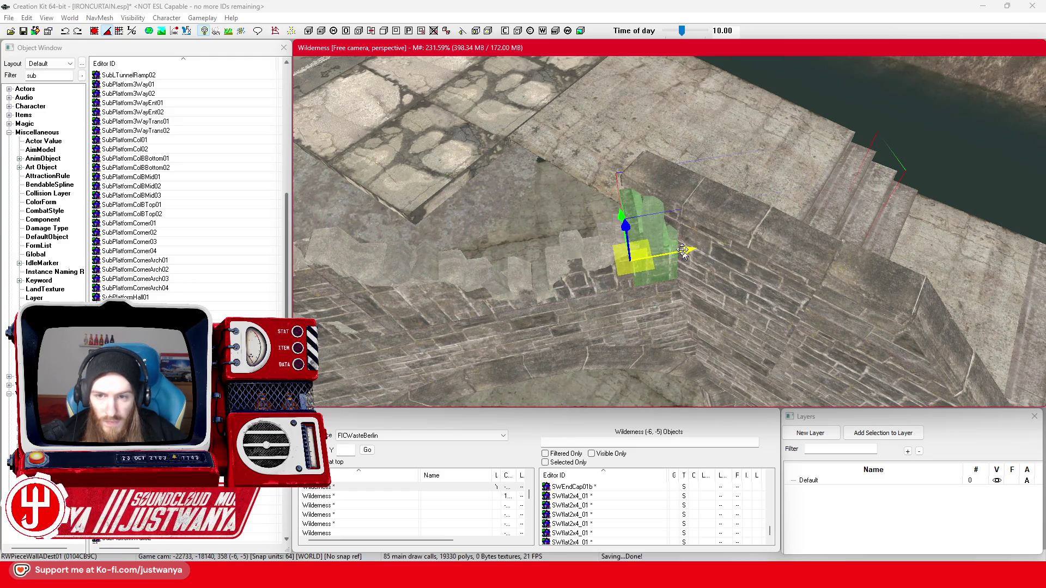
scroll(632, 203, "up", 5)
scroll(632, 204, "down", 5)
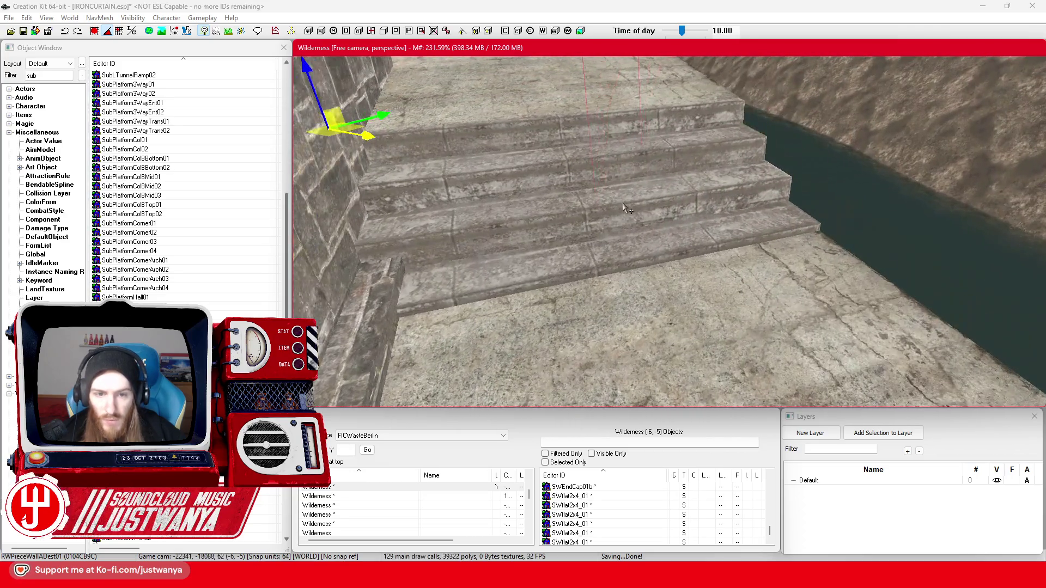
scroll(607, 262, "down", 3)
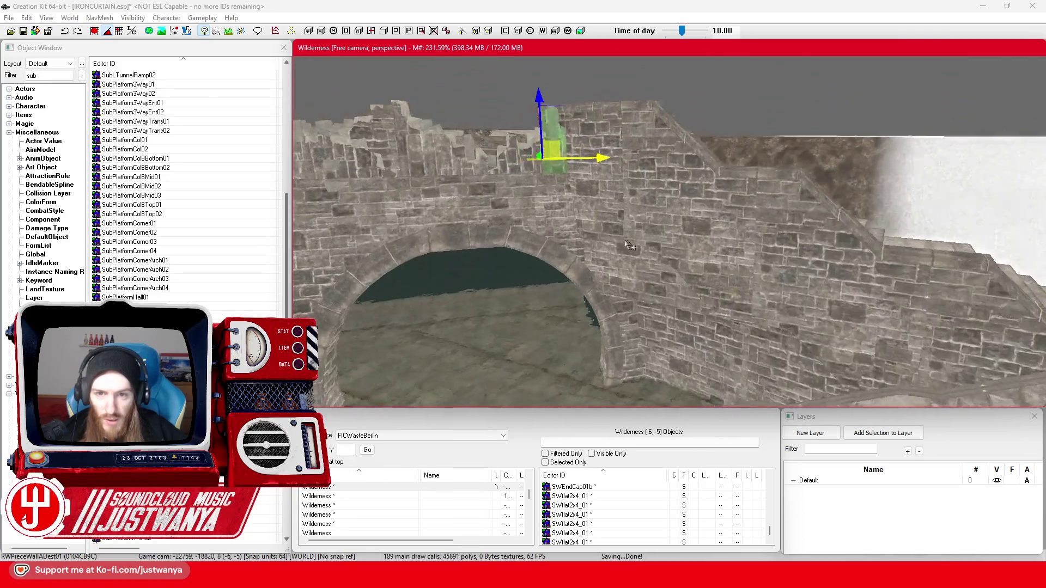
key("ctrl+v")
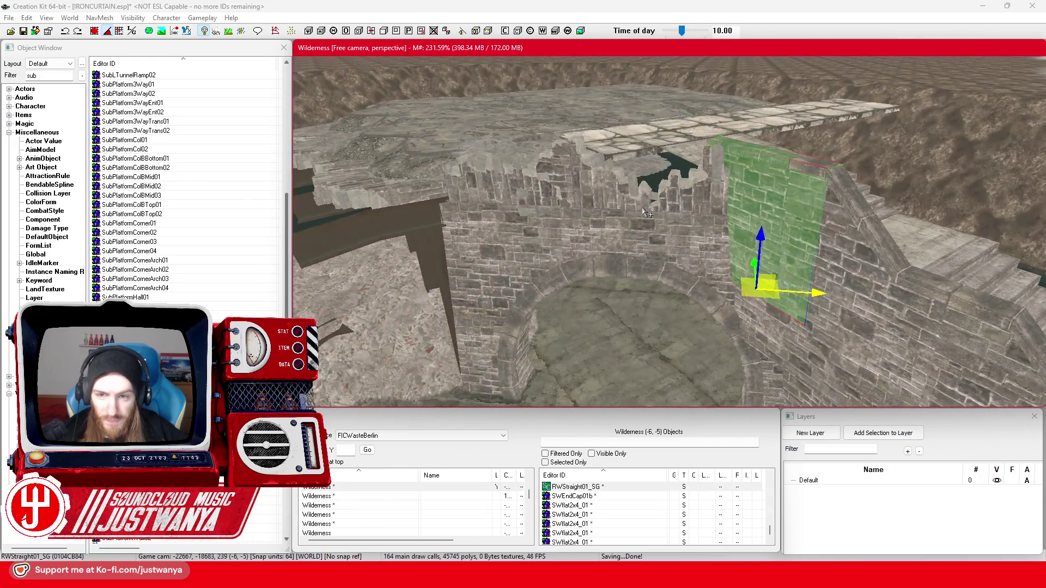
left_click_drag(647, 213, 501, 227)
left_click(711, 210)
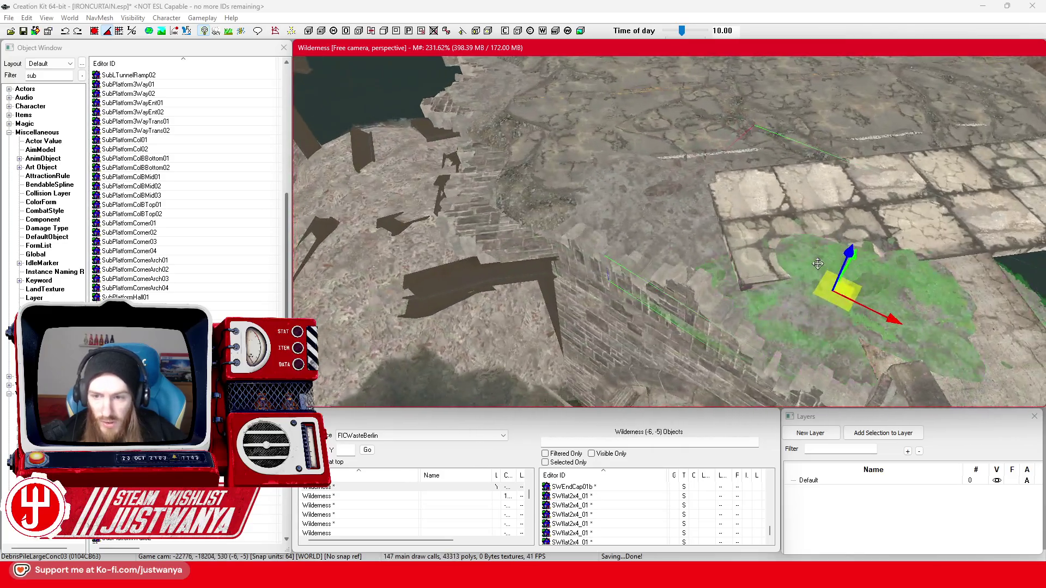
- Rotate the large concrete debris pile and move it across the walkway
mouse_move(818, 264)
left_mouse_down()
mouse_move(941, 263)
mouse_move(737, 246)
left_mouse_up()
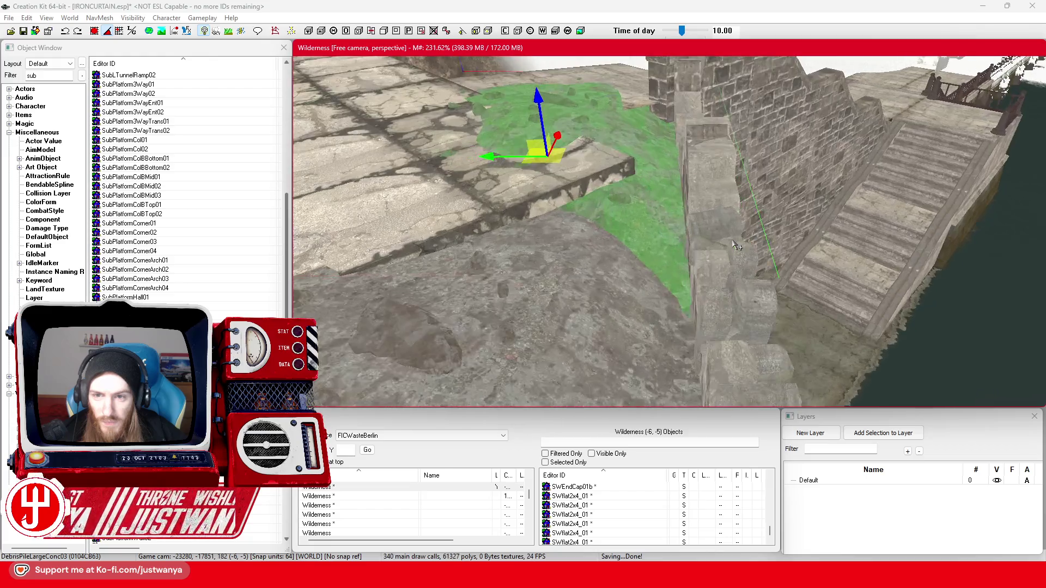
scroll(736, 246, "up", 4)
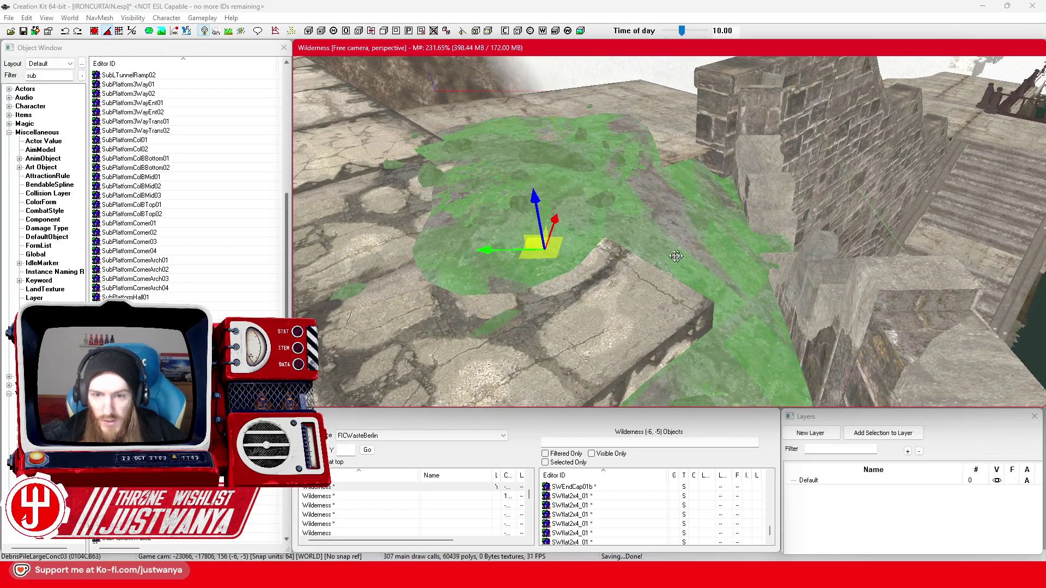
left_click_drag(561, 289, 600, 288)
key("w")
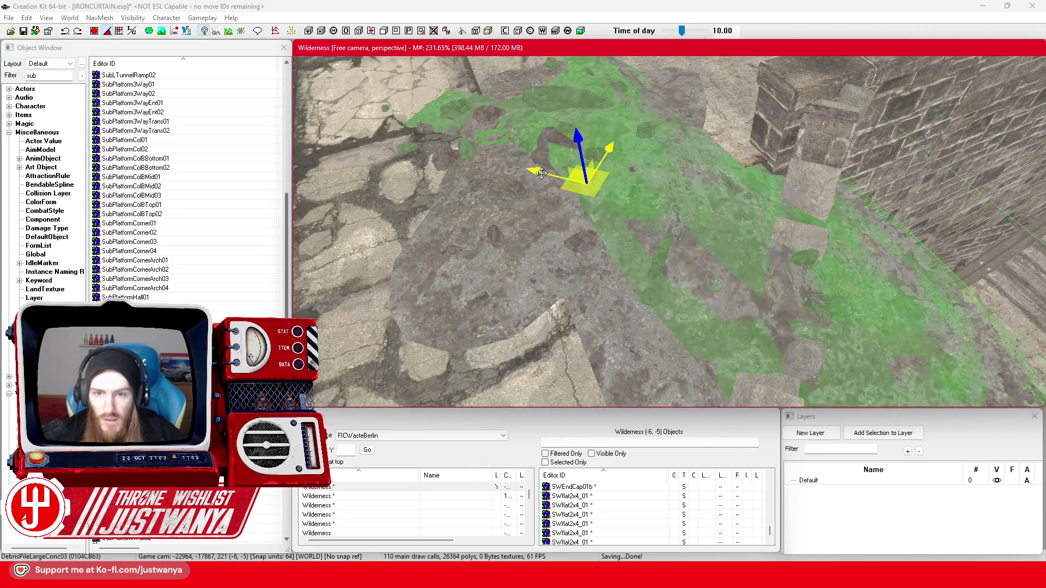
left_click_drag(580, 180, 390, 128)
scroll(700, 307, "up", 3)
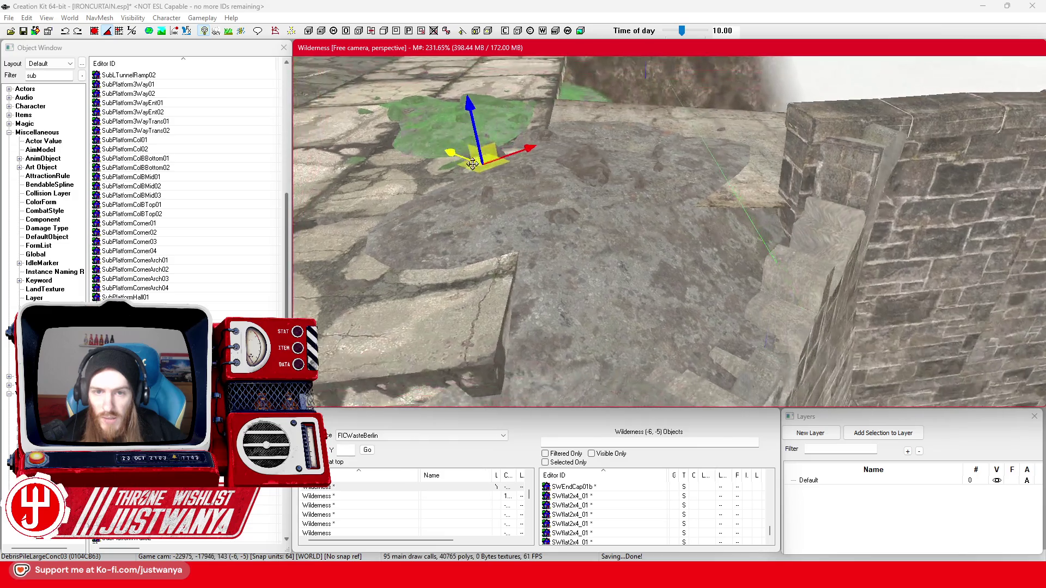
scroll(699, 307, "down", 4)
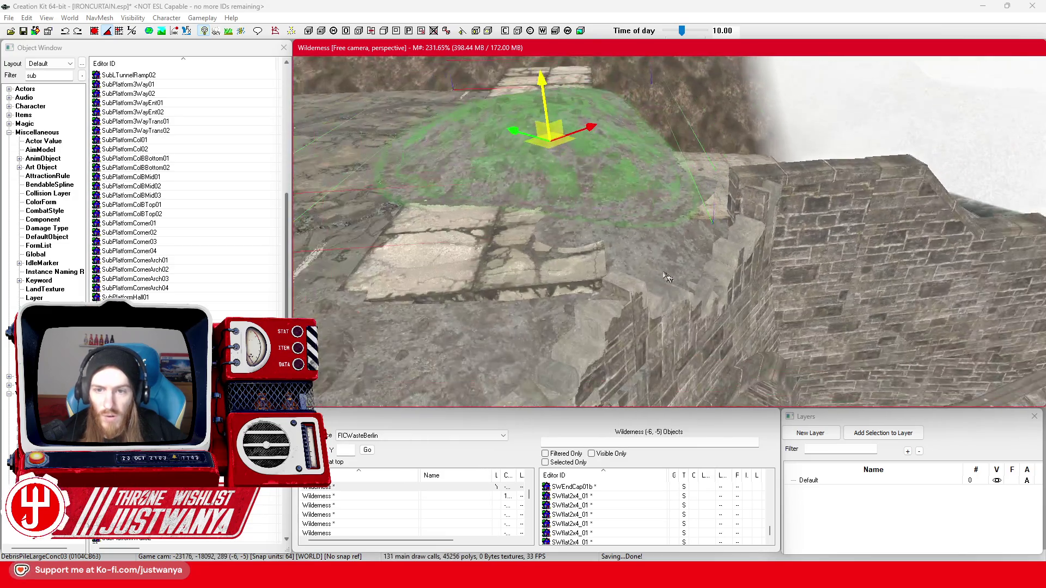
scroll(634, 259, "up", 3)
scroll(633, 260, "down", 3)
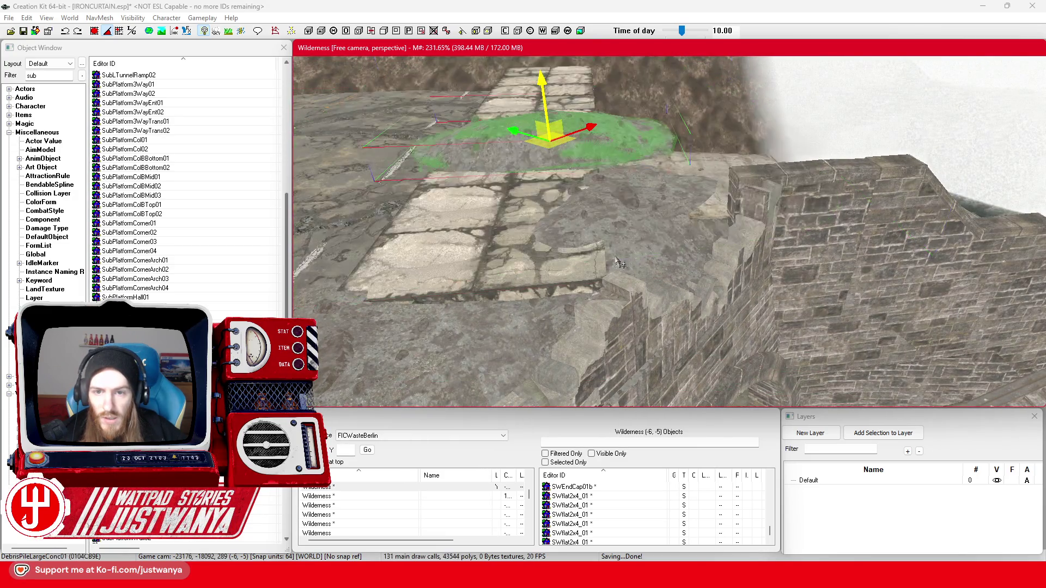
scroll(599, 191, "up", 1)
- Tilt the debris pile flatter, shift it toward the wall and sink it into the paving
key("e")
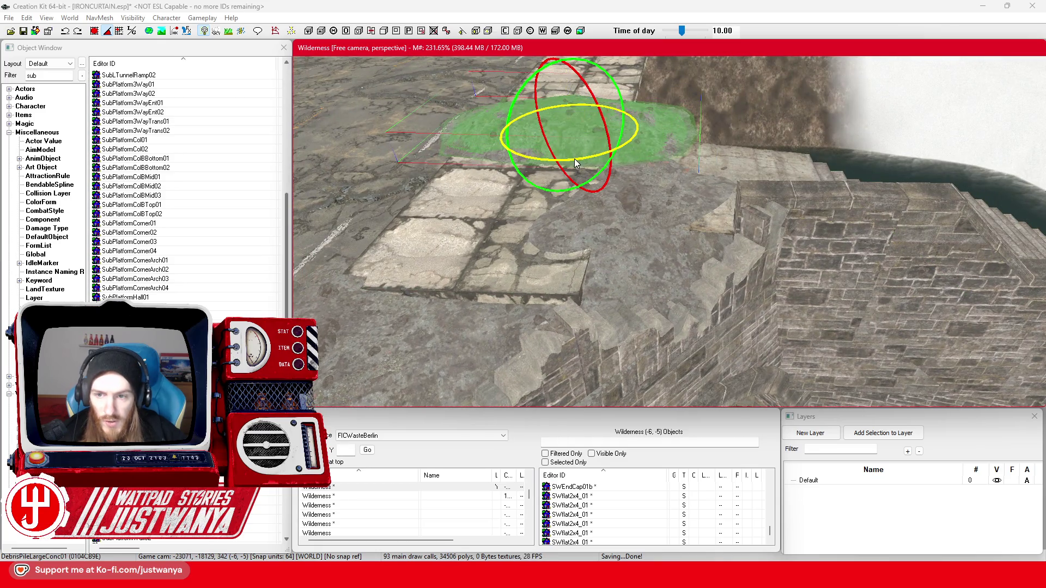
left_click_drag(575, 163, 581, 180)
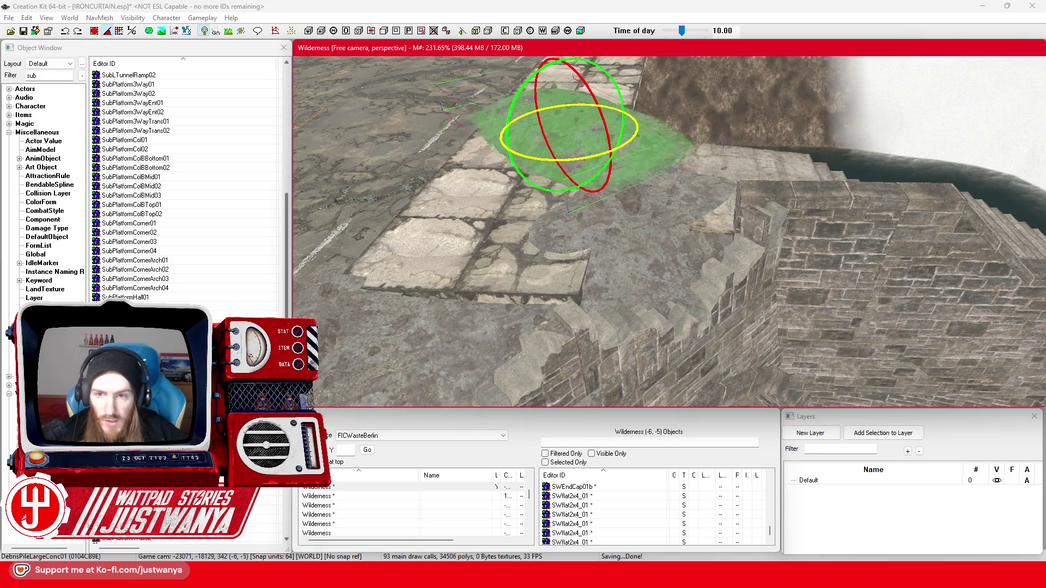
key("w")
mouse_move(573, 137)
left_mouse_down()
mouse_move(595, 133)
mouse_move(623, 157)
left_mouse_up()
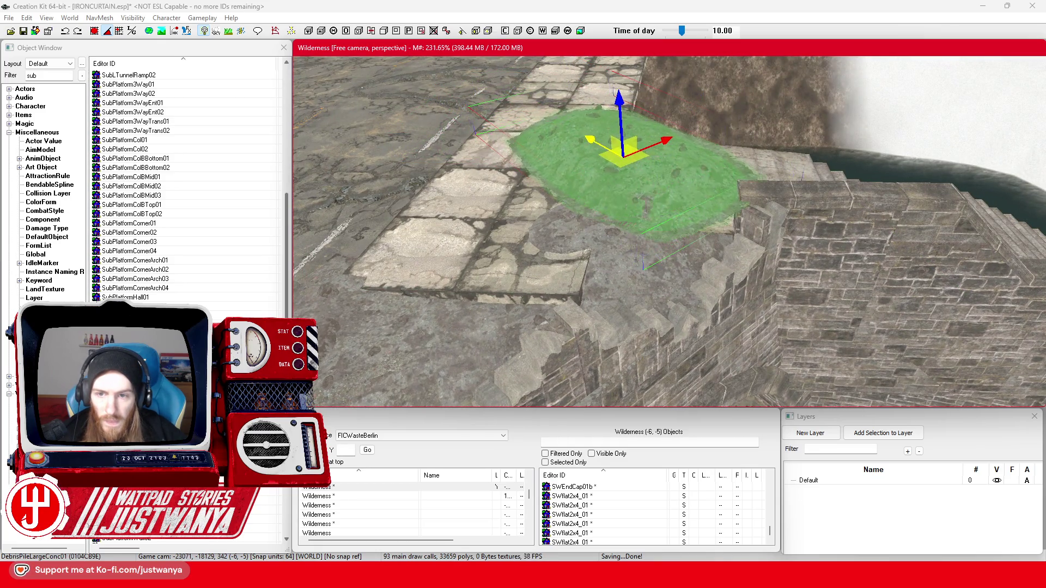
left_click_drag(632, 109, 632, 133)
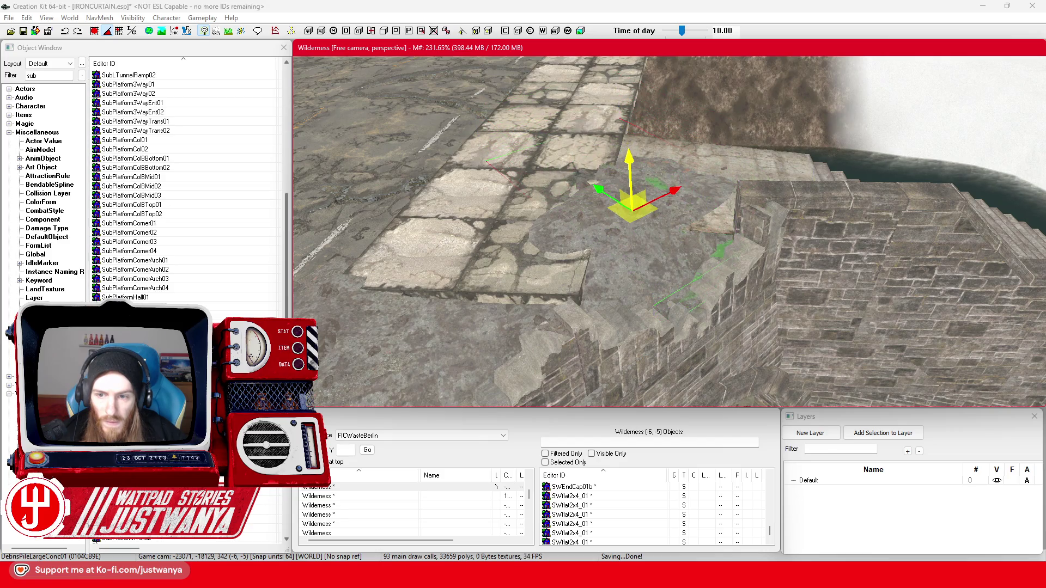
- Check the settled debris pile from around, then bring up the Street View embankment reference
left_click_drag(573, 209, 573, 209)
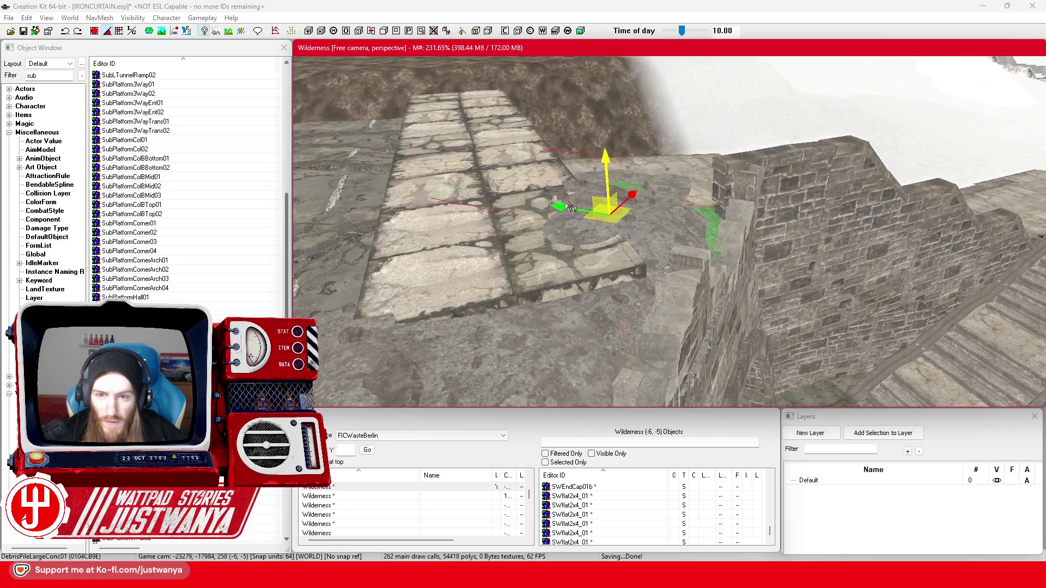
left_click_drag(656, 206, 656, 206)
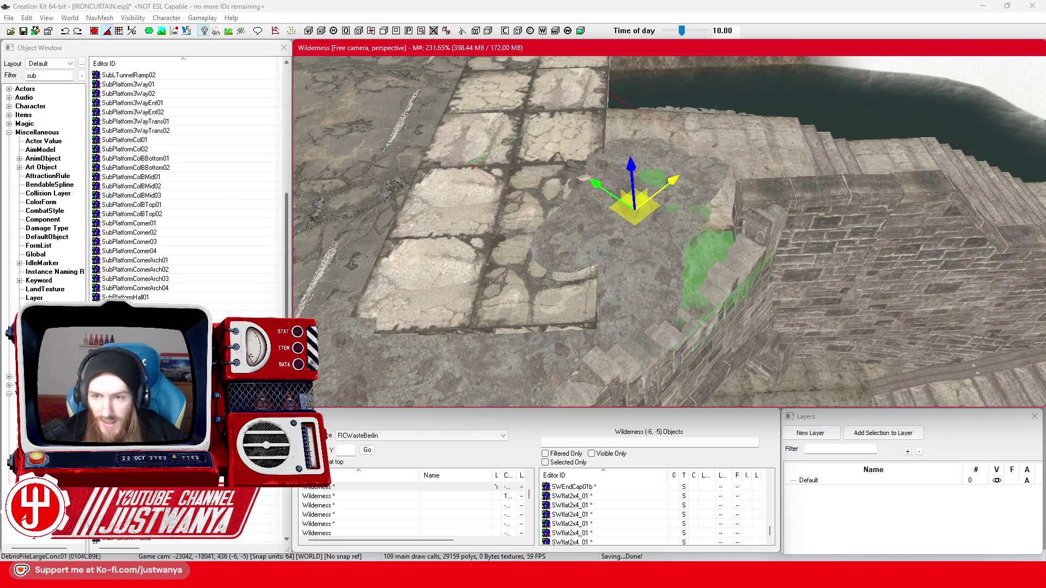
mouse_move(696, 144)
left_mouse_down()
mouse_move(678, 157)
mouse_move(523, 146)
mouse_move(628, 222)
mouse_move(585, 188)
left_mouse_up()
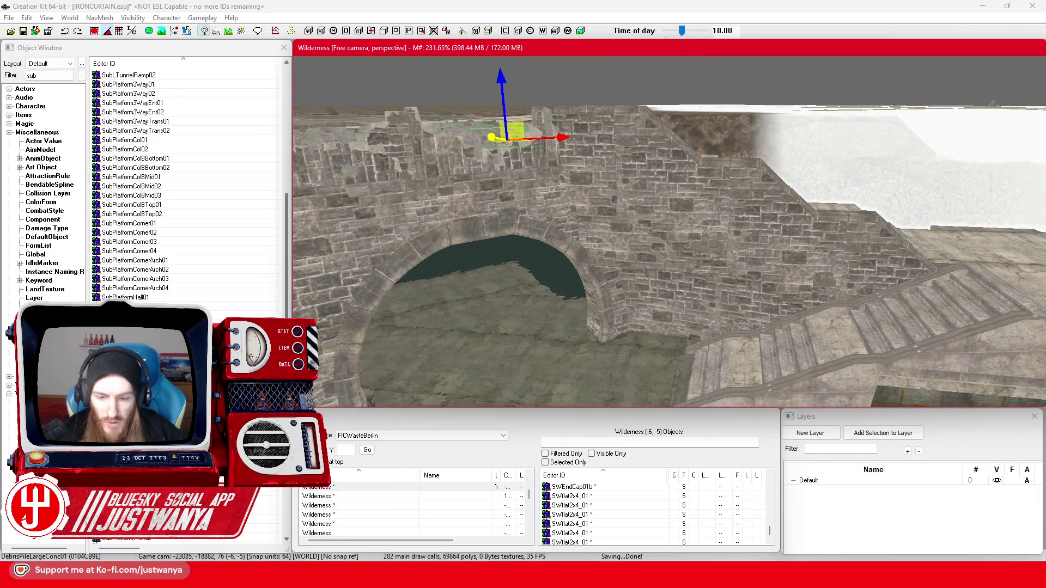
left_click(625, 523)
mouse_move(681, 331)
left_mouse_down()
mouse_move(666, 395)
mouse_move(612, 367)
left_mouse_up()
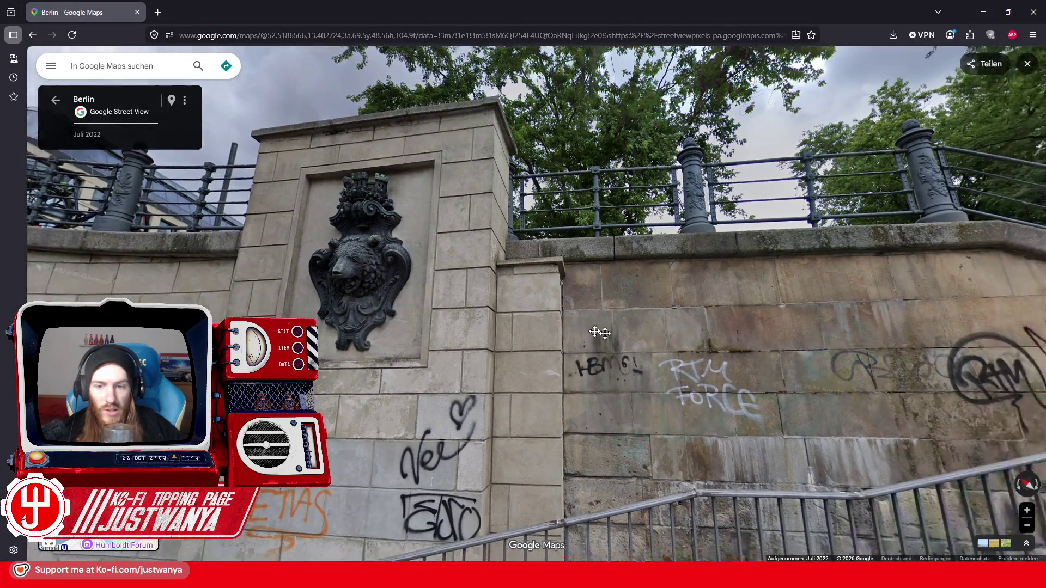
- Pan Street View to the stairs by the bear-relief wall, then minimize the browser
left_click_drag(698, 354, 440, 304)
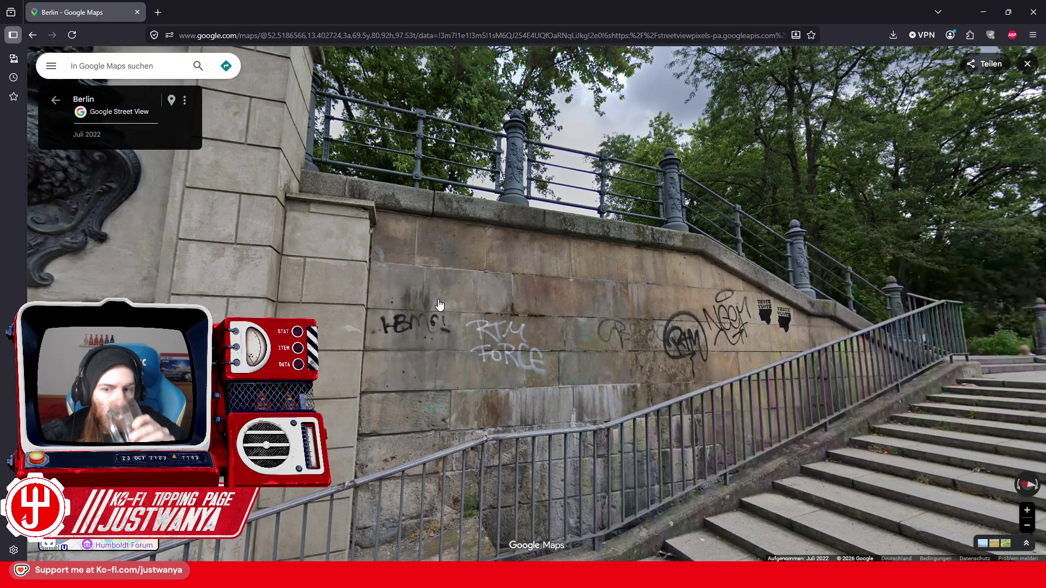
left_click(975, 15)
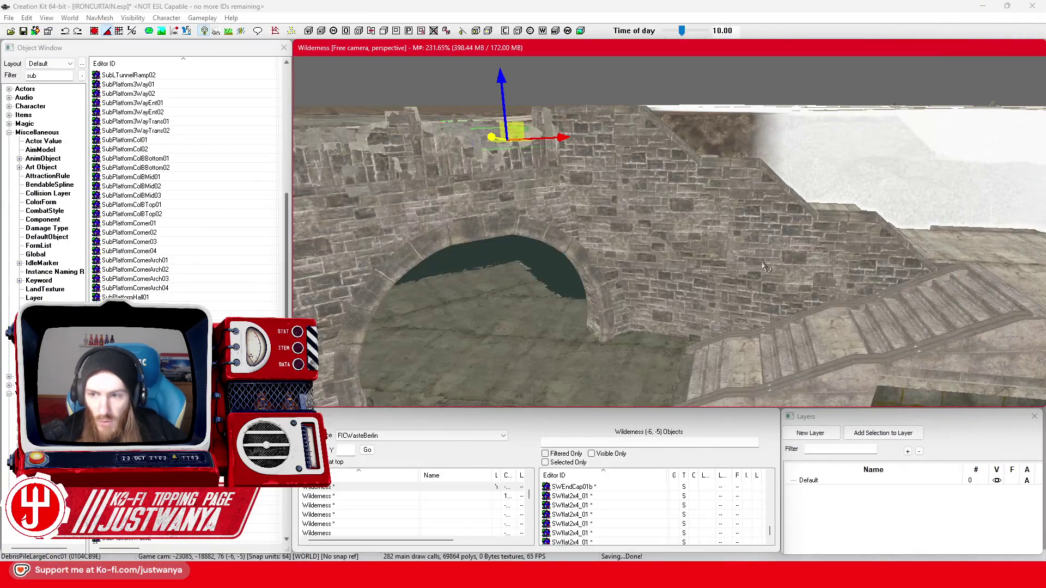
- Raise two neighbouring RWRamp01_SG ramp wall pieces beside the stairs
left_click(791, 214)
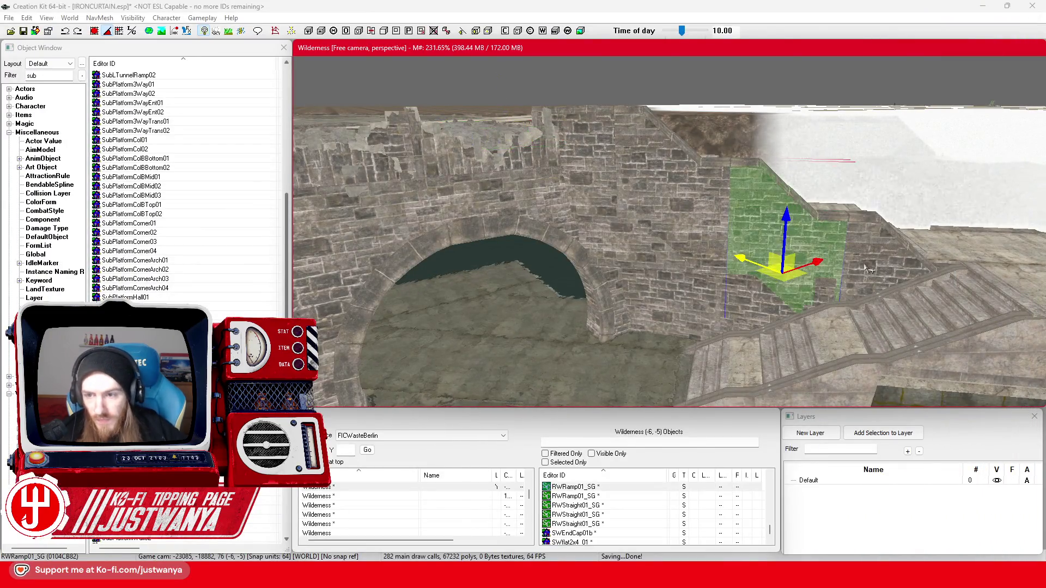
left_click_drag(836, 273, 800, 277)
left_click(728, 257)
scroll(715, 307, "down", 4)
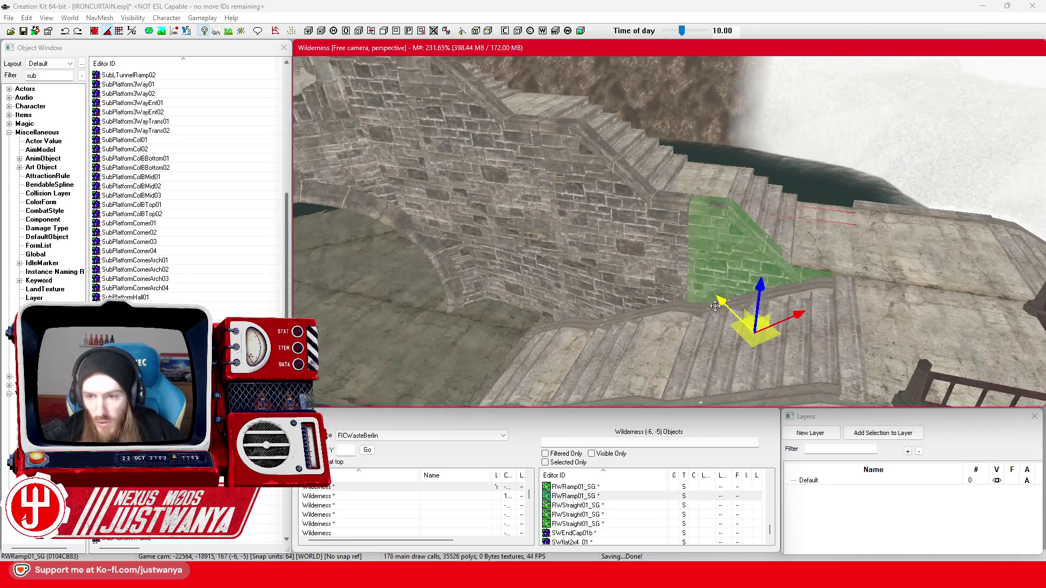
left_click_drag(761, 291, 765, 265)
left_click(667, 215)
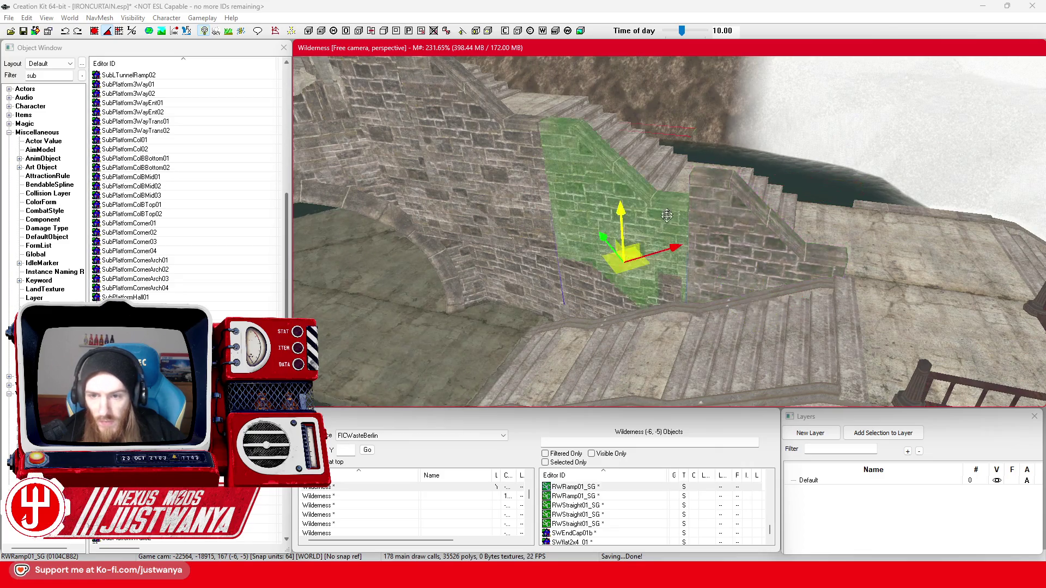
left_click_drag(625, 219, 624, 193)
key("shift")
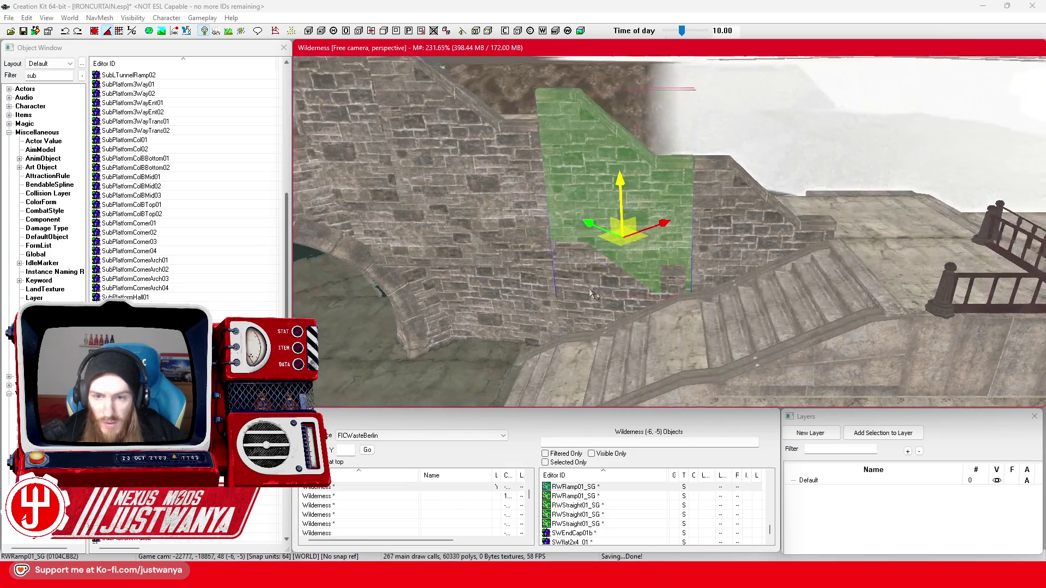
- Switch to local axes and slide the ramp wall along its length until flush with the staircase
left_click(132, 31)
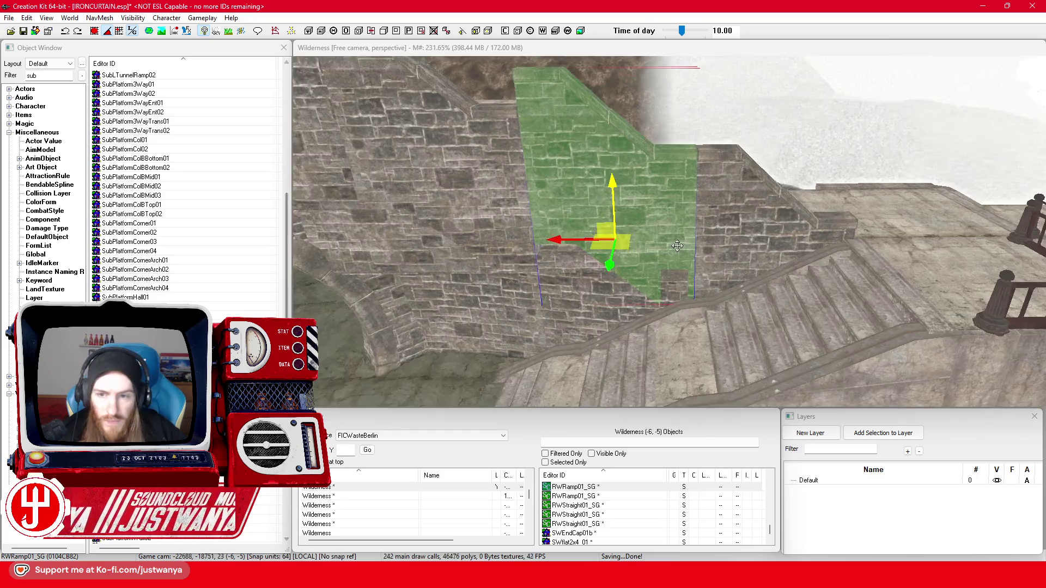
left_click_drag(560, 241, 598, 235)
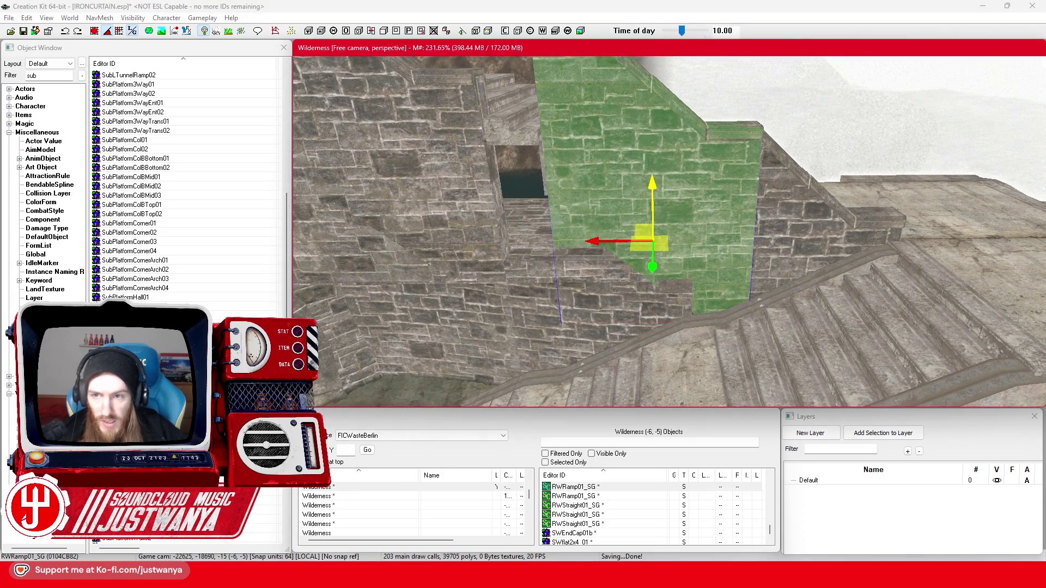
key("shift")
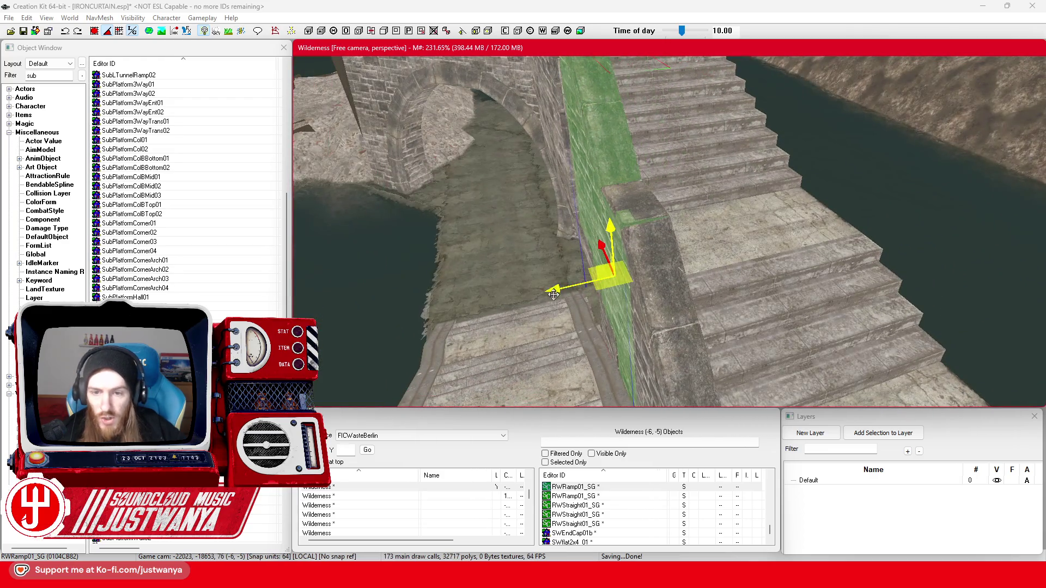
key("shift")
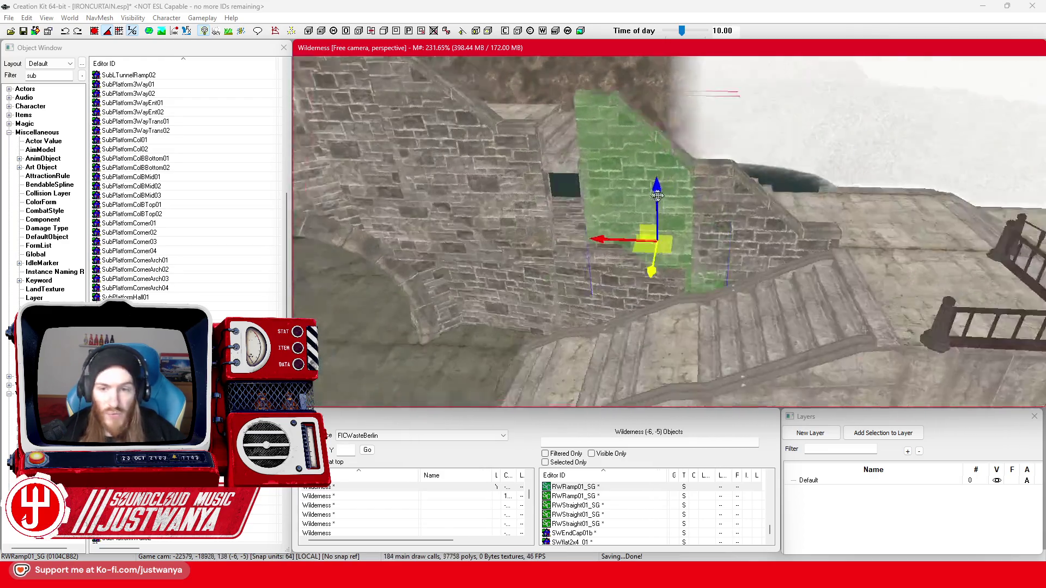
key("shift")
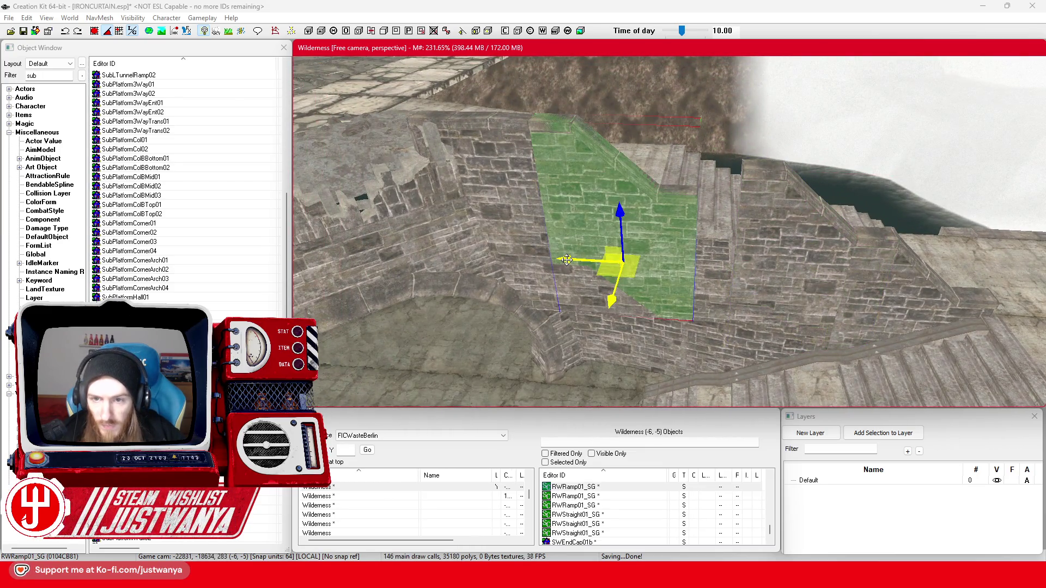
left_click_drag(578, 260, 686, 266)
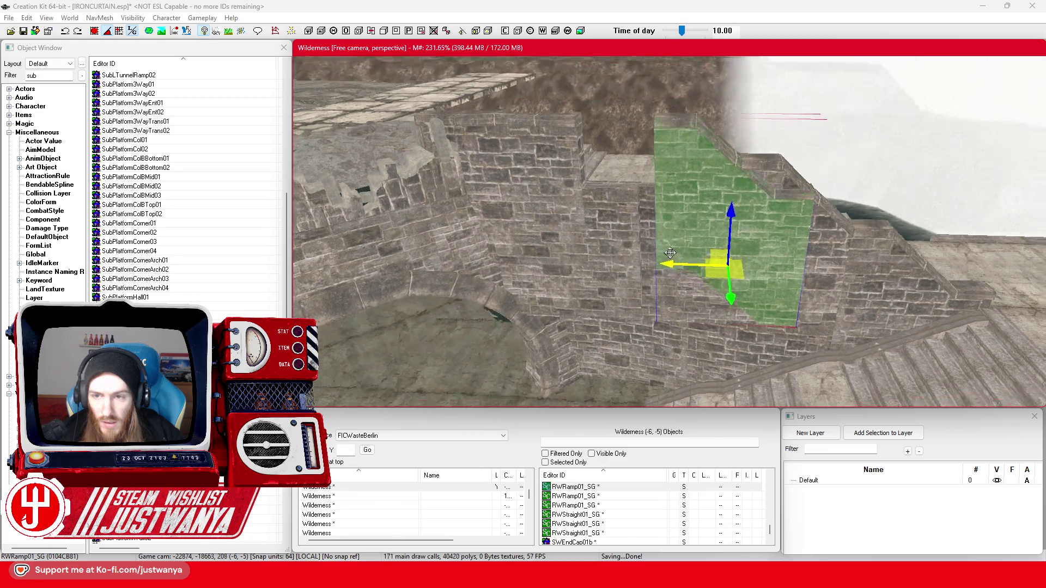
key("shift")
key("shift")
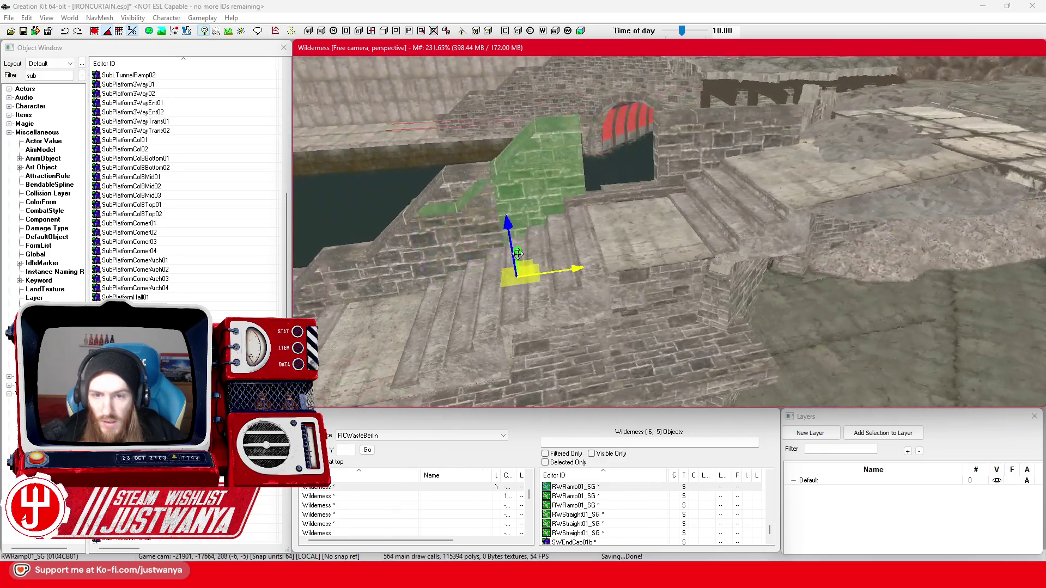
left_click(594, 234)
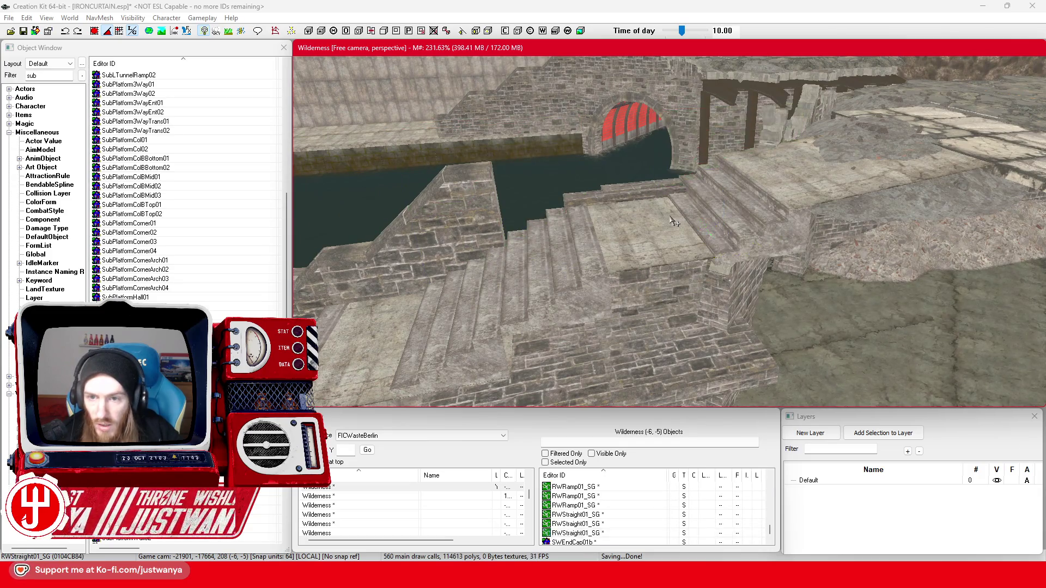
left_click(583, 284)
key("shift")
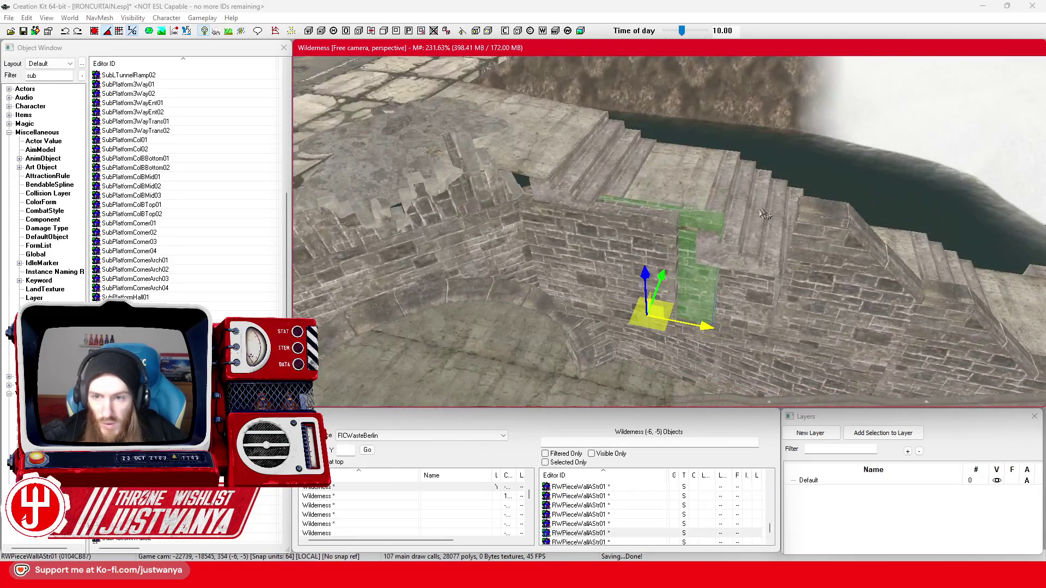
- Select two RWPieceWallAStr01 panels, duplicate them with Ctrl+D, and slide the copies along X into the gap
left_click(616, 231, "ctrl")
key("shift")
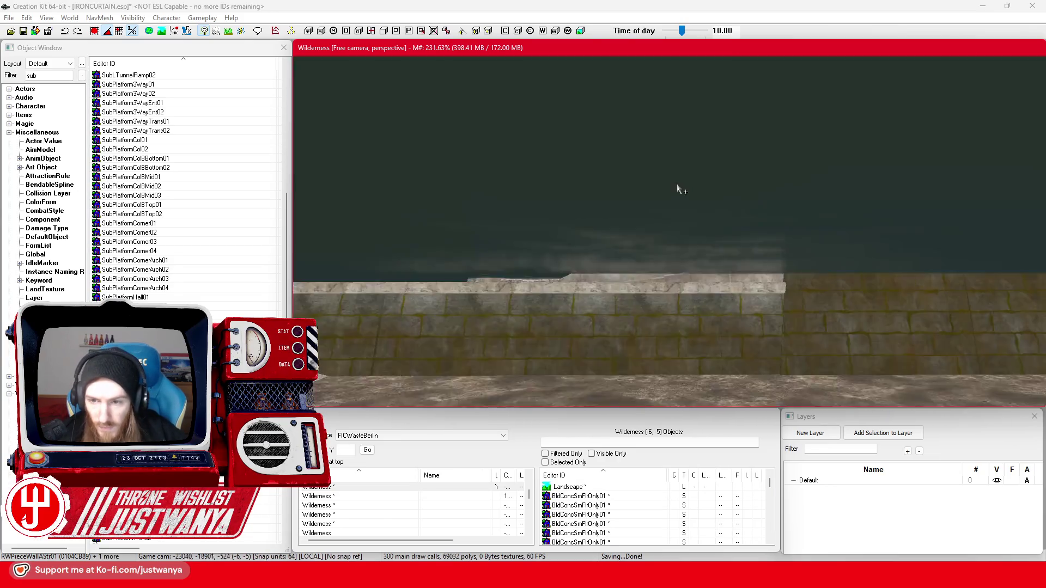
mouse_move(677, 189)
left_mouse_down()
mouse_move(472, 235)
mouse_move(483, 248)
mouse_move(508, 249)
mouse_move(670, 182)
mouse_move(623, 226)
left_mouse_up()
key("ctrl+d")
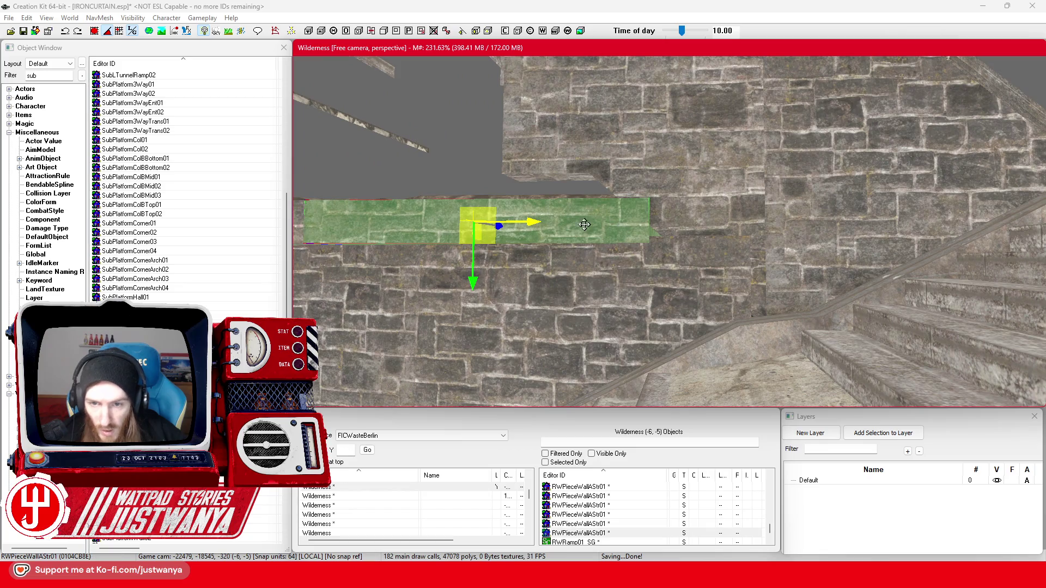
mouse_move(527, 223)
left_mouse_down()
mouse_move(744, 223)
mouse_move(707, 247)
mouse_move(681, 248)
left_mouse_up()
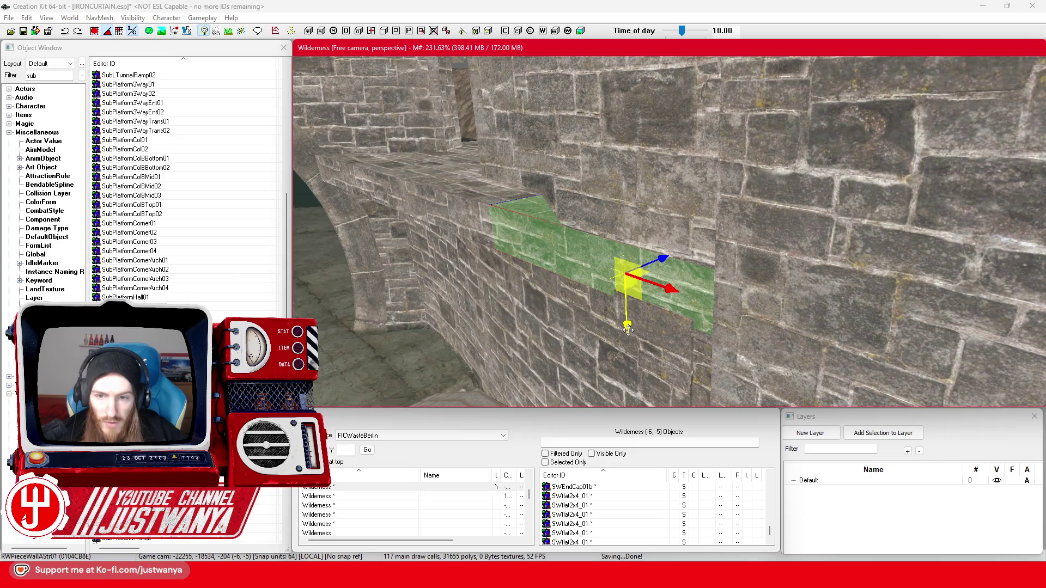
mouse_move(658, 260)
left_mouse_down()
mouse_move(687, 241)
mouse_move(691, 214)
mouse_move(632, 248)
mouse_move(635, 307)
mouse_move(656, 280)
mouse_move(709, 251)
mouse_move(676, 320)
mouse_move(670, 306)
left_mouse_up()
scroll(432, 322, "down", 5)
mouse_move(502, 311)
left_mouse_down()
mouse_move(406, 304)
mouse_move(506, 142)
left_mouse_up()
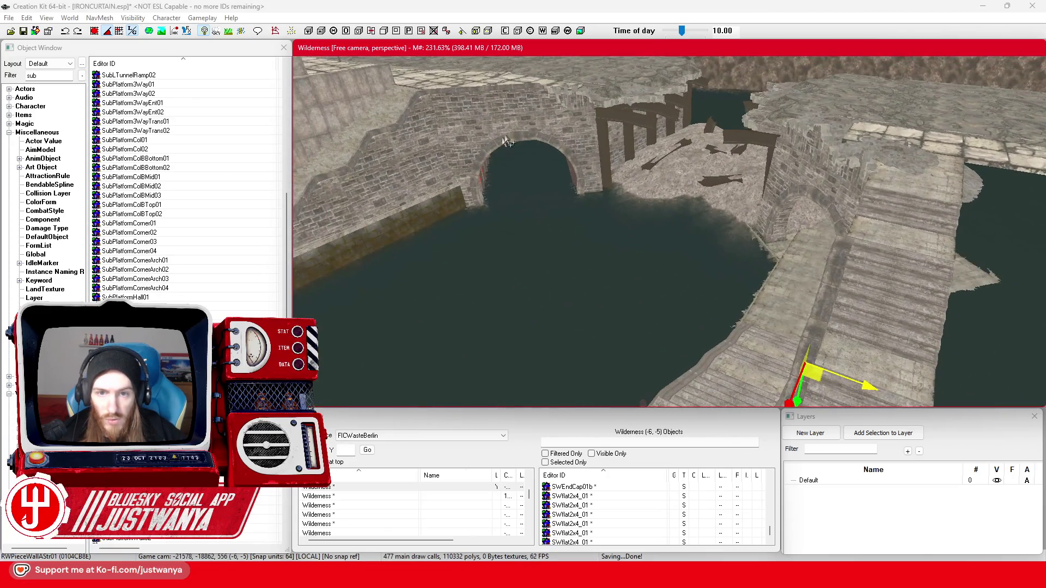
left_click_drag(514, 179, 553, 180)
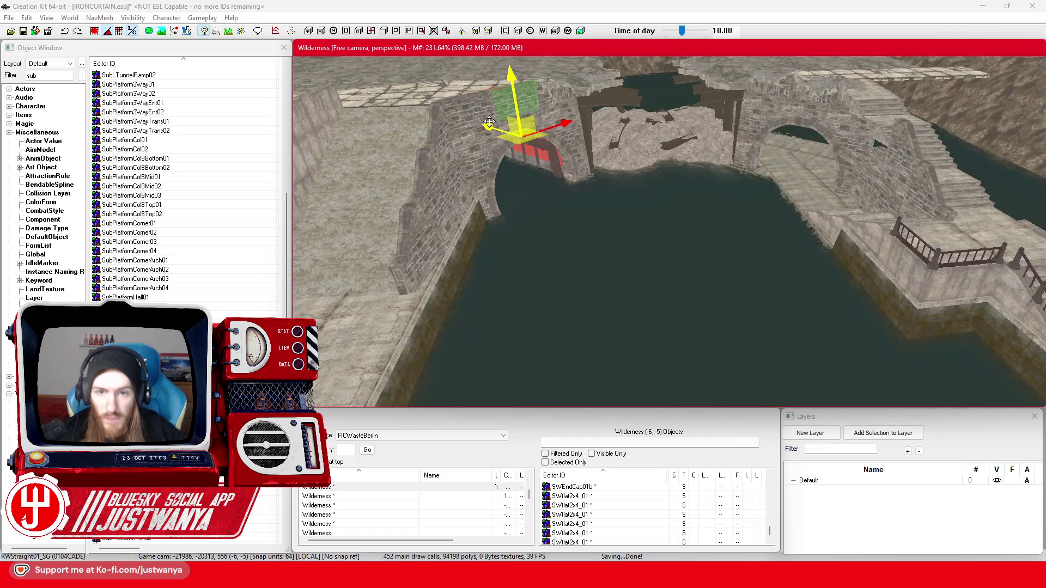
- In move mode, slide the RWStraight01_SG wall piece left, then right along X until it fits
key("w")
key("ctrl+z")
scroll(841, 217, "up", 5)
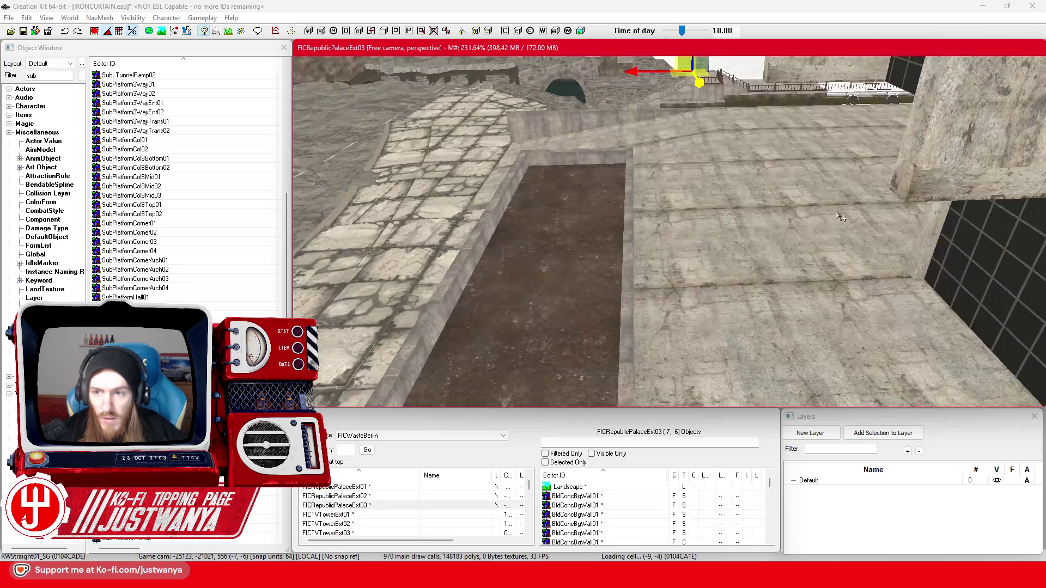
scroll(696, 282, "down", 5)
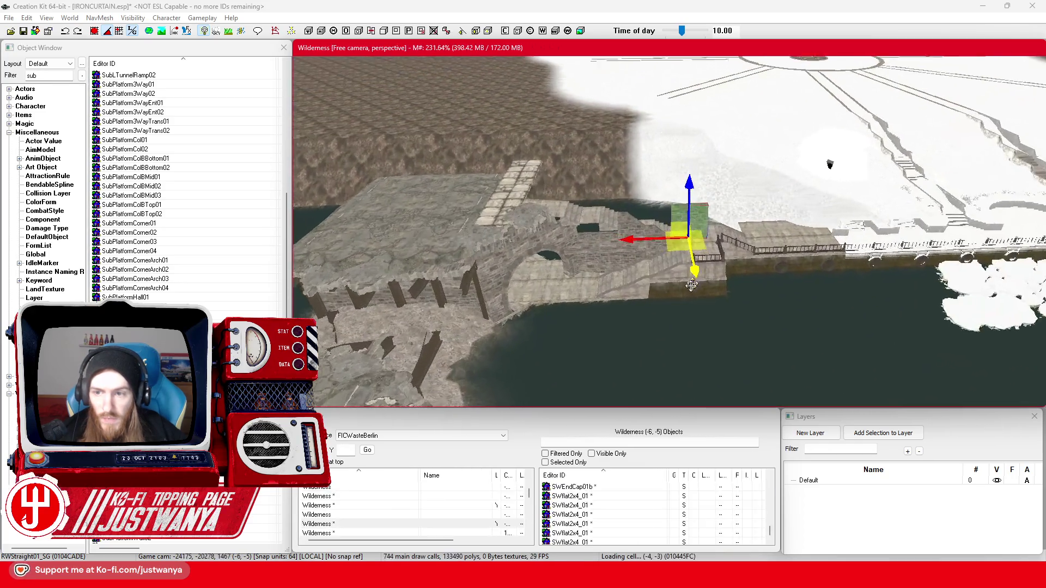
scroll(690, 294, "up", 5)
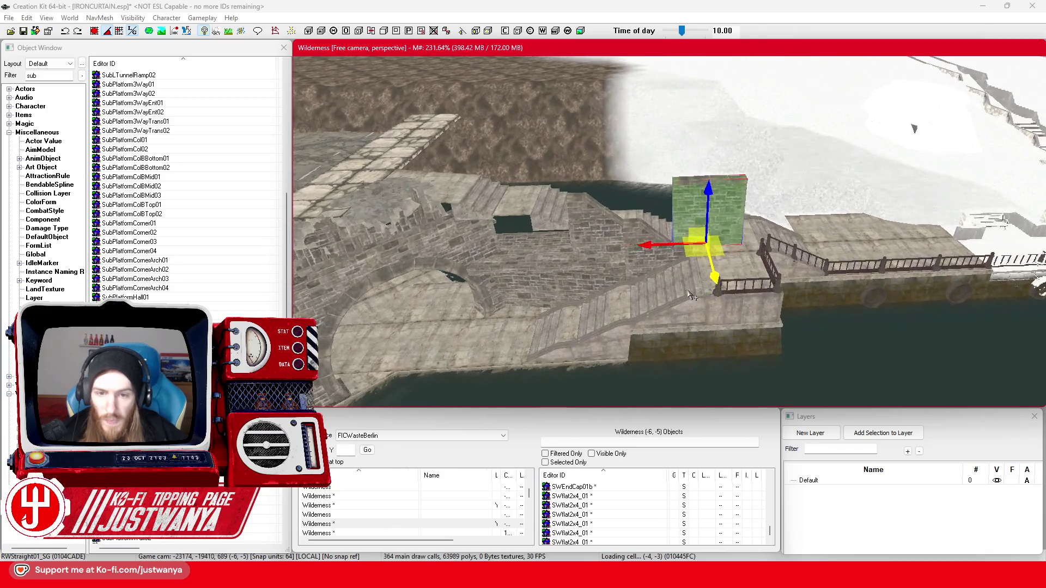
scroll(692, 296, "up", 2)
left_click_drag(685, 255, 504, 279)
left_click_drag(659, 282, 593, 281)
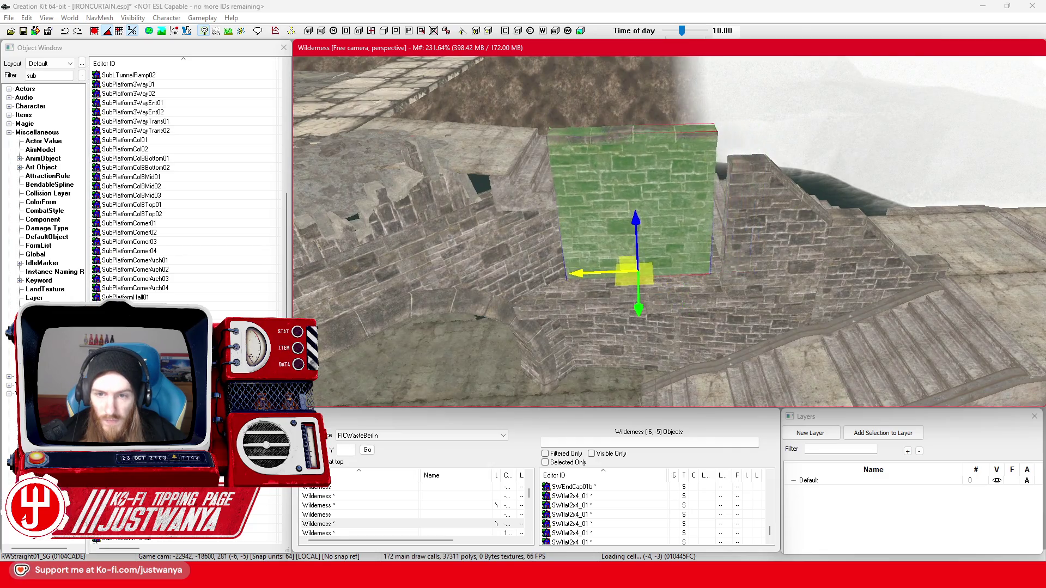
left_click_drag(727, 274, 505, 233)
mouse_move(734, 248)
left_mouse_down()
mouse_move(846, 233)
mouse_move(613, 247)
left_mouse_up()
left_click_drag(729, 261, 792, 262)
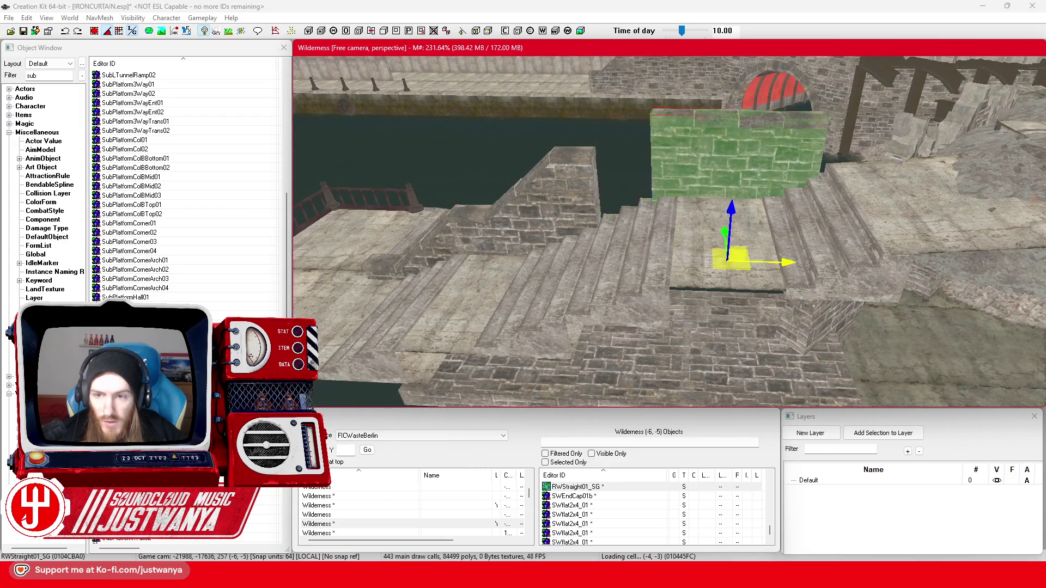
mouse_move(726, 314)
left_mouse_down()
mouse_move(605, 325)
mouse_move(610, 319)
left_mouse_up()
- Select the lower and upper NCA1x1Stairs01 pieces and drag both down-left, orbiting to check their fit
left_click(629, 262)
left_click(629, 245)
scroll(629, 244, "up", 3)
left_click(730, 223)
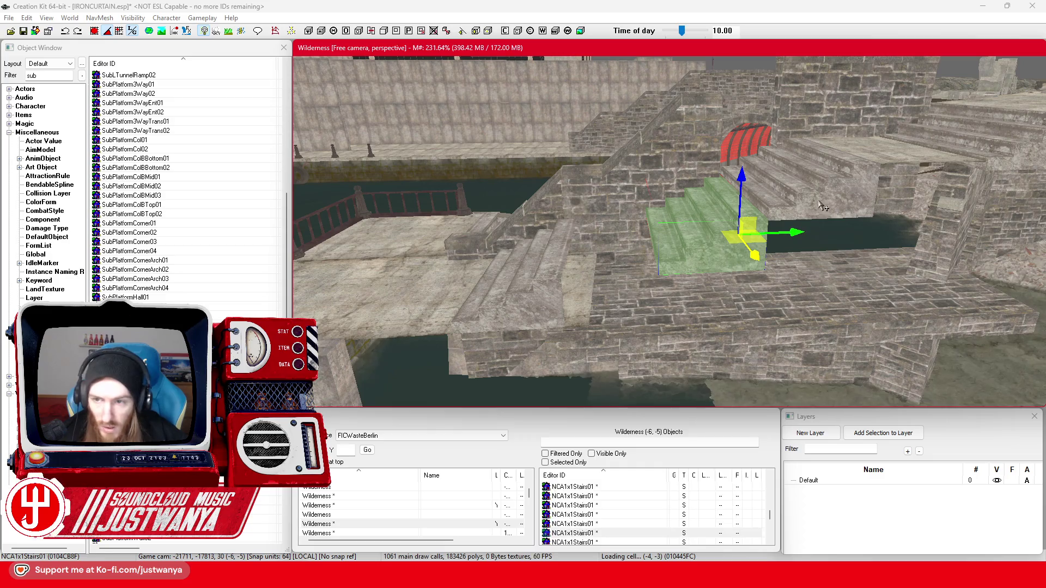
left_click(823, 206, "ctrl")
left_click_drag(823, 206, 733, 213)
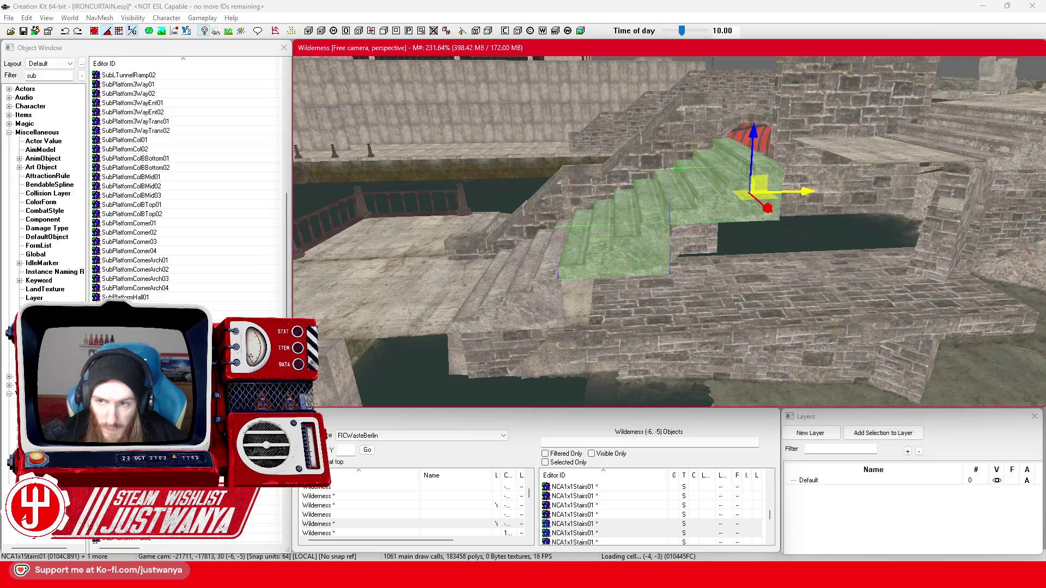
key("shift")
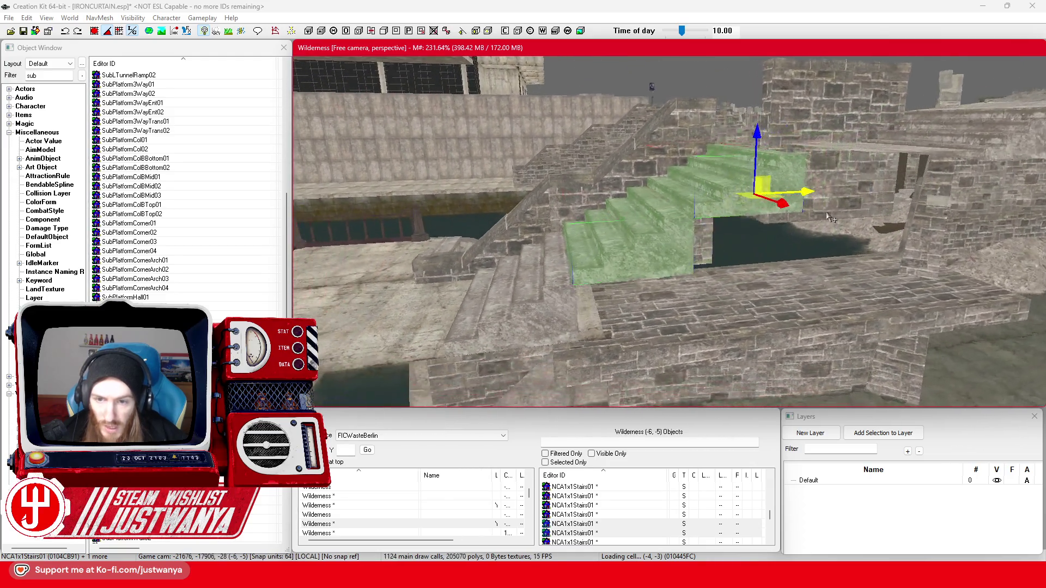
key("shift")
key("shift")
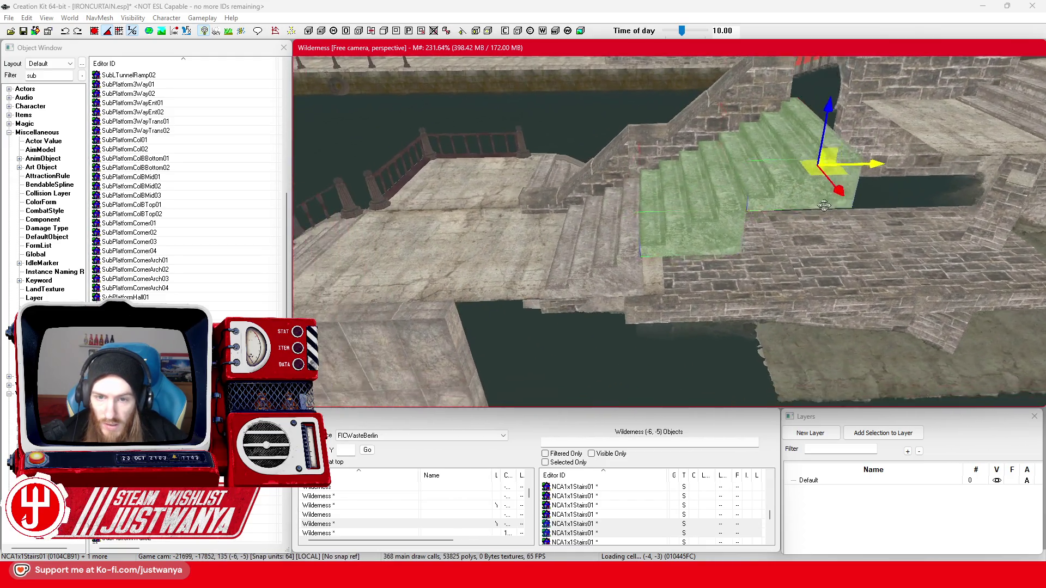
left_click(805, 234)
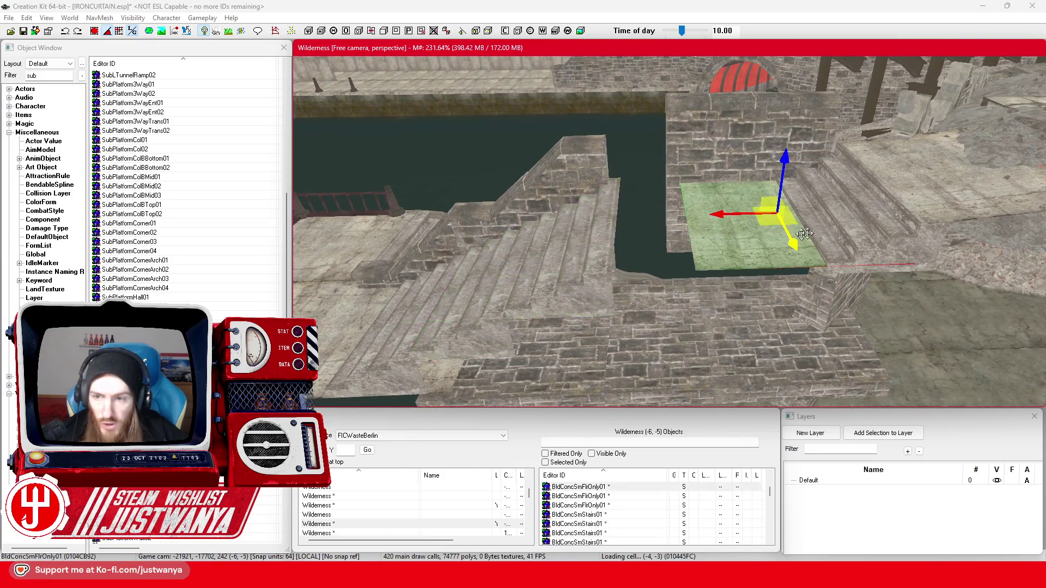
- Slide the floor slab sideways, then hide it together with the stairs
left_click_drag(779, 216, 706, 218)
key("shift")
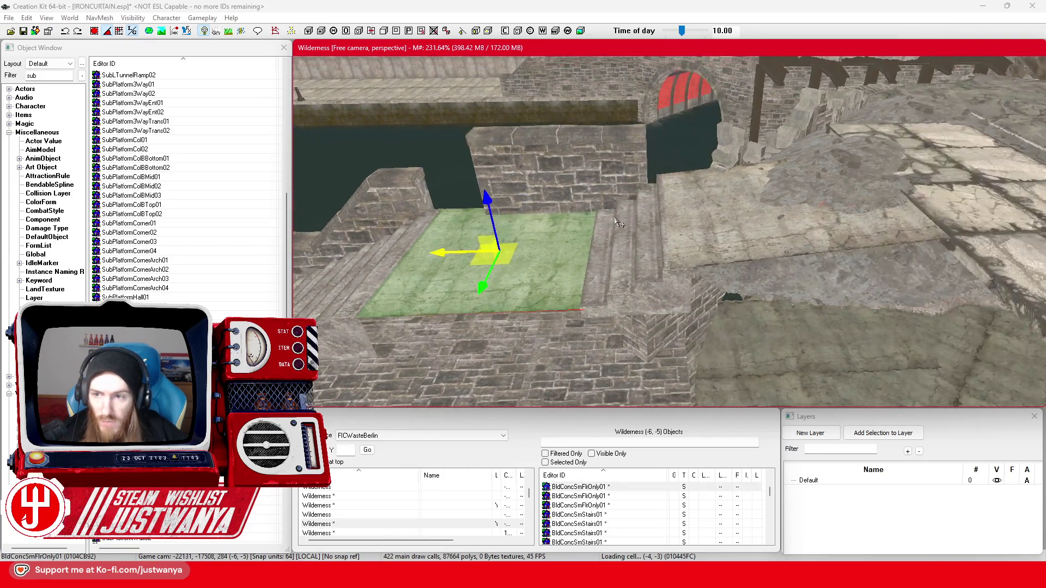
left_click(632, 260, "ctrl")
key("Delete")
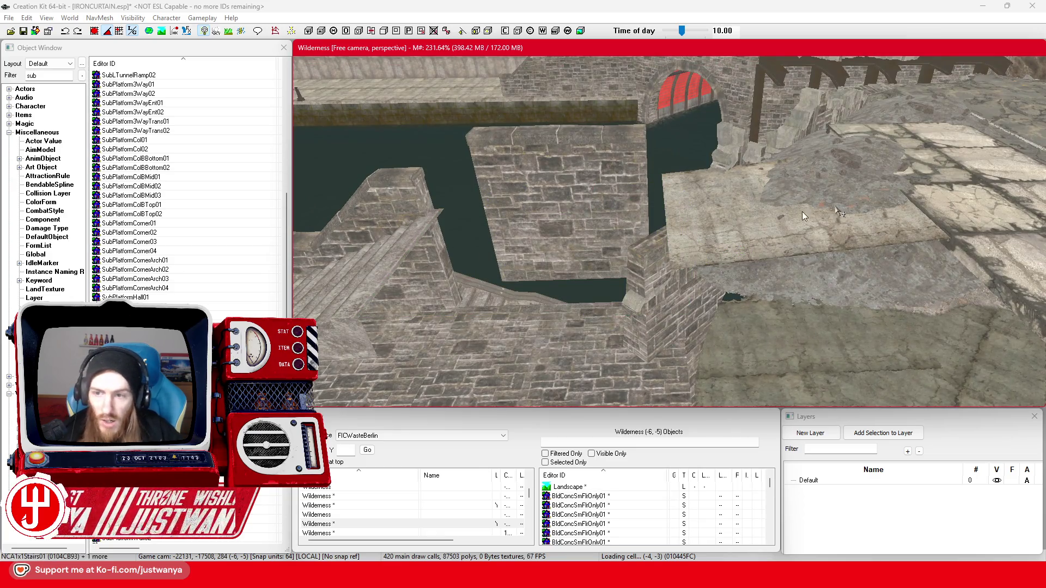
- Shift the RWStraight01_SG wall piece sideways on X and raise it on Z
left_click(541, 188)
left_click_drag(641, 271, 583, 264)
left_click_drag(516, 225, 515, 216)
- Move the BldConcSmFlrOnly01 slab left toward the bridge and raise it slightly above the terrain
left_click(742, 235)
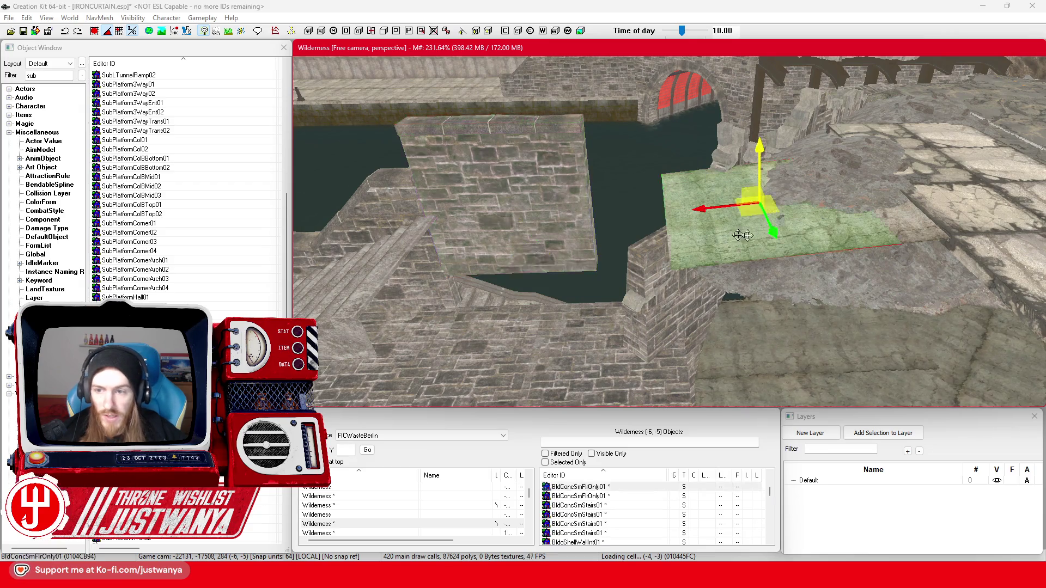
left_click_drag(683, 209, 507, 213)
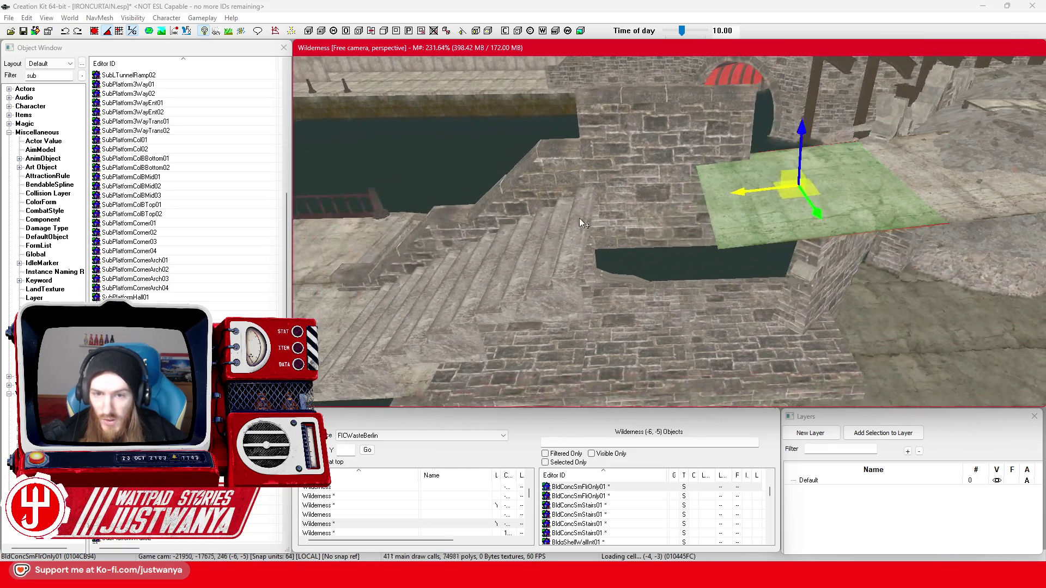
mouse_move(580, 218)
left_mouse_down()
mouse_move(725, 207)
mouse_move(538, 205)
mouse_move(611, 253)
left_mouse_up()
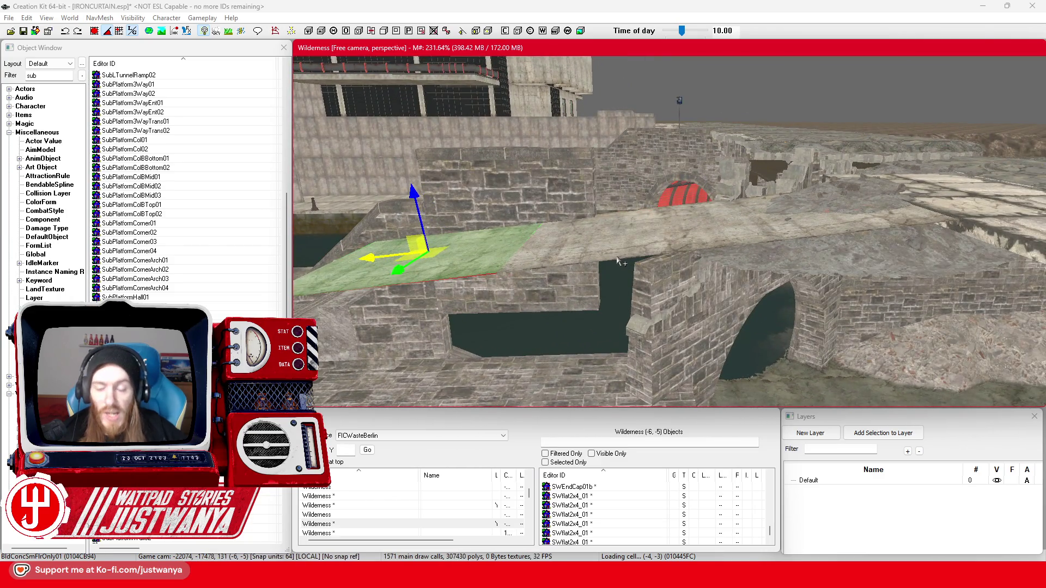
key("Delete")
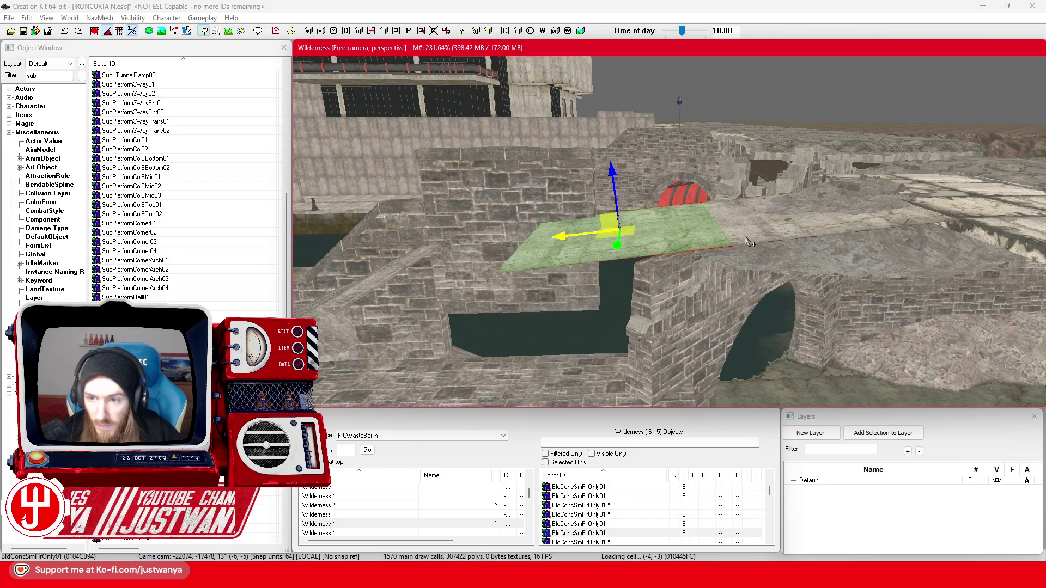
key("Delete")
left_click_drag(807, 156, 807, 154)
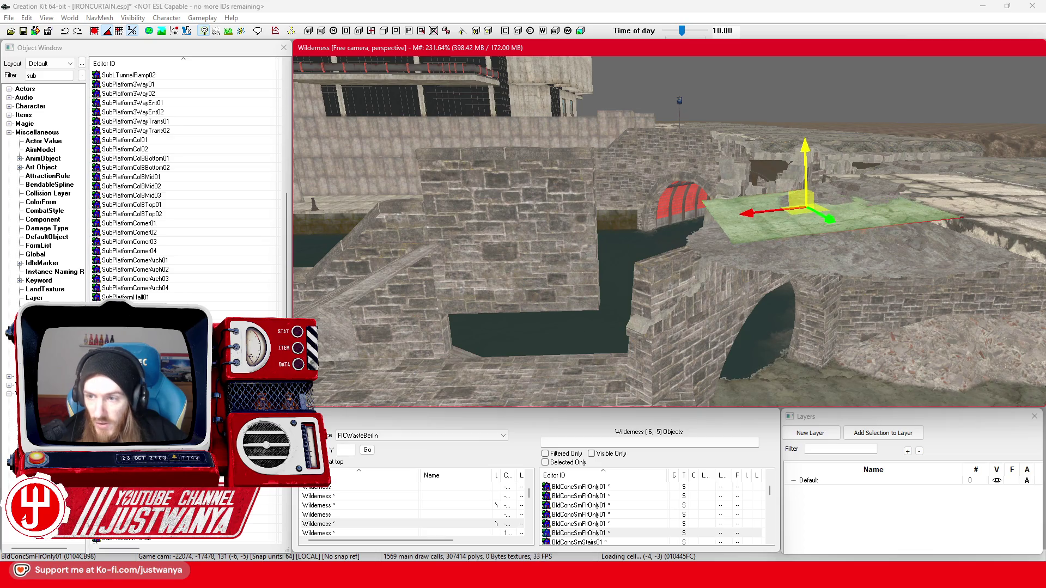
- Slide the slab left and down until it sits level on the bridge top
left_click(65, 31)
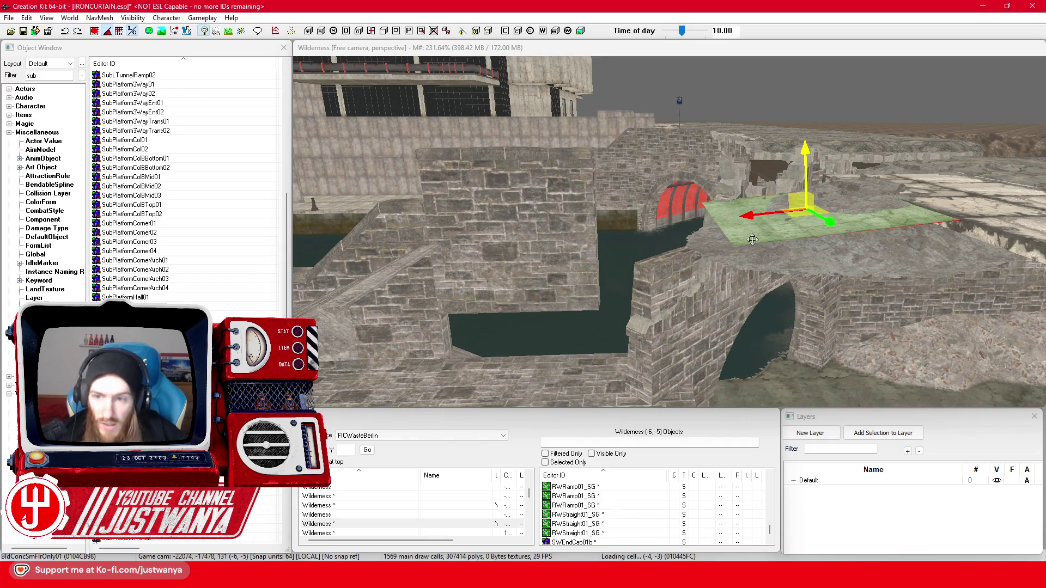
key("e")
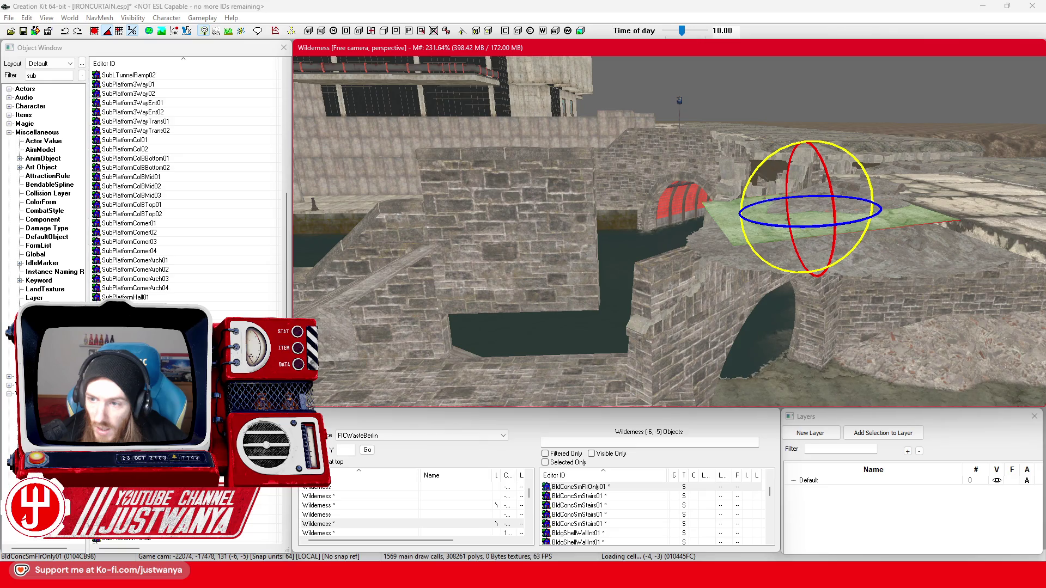
left_click(107, 32)
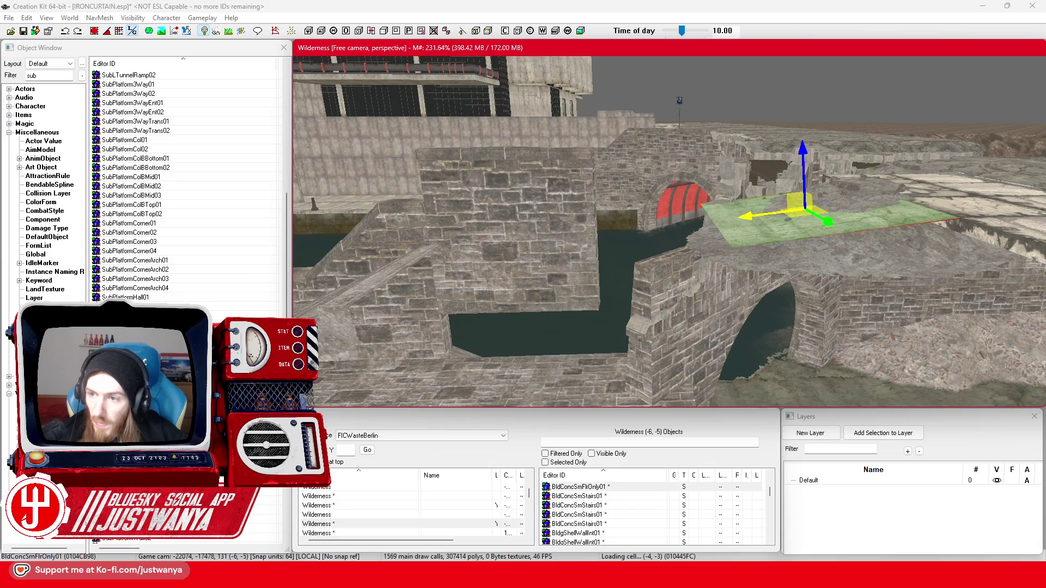
mouse_move(757, 225)
left_mouse_down()
mouse_move(537, 237)
mouse_move(564, 251)
mouse_move(606, 231)
mouse_move(735, 214)
left_mouse_up()
mouse_move(654, 209)
left_mouse_down()
mouse_move(589, 224)
mouse_move(663, 207)
left_mouse_up()
scroll(632, 200, "up", 5)
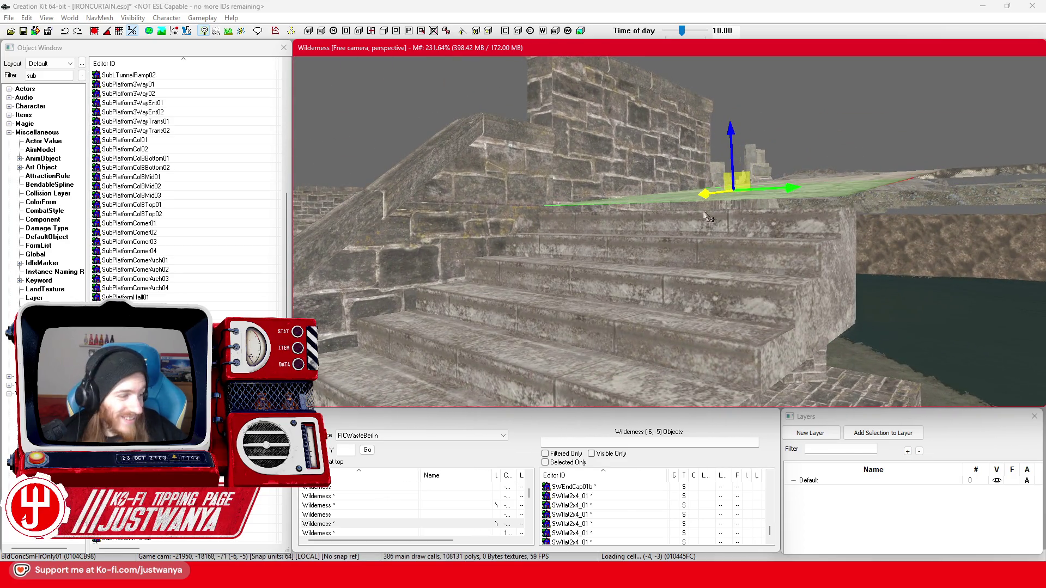
- Orbit around the stairs and select the BldConcSmFlrOnly01 floor piece beside them
scroll(758, 239, "up", 10)
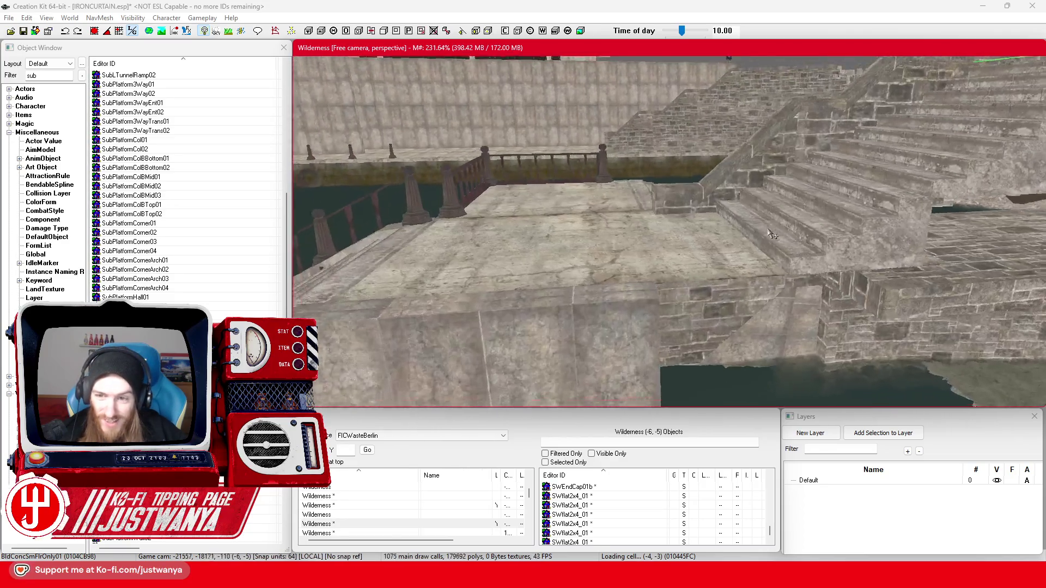
scroll(785, 225, "down", 10)
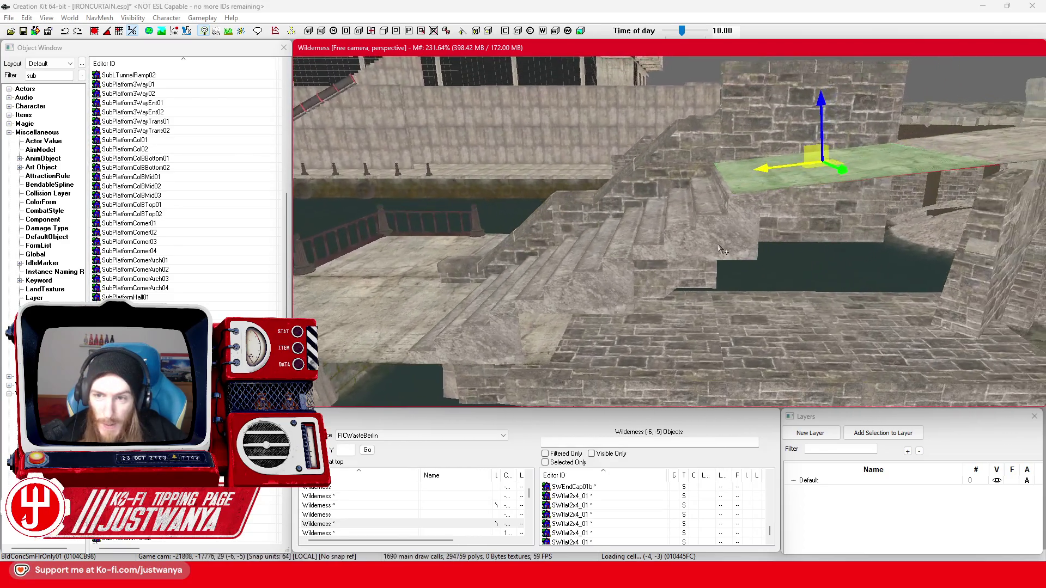
scroll(719, 248, "up", 3)
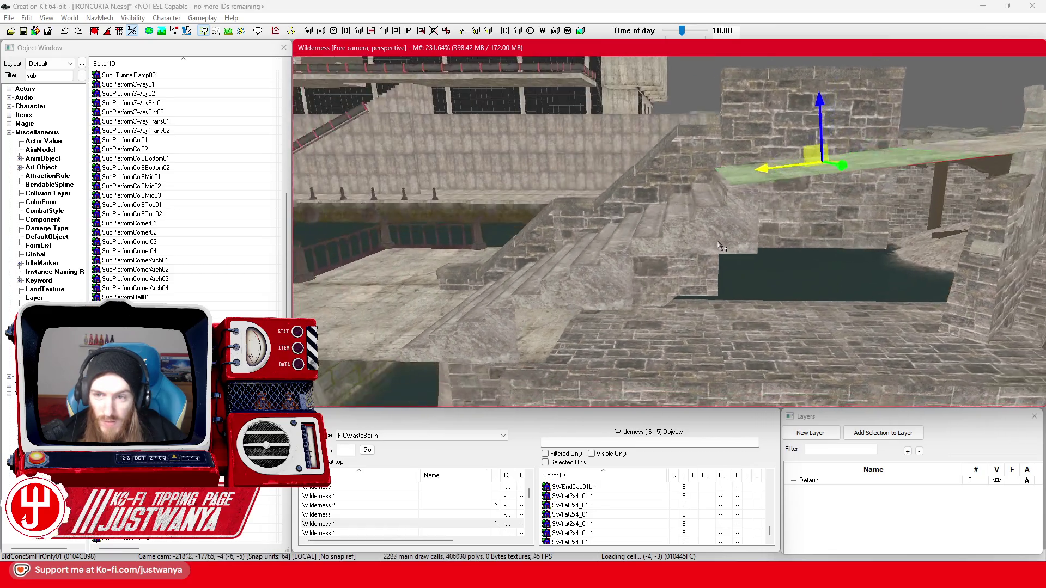
left_click_drag(720, 248, 703, 257)
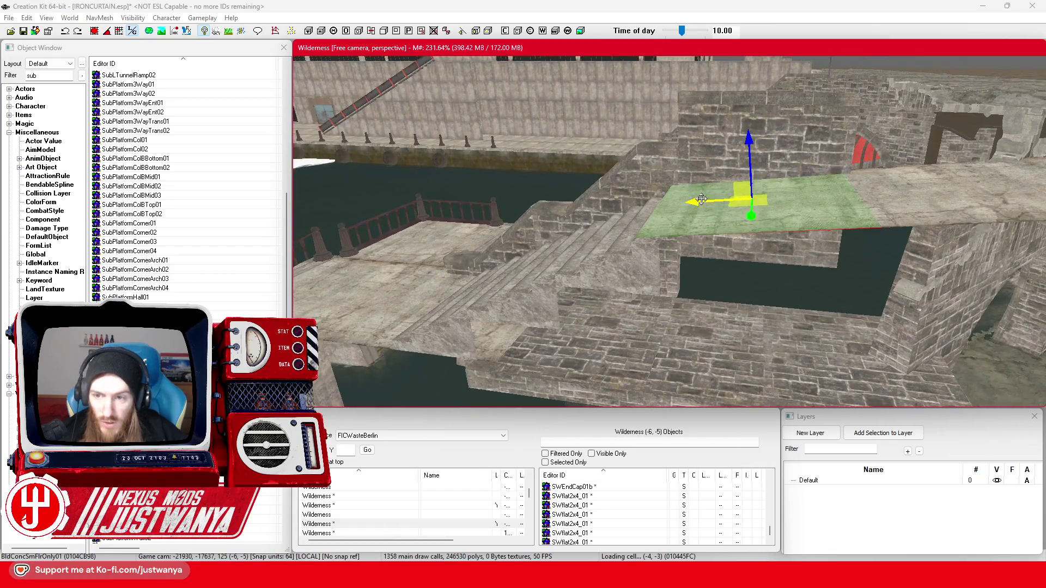
left_click(643, 249)
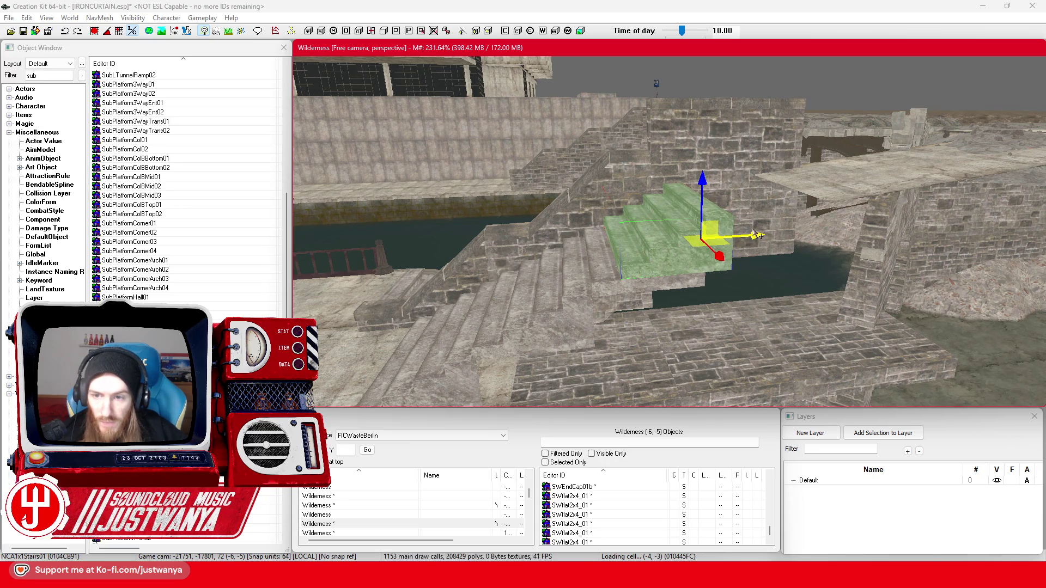
left_click(824, 194)
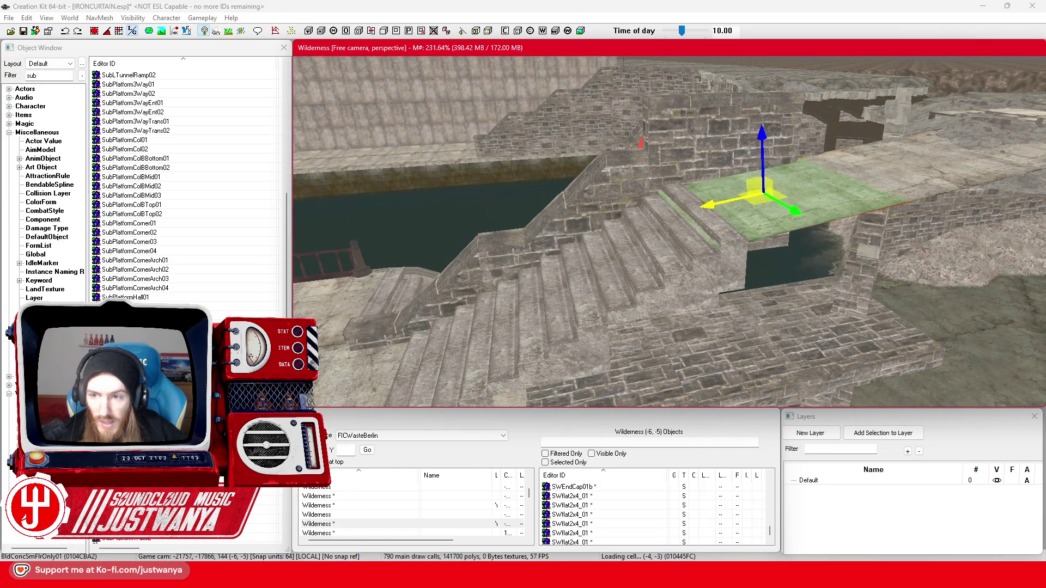
key("s")
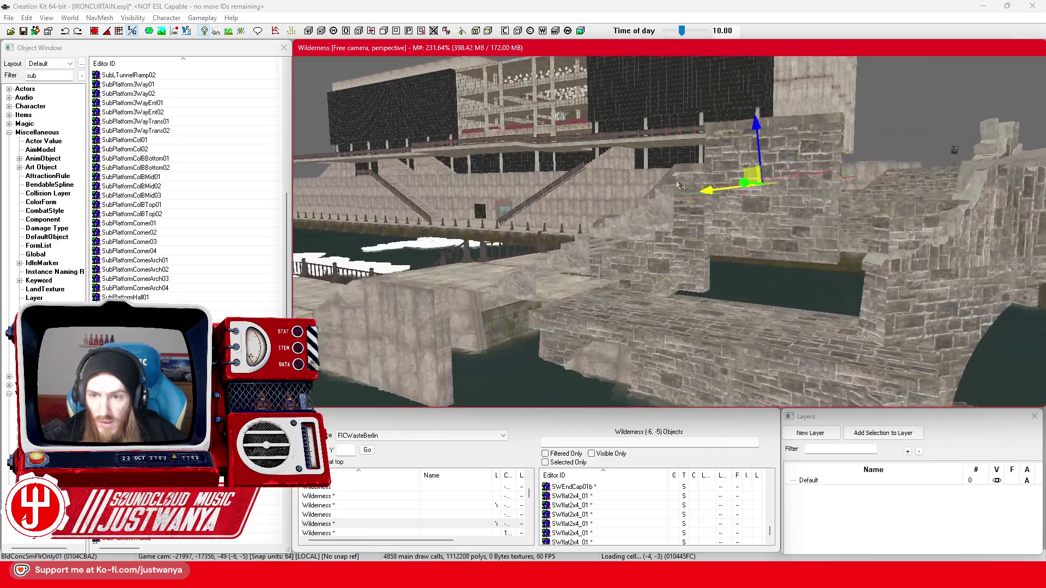
key("w")
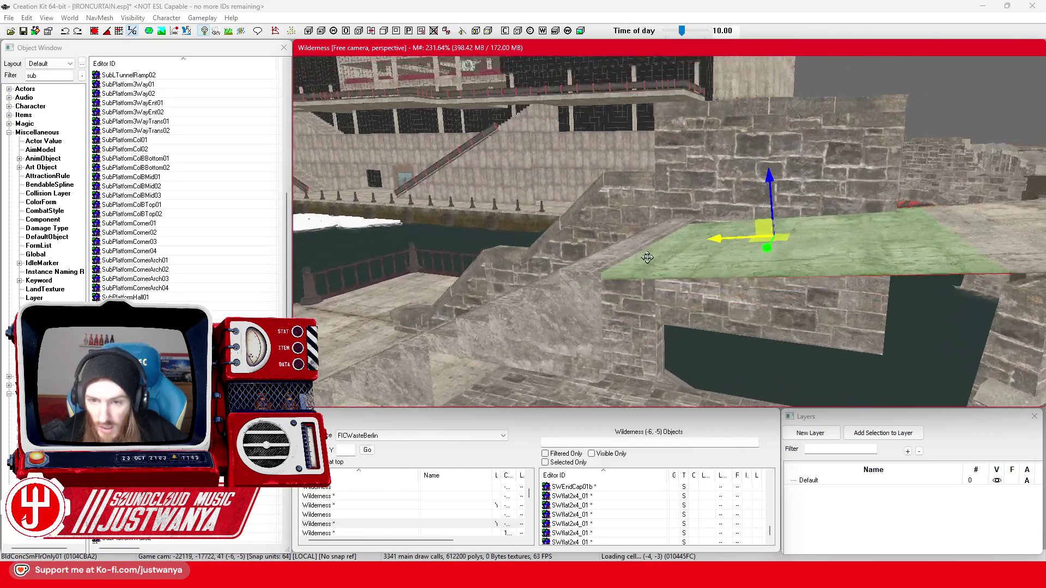
left_click_drag(661, 255, 645, 260)
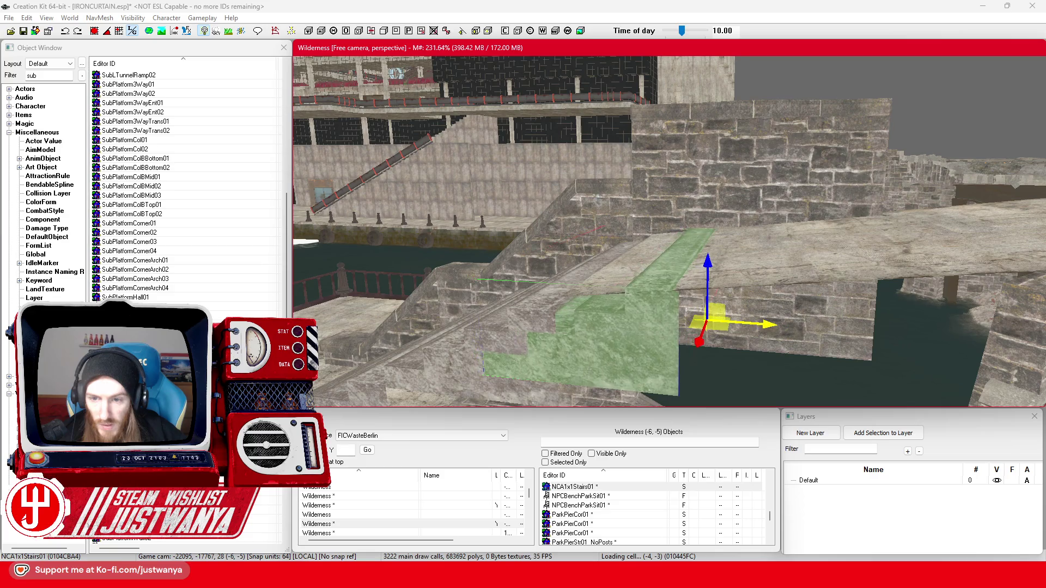
mouse_move(771, 326)
left_mouse_down()
mouse_move(789, 321)
mouse_move(788, 338)
mouse_move(816, 312)
mouse_move(792, 324)
left_mouse_up()
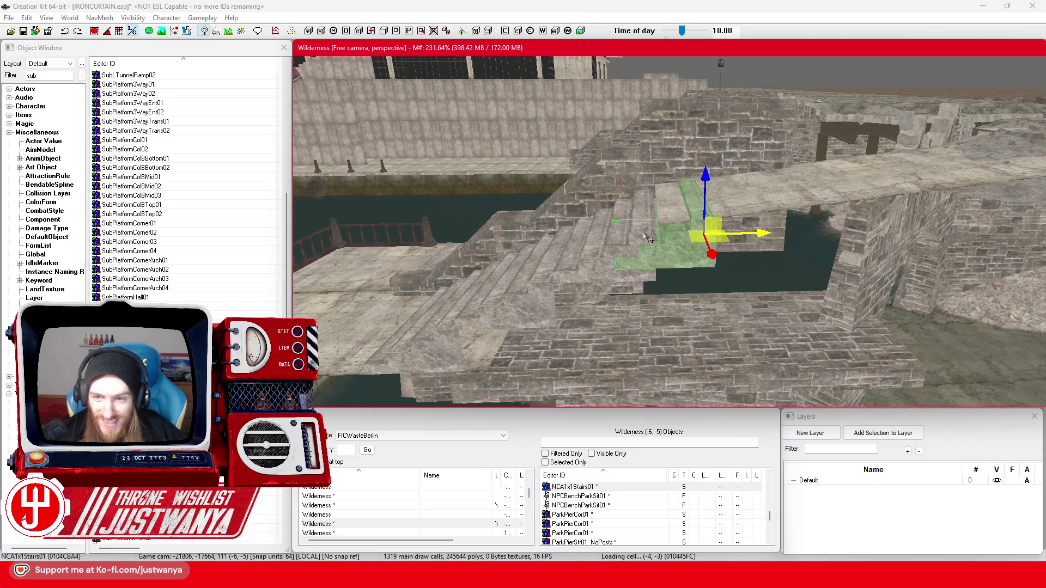
- Hide the stairs, then drag the floor piece right and raise it onto the stair wall
left_click(717, 206)
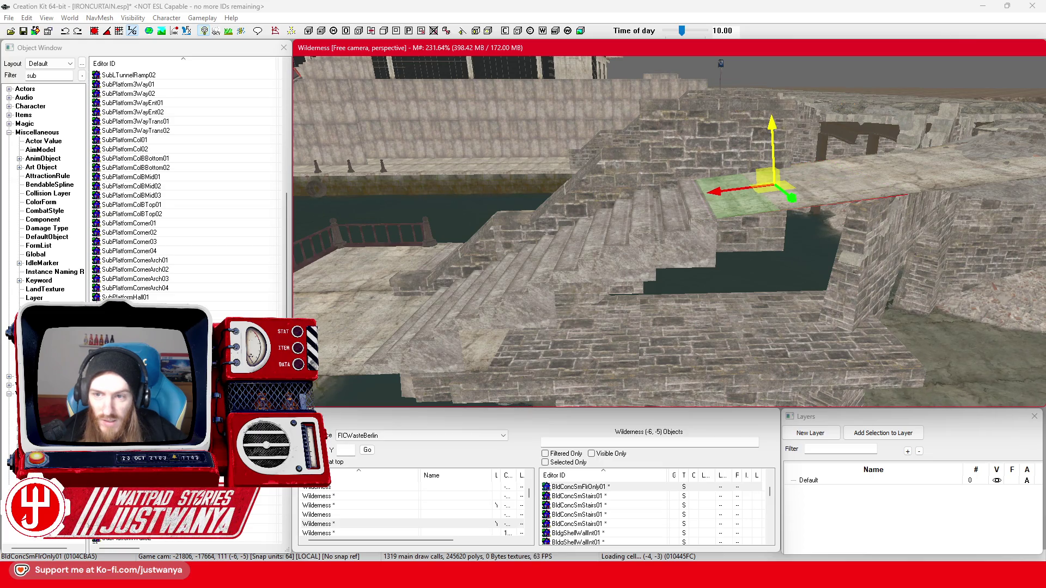
left_click(626, 266)
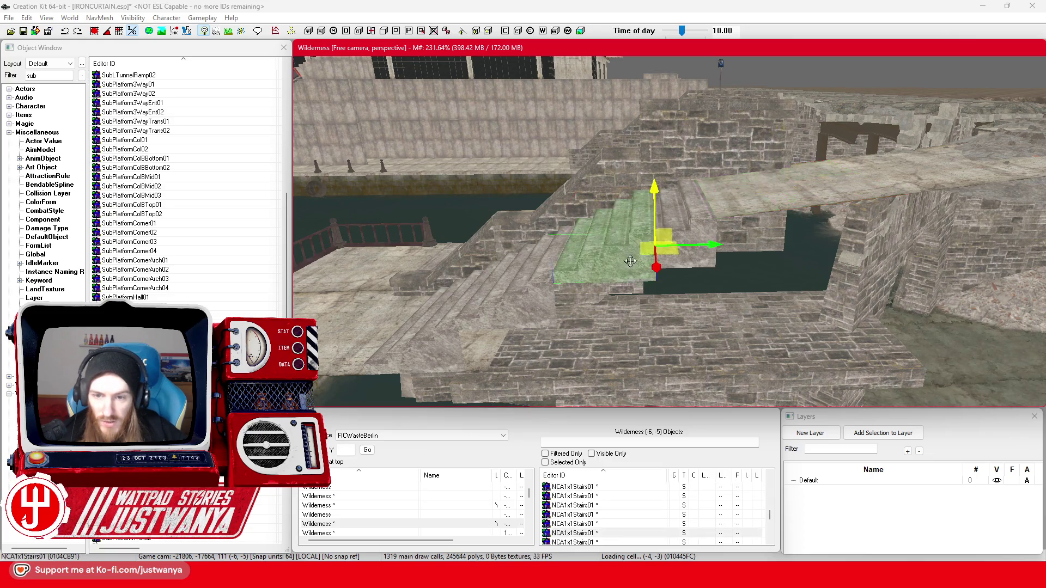
key("Delete")
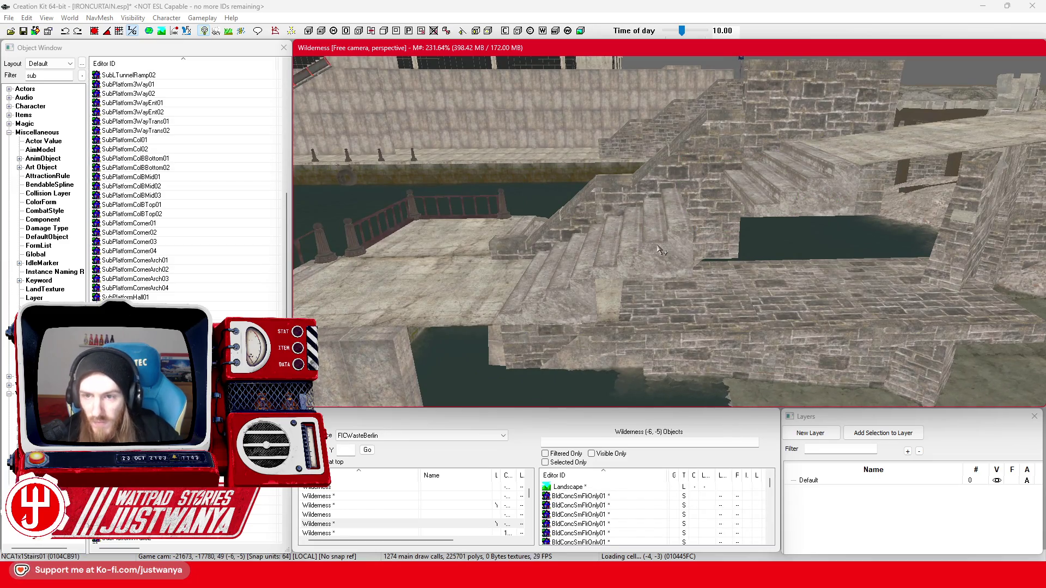
left_click_drag(458, 303, 689, 294)
left_click_drag(746, 223, 751, 148)
scroll(747, 203, "up", 3)
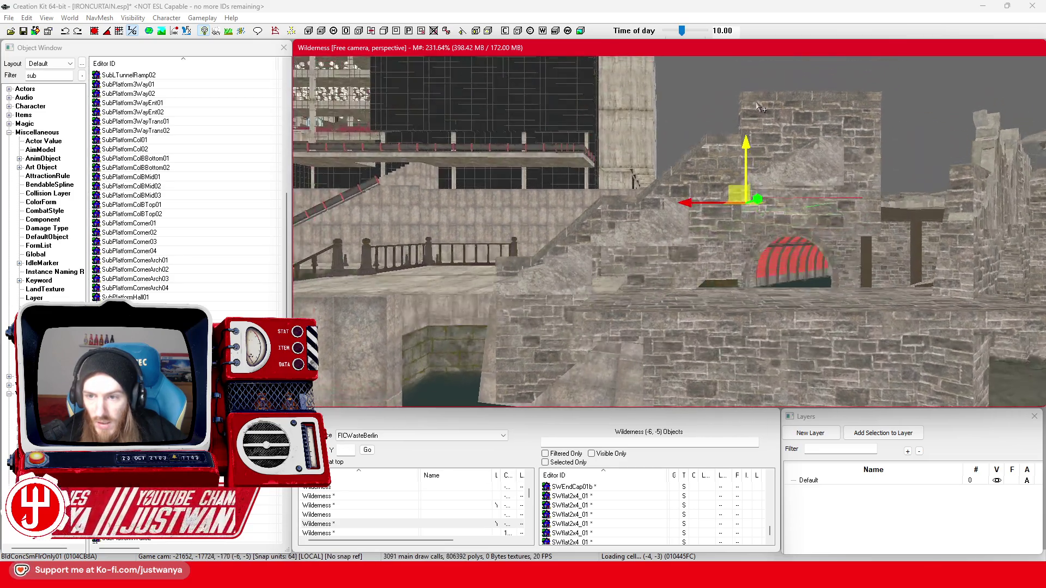
- Tilt the floor piece to match the stair slope and raise it slightly
scroll(748, 203, "up", 3)
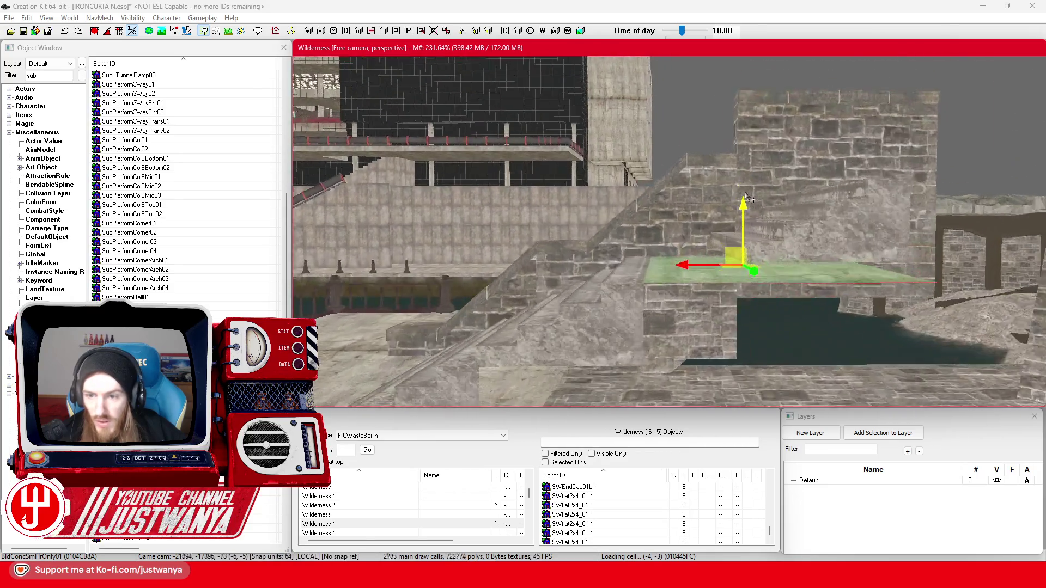
scroll(746, 192, "up", 2)
key("e")
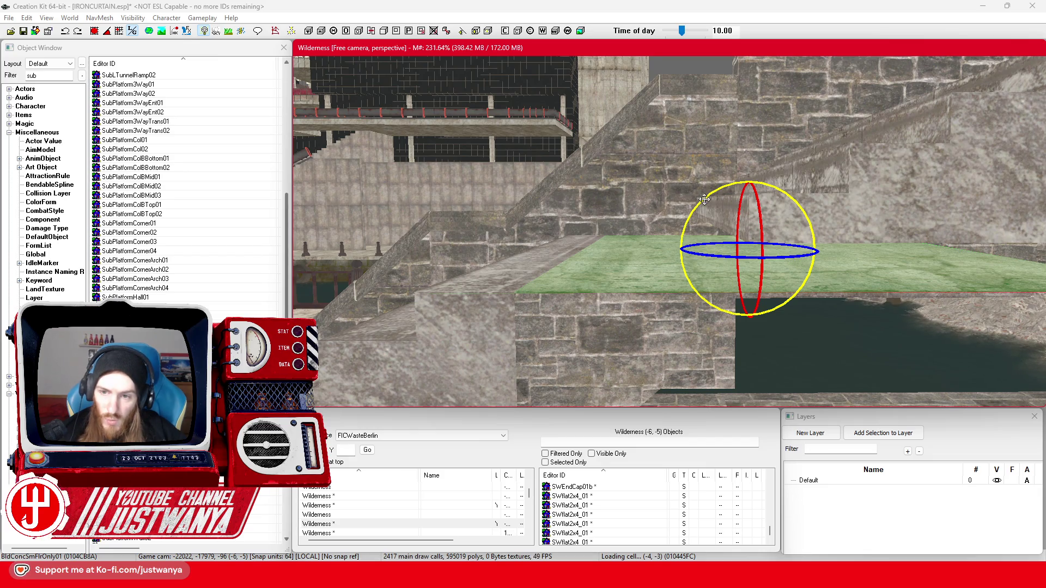
left_click_drag(705, 200, 688, 223)
left_click_drag(739, 199, 731, 171)
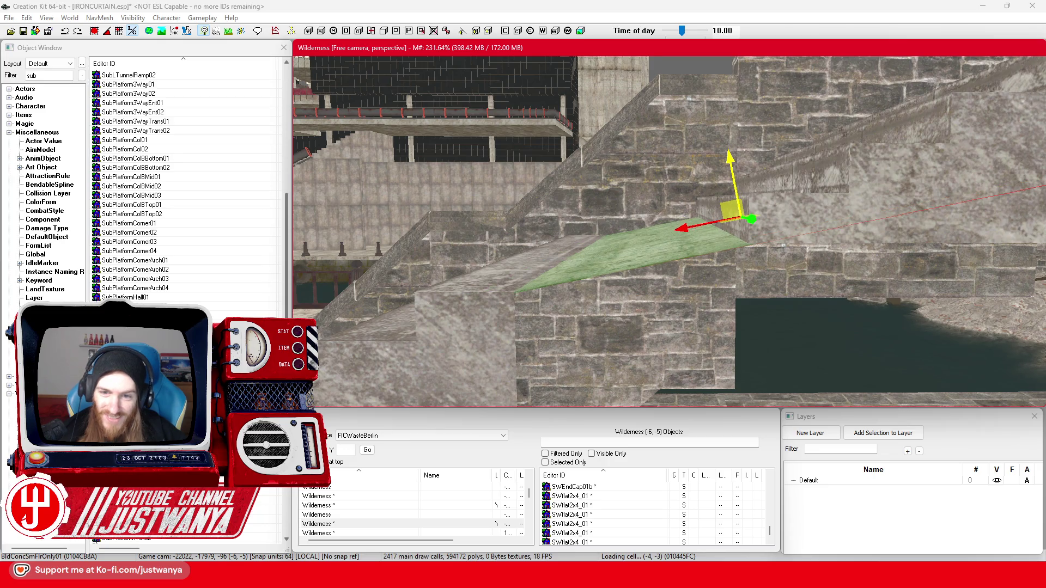
- Select the RWStraight01_SG wall by the stairs and switch to the Berlin Street View reference
key("shift")
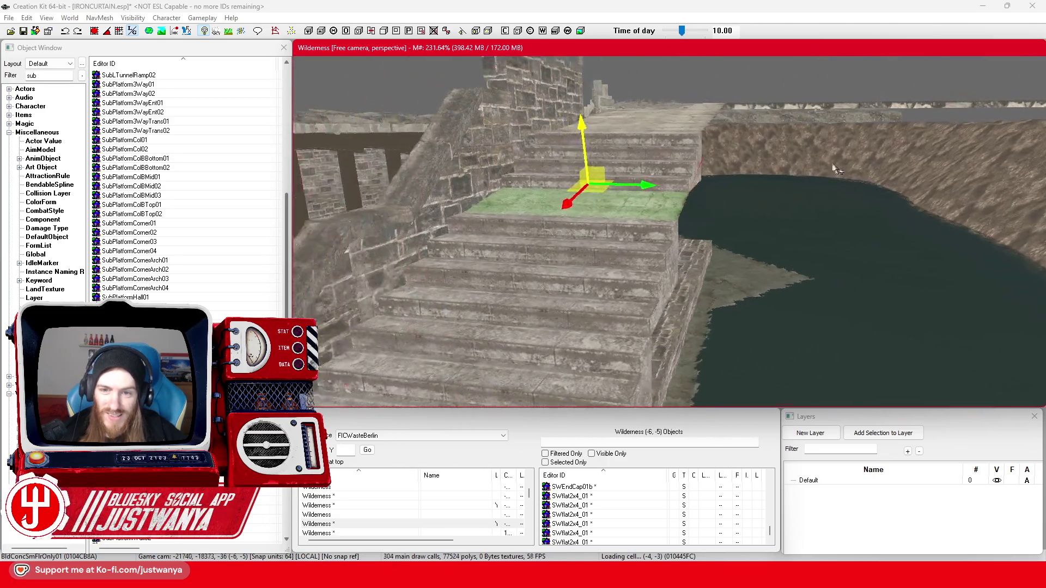
key("shift")
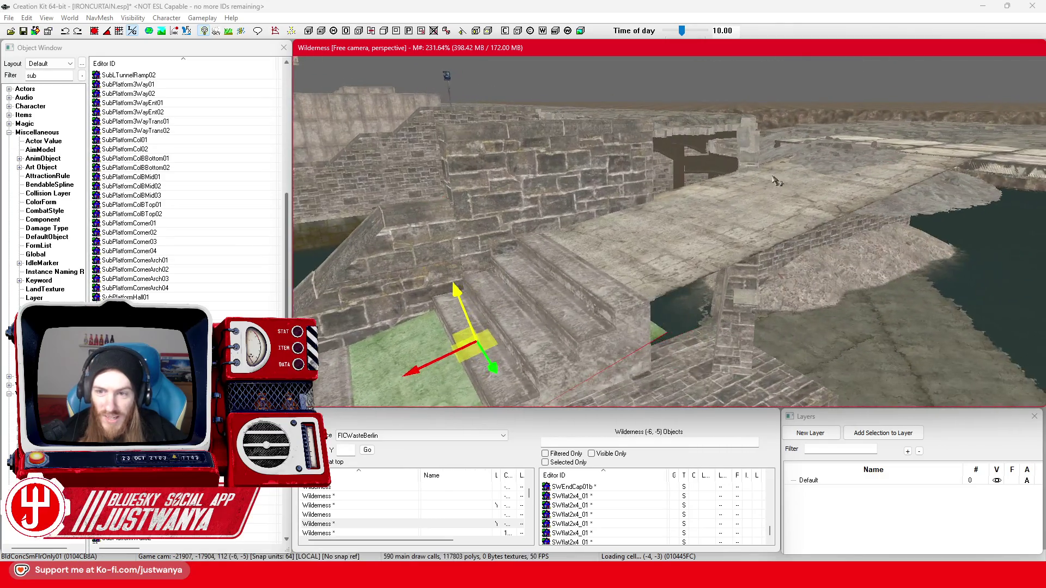
left_click(649, 185)
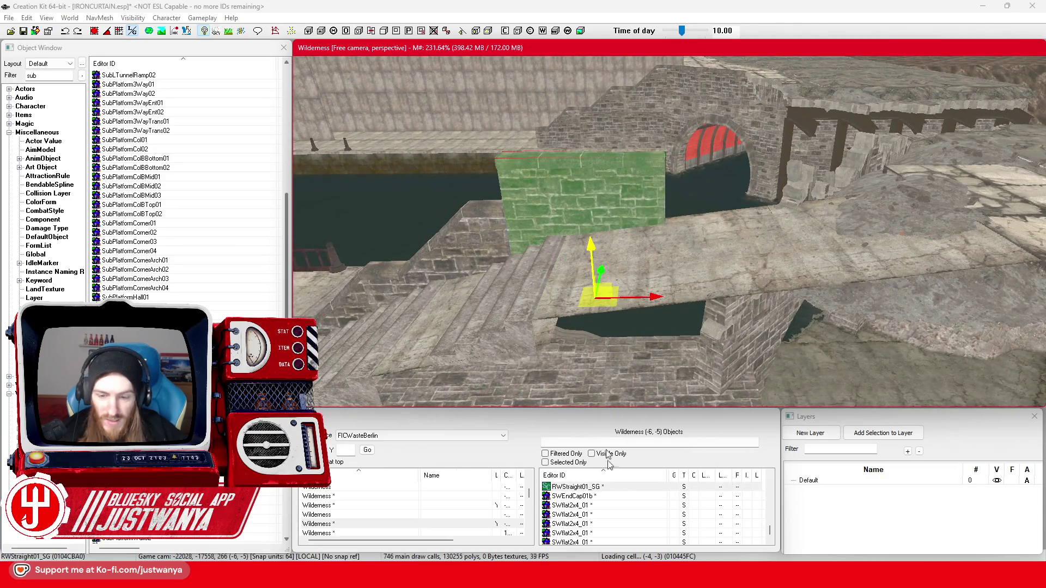
left_click(646, 536)
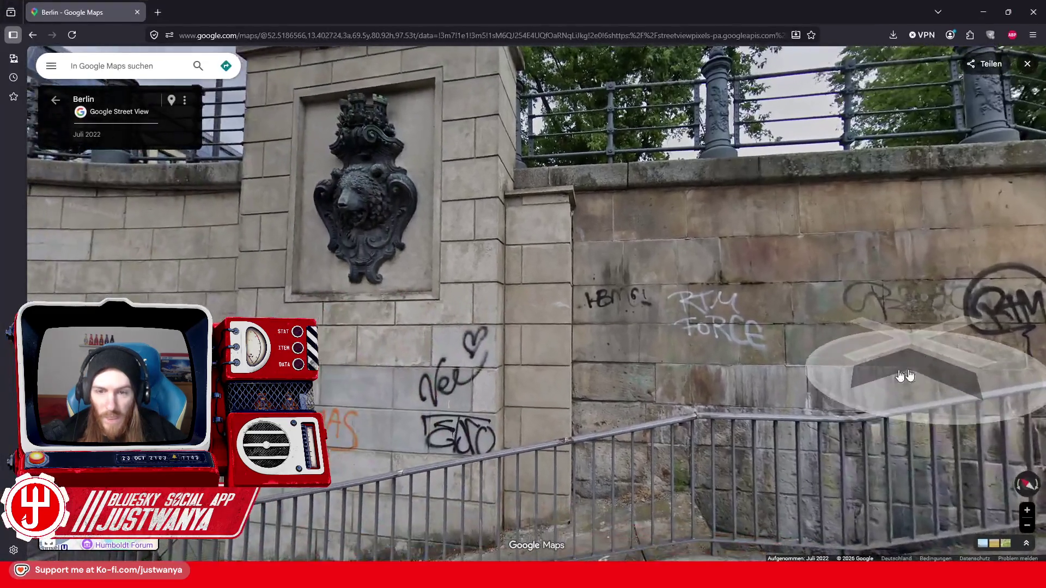
- Pan Street View left along the embankment wall, zoom in on the crowned bear relief, then minimize the browser
mouse_move(905, 376)
left_mouse_down()
mouse_move(654, 433)
mouse_move(665, 436)
mouse_move(689, 272)
mouse_move(593, 238)
left_mouse_up()
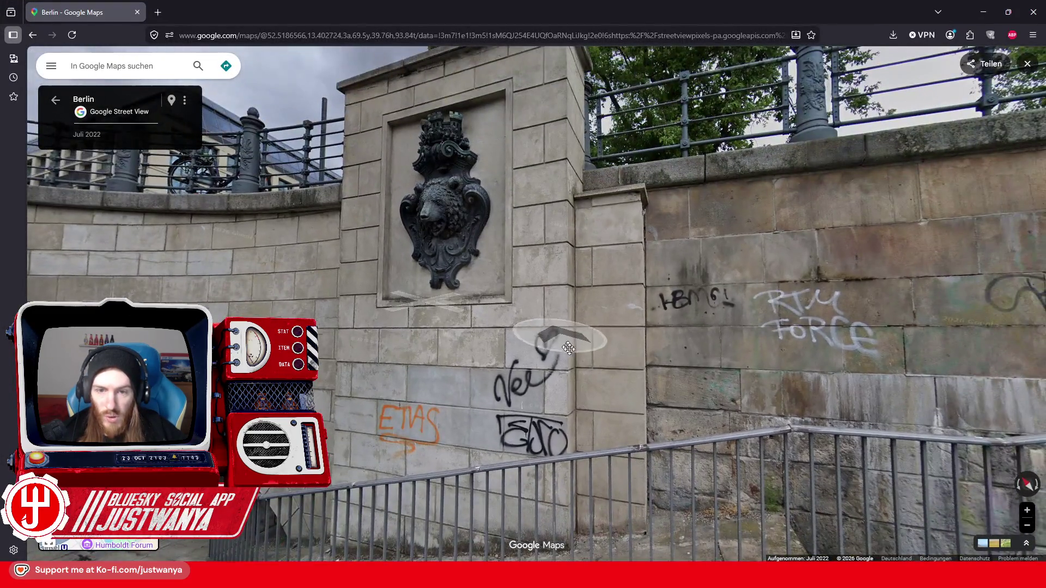
left_click_drag(569, 349, 604, 393)
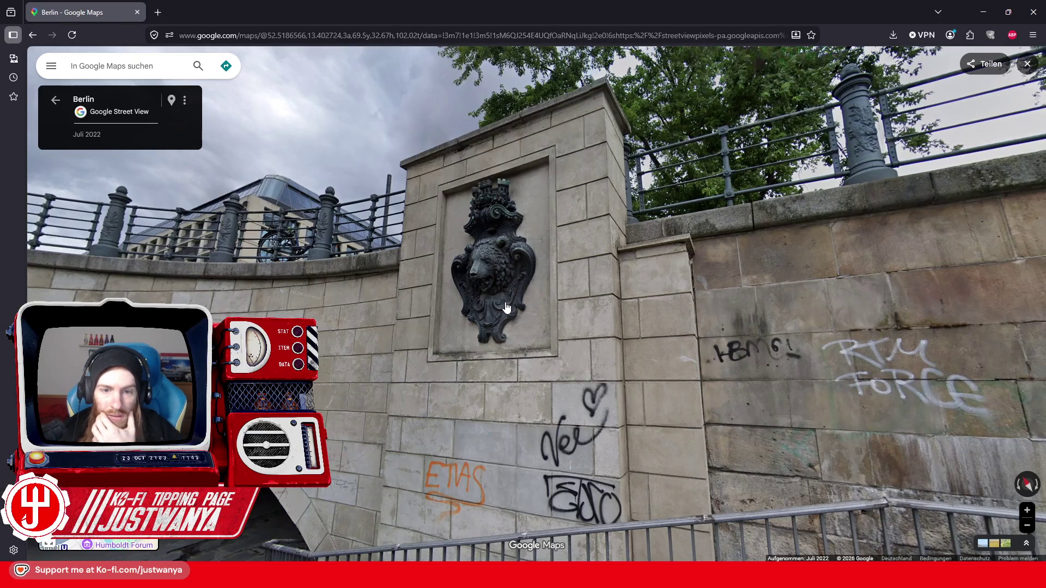
scroll(506, 308, "up", 2)
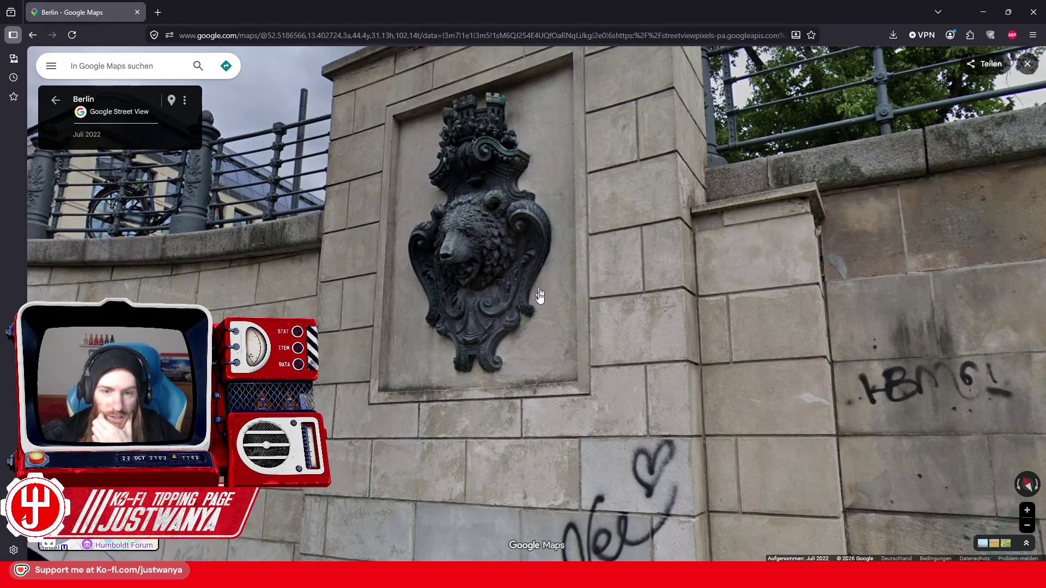
left_click(980, 11)
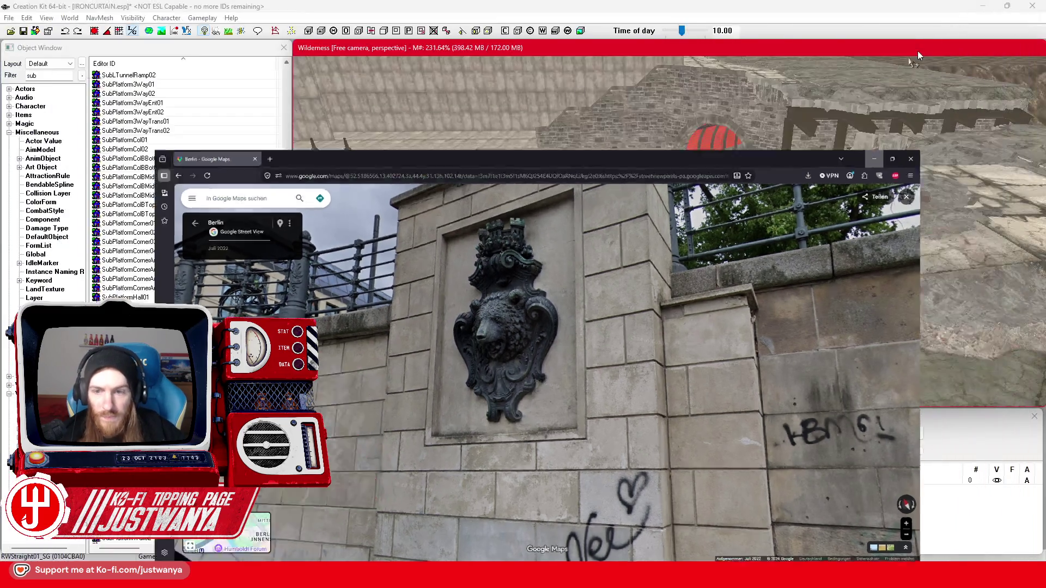
- Select the RWPieceWallAStr01 panel by the bridge and rotate it upright, redoing the rotation once
scroll(747, 195, "up", 5)
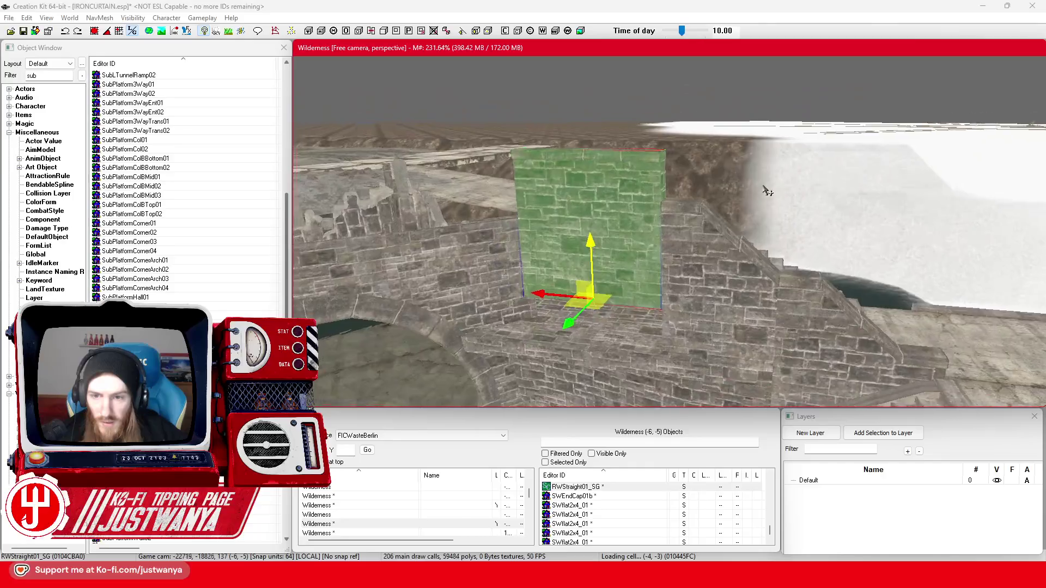
scroll(613, 254, "up", 4)
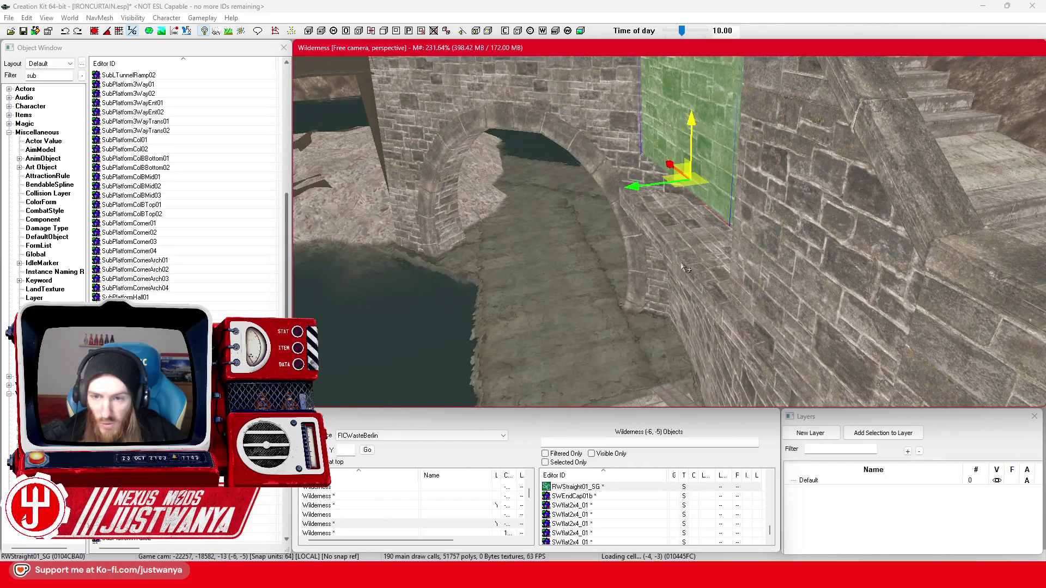
left_click(684, 269)
key("2")
left_click_drag(688, 274, 691, 223)
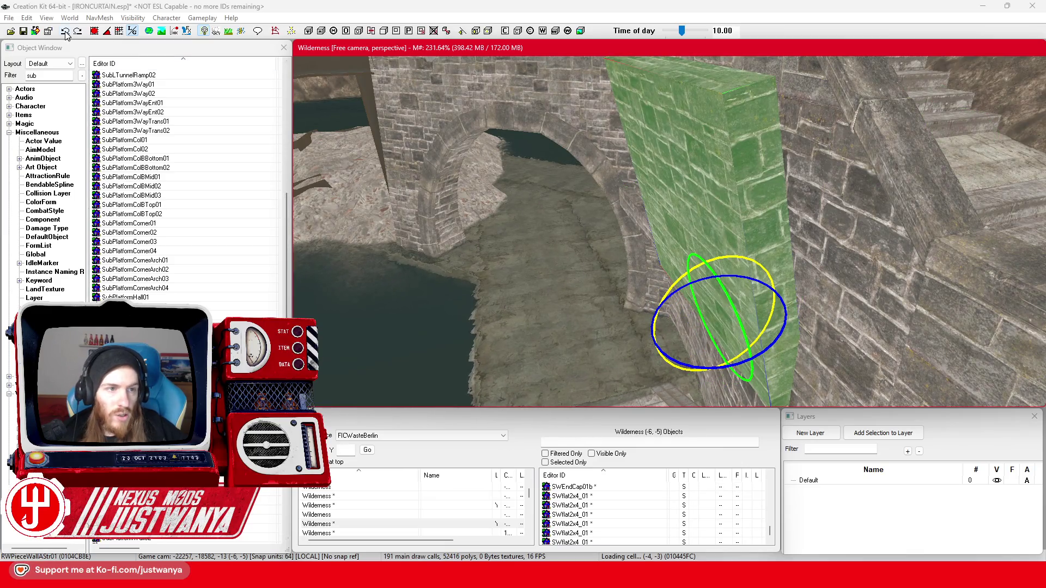
key("ctrl+z")
mouse_move(685, 278)
left_mouse_down()
mouse_move(728, 259)
mouse_move(727, 248)
left_mouse_up()
- Raise the panel up against the bridge wall and orbit to check its placement
key("1")
scroll(704, 262, "up", 3)
left_click_drag(755, 305, 725, 290)
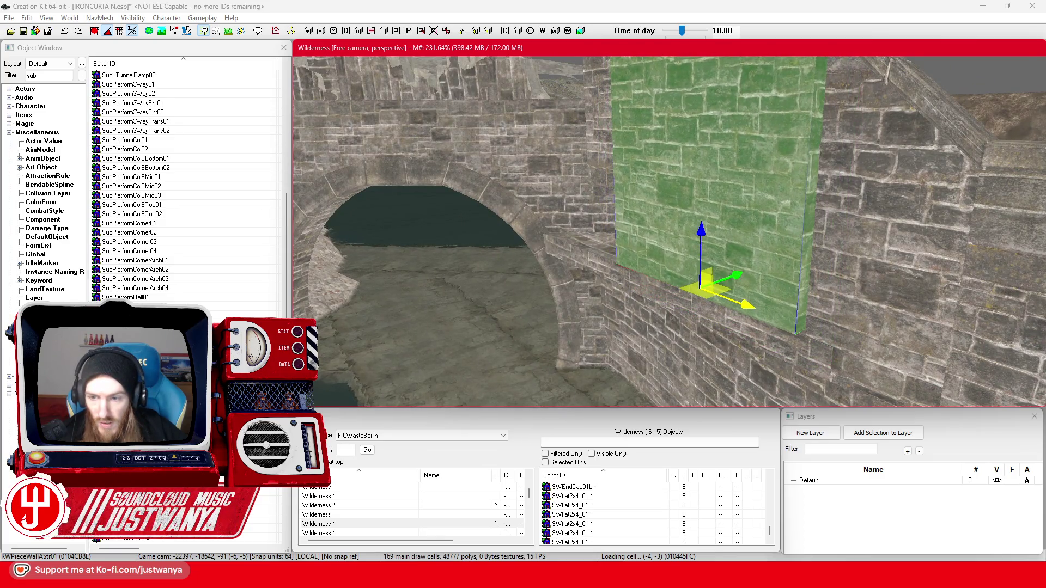
key("shift")
key("shift")
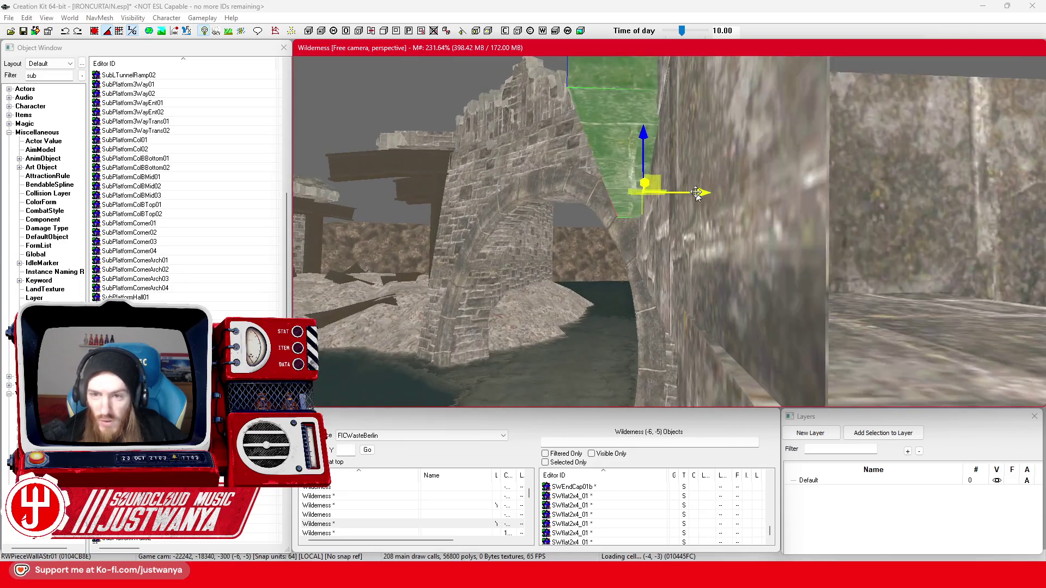
key("shift")
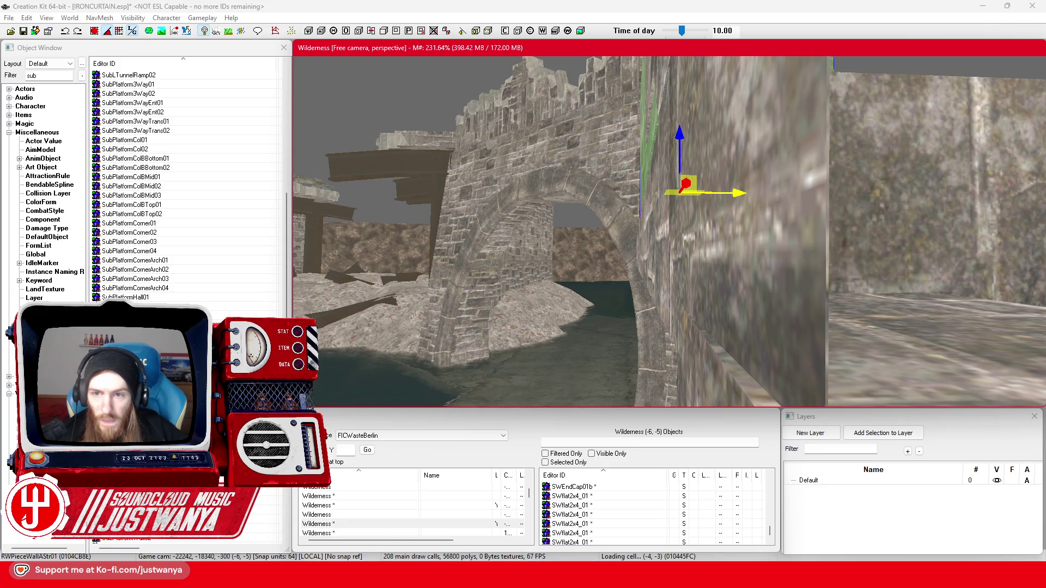
key("shift")
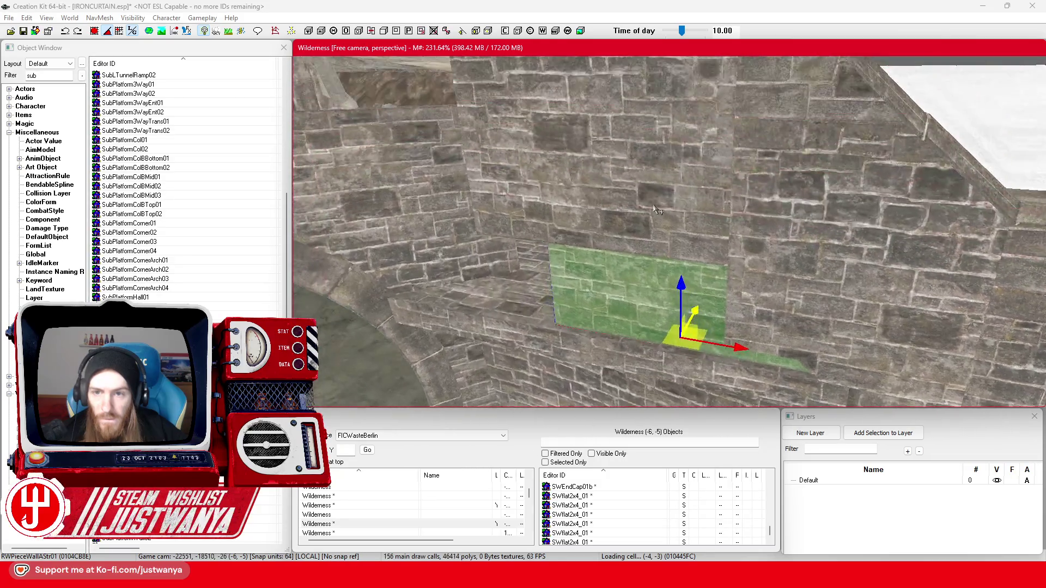
key("shift")
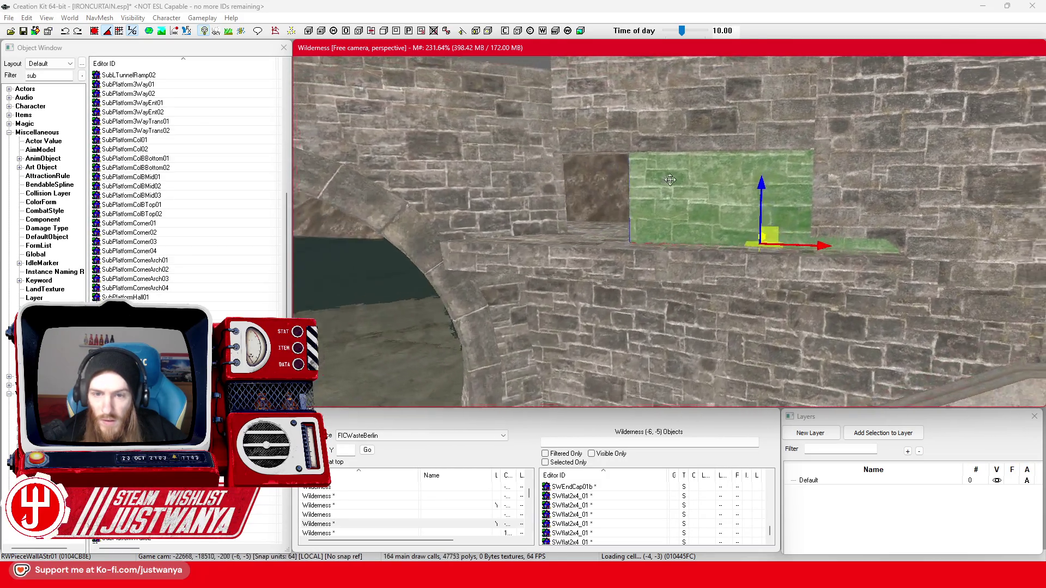
key("shift")
left_click(867, 293, "ctrl")
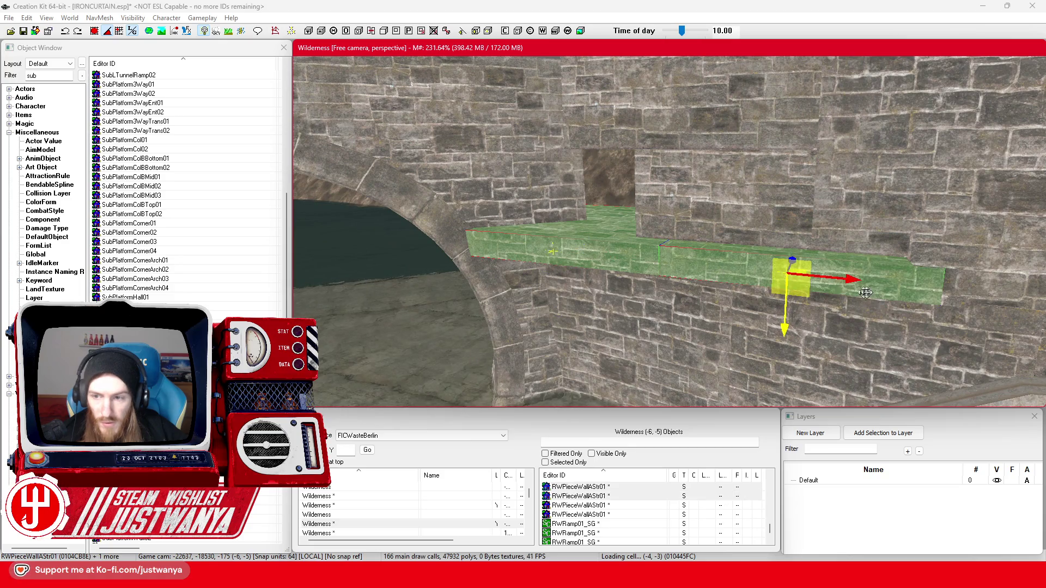
key("shift")
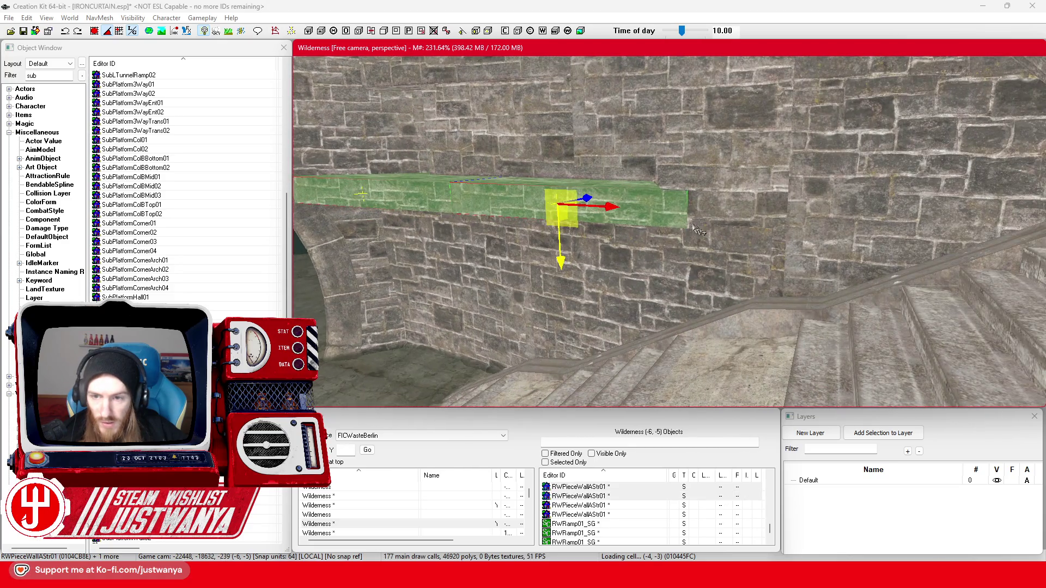
key("shift")
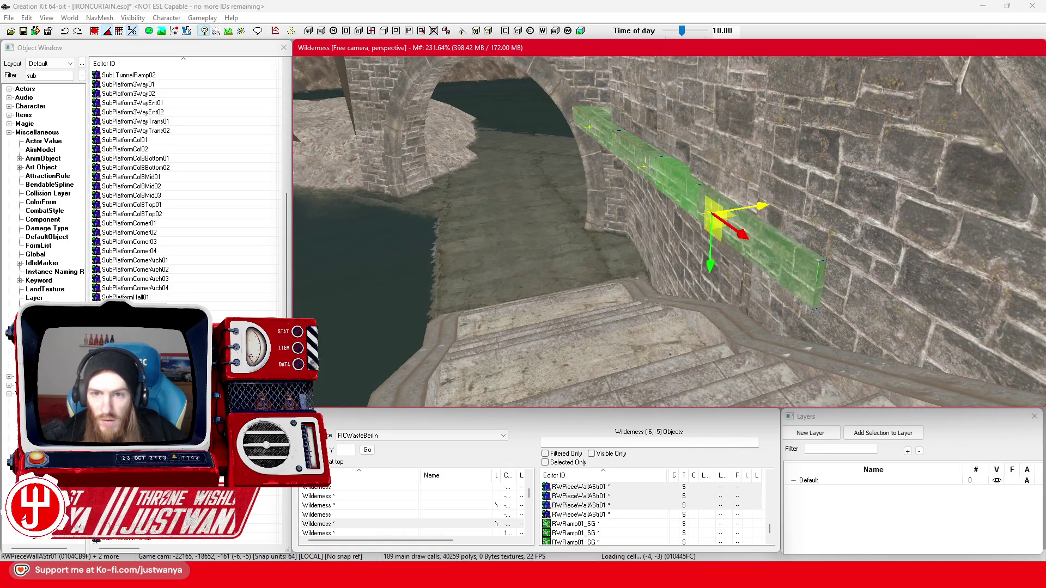
key("shift")
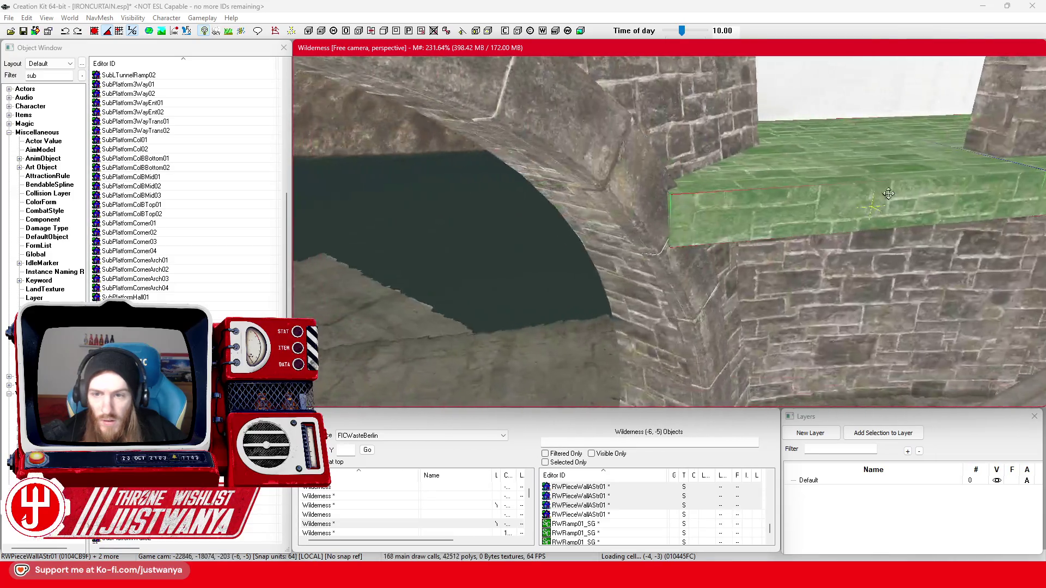
key("shift")
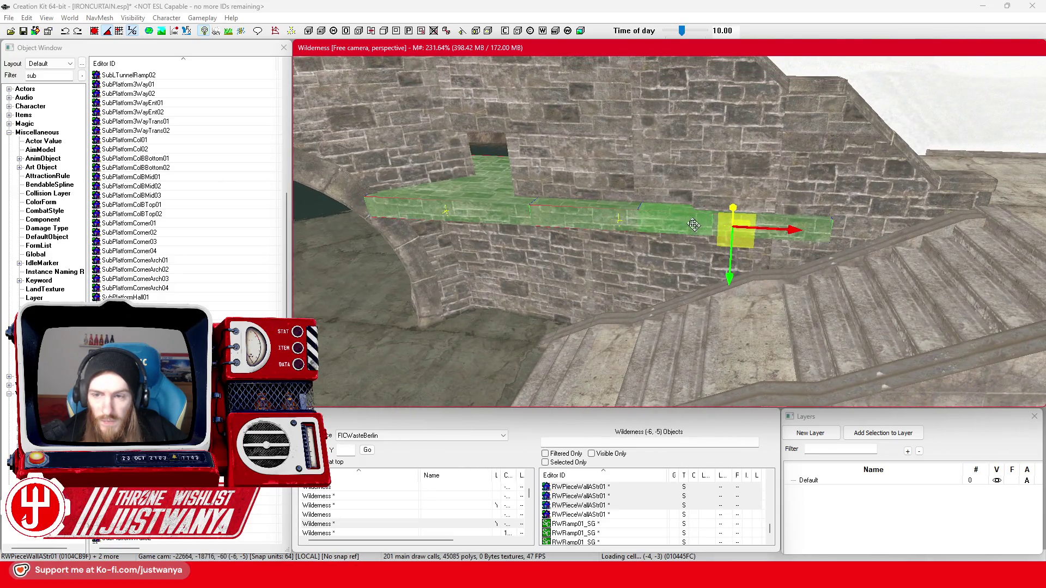
left_click(694, 224)
key("shift")
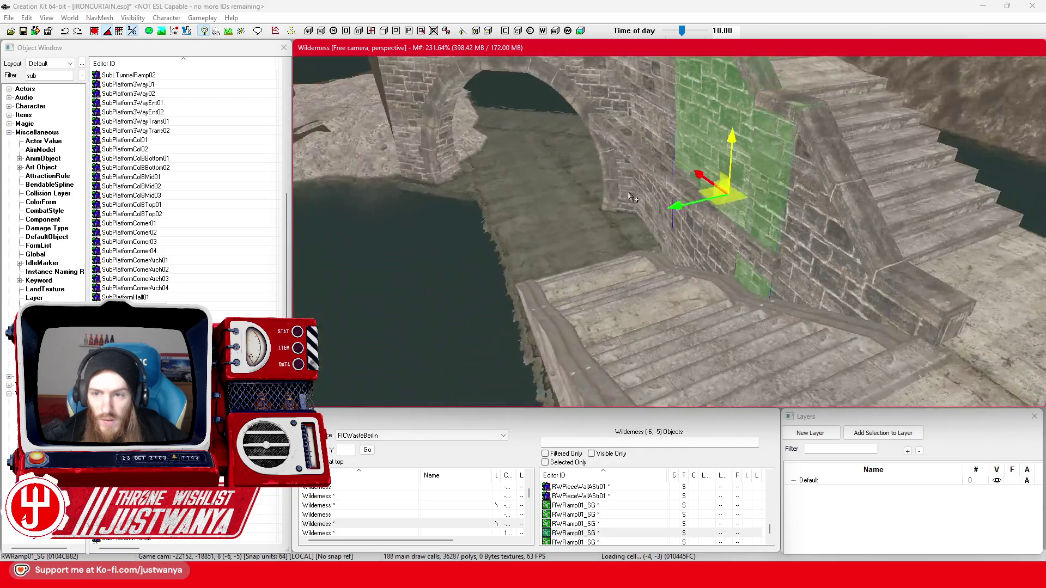
- Try pushing the ramp piece out over the wall, then undo the move
left_click_drag(688, 252, 677, 257)
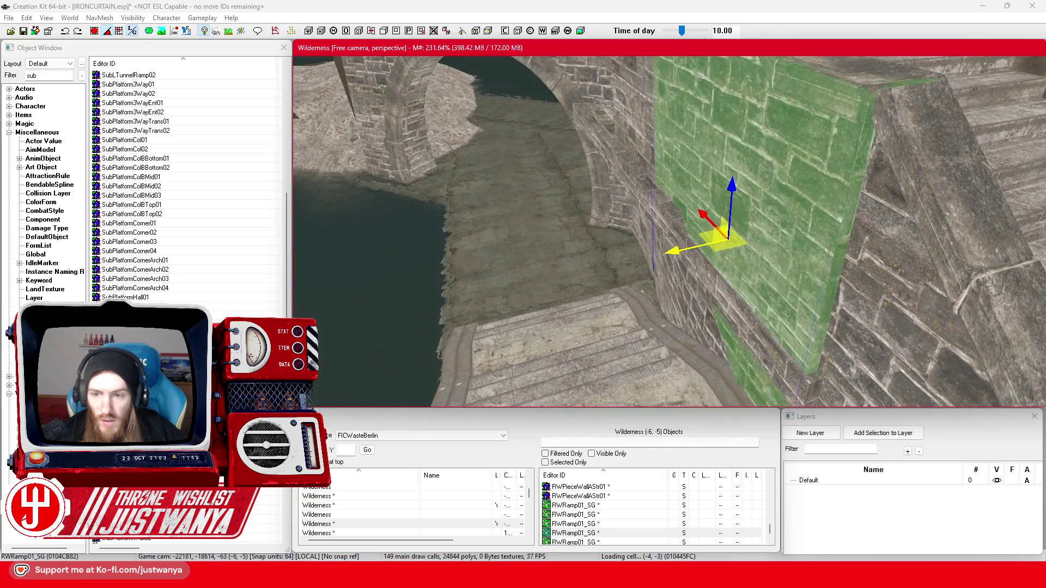
key("shift")
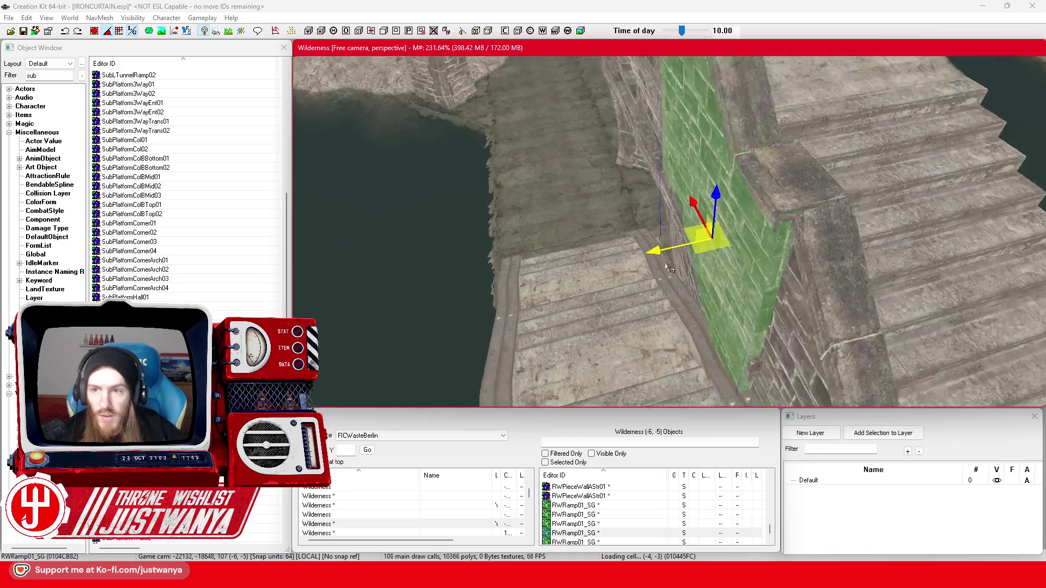
left_click(69, 34)
key("shift")
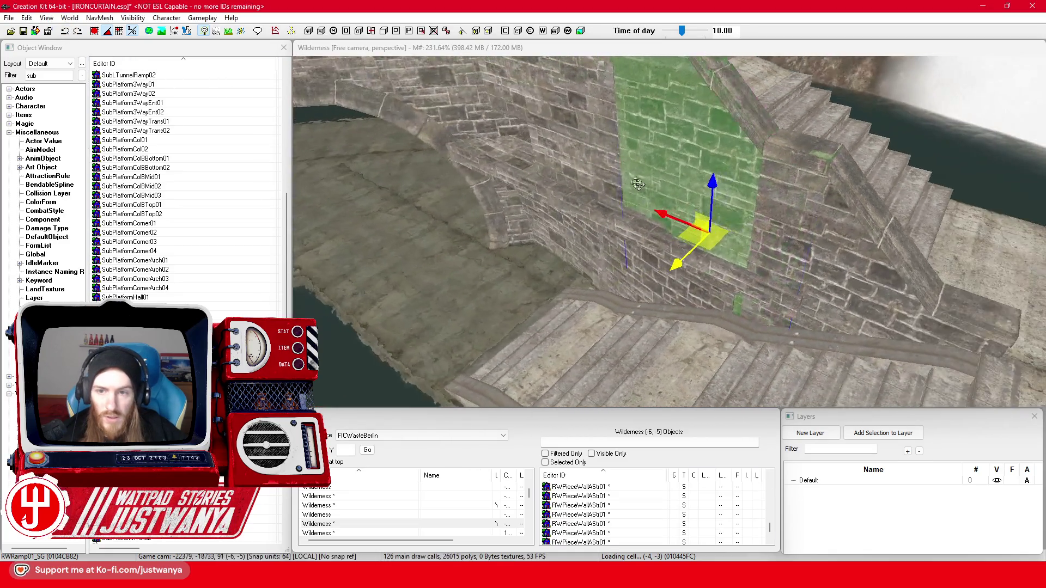
key("shift")
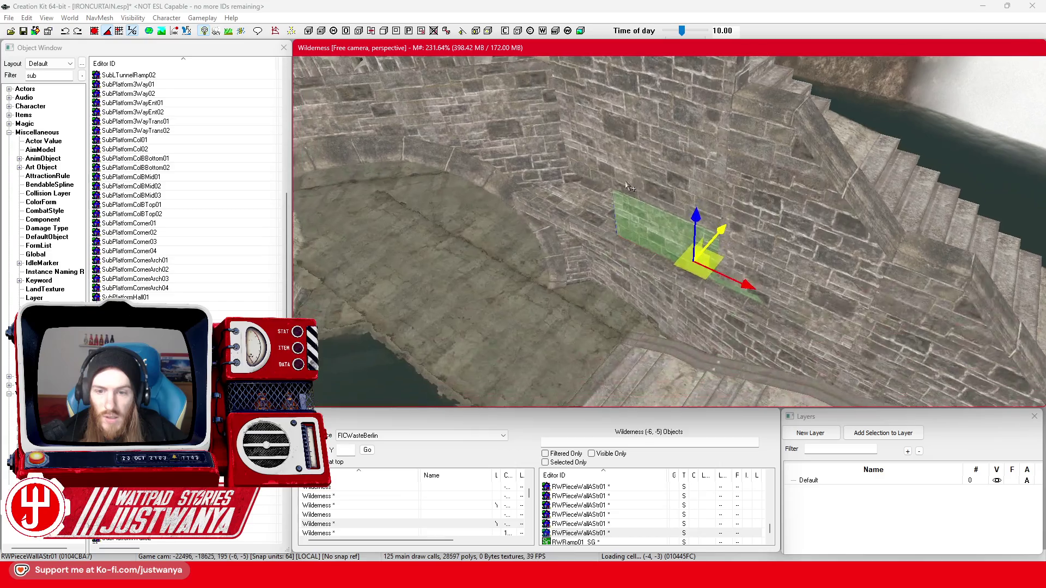
- Slide the wall panel out to cover the wall face and nudge it slightly sideways
left_click_drag(725, 230, 716, 235)
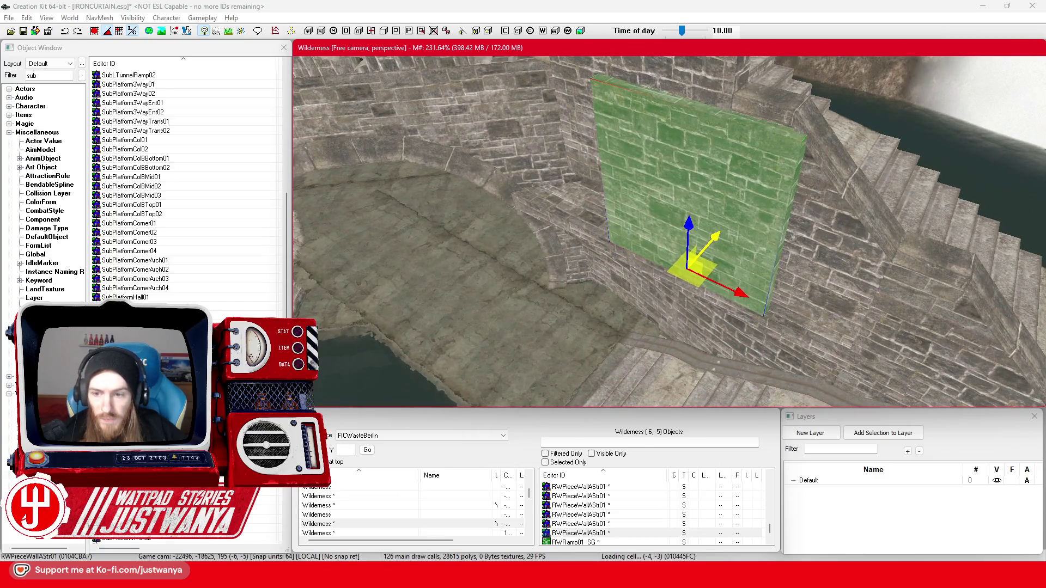
key("shift")
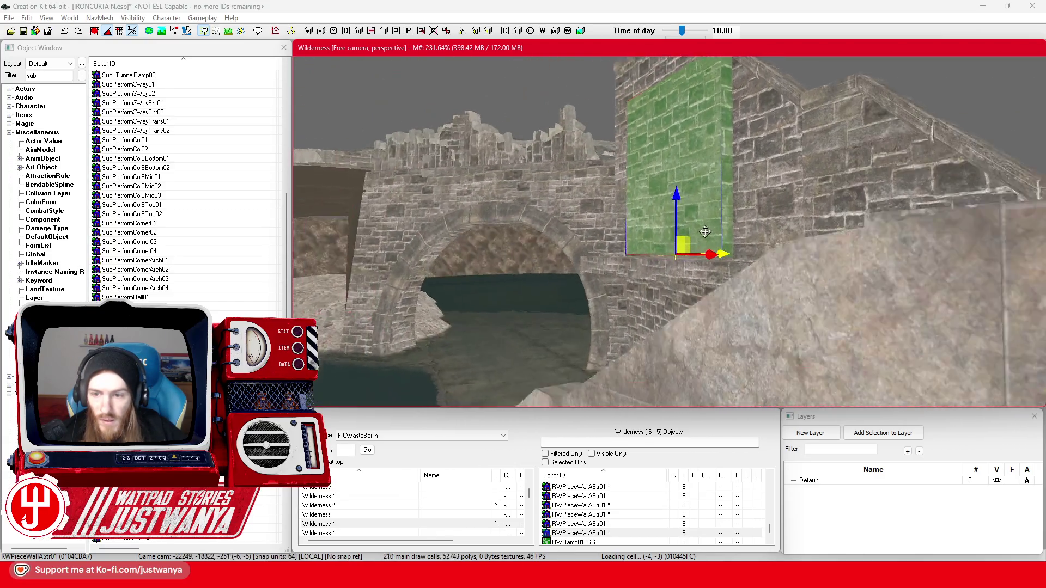
scroll(694, 233, "up", 3)
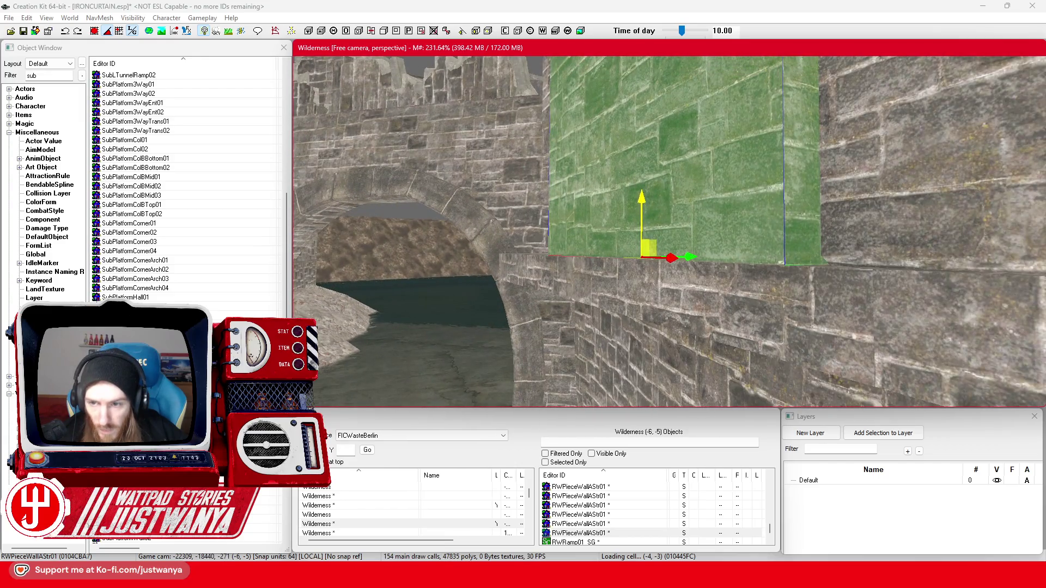
key("shift")
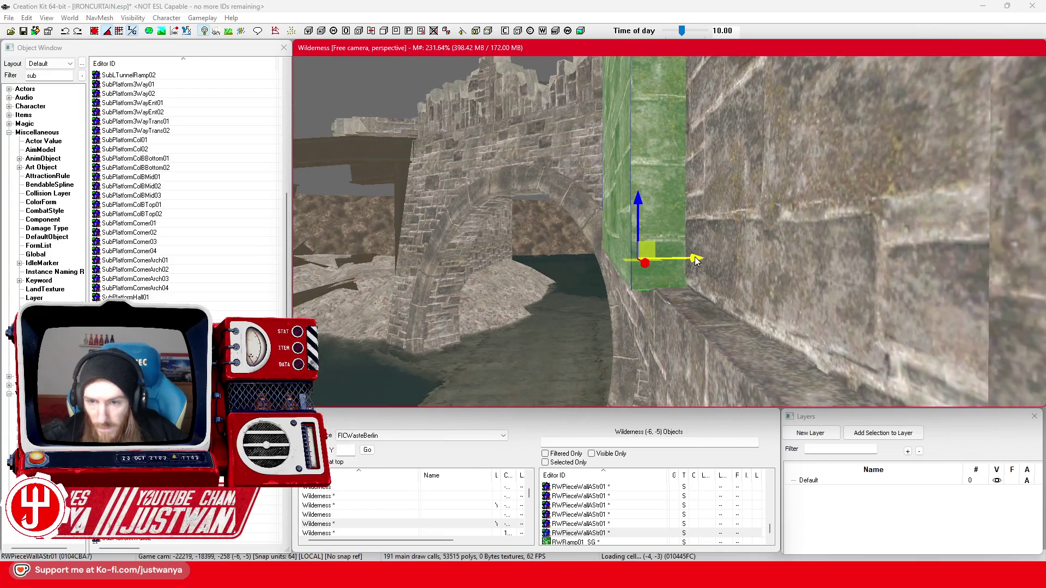
left_click_drag(659, 256, 656, 256)
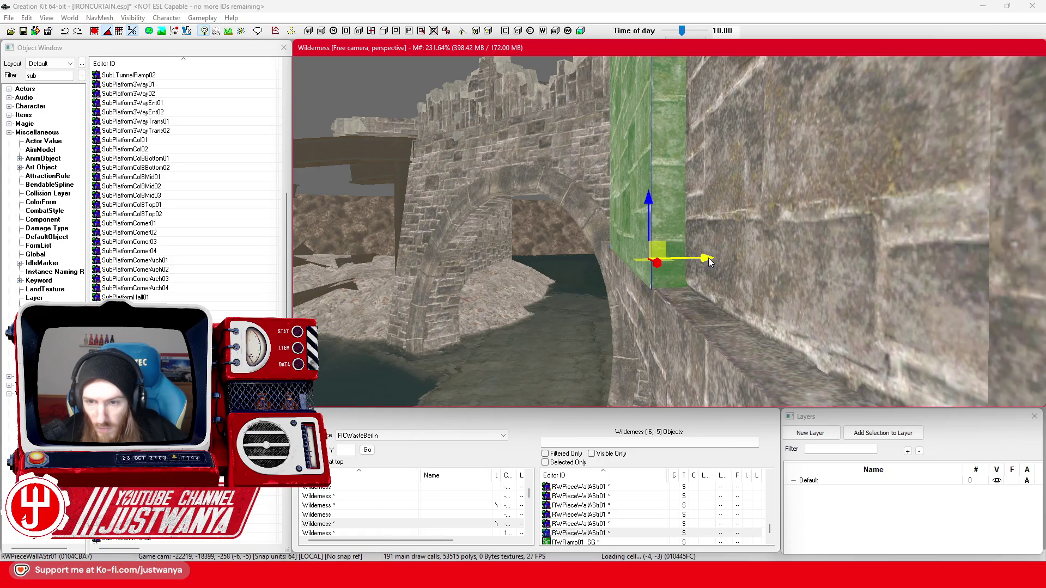
key("shift")
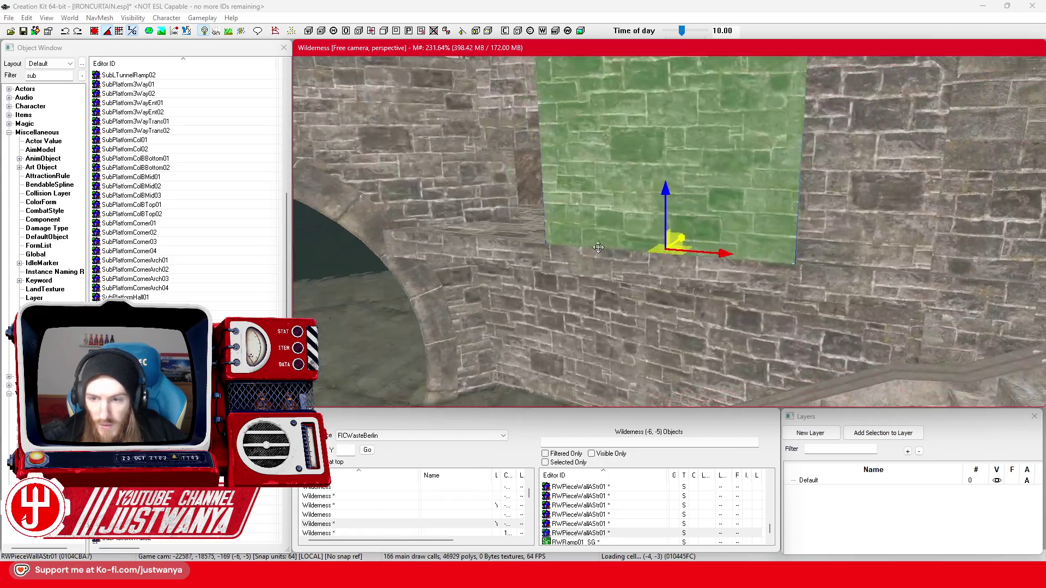
- Rotate the panel into line with the wall, then push it into the stone and slide it up
key("shift")
key("e")
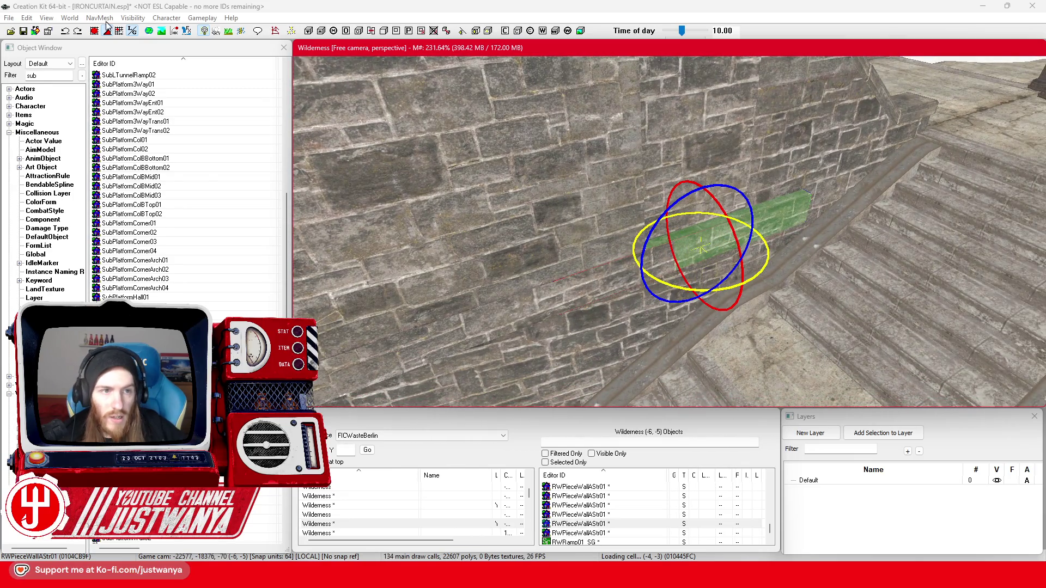
left_click_drag(666, 283, 643, 270)
key("w")
left_click_drag(669, 228, 662, 219)
mouse_move(744, 235)
left_mouse_down()
mouse_move(828, 201)
mouse_move(830, 179)
left_mouse_up()
- Fine-tune the panel sideways and upward into the wall gap, checking the fit along the bridge
scroll(710, 205, "up", 3)
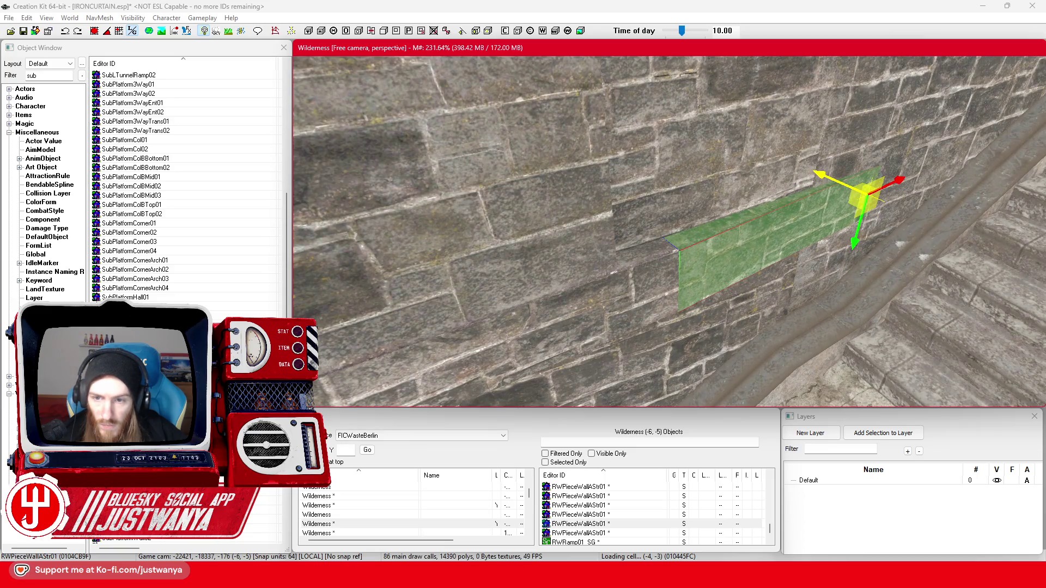
scroll(718, 263, "down", 5)
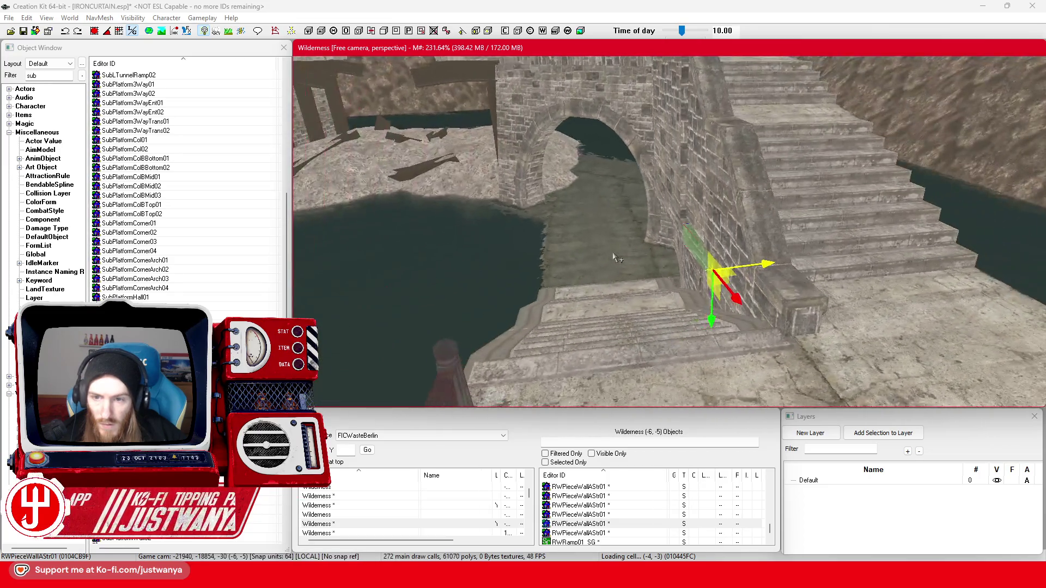
scroll(631, 272, "up", 5)
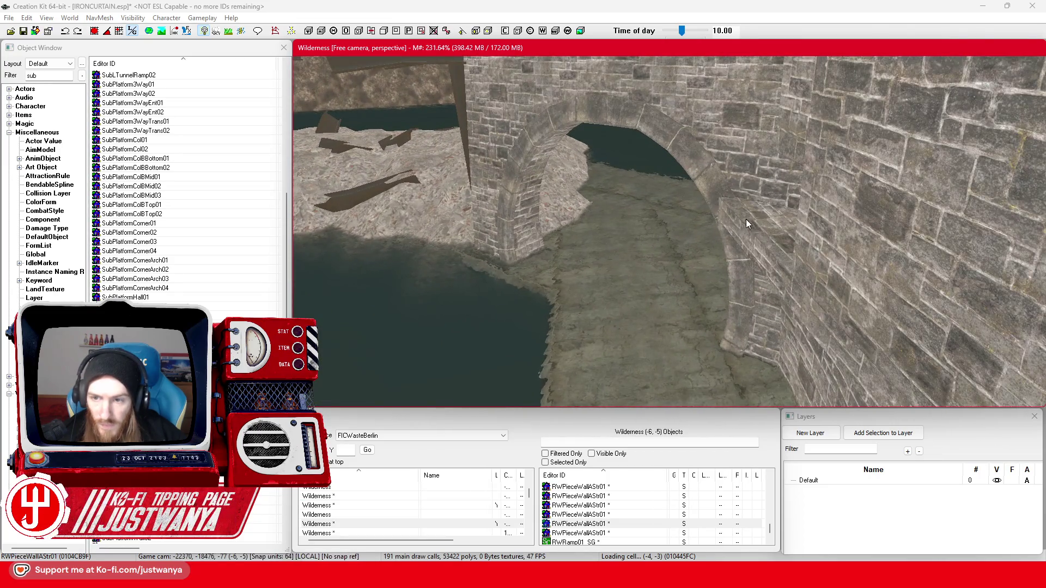
scroll(802, 239, "down", 5)
scroll(799, 251, "up", 5)
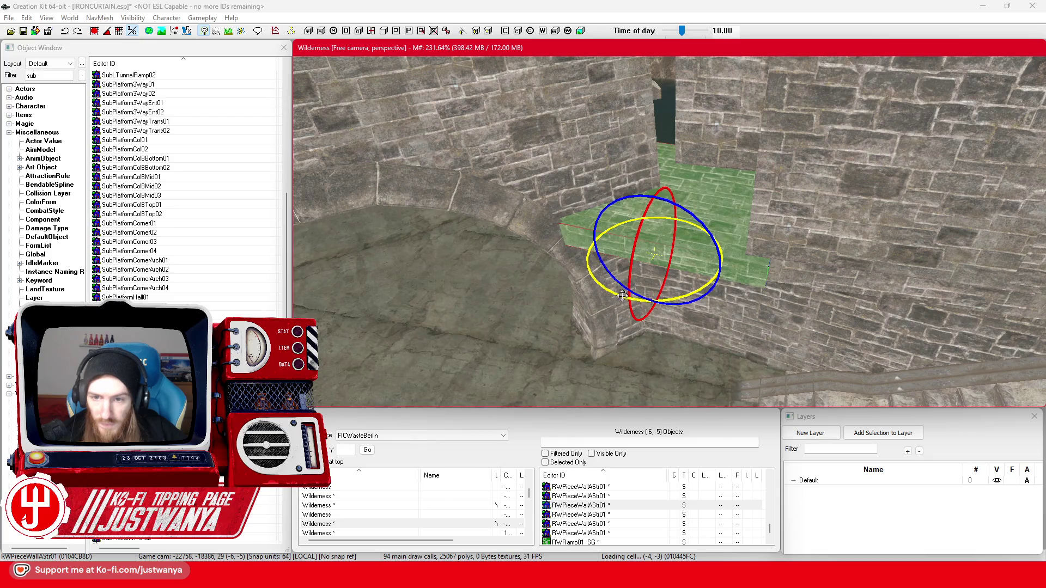
key("w")
scroll(616, 300, "up", 3)
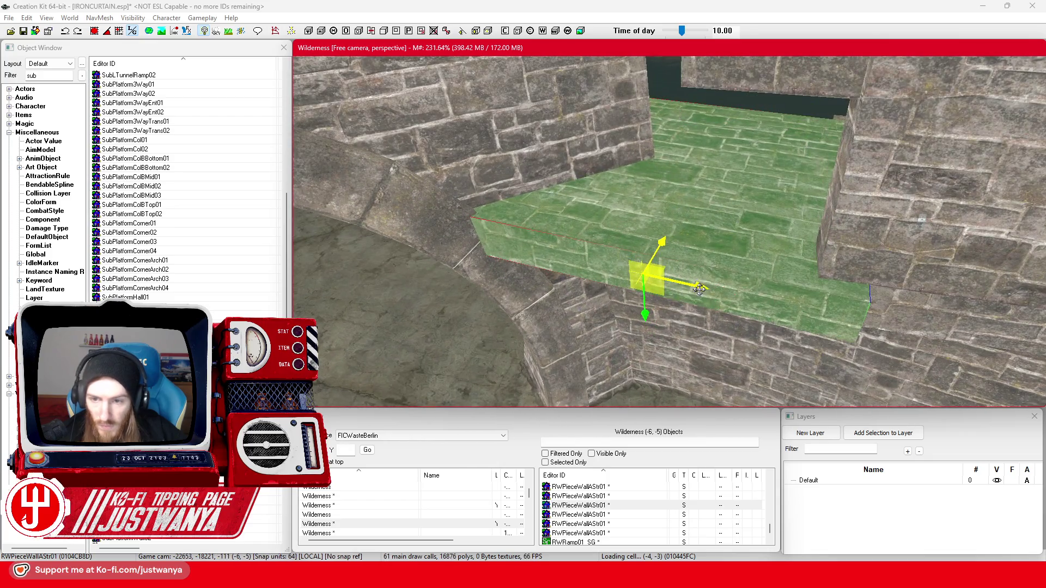
mouse_move(699, 289)
left_mouse_down()
mouse_move(668, 283)
mouse_move(693, 285)
left_mouse_up()
left_click_drag(658, 250, 667, 236)
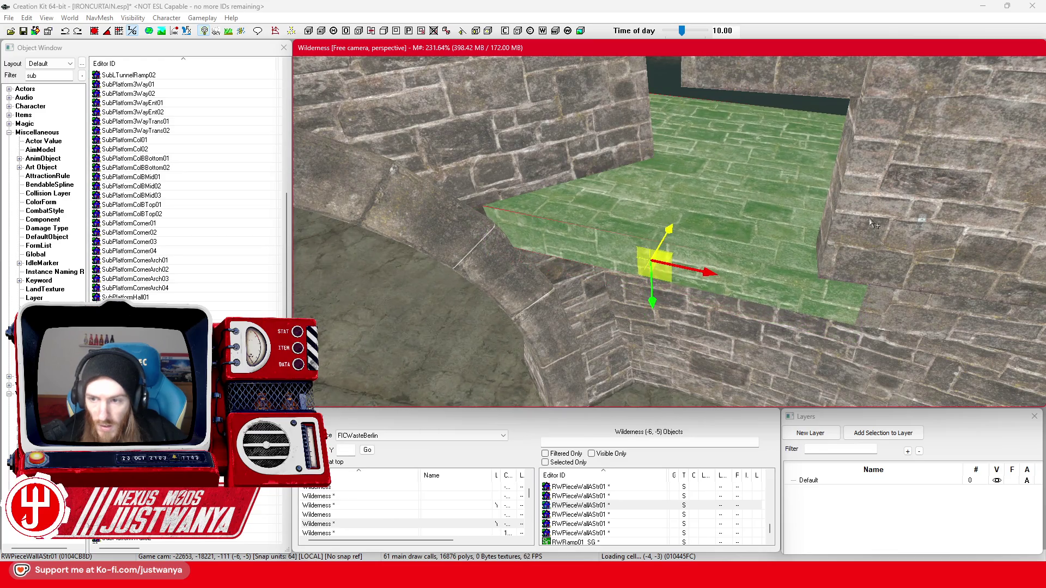
key("shift")
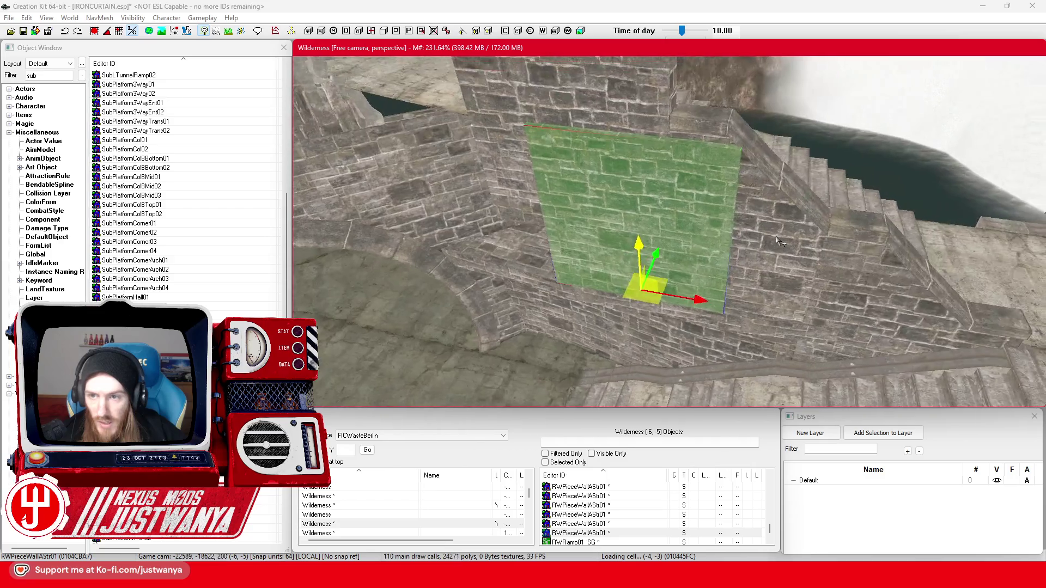
key("shift")
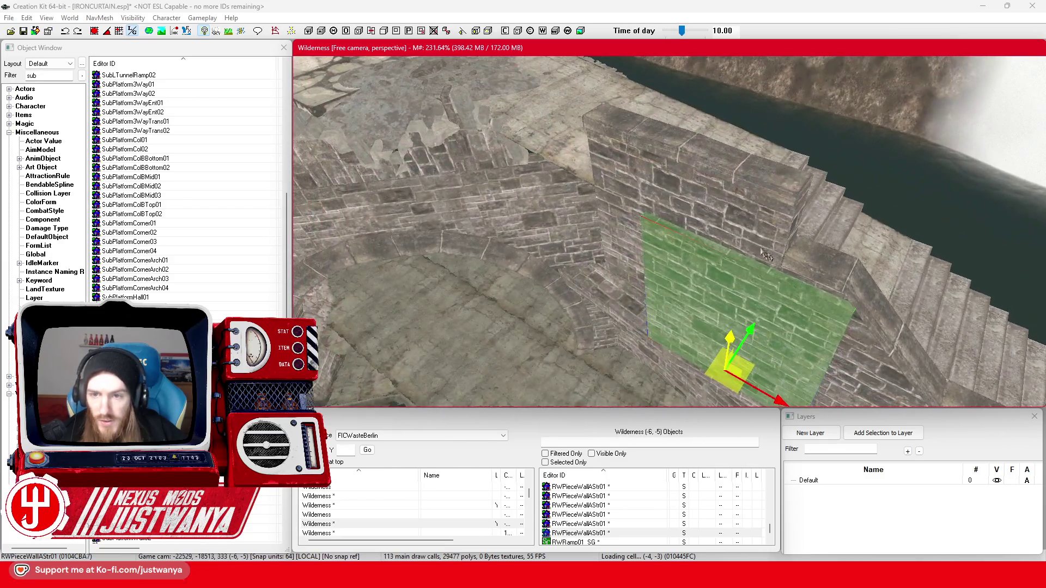
- Select the RWStraight01_SG wall block and slide it left along the walkway
left_click(654, 218)
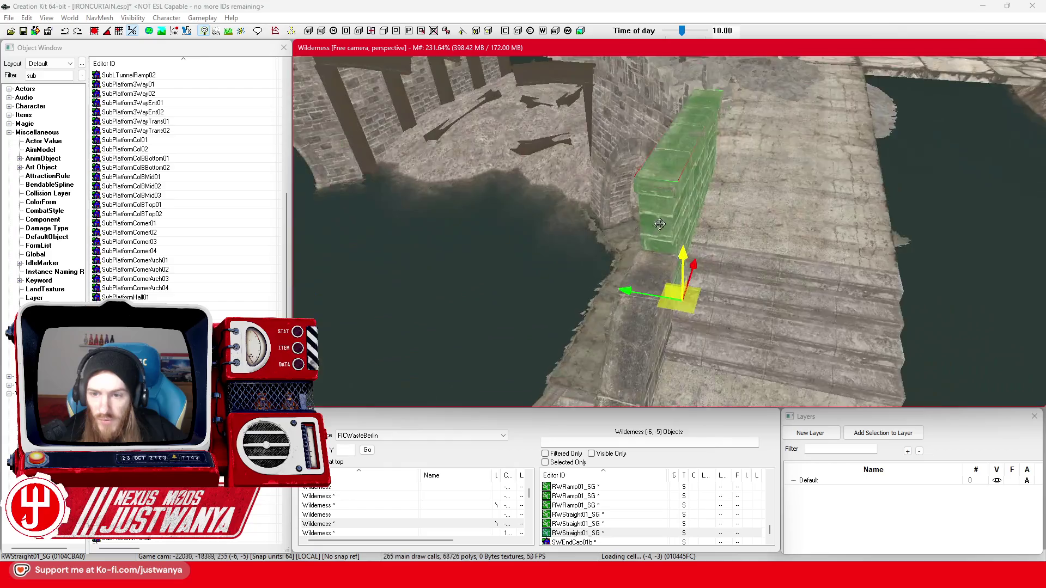
key("shift")
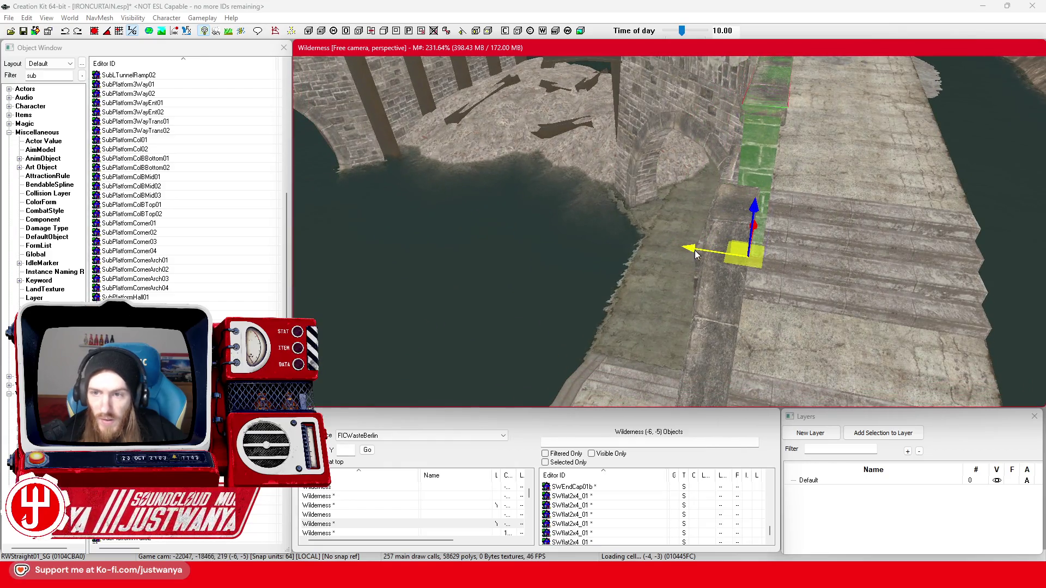
left_click_drag(696, 255, 668, 253)
key("shift")
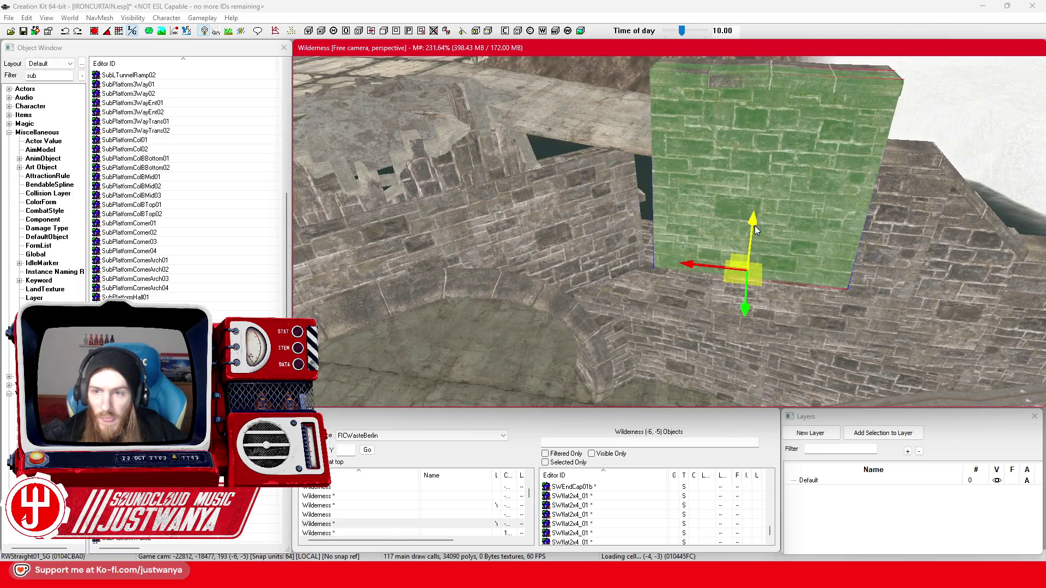
key("shift")
- Select the lower RWPieceWallAStr01 panel and slide it left over both gaps
left_click(720, 267)
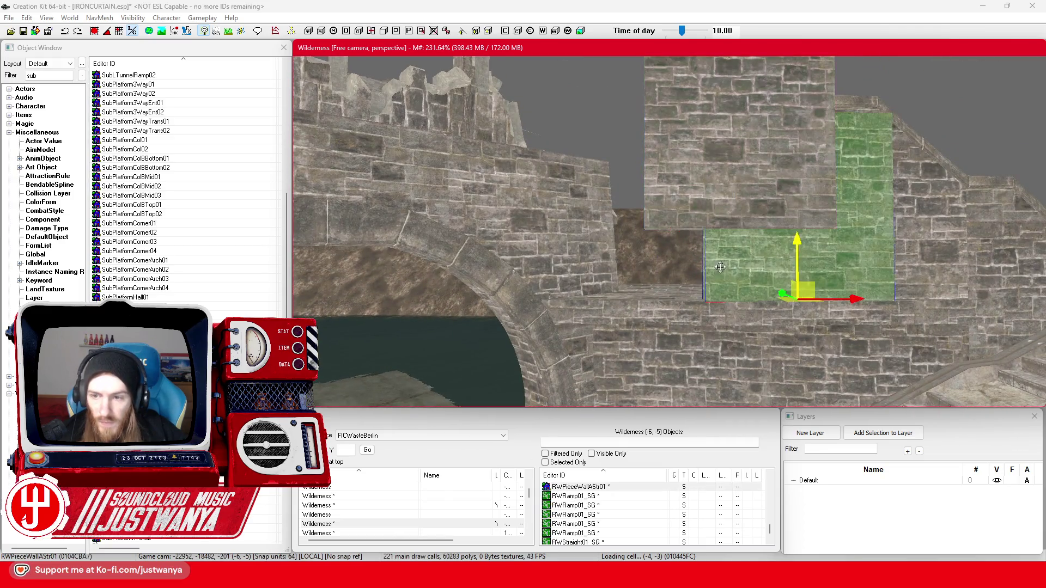
left_click_drag(826, 296, 769, 296)
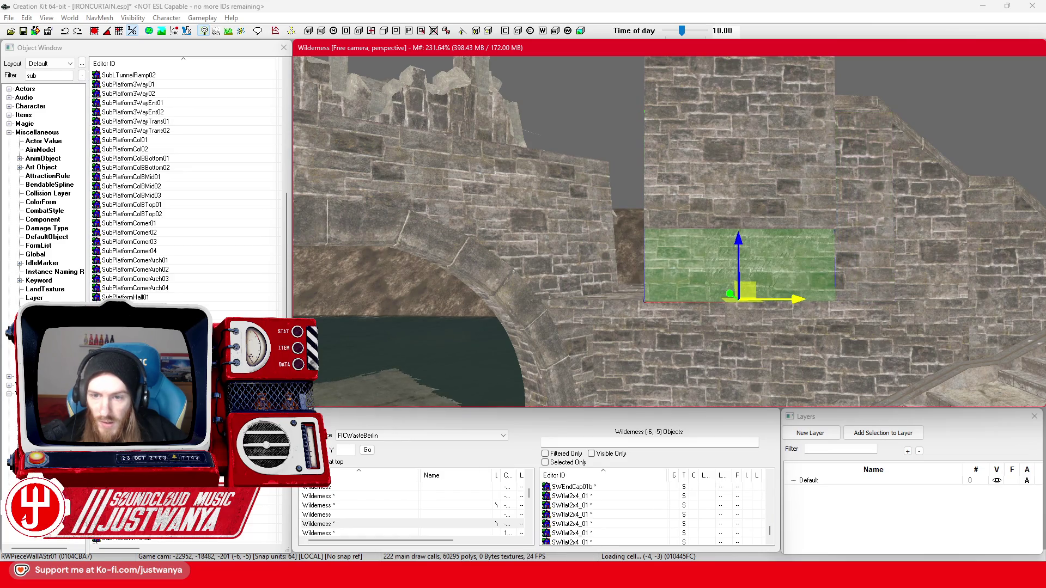
scroll(795, 302, "down", 5)
key("shift")
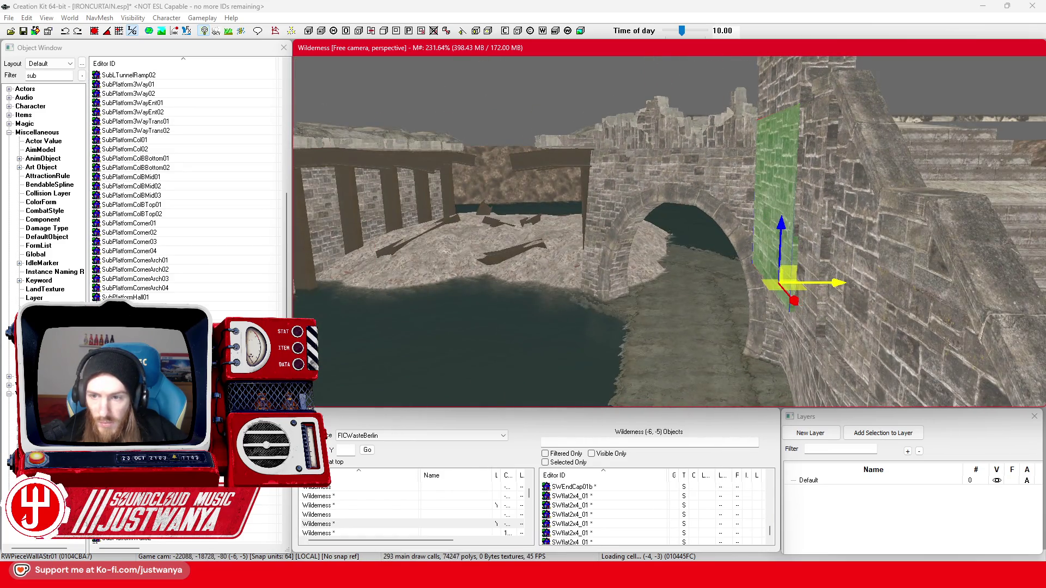
key("shift")
scroll(953, 269, "up", 5)
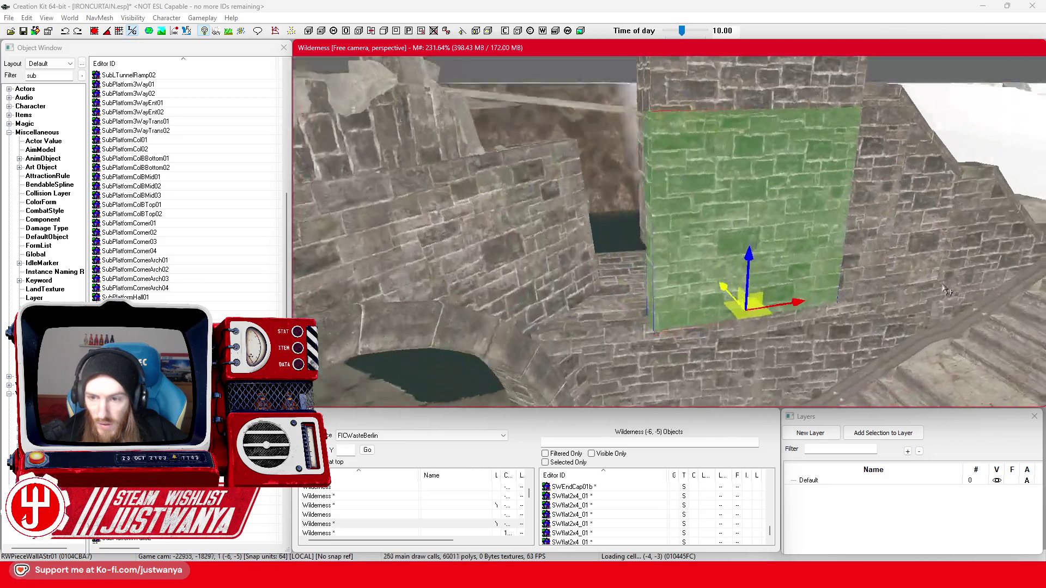
- Lower the panel down the Z axis to floor level near the waterline
mouse_move(785, 142)
left_mouse_down()
mouse_move(785, 317)
mouse_move(784, 250)
left_mouse_up()
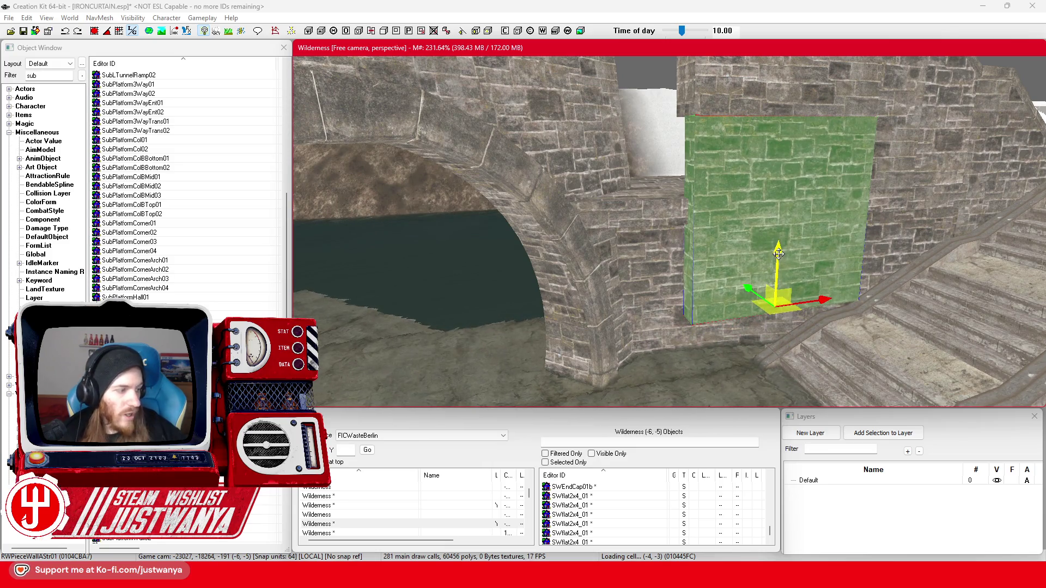
key("shift")
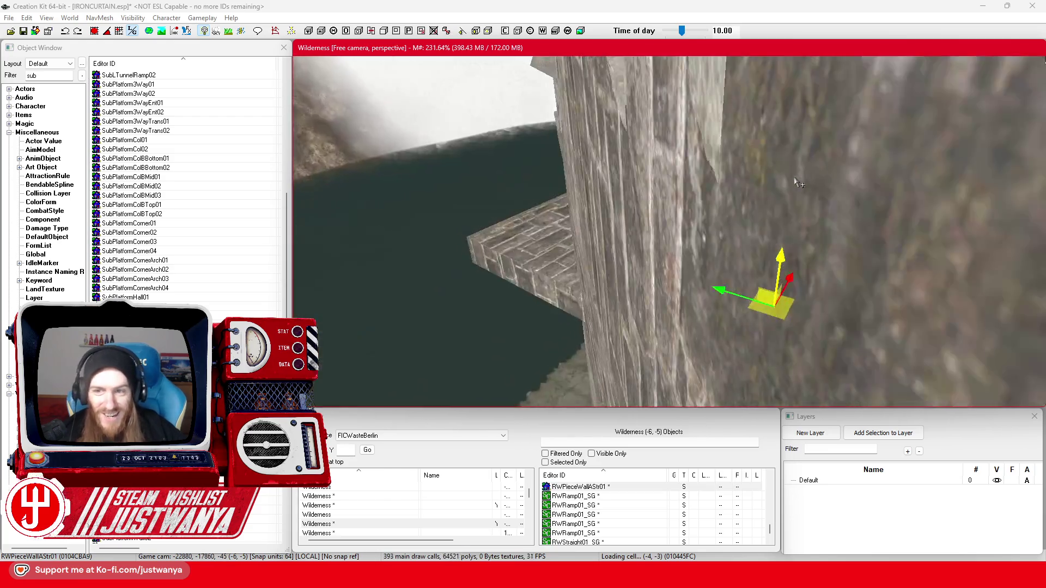
key("shift")
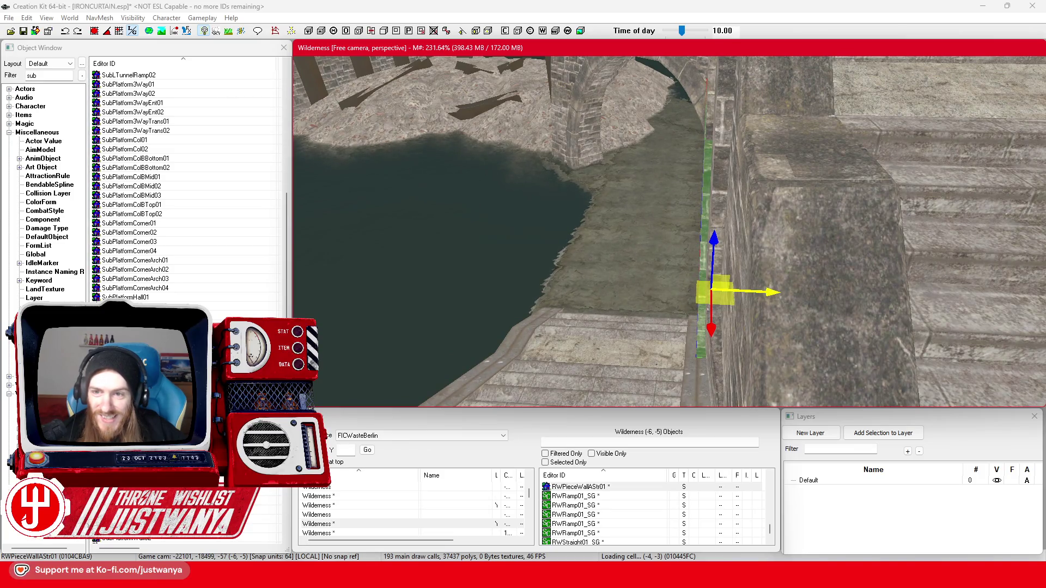
key("shift")
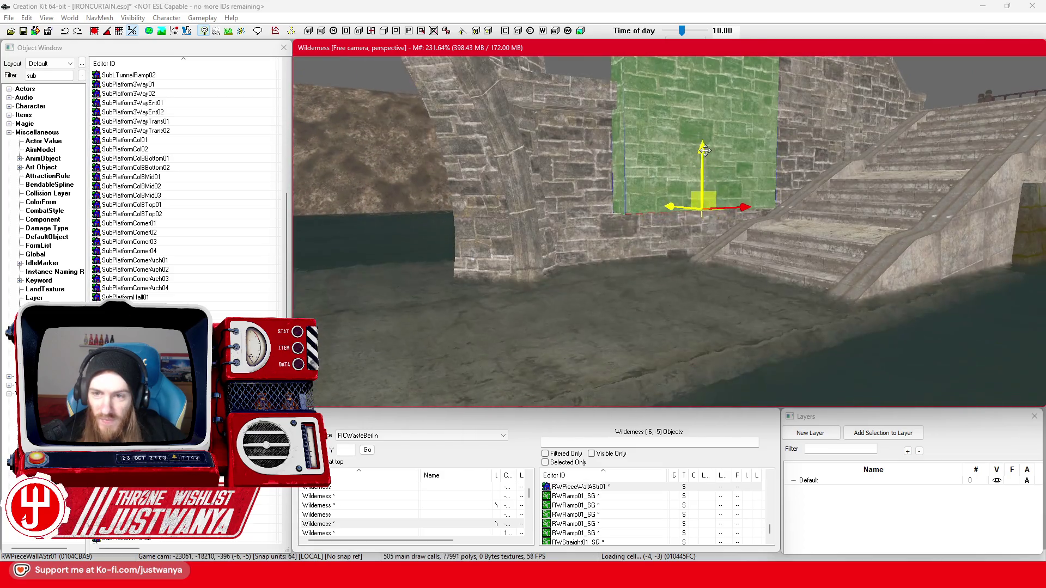
left_click_drag(704, 151, 703, 324)
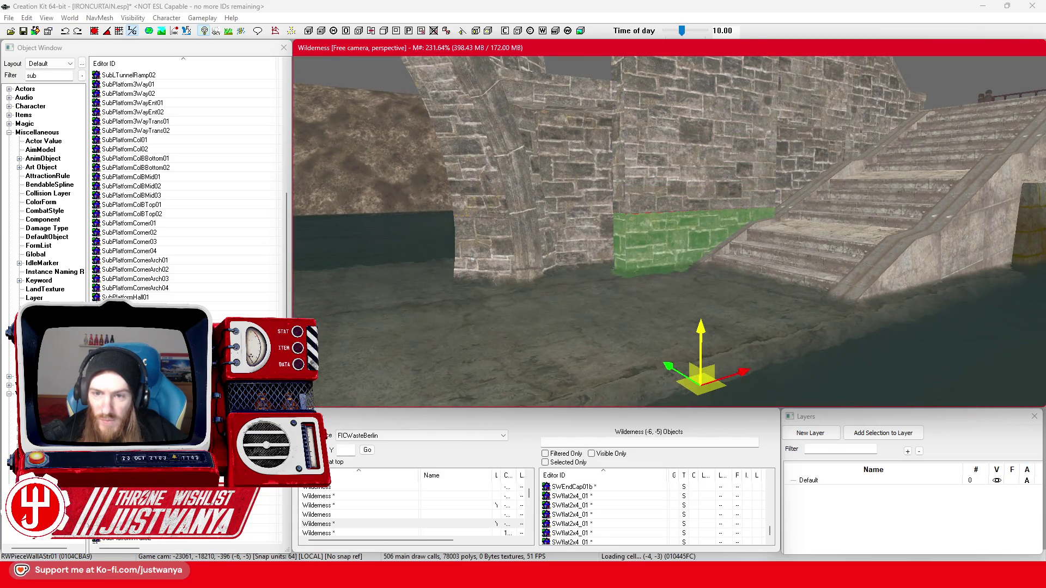
- Add the second wall panel to the selection and orbit around the selected panels
key("shift")
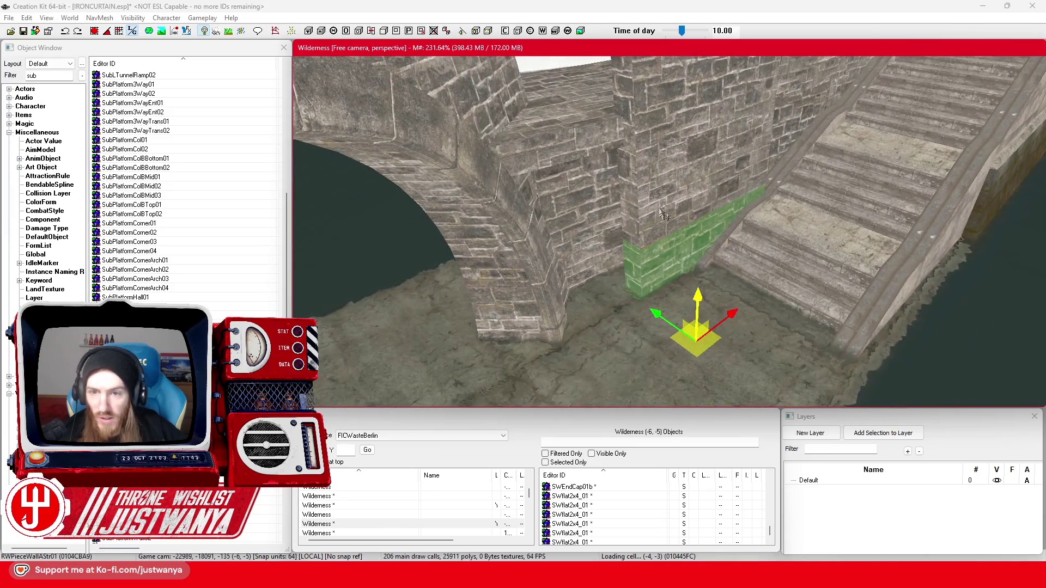
left_click(665, 208, "ctrl")
key("shift")
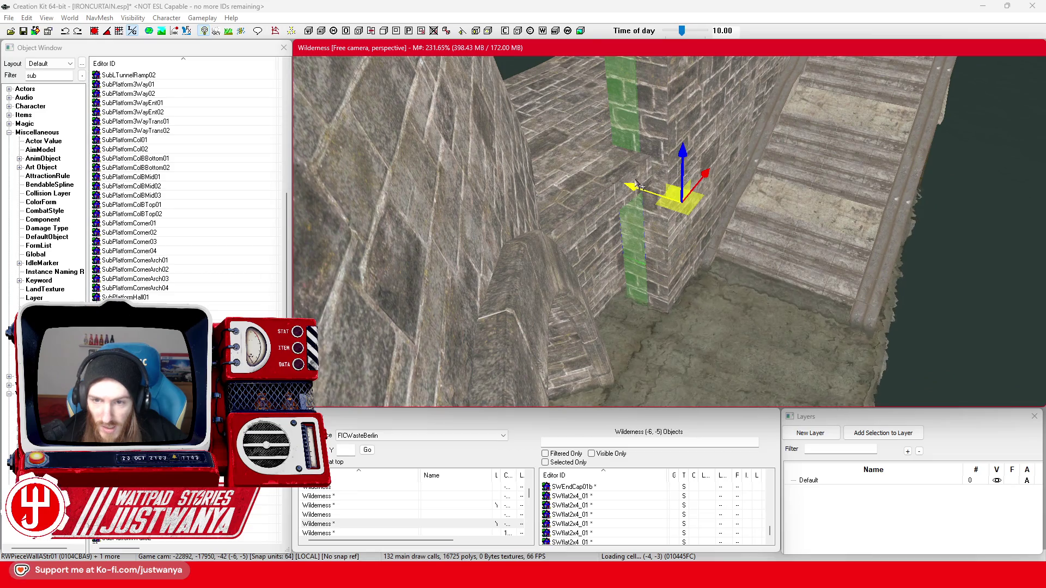
key("shift")
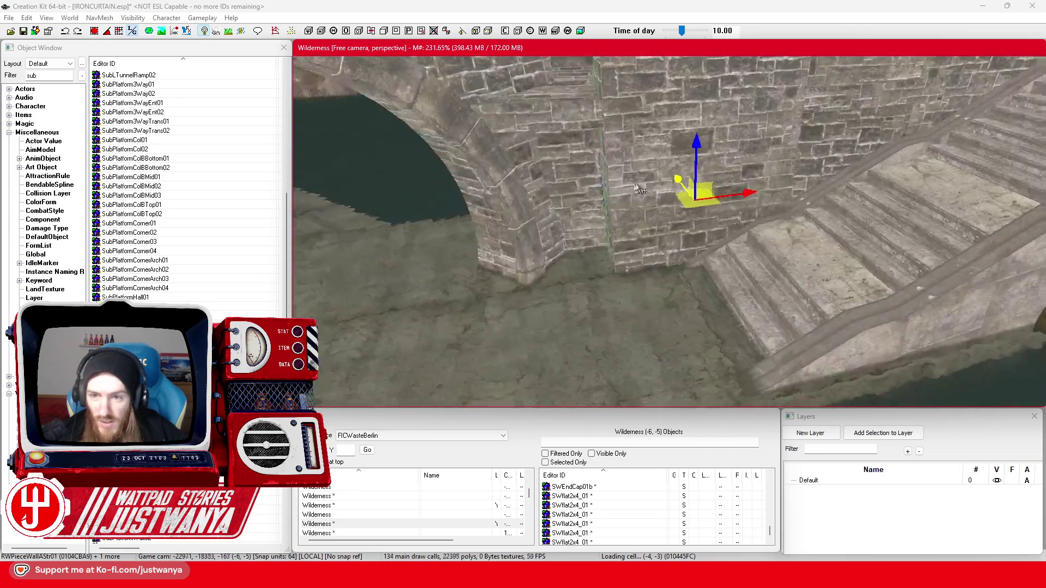
key("shift")
key("shift")
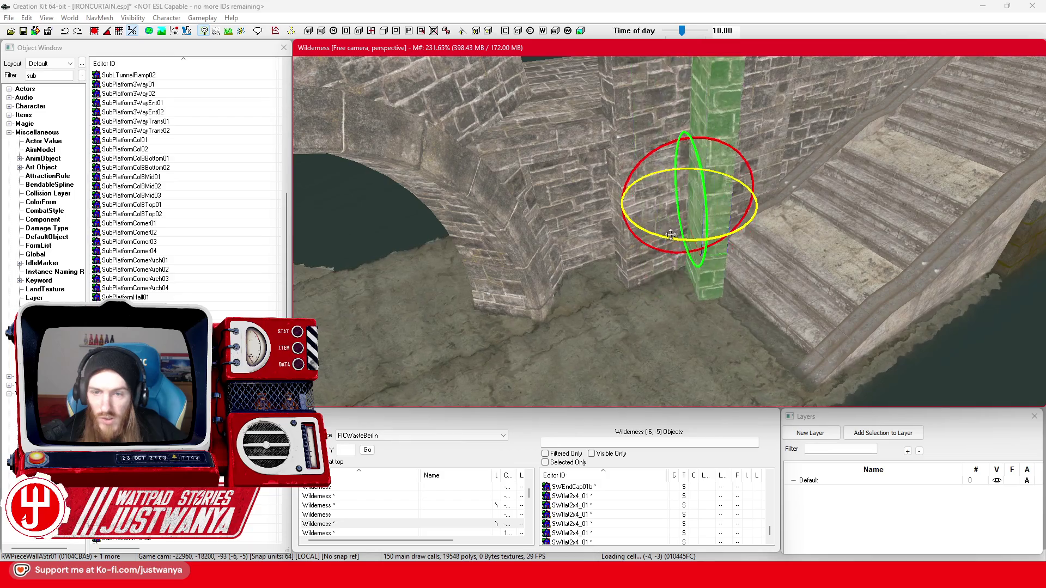
left_click(64, 32)
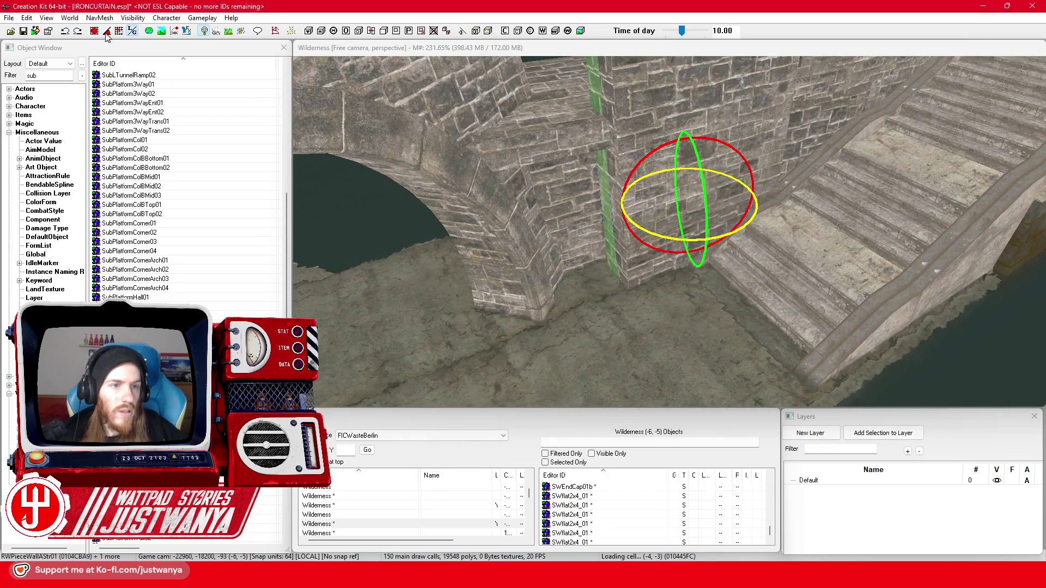
- Move the pillar and its adjoining panel left and up against the bridge arch
left_click(681, 233)
key("1")
mouse_move(660, 207)
left_mouse_down()
mouse_move(607, 231)
mouse_move(618, 220)
left_mouse_up()
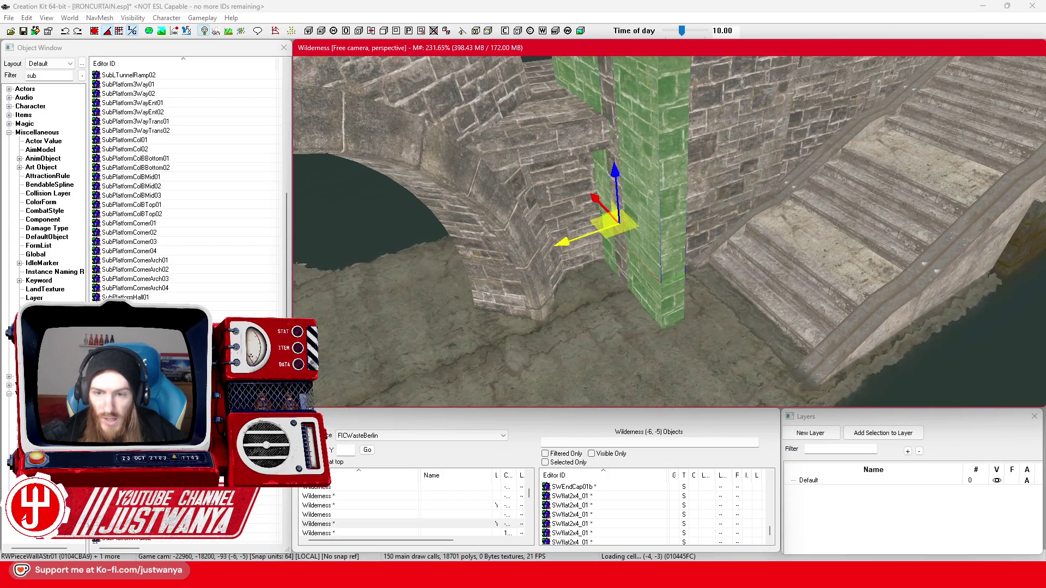
scroll(572, 269, "up", 2)
mouse_move(632, 264)
left_mouse_down()
mouse_move(600, 236)
mouse_move(623, 229)
mouse_move(654, 332)
left_mouse_up()
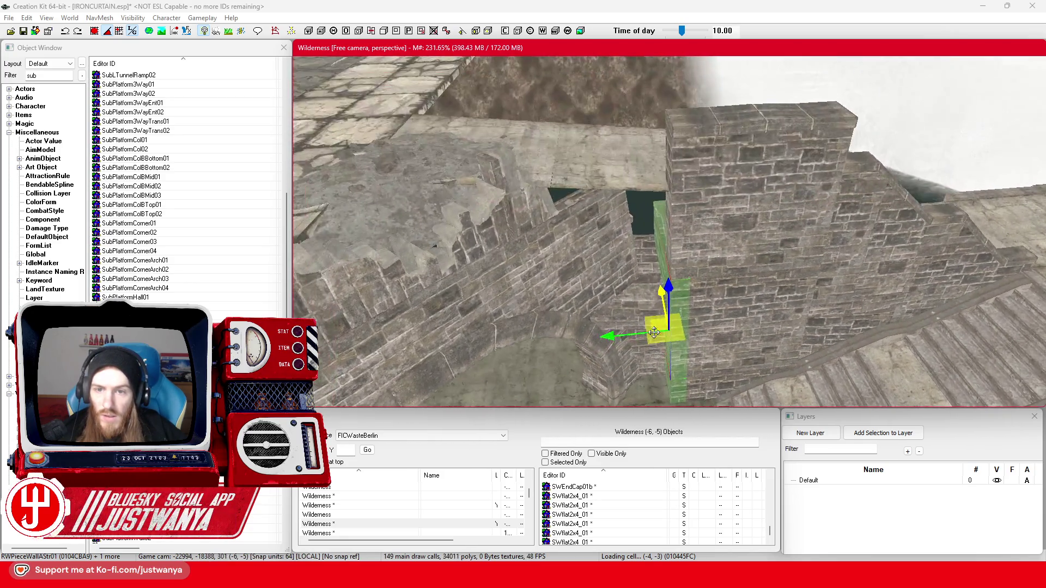
left_click(589, 253)
- Select the tall stone block and the concrete floor piece, orbiting to inspect the new floor
left_click(738, 245)
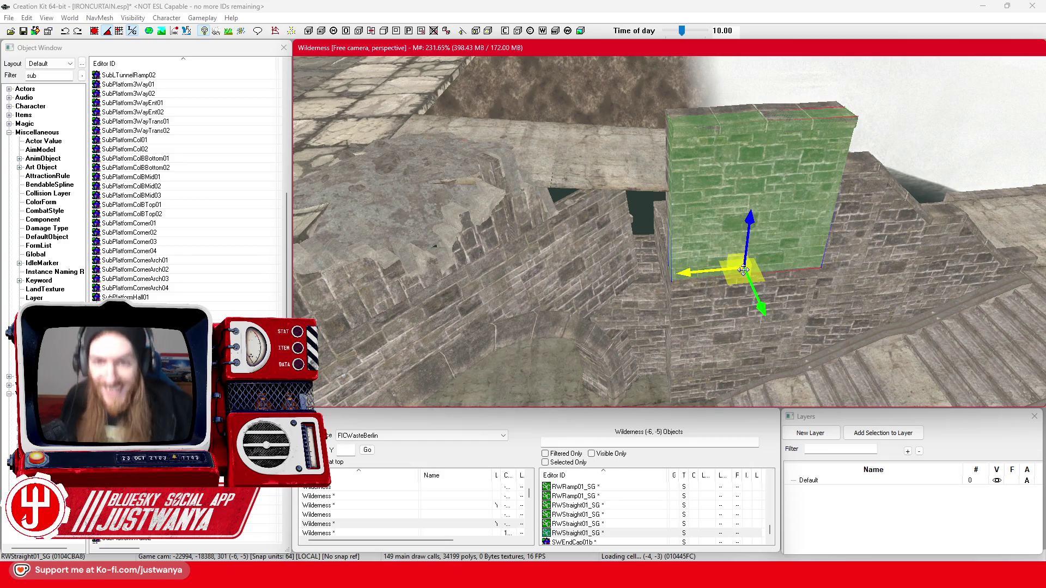
scroll(704, 149, "up", 5)
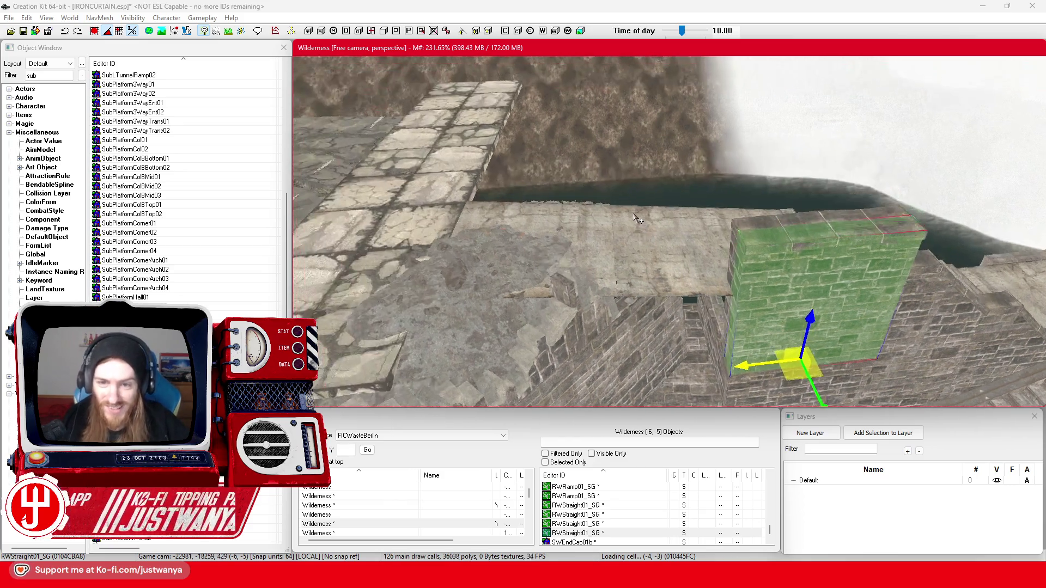
left_click(629, 234)
scroll(751, 217, "up", 2)
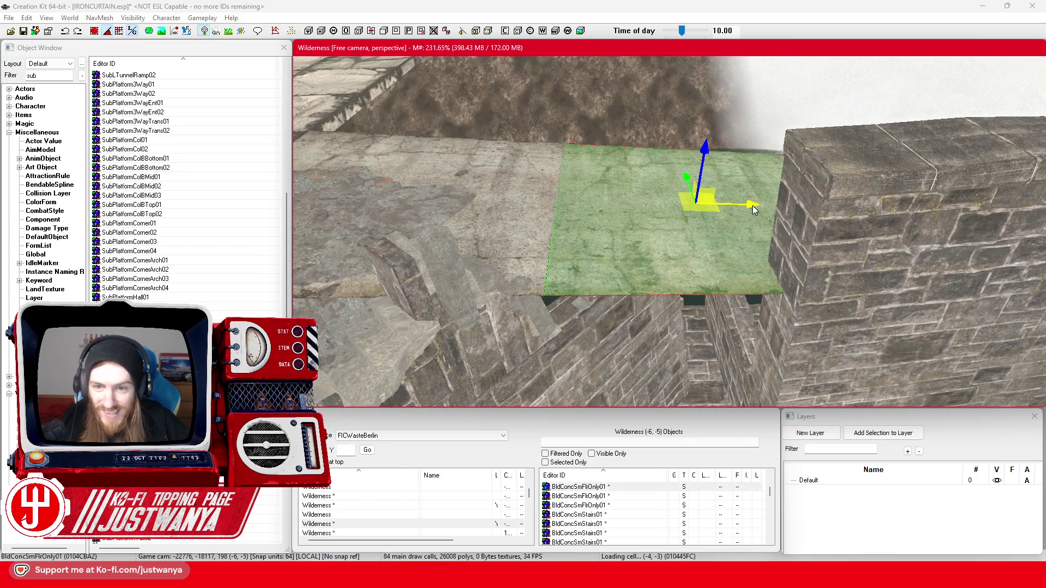
mouse_move(754, 209)
left_mouse_down()
mouse_move(587, 194)
mouse_move(584, 273)
mouse_move(638, 281)
left_mouse_up()
scroll(587, 193, "down", 3)
- Select the RWStraight01_SG wall beside the floor and save IRONCURTAIN.esp
left_click(579, 192)
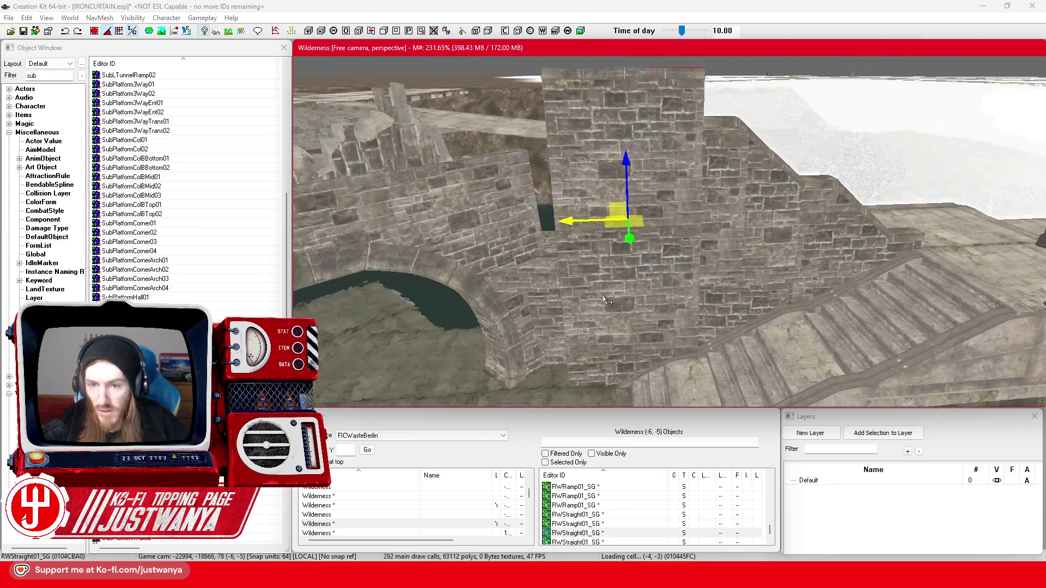
scroll(605, 300, "down", 3)
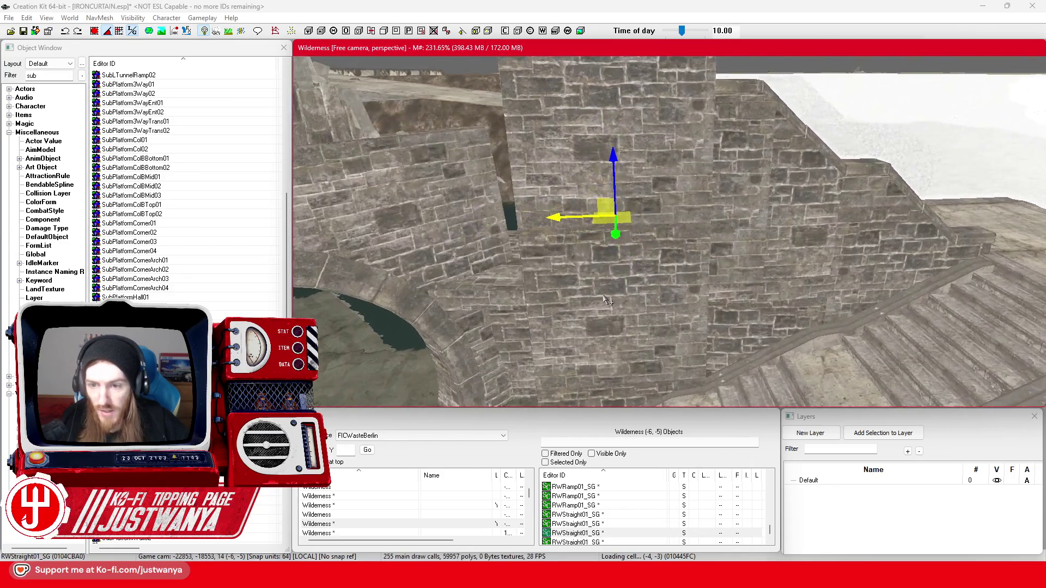
left_click(25, 30)
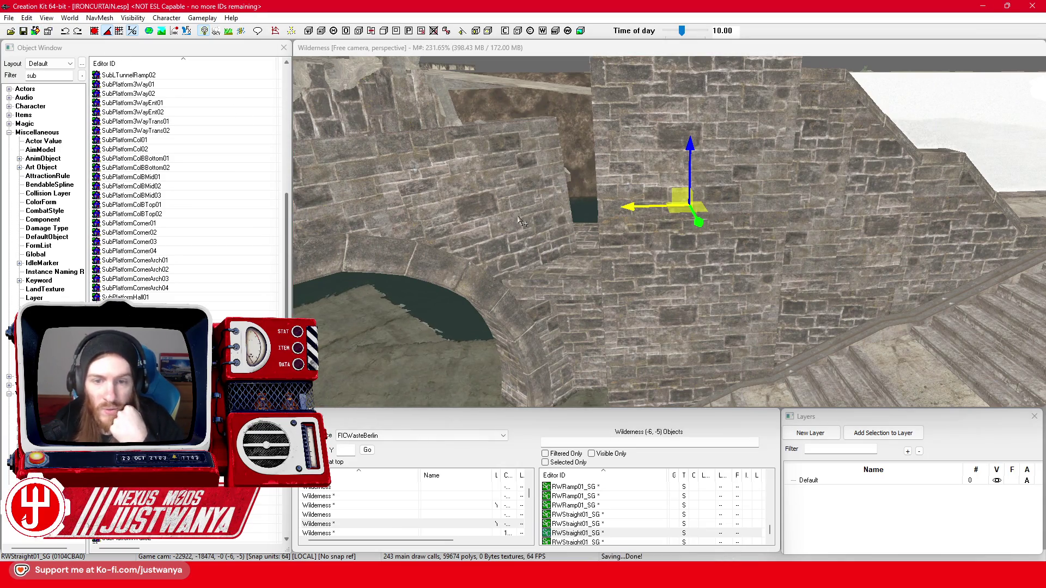
scroll(512, 218, "up", 8)
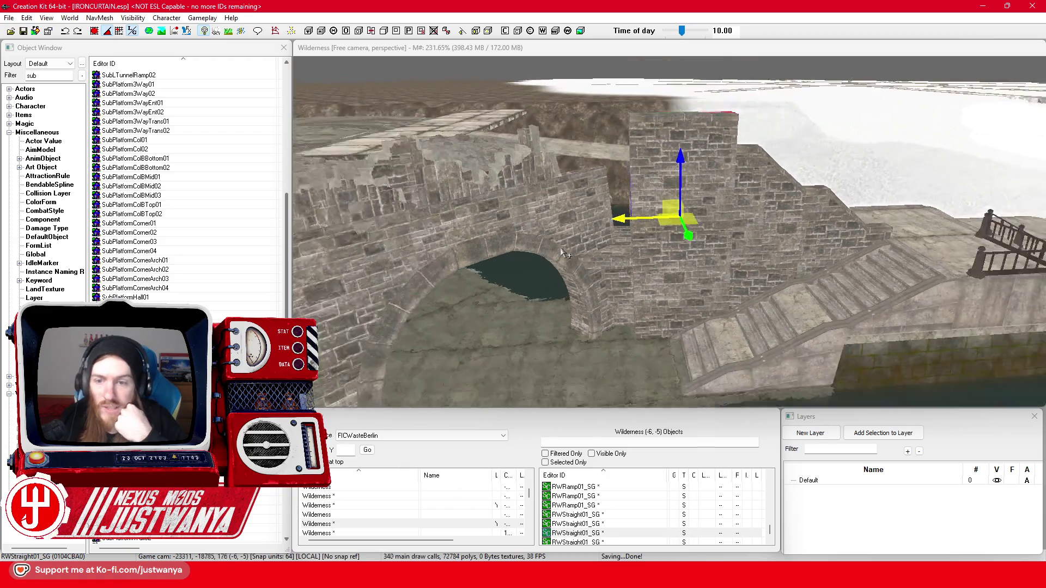
scroll(645, 283, "down", 5)
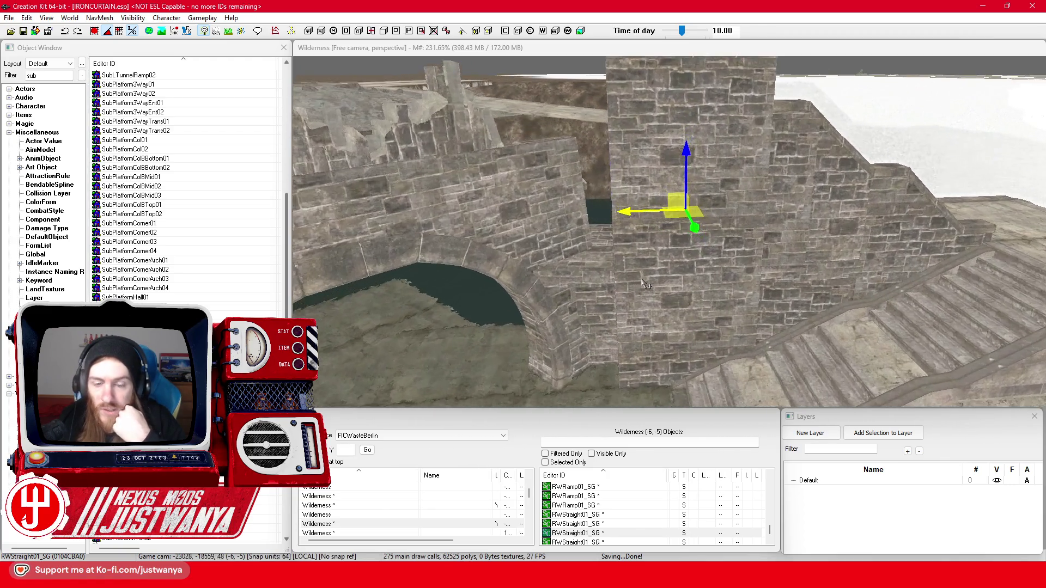
scroll(596, 266, "down", 3)
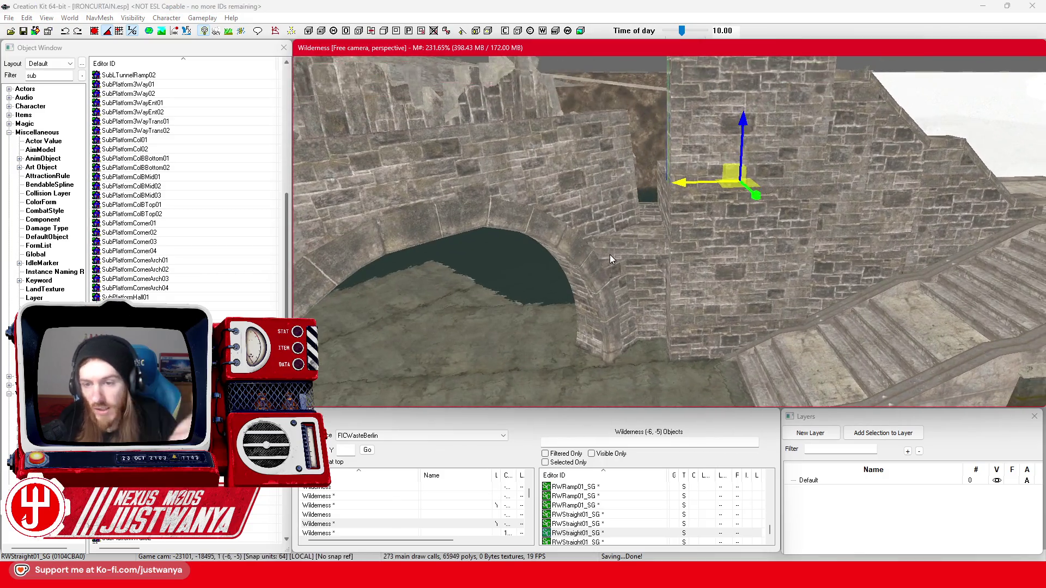
scroll(610, 254, "up", 2)
scroll(610, 254, "down", 2)
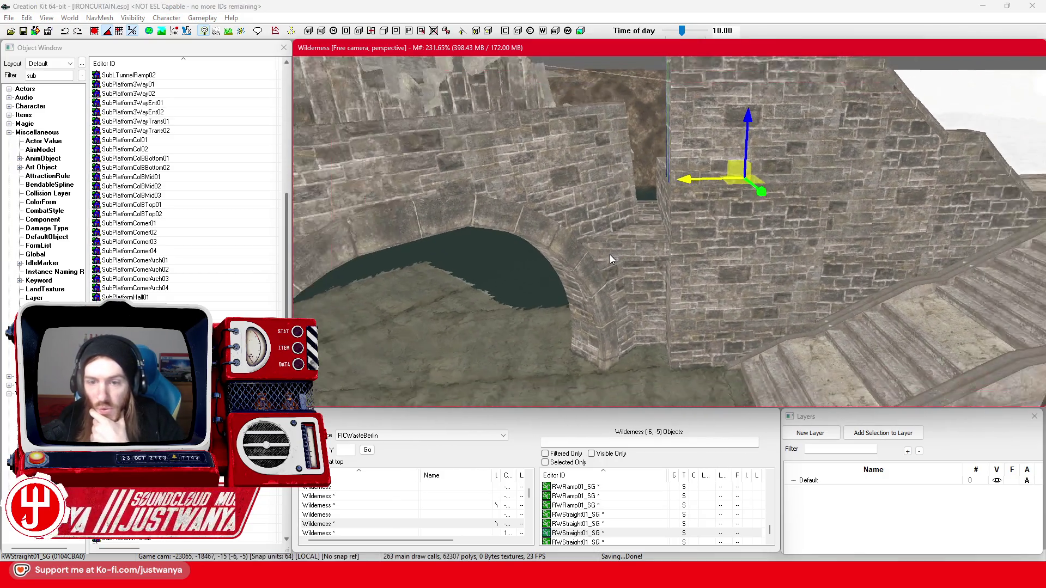
scroll(610, 254, "up", 3)
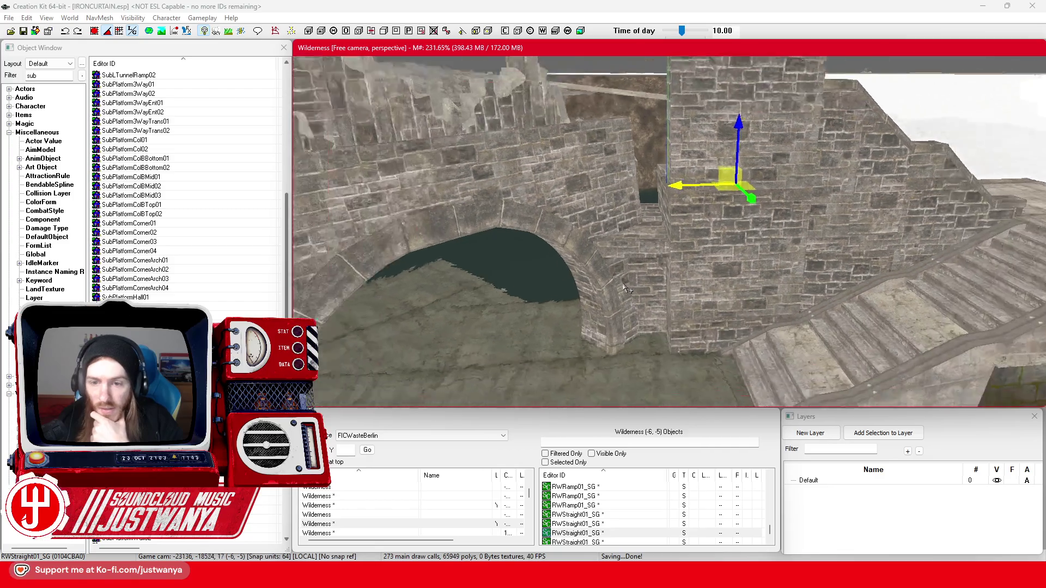
left_click(659, 287)
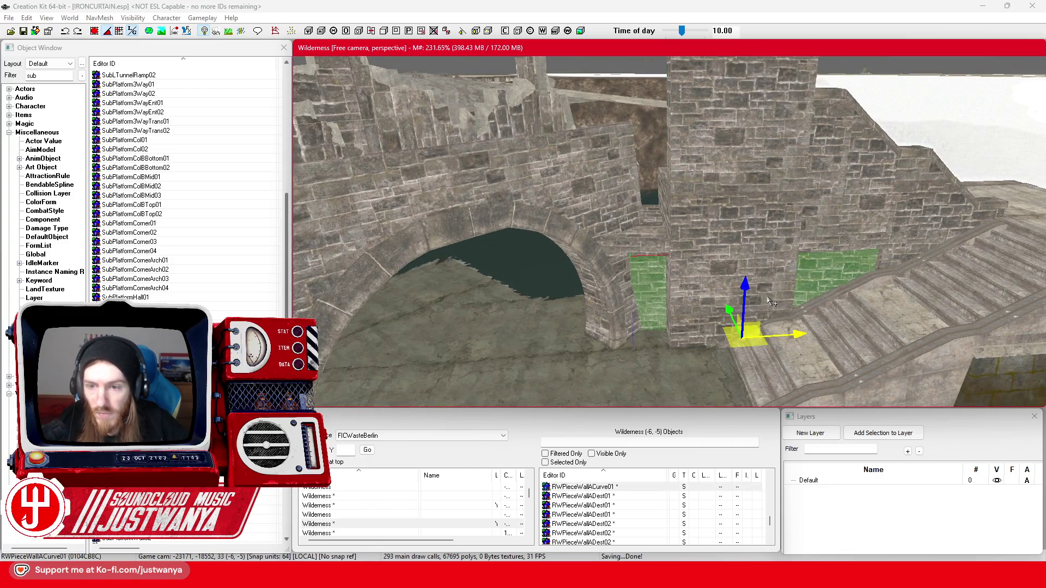
- Rotate the RWPieceWallAStr01 panel to lie along the upper retaining wall top and focus on it
left_click_drag(729, 286, 745, 308)
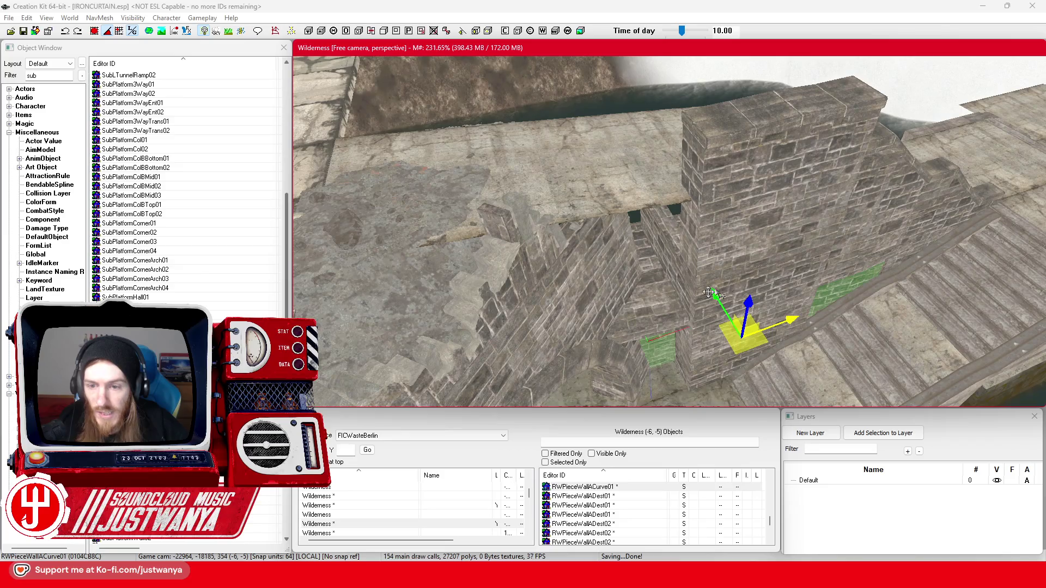
left_click(679, 275)
left_click(670, 289)
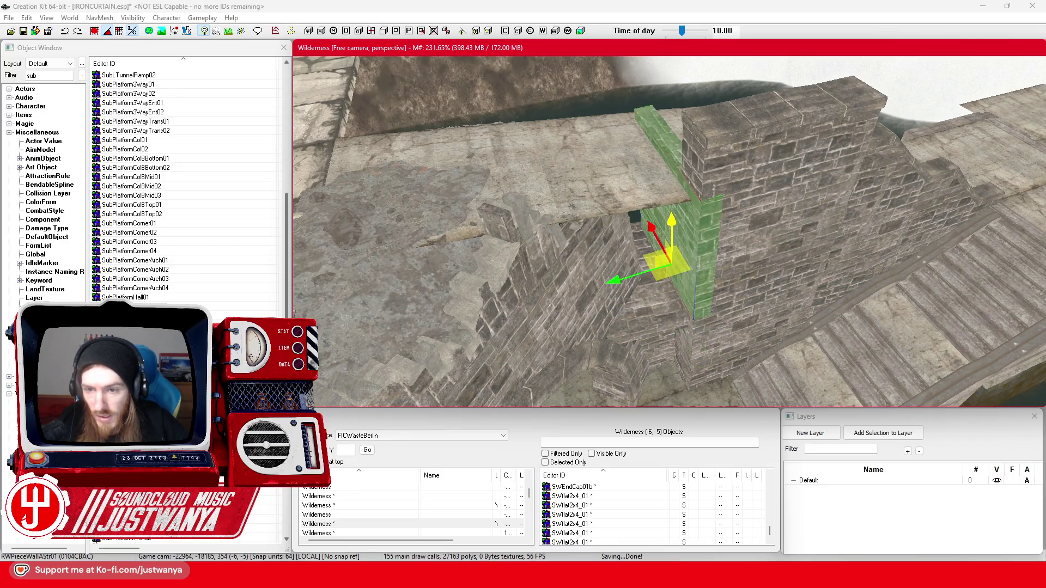
key("2")
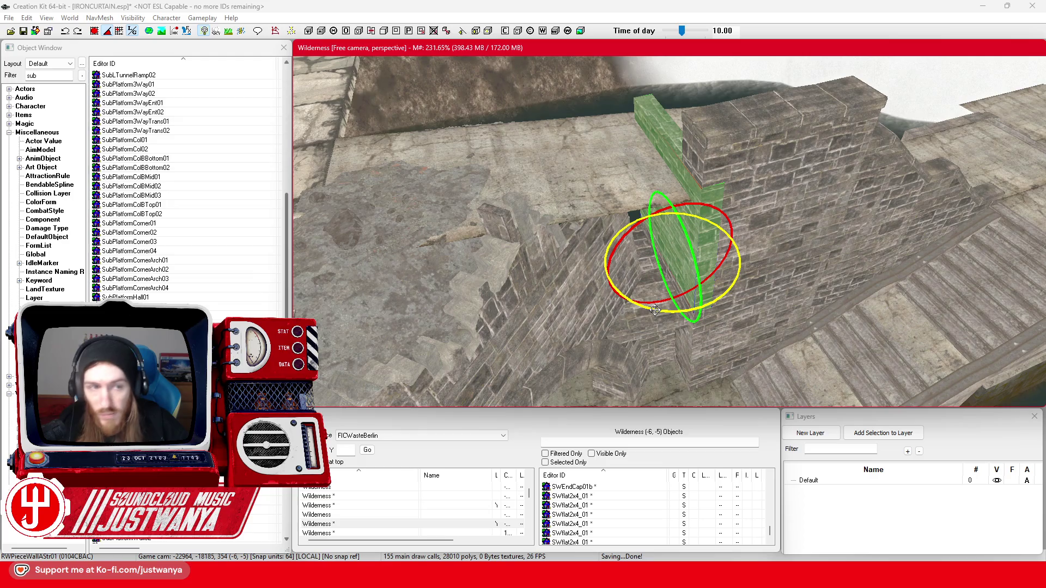
left_click_drag(655, 310, 670, 303)
key("1")
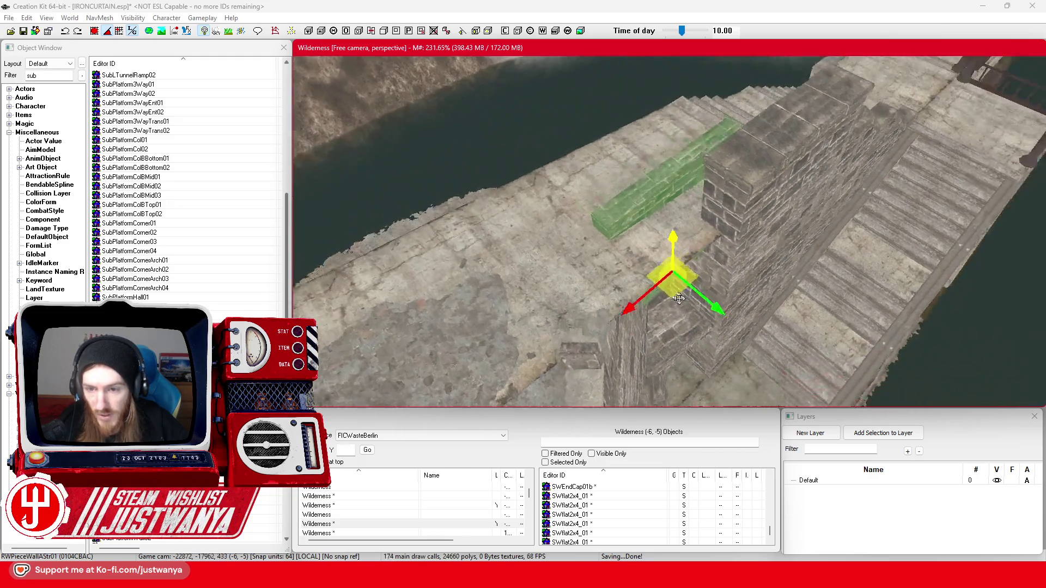
key("f")
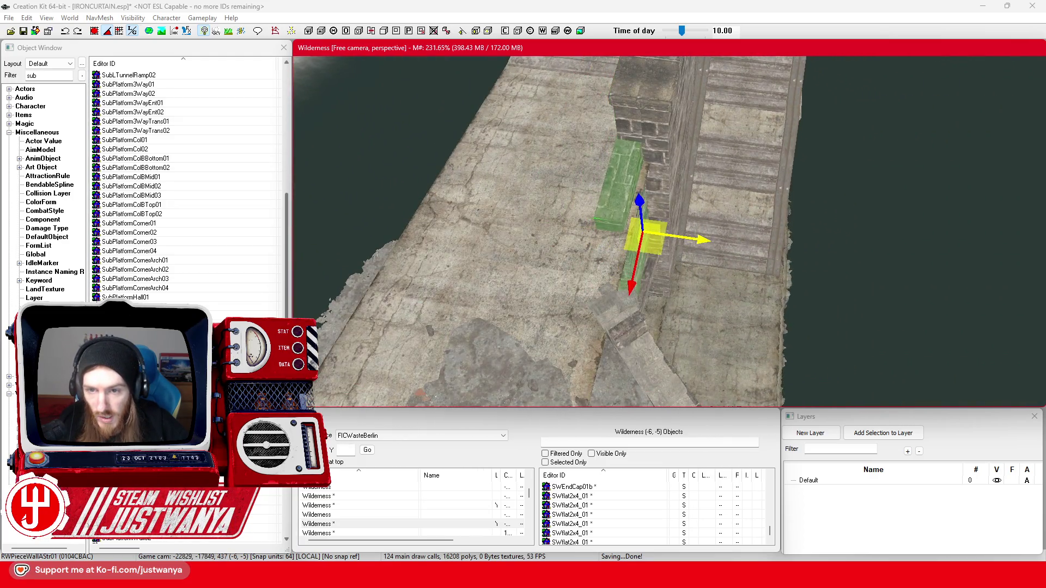
scroll(693, 241, "up", 2)
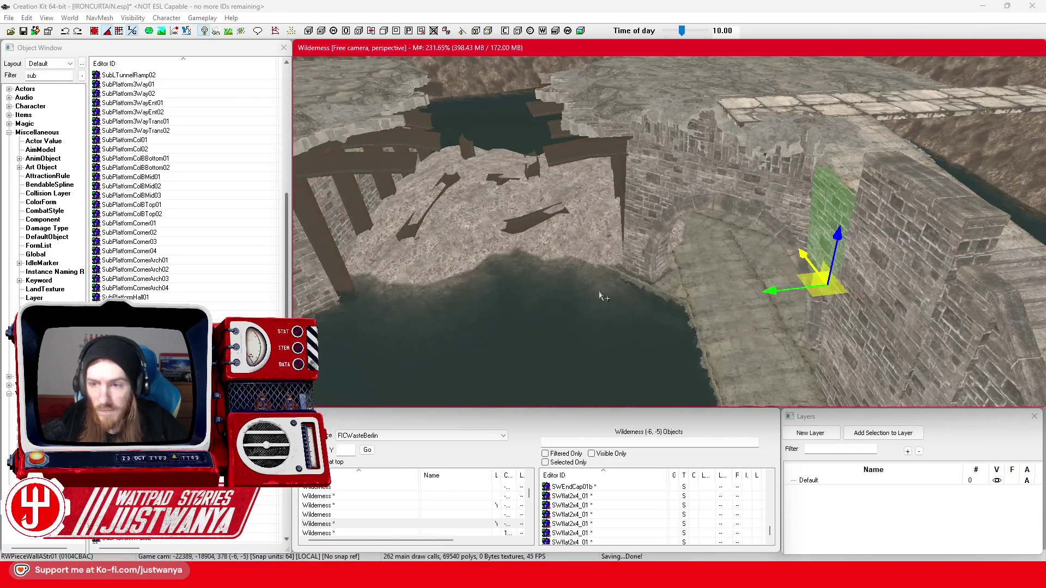
- Pull the wall piece off the arch, turn it 90° edge-on and lower it into the gap
left_click(392, 207)
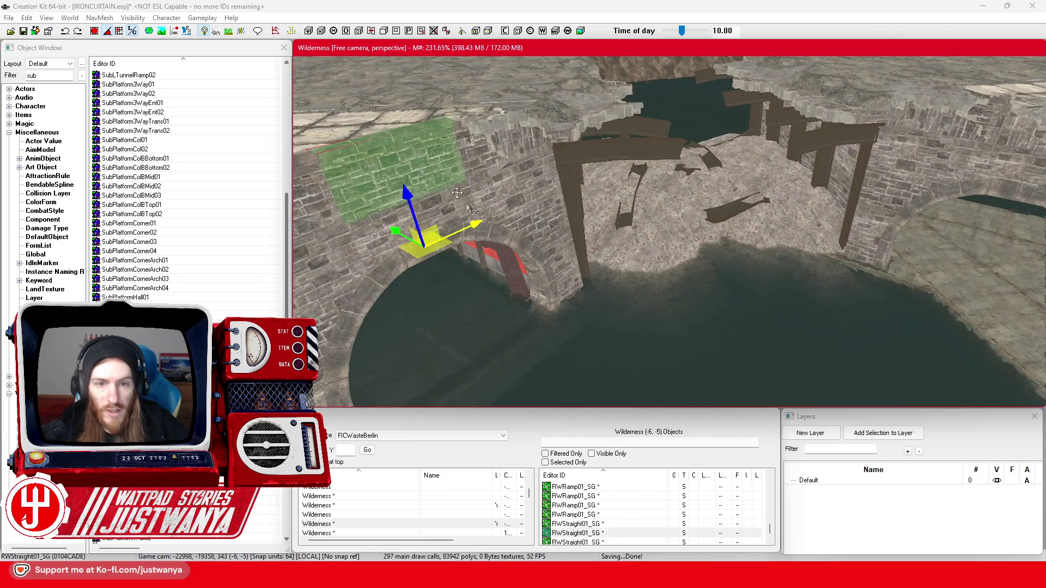
left_click_drag(470, 248, 703, 343)
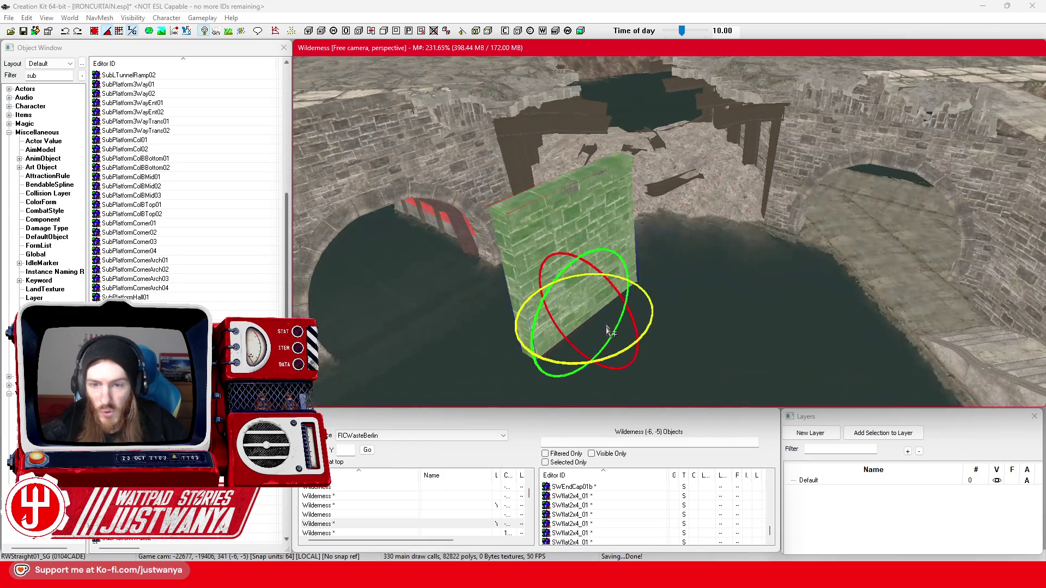
mouse_move(570, 360)
left_mouse_down()
mouse_move(545, 335)
mouse_move(752, 288)
mouse_move(975, 289)
left_mouse_up()
key("w")
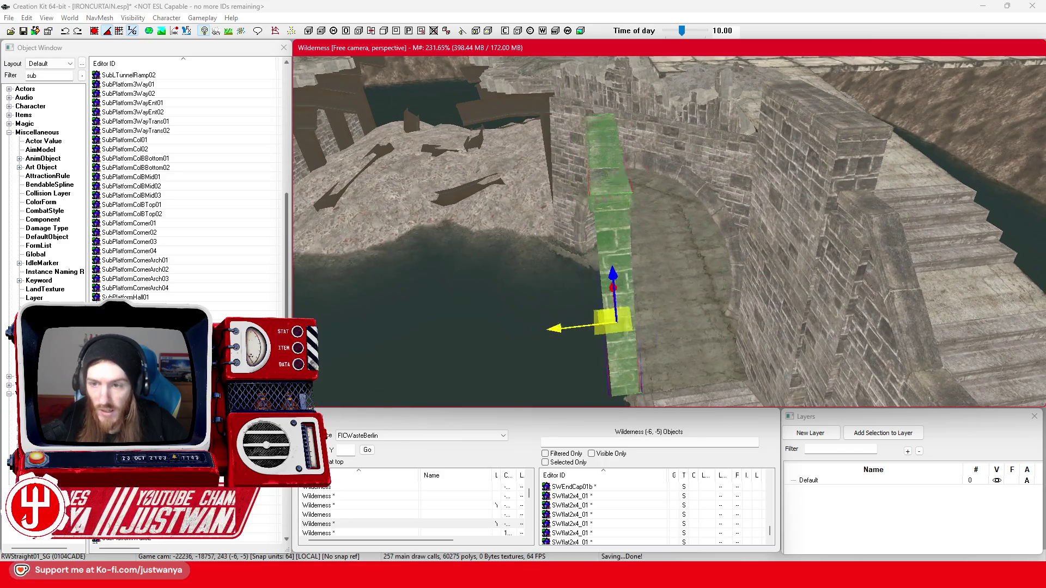
left_click_drag(612, 305, 893, 185)
scroll(882, 217, "up", 5)
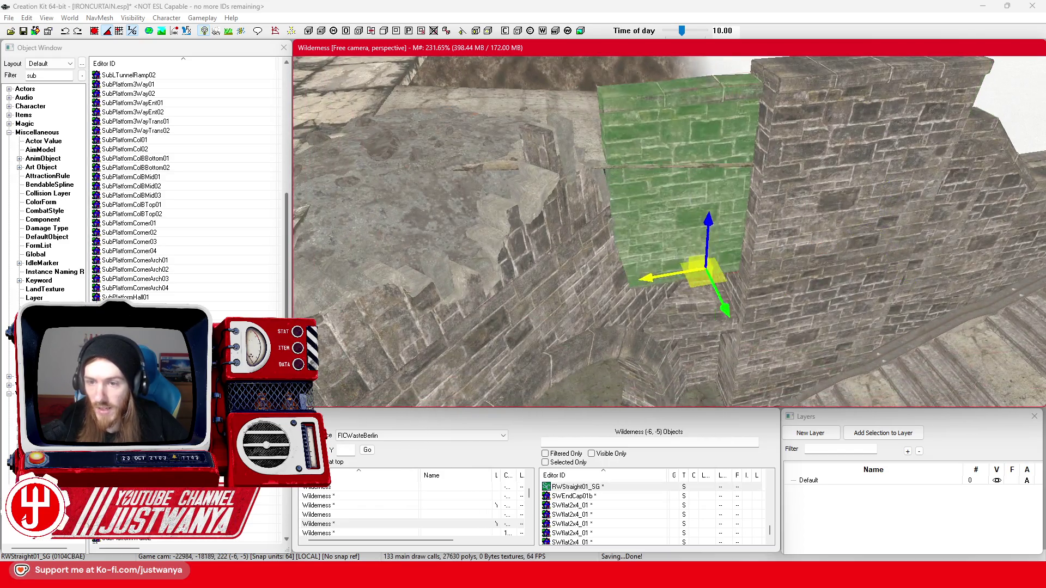
mouse_move(707, 267)
left_mouse_down()
mouse_move(613, 289)
mouse_move(668, 275)
left_mouse_up()
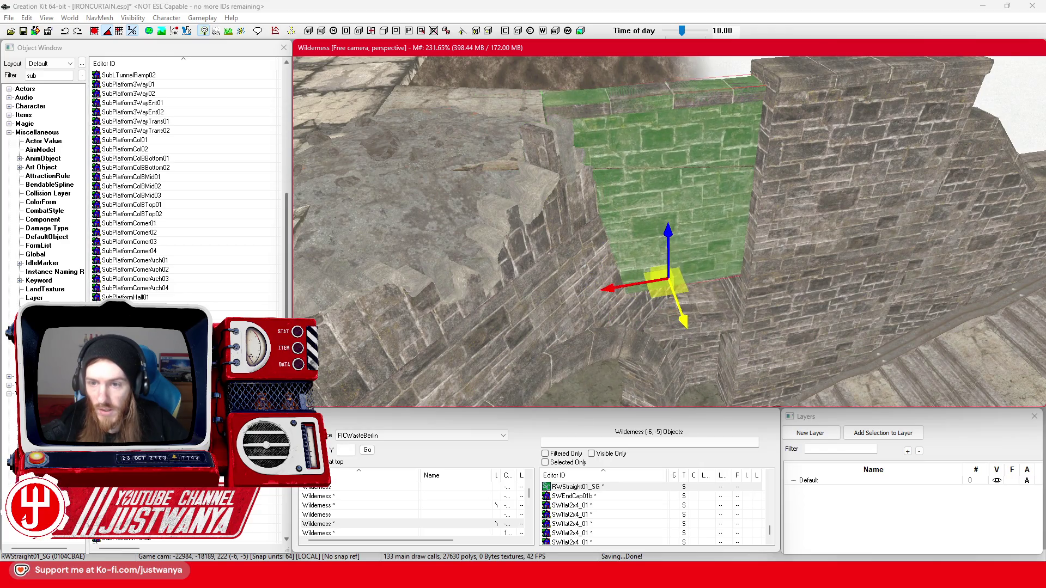
key("shift")
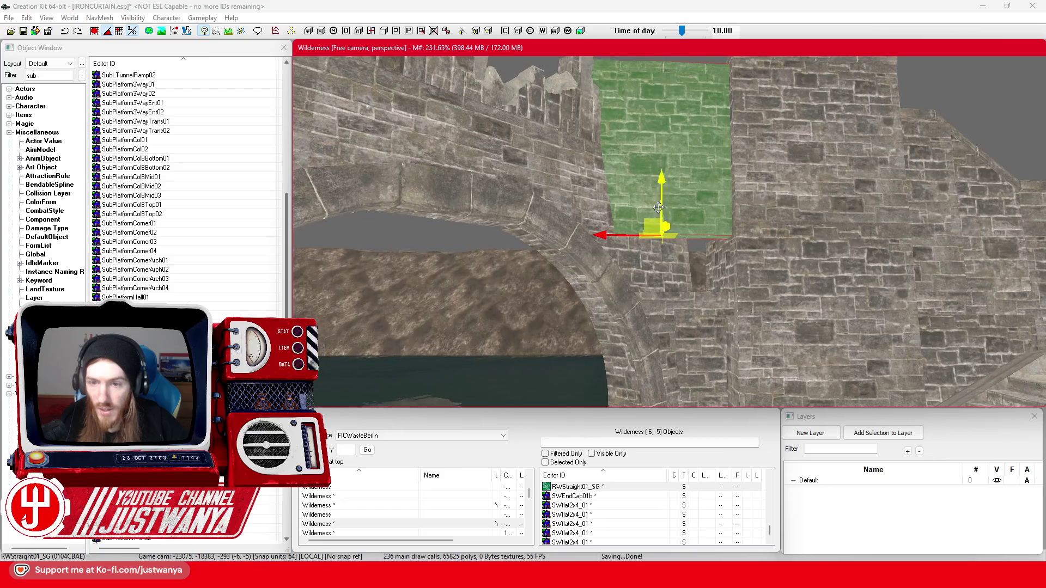
left_click_drag(664, 183, 631, 305)
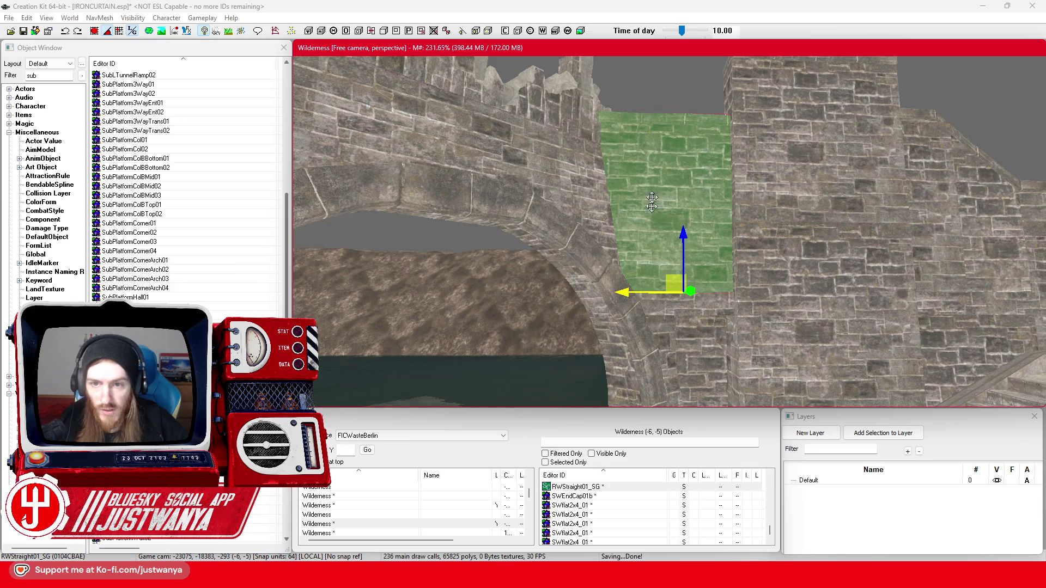
- Swap the panel for the RWStraight02_SG variant and orbit around to check its fit
key("shift")
key("shift")
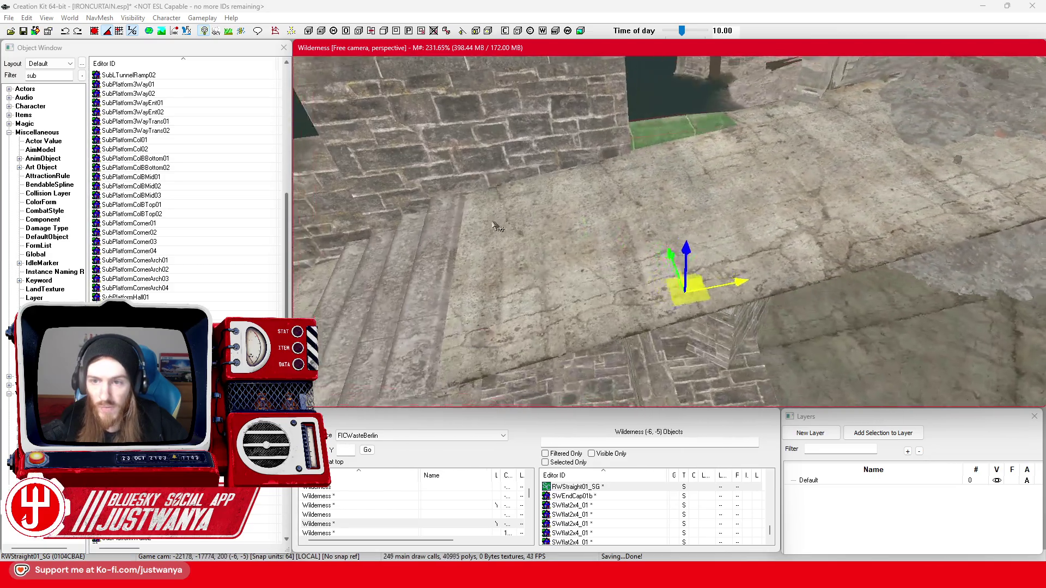
key("shift")
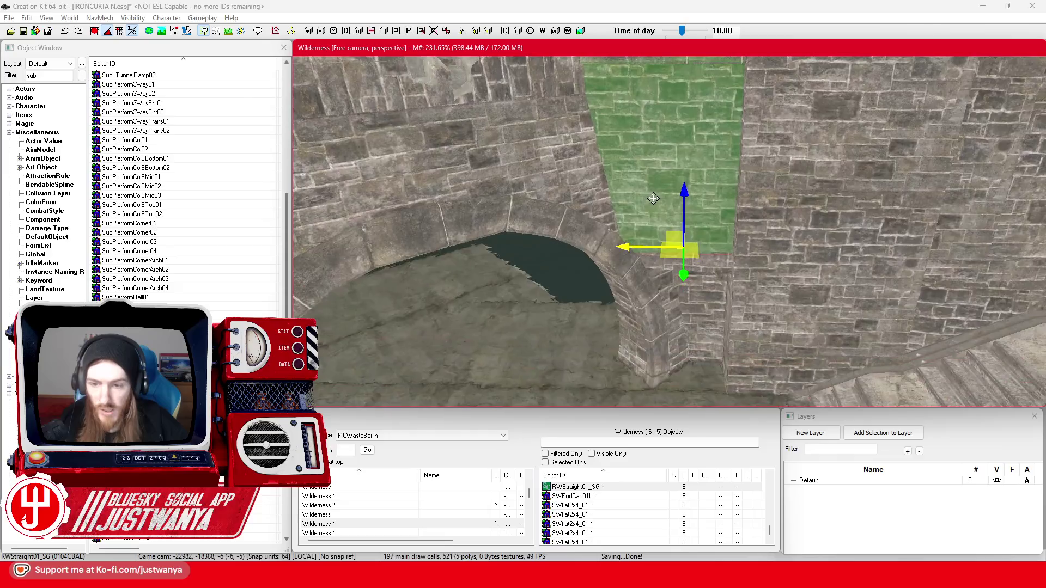
key("shift")
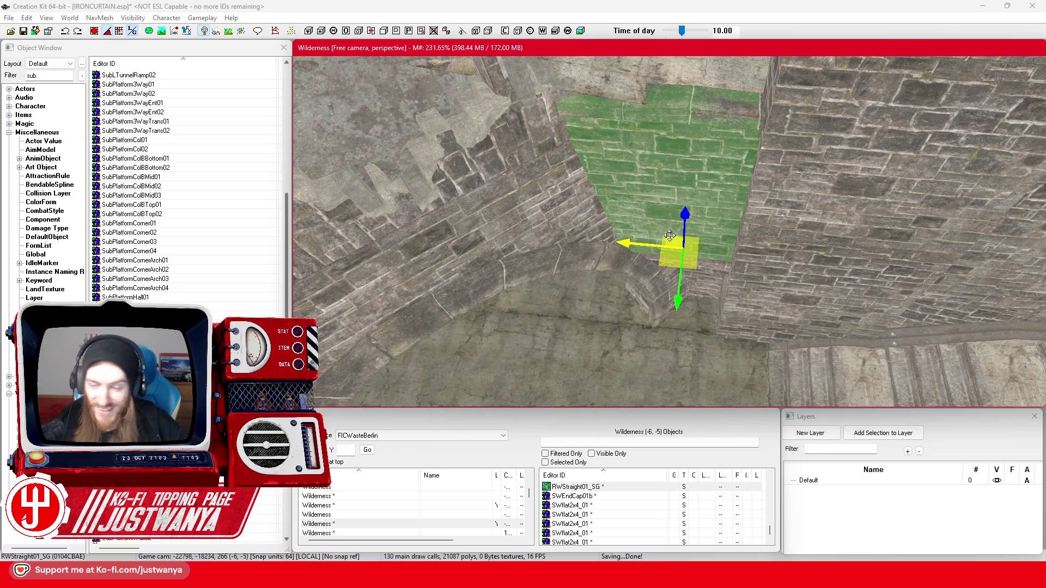
key("shift")
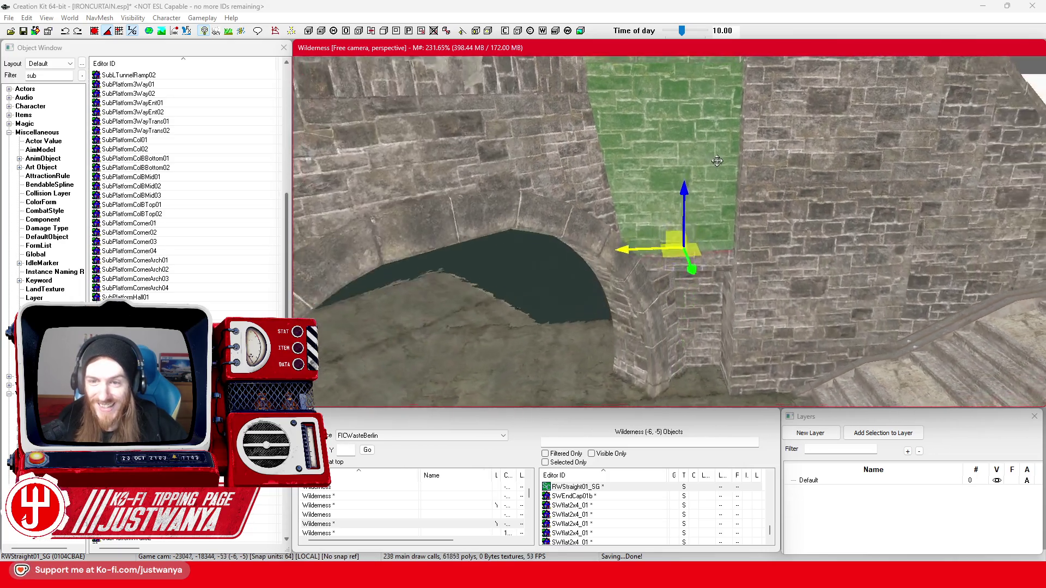
left_click_drag(708, 154, 705, 169)
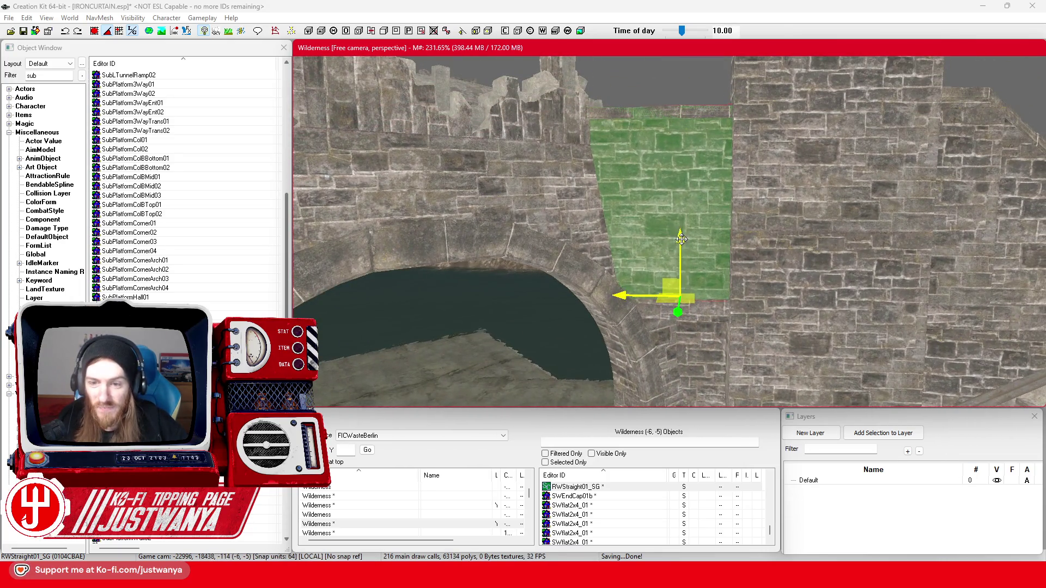
key("shift")
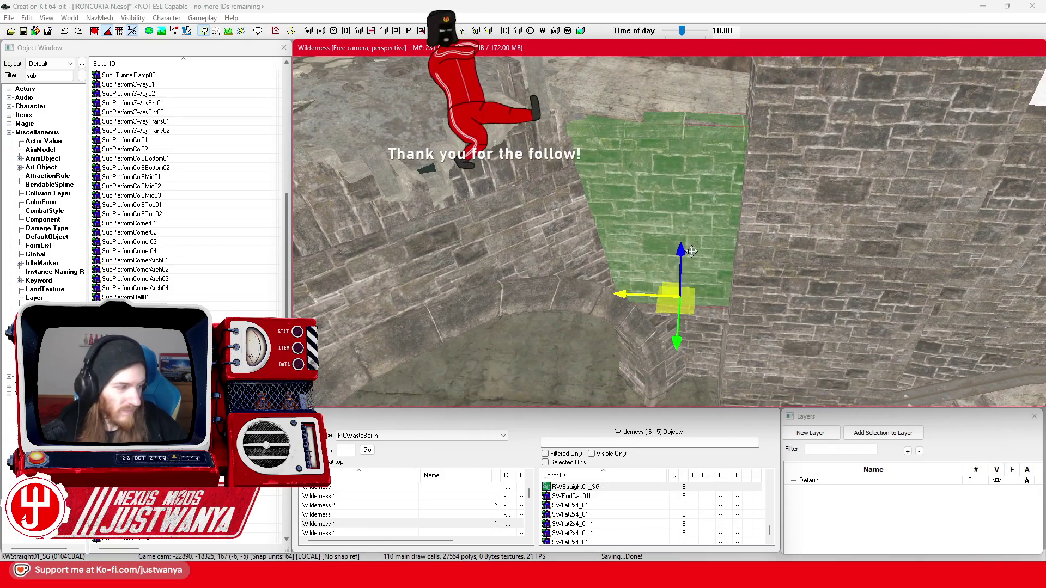
key("q")
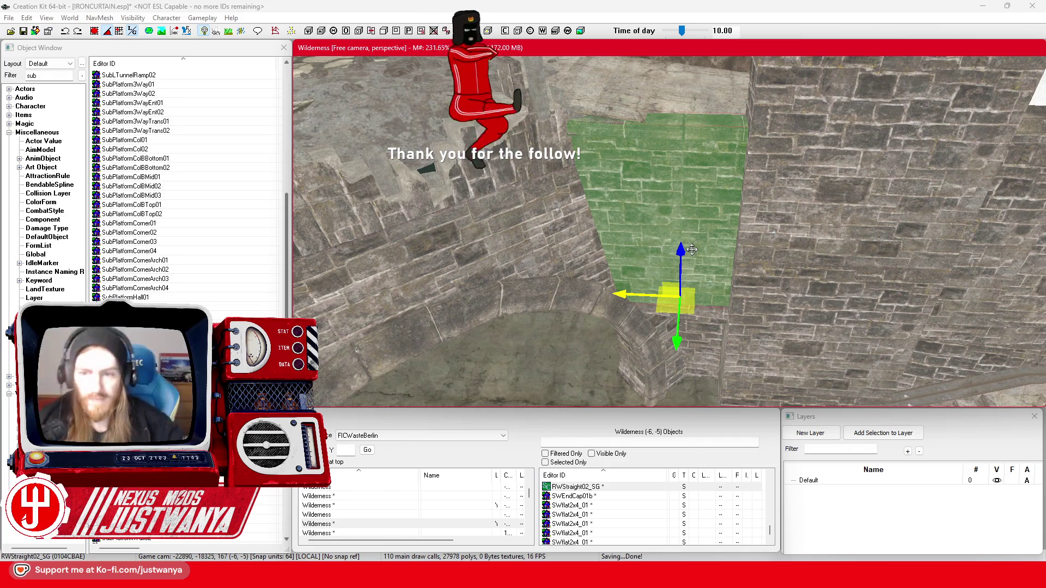
key("shift")
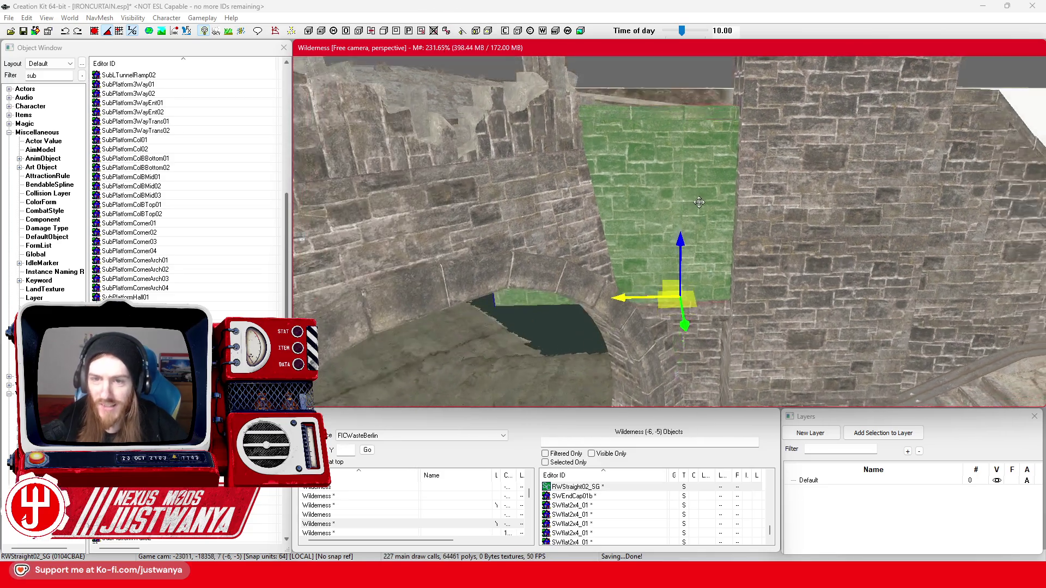
key("shift")
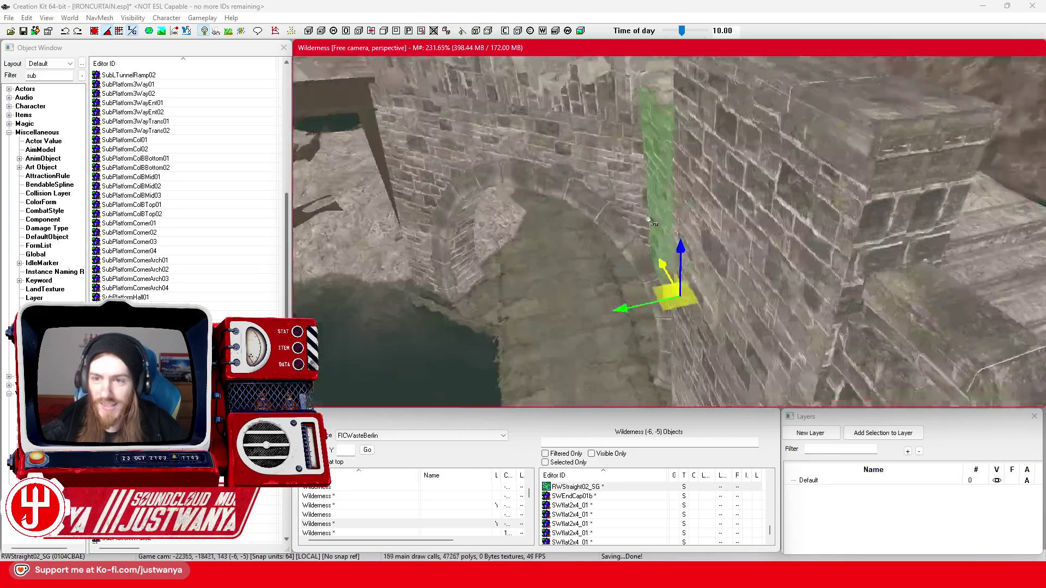
key("shift")
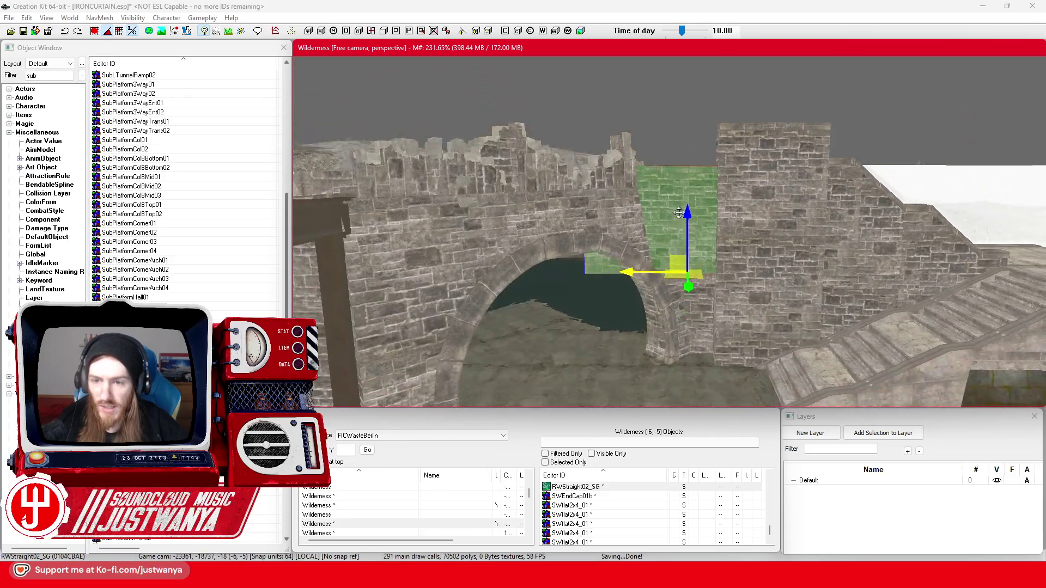
- Cycle the gap panel through rubble, river, angled, curved and straight stone meshes to RWStraight01_SG
key("ctrl+z")
key("ctrl+z")
key("ctrl+z")
key("ctrl+z")
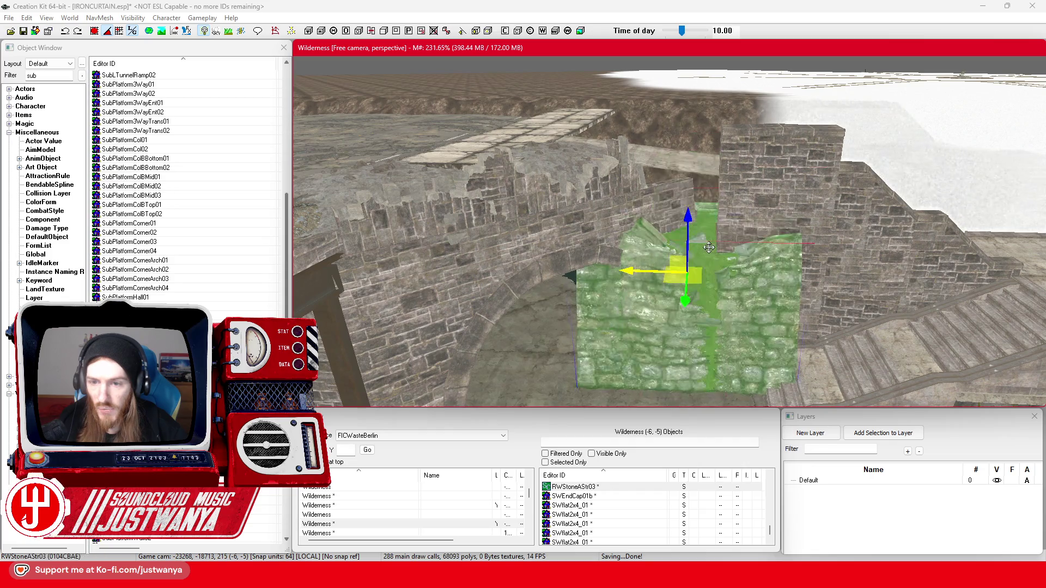
key("ctrl+z")
key("ctrl+z")
key("ctrl+z")
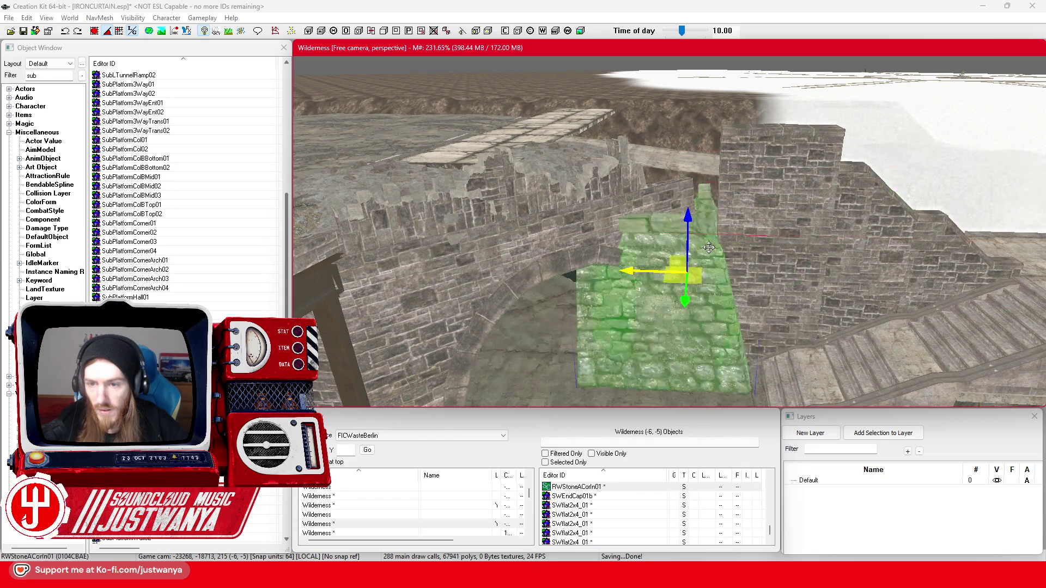
key("ctrl+z")
key("ctrl+z")
key("ctrl+z")
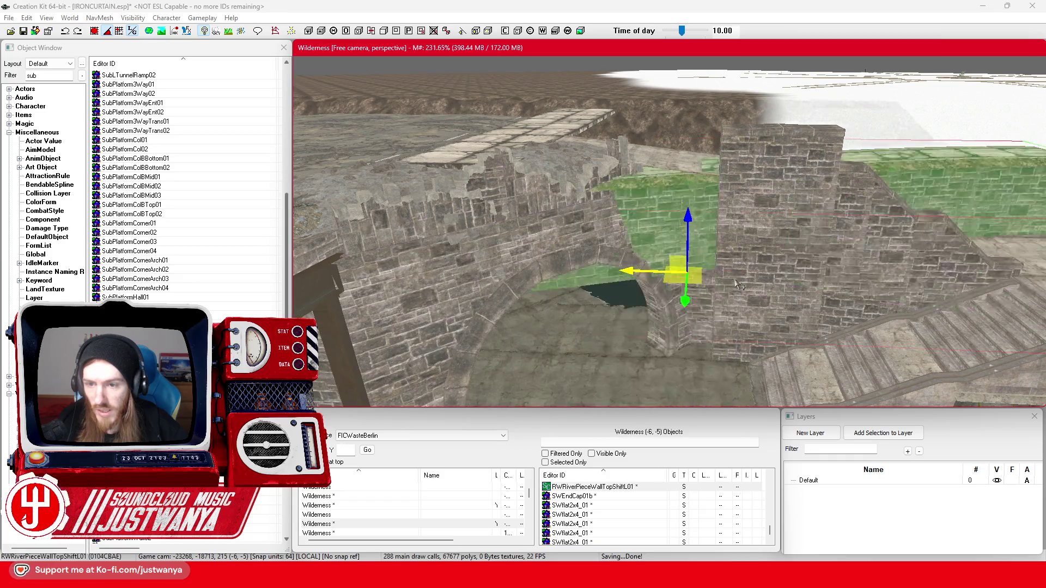
key("ctrl+z")
key("ctrl+z")
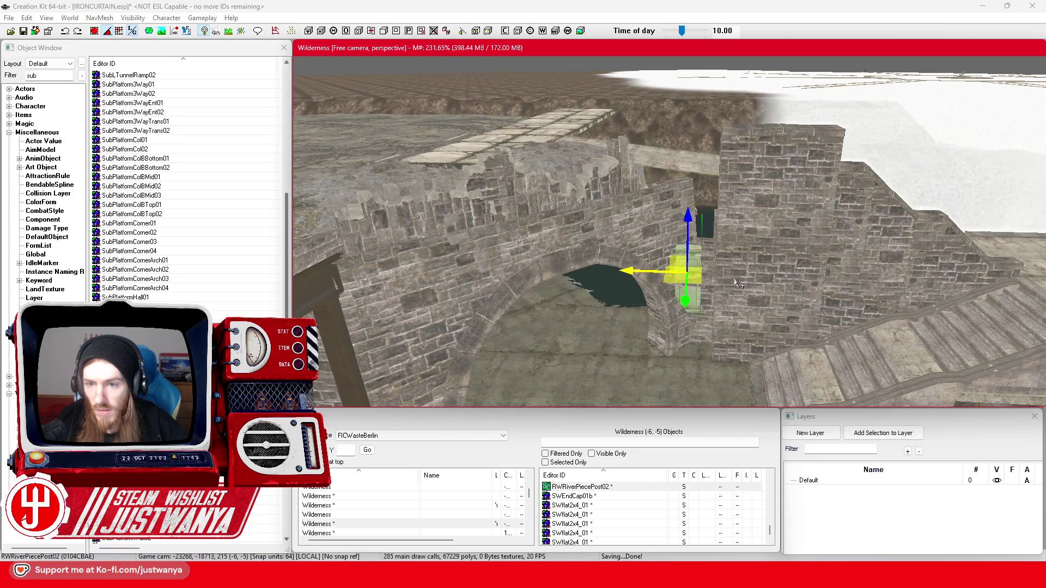
key("ctrl+z")
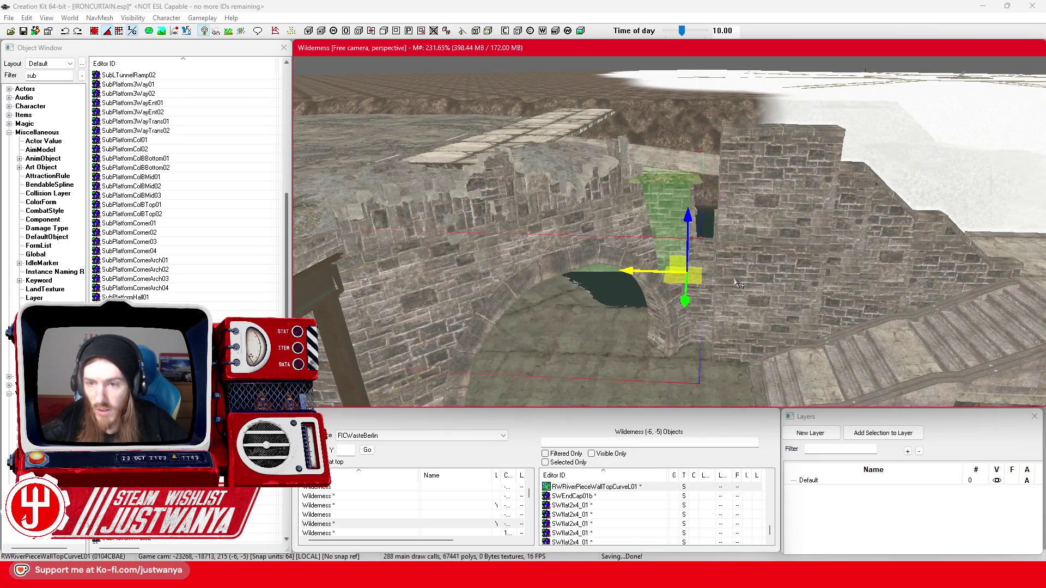
key("ctrl+z")
key("ctrl+z")
key("ctrl+z")
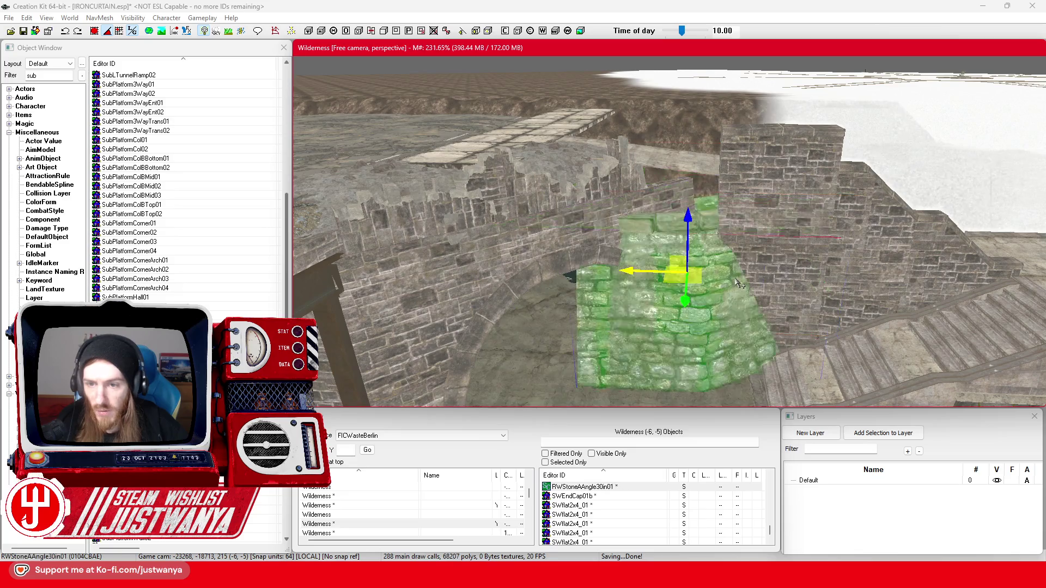
key("ctrl+z")
key("ctrl+z")
key("ctrl+z")
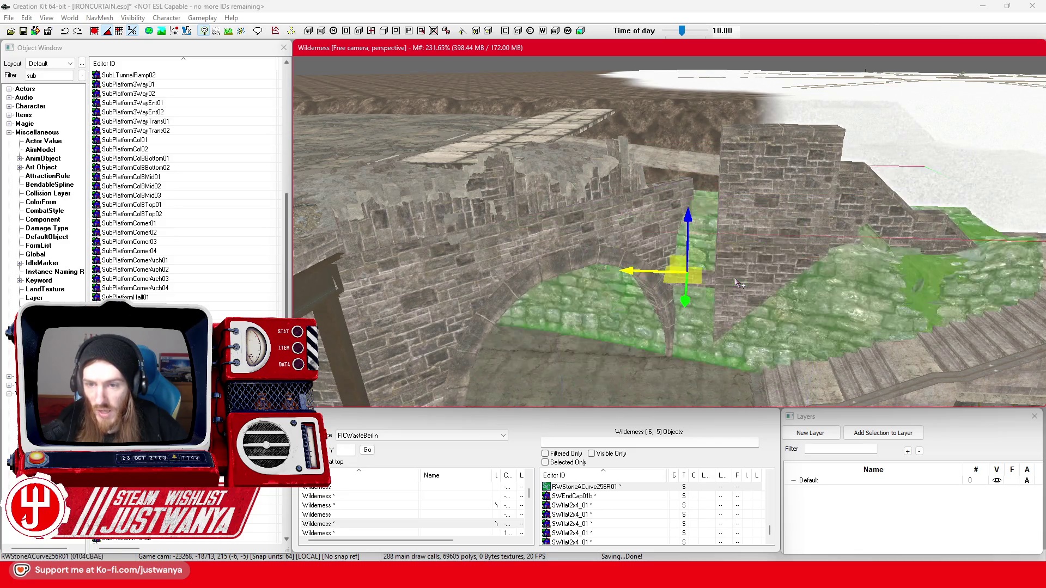
key("ctrl+z")
key("ctrl+z")
key("ctrl+z")
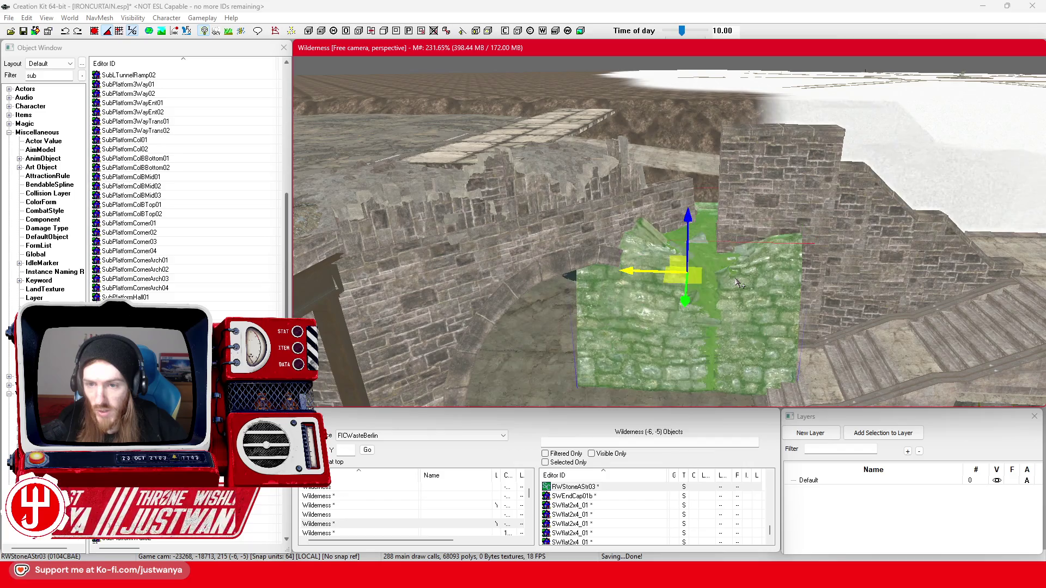
key("ctrl+z")
key("ctrl+z")
key("ctrl+z")
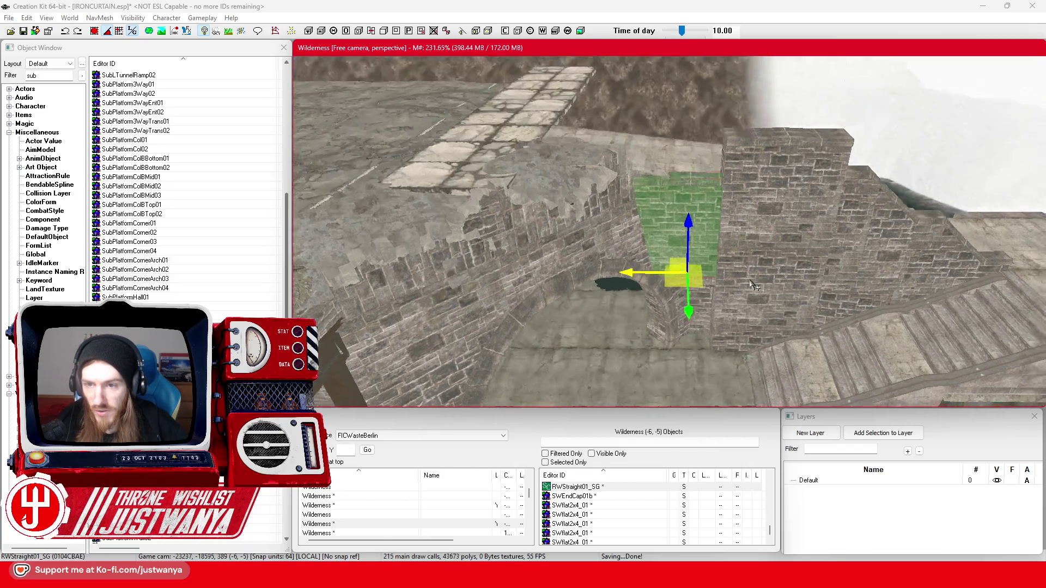
left_click(832, 277)
- Slide the RWRamp01_SG piece left, then cycle the brick pile through ramp, terrain and river-curve meshes
left_click_drag(832, 277, 625, 278)
left_click(668, 223)
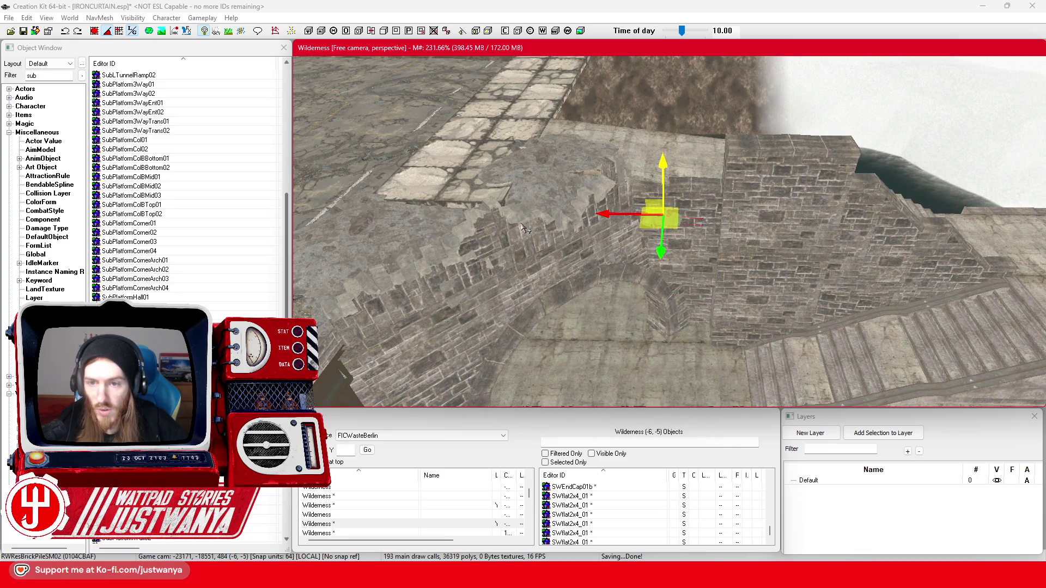
key("ctrl+z")
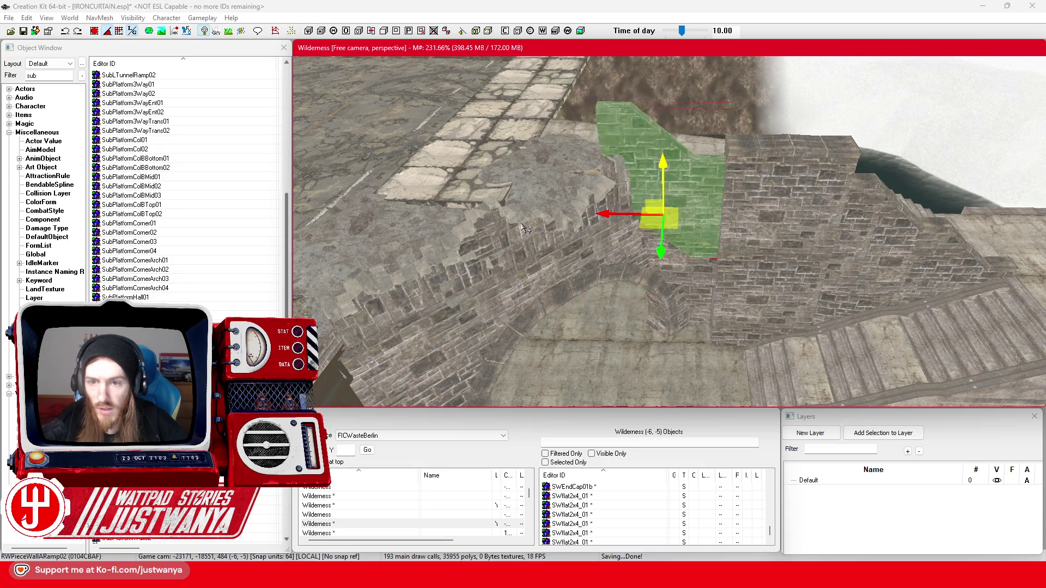
key("ctrl+z")
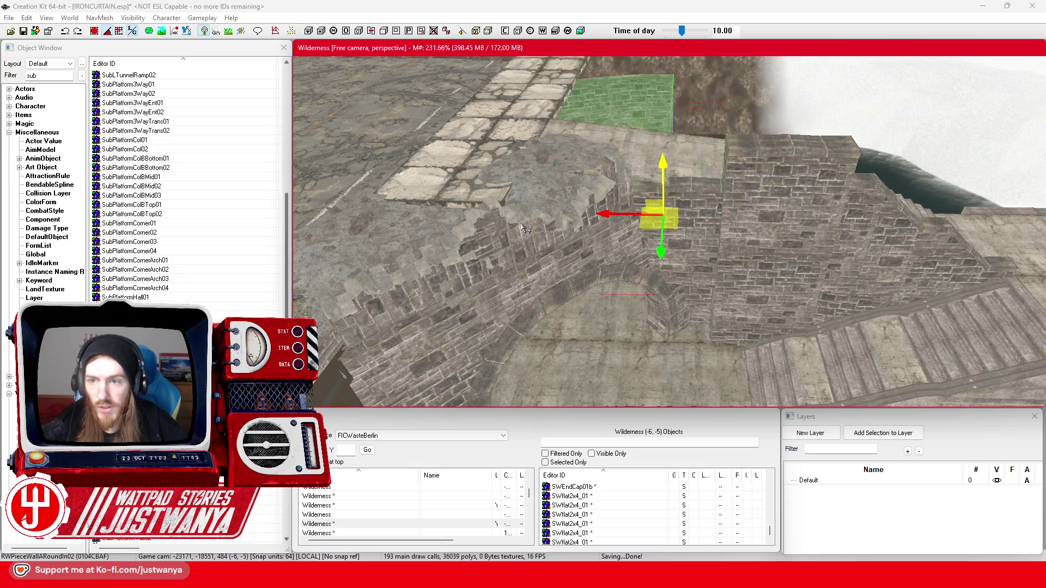
key("ctrl+z")
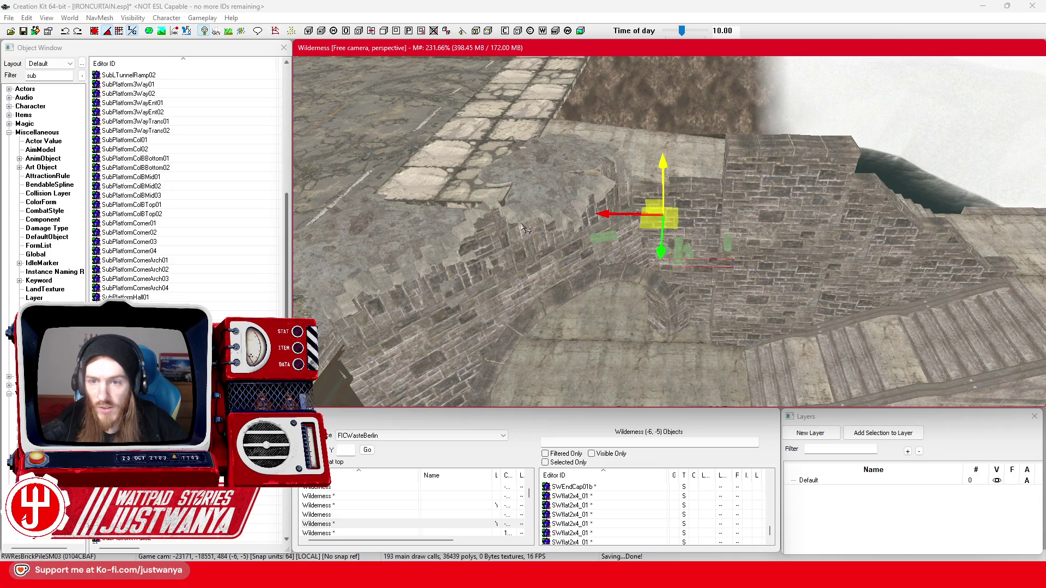
key("ctrl+z")
key("ctrl+z")
key("ctrl+z")
key("ctrl+z")
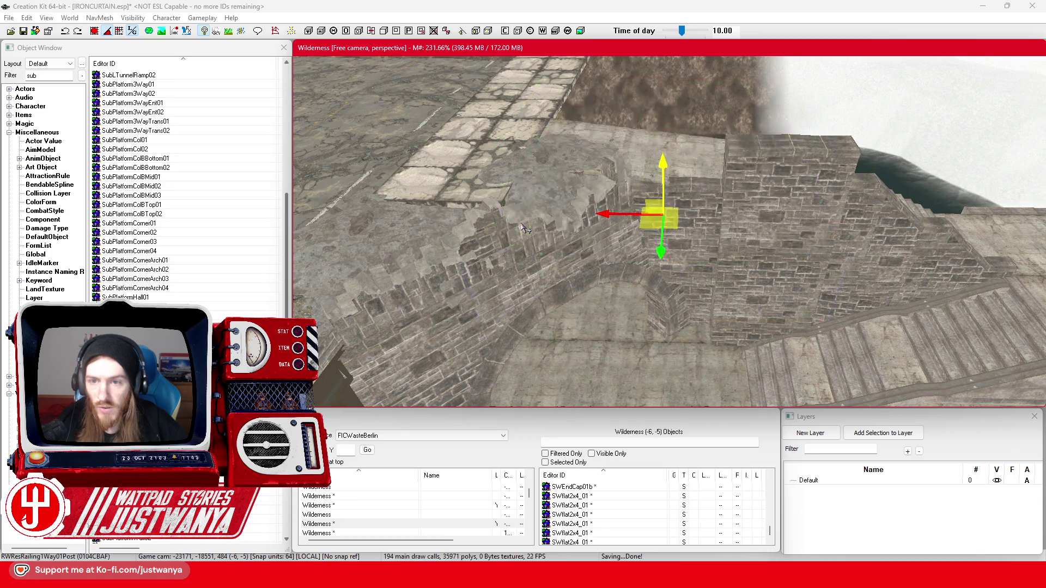
key("ctrl+z")
key("ctrl+z")
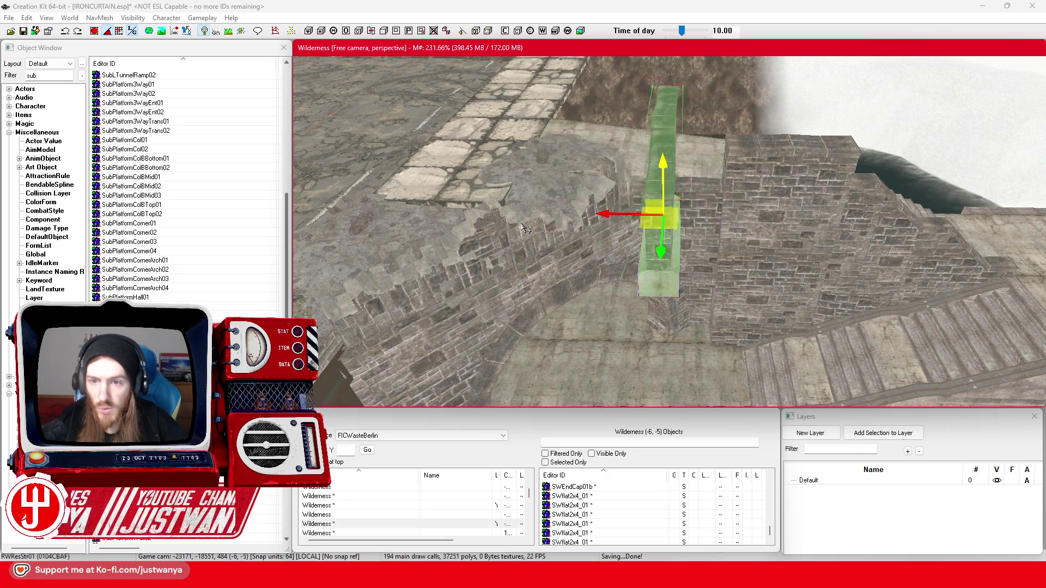
key("ctrl+z")
key("ctrl+z")
key("ctrl+z")
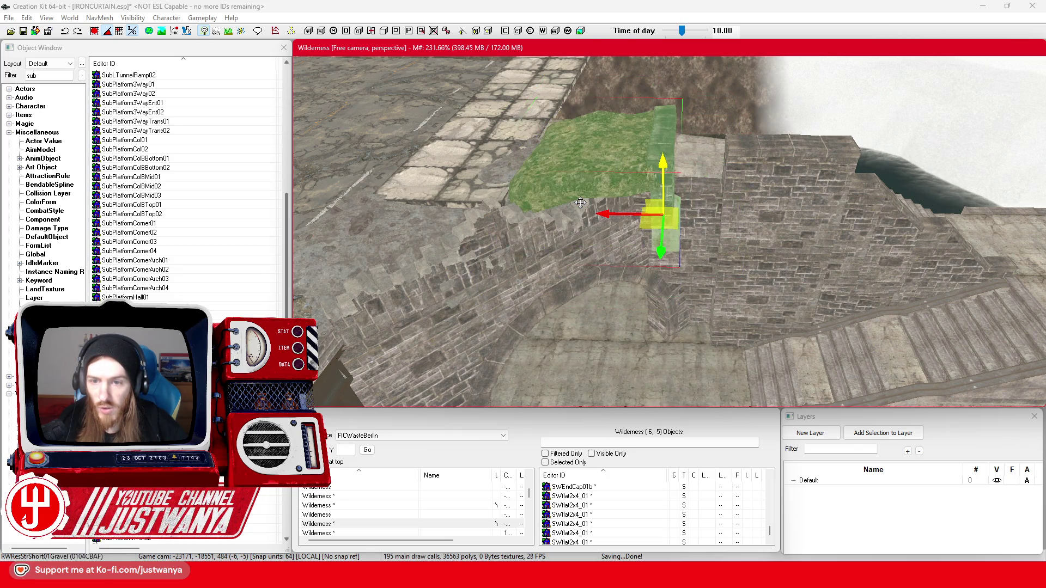
key("ctrl+z")
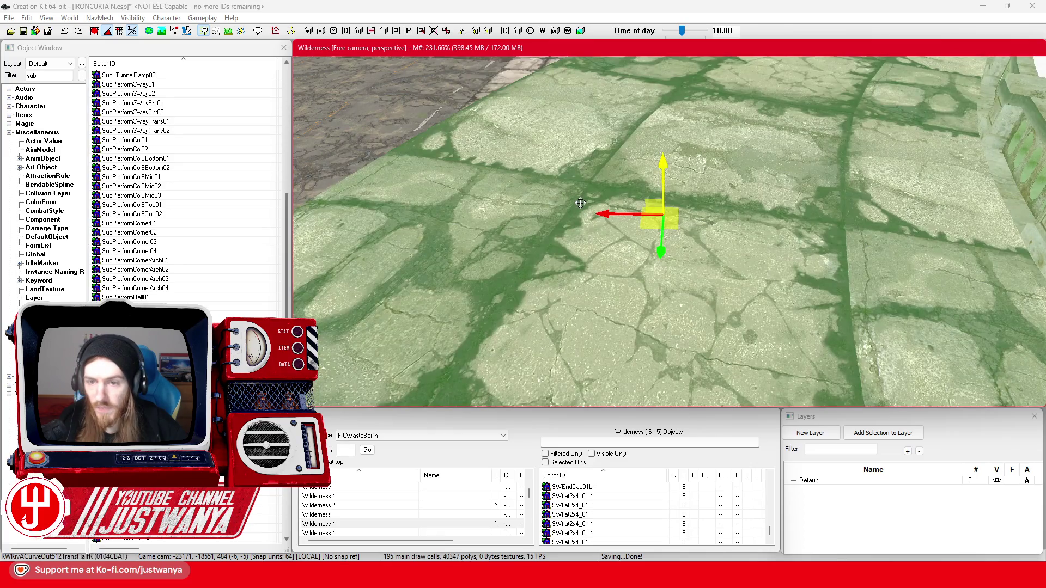
key("ctrl+z")
key("ctrl+z")
key("ctrl+z")
key("ctrl+z")
key("ctrl+z")
key("ctrl+z")
key("ctrl+z")
key("ctrl+z")
key("ctrl+z")
key("ctrl+z")
key("ctrl+z")
key("ctrl+z")
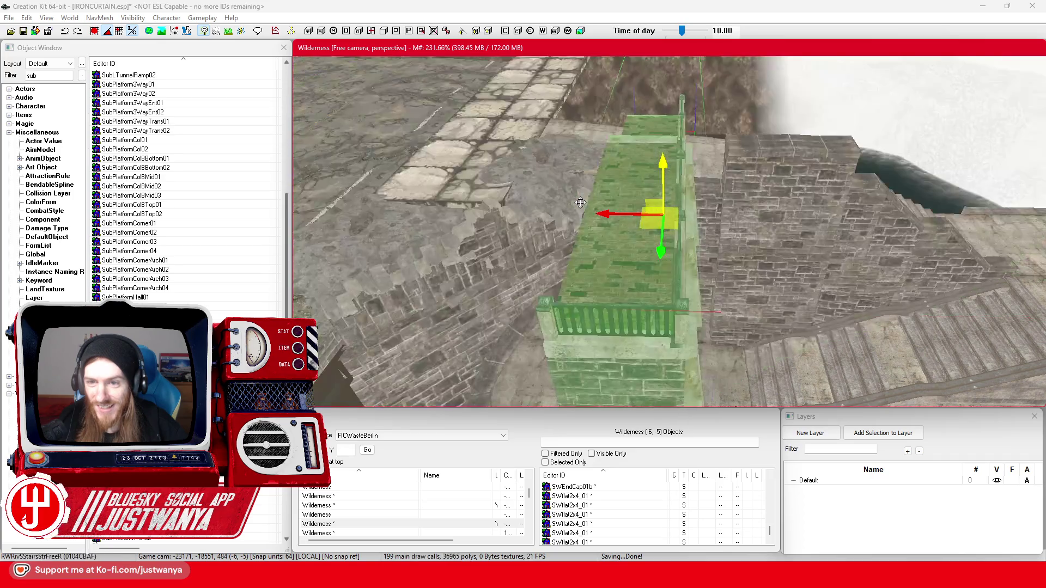
- Cycle on through wall, rubble, door and fence meshes, discard the trial piece and save the plugin
key("ctrl+z")
key("ctrl+z")
key("ctrl+z")
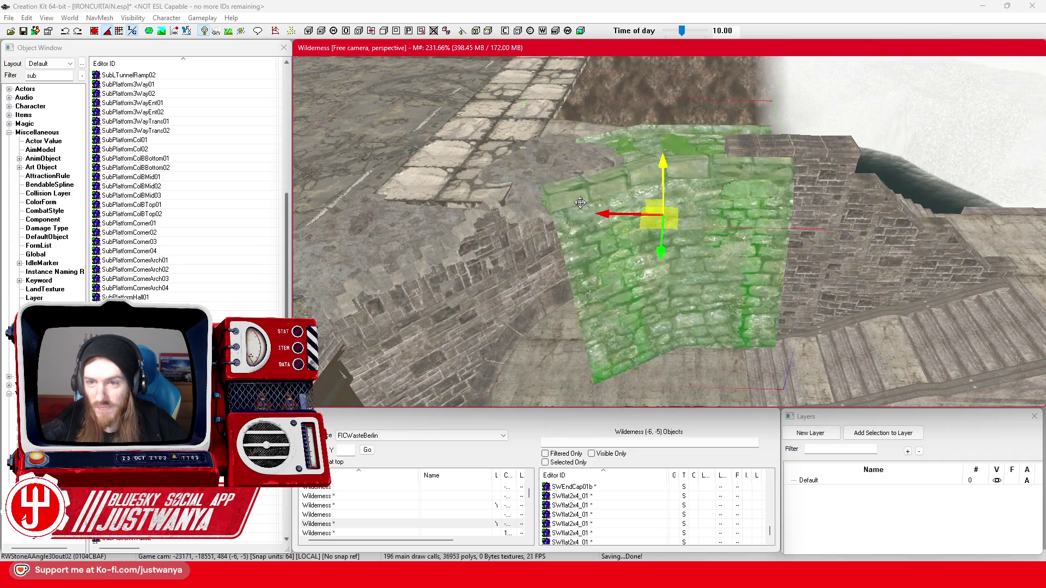
key("ctrl+z")
key("ctrl+z")
key("ctrl+z")
key("ctrl+z")
key("ctrl+z")
key("ctrl+z")
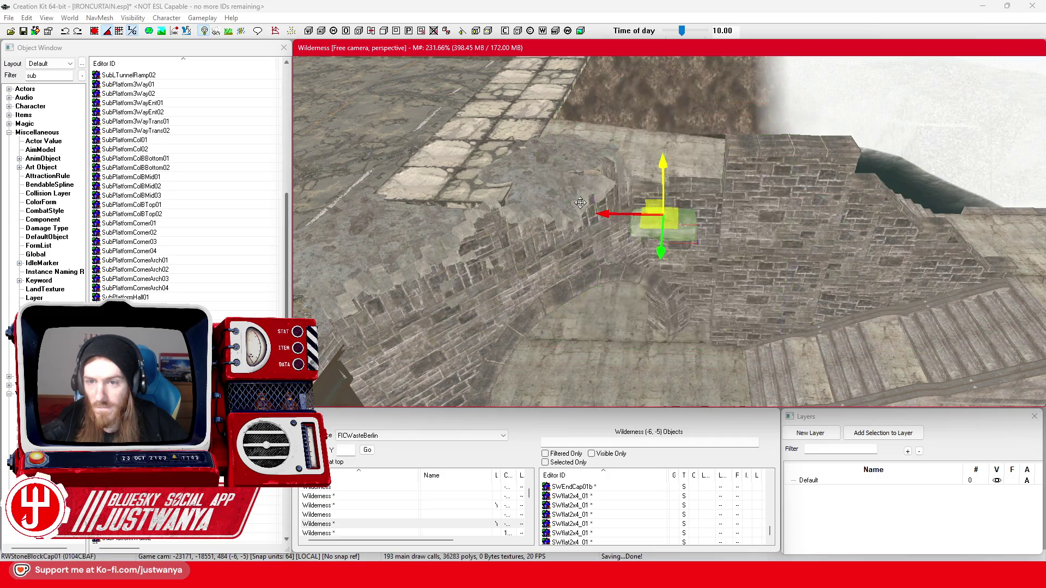
key("ctrl+z")
key("ctrl+z")
key("ctrl+z")
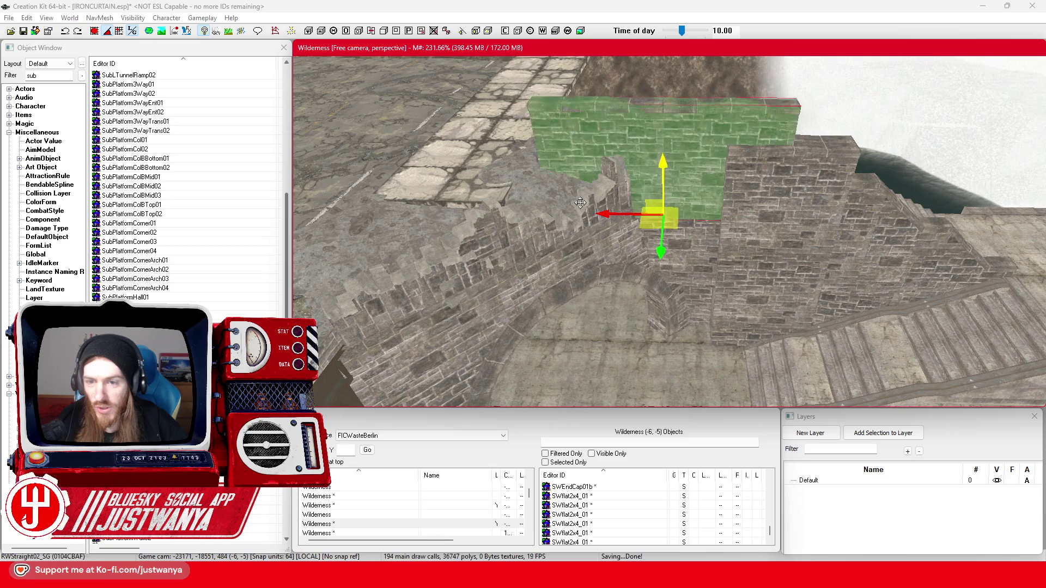
key("ctrl+z")
key("ctrl+z")
key("ctrl+z")
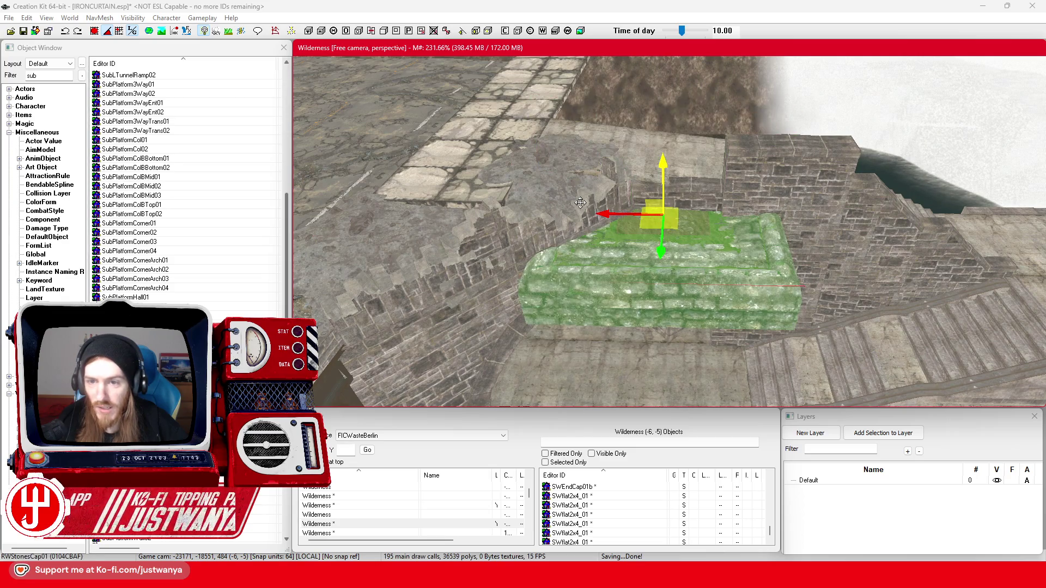
key("ctrl+z")
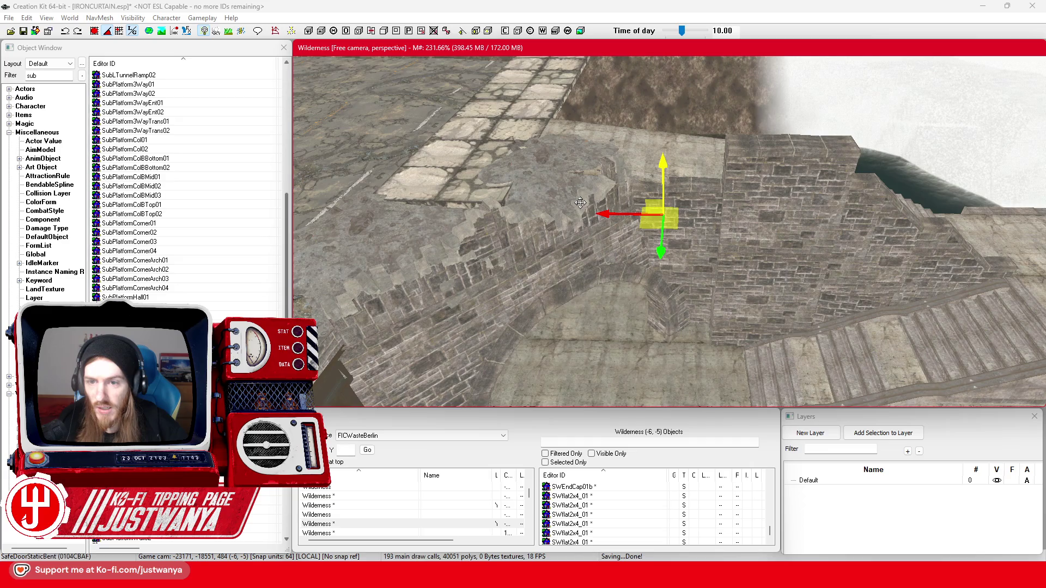
key("ctrl+z")
key("ctrl+z")
key("ctrl+z")
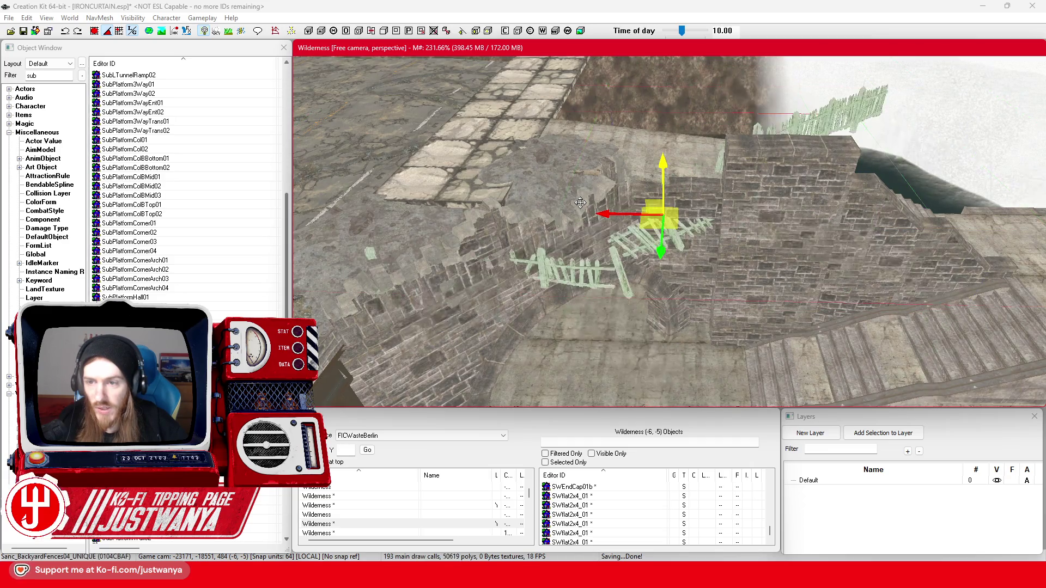
key("ctrl+z")
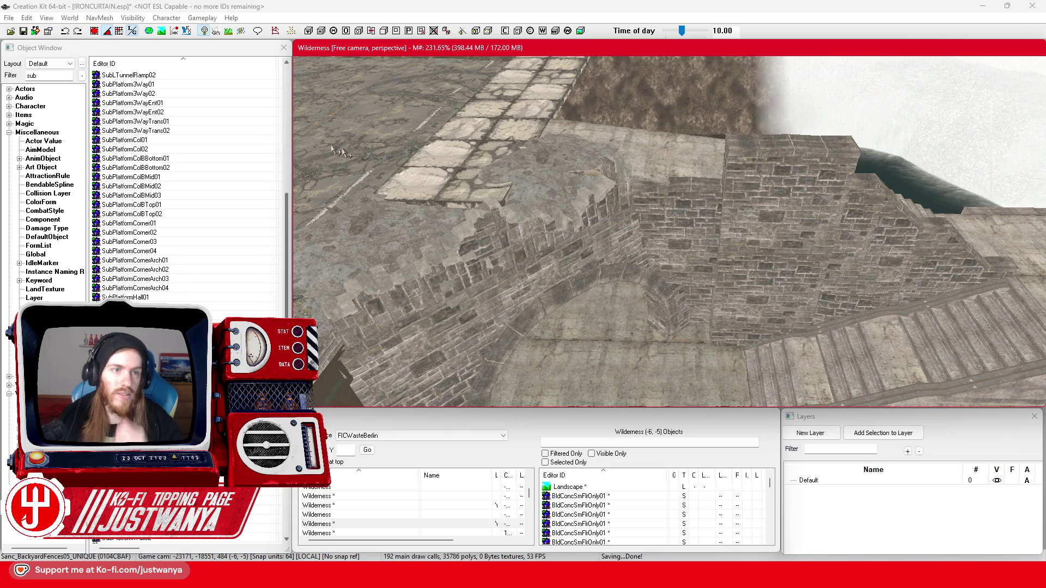
left_click(20, 32)
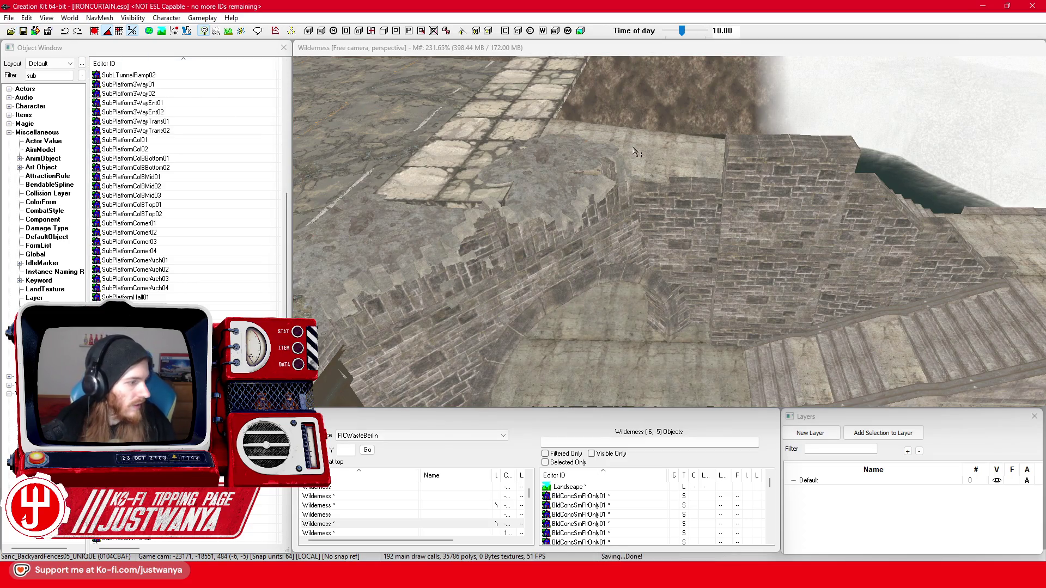
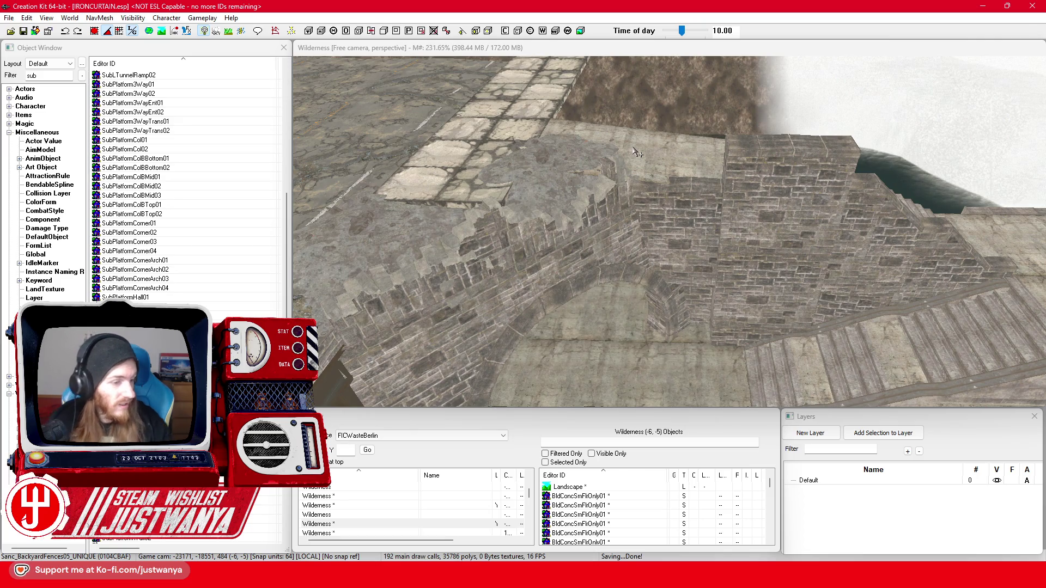
- Select the RWStraight01_SG wall panel and slide it along X against the stair side
scroll(714, 234, "up", 5)
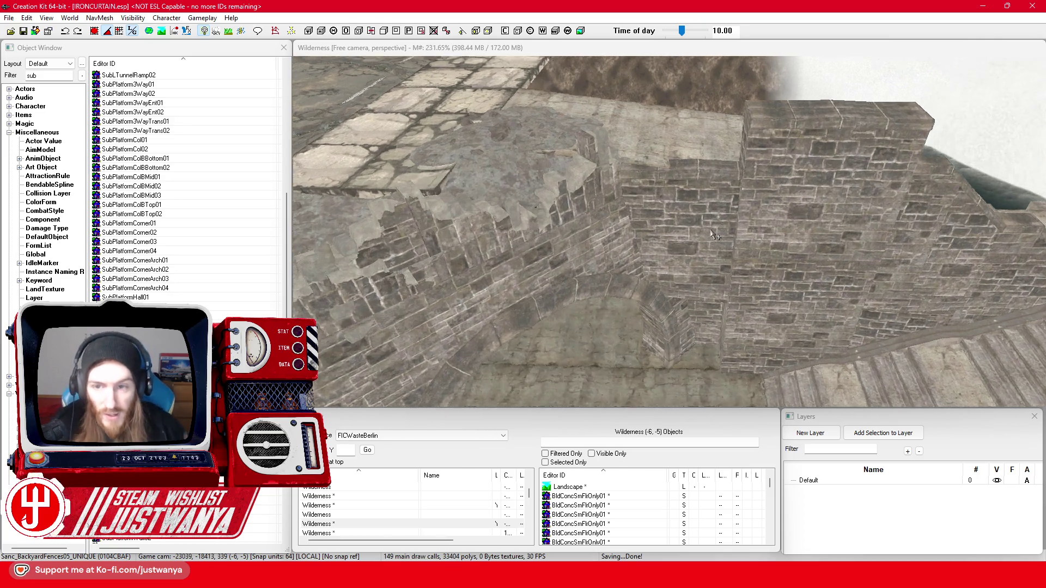
left_click(703, 174)
scroll(703, 174, "down", 5)
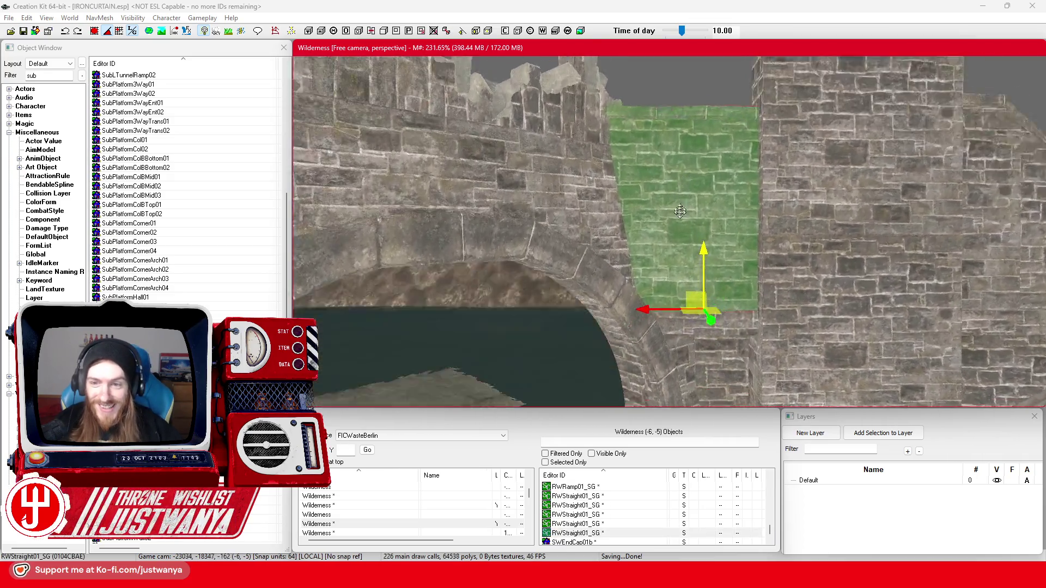
left_click_drag(680, 211, 682, 163)
mouse_move(670, 288)
left_mouse_down()
mouse_move(642, 288)
mouse_move(662, 313)
mouse_move(729, 299)
mouse_move(687, 309)
left_mouse_up()
left_click_drag(725, 279, 725, 282)
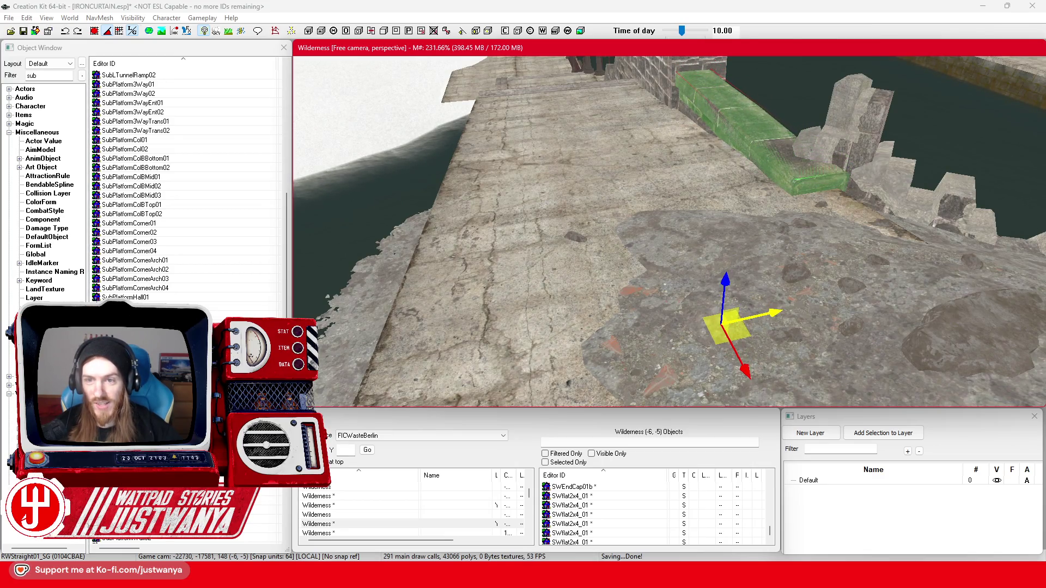
mouse_move(776, 316)
left_mouse_down()
mouse_move(629, 302)
mouse_move(828, 307)
mouse_move(638, 158)
left_mouse_up()
scroll(828, 307, "up", 3)
- Rotate the wall panel to match the stair wall, then slide it left into place
key("e")
scroll(799, 280, "up", 2)
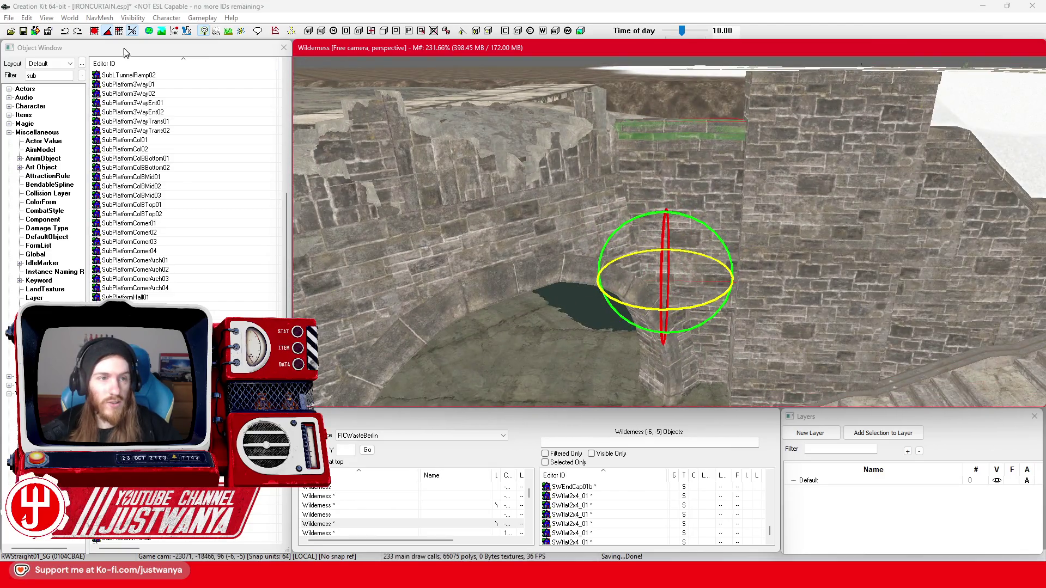
left_click_drag(639, 217, 648, 221)
key("w")
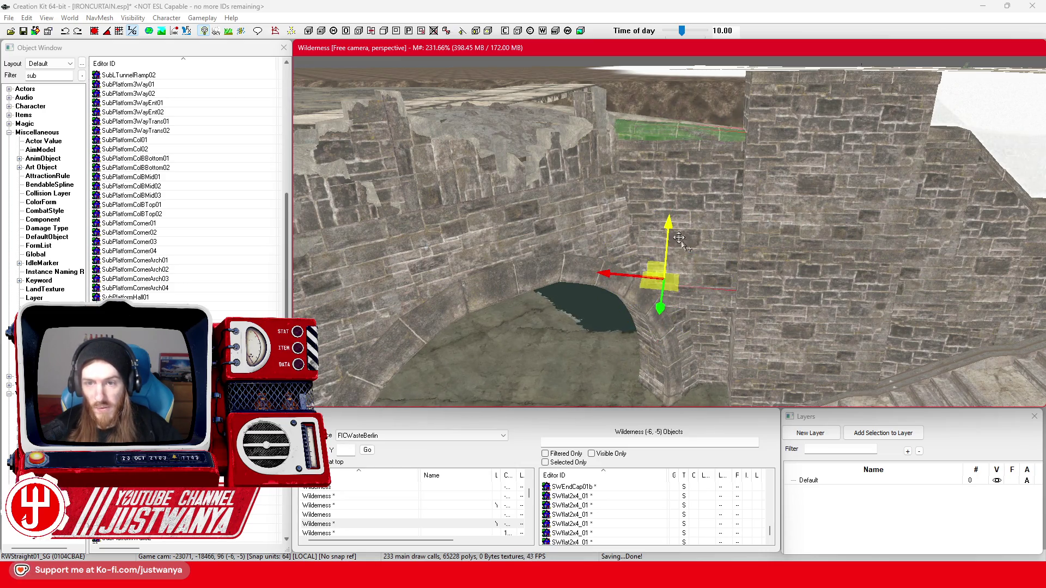
left_click_drag(626, 274, 611, 274)
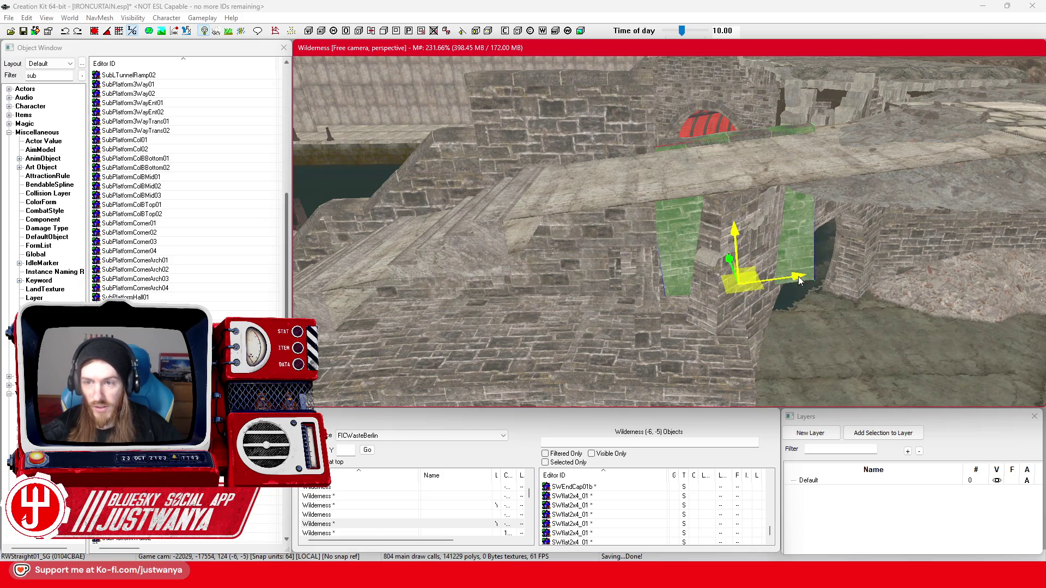
- Nudge the wall panel further left, save the plugin with Ctrl+S, and review the stairs
left_click_drag(799, 281, 777, 279)
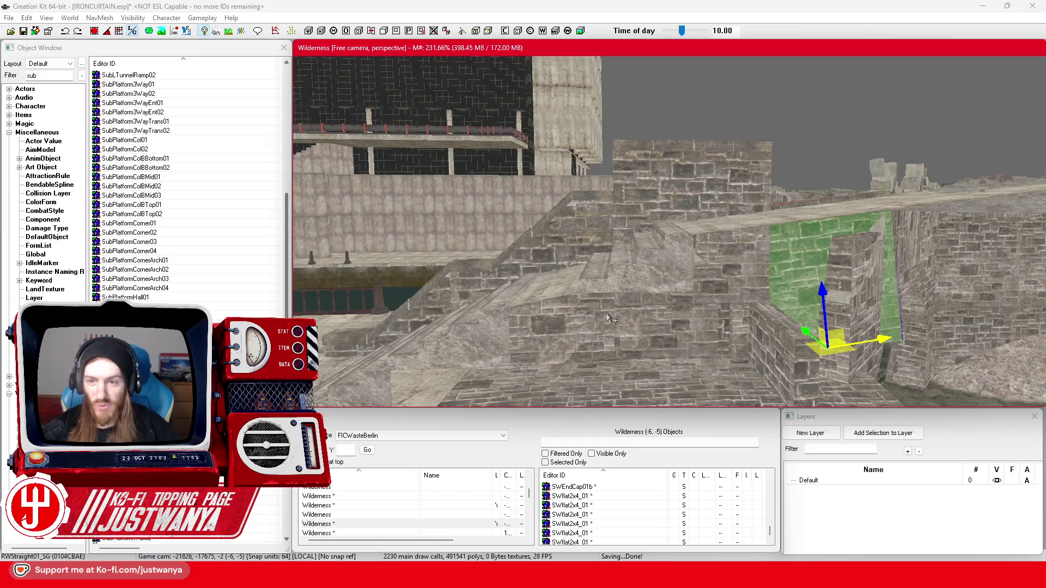
key("ctrl+s")
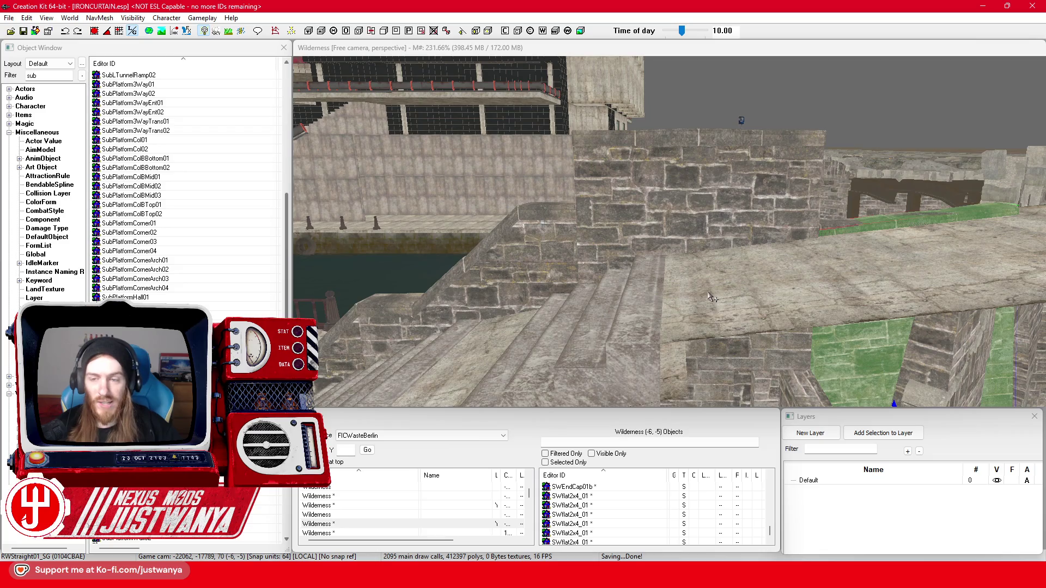
scroll(710, 296, "up", 2)
scroll(712, 296, "down", 3)
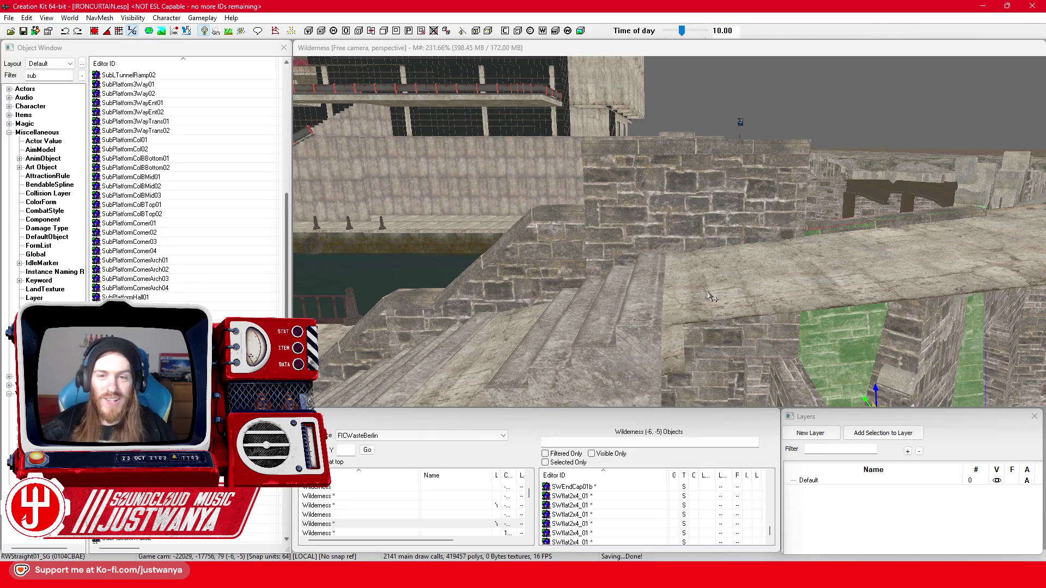
scroll(703, 272, "up", 3)
scroll(701, 271, "down", 3)
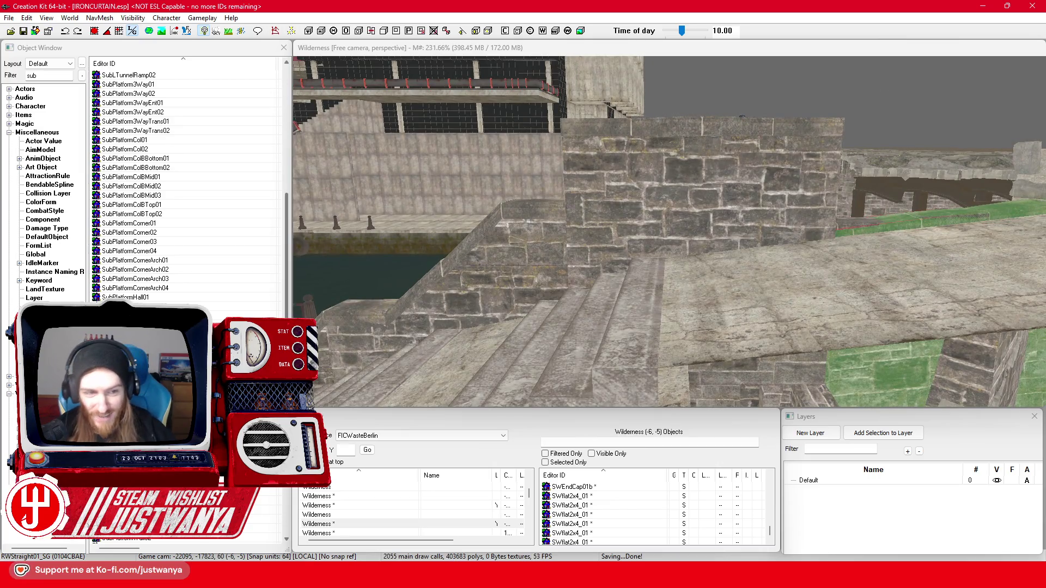
scroll(166, 281, "up", 12)
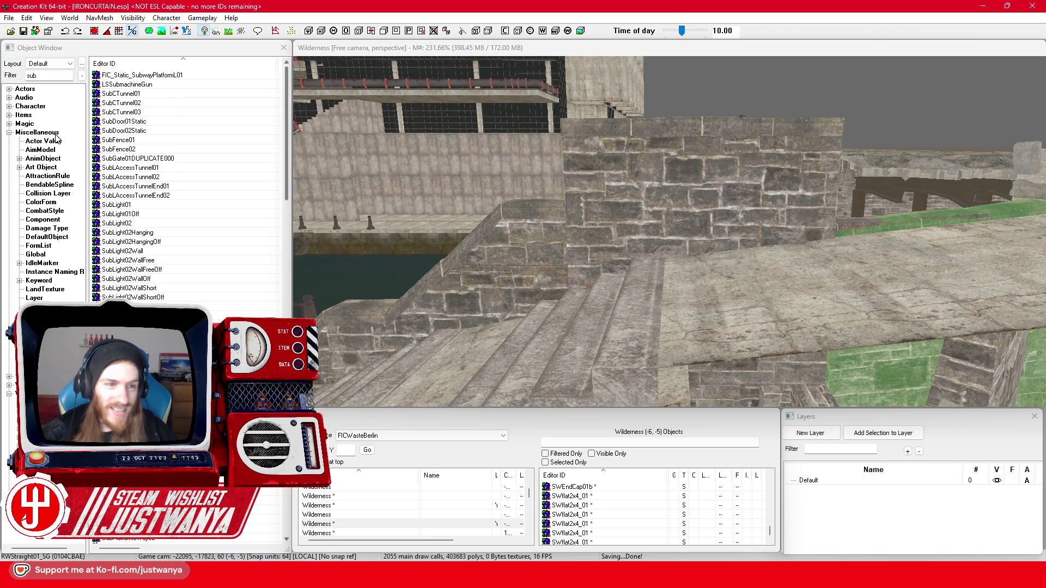
- Filter the Object Window to Activator objects matching 'plaque'
left_click(9, 133)
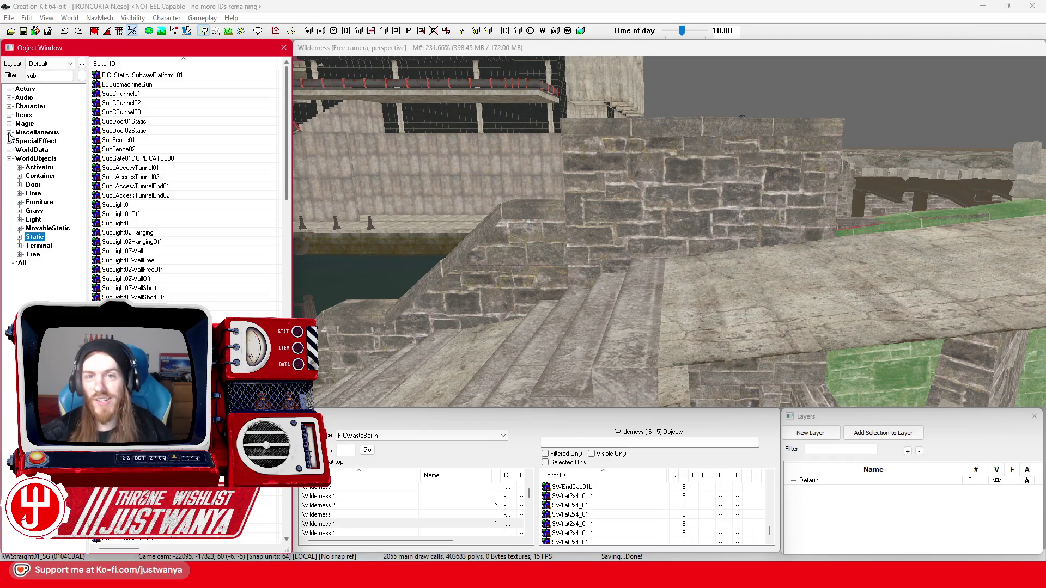
left_click(44, 169)
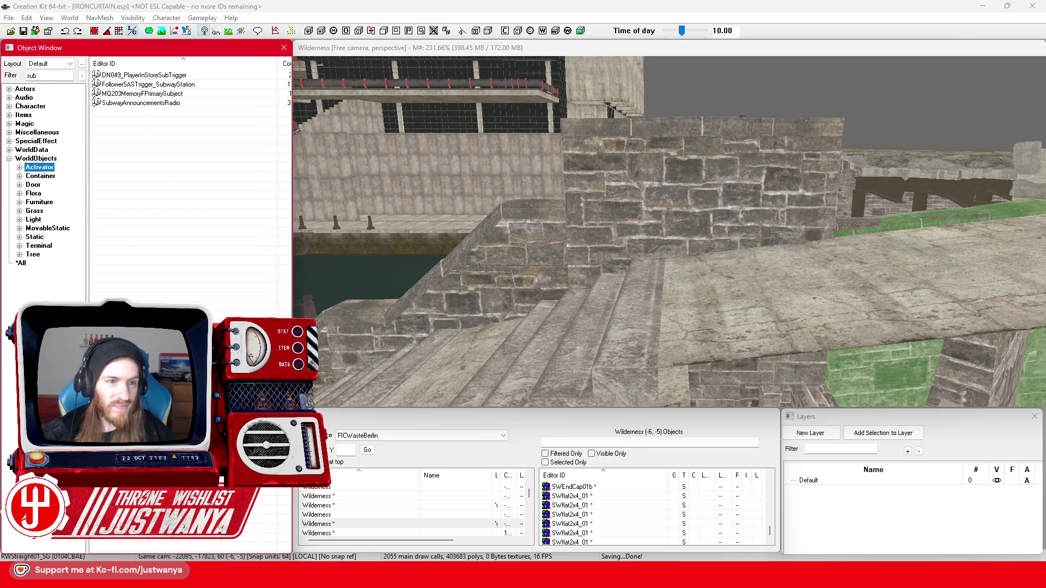
double_click(31, 75)
type("plaque")
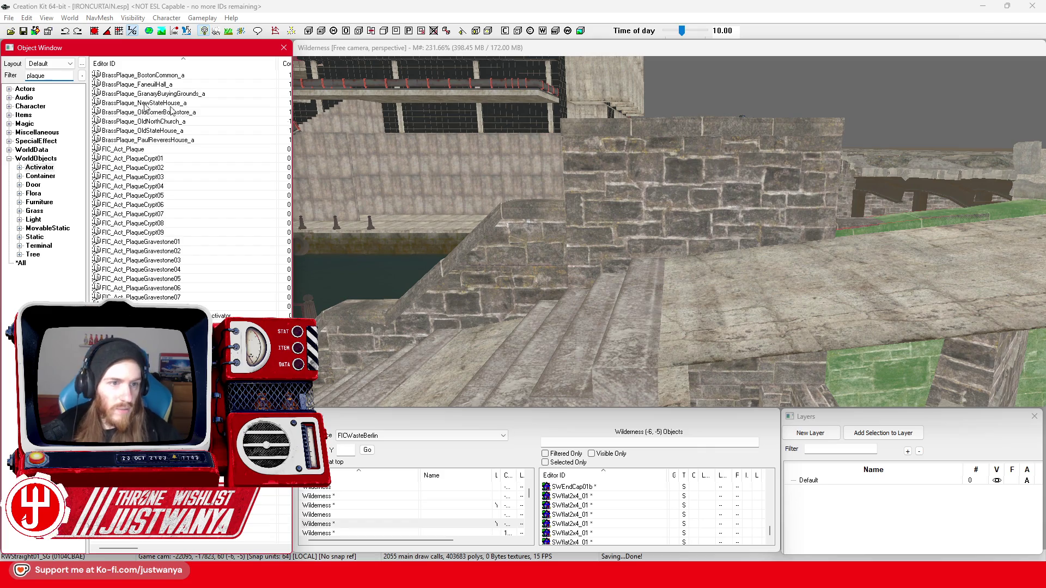
scroll(707, 383, "up", 3)
scroll(707, 383, "down", 5)
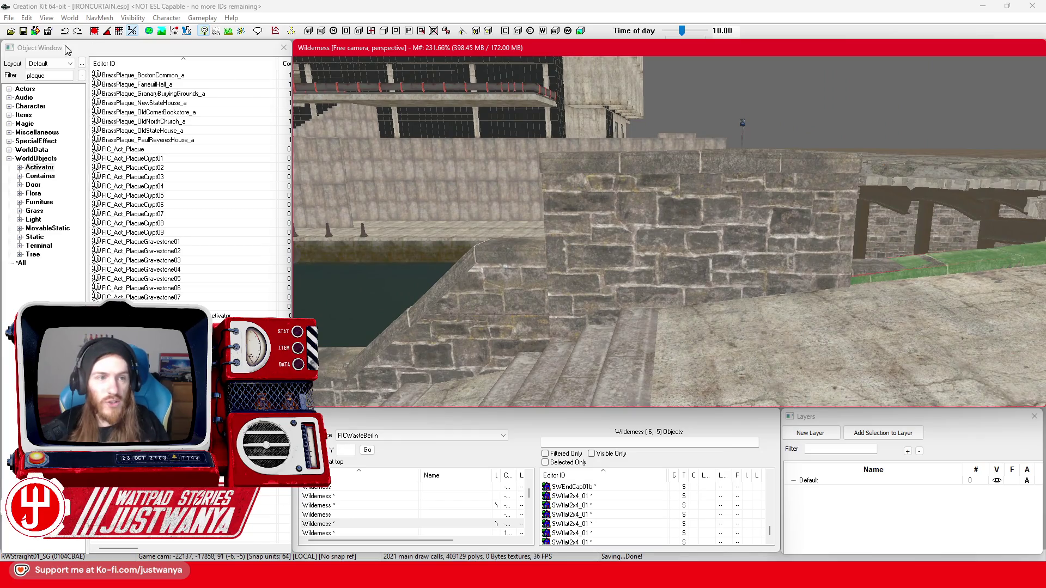
left_click(22, 33)
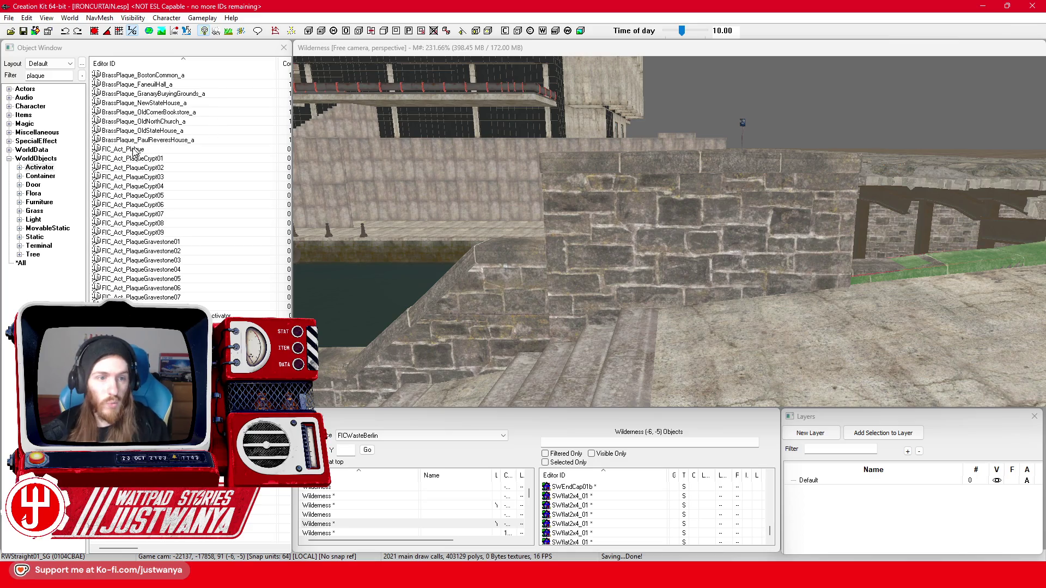
- Place FIC_Act_Plaque on the stone wall beside the stairs, rotated to face outward
left_click_drag(133, 151, 554, 209)
left_click_drag(696, 249, 694, 250)
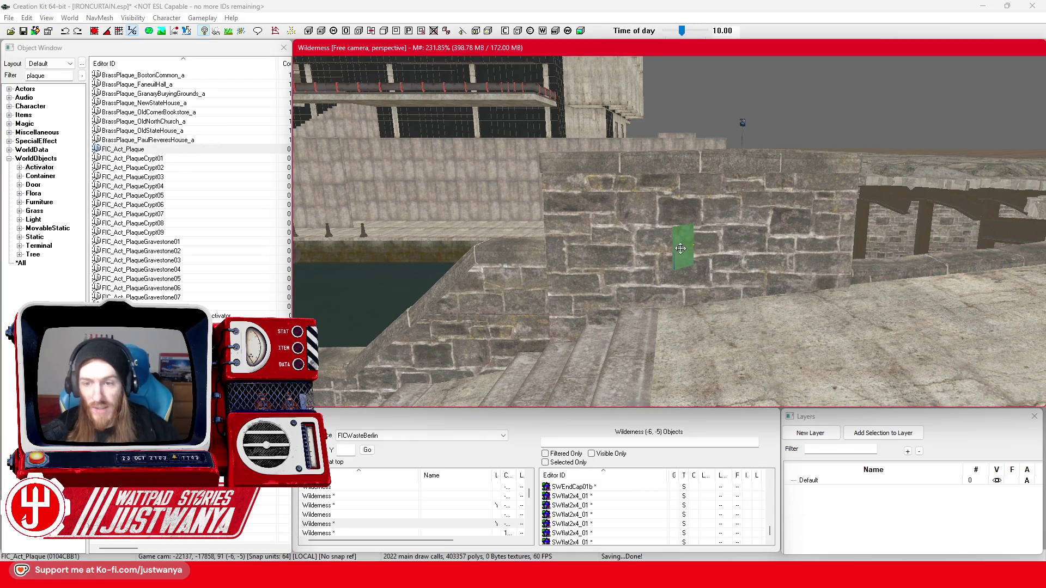
scroll(693, 267, "up", 2)
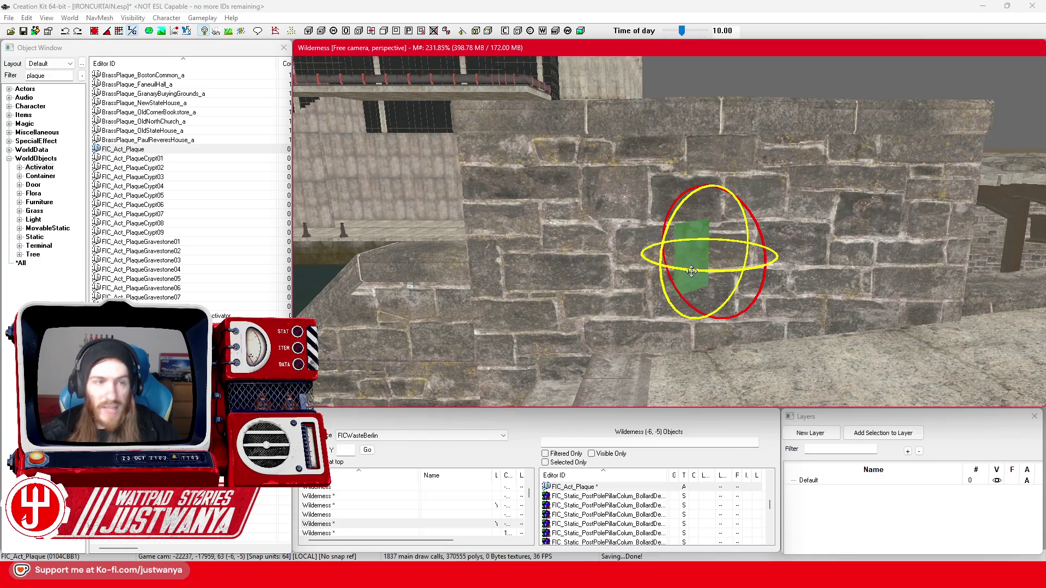
mouse_move(708, 274)
left_mouse_down()
mouse_move(725, 273)
mouse_move(709, 261)
left_mouse_up()
key("2")
left_click_drag(710, 207, 710, 189)
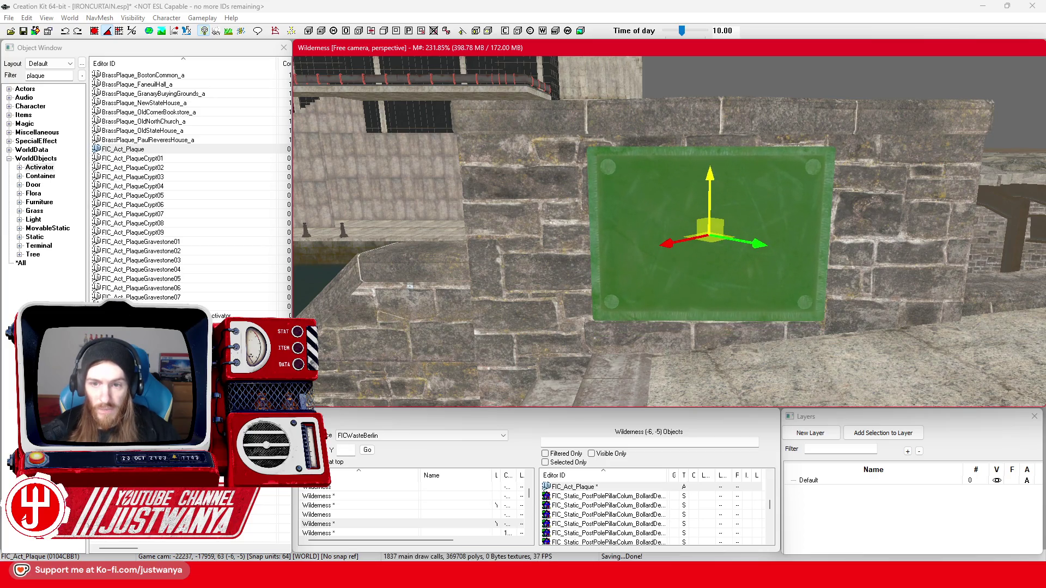
key("shift")
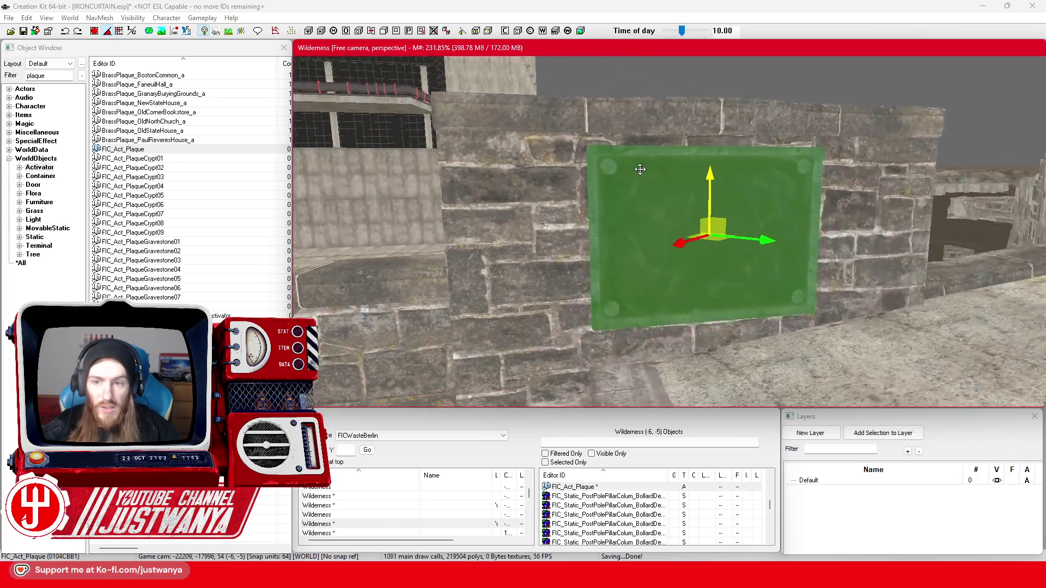
- Inspect the plaque base object's DefaultShowMessageOnActivateRef MessageToShow property, closing without changes
right_click(185, 149)
left_click(210, 168)
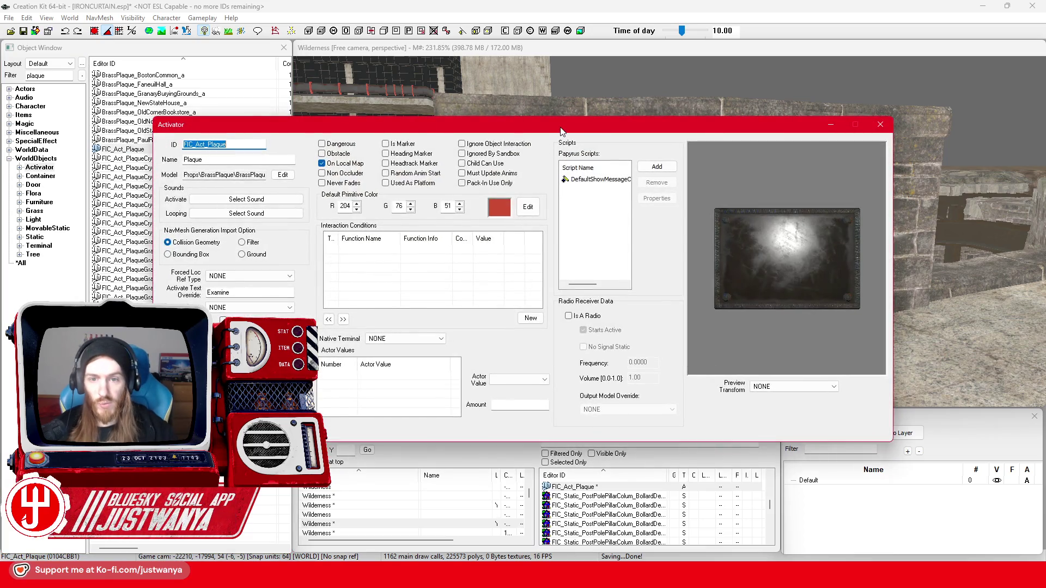
left_click_drag(561, 130, 613, 109)
left_click(652, 157)
left_click(698, 176)
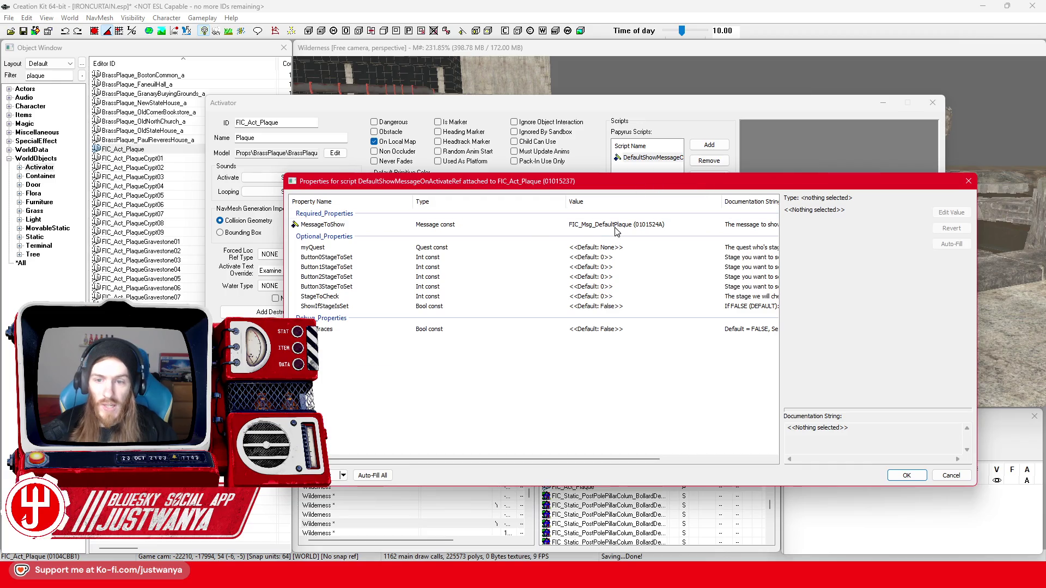
left_click(616, 226)
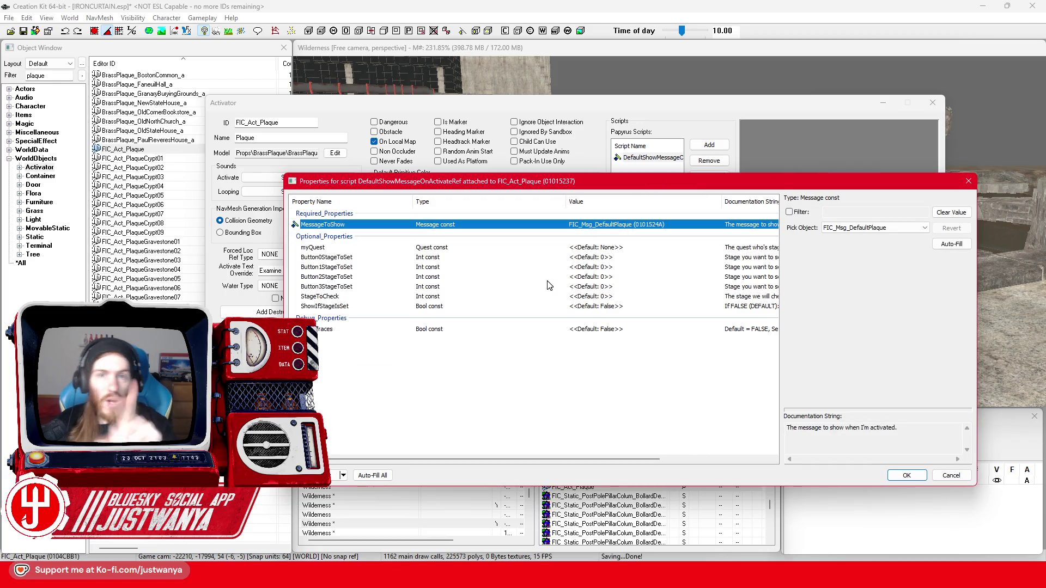
left_click(969, 185)
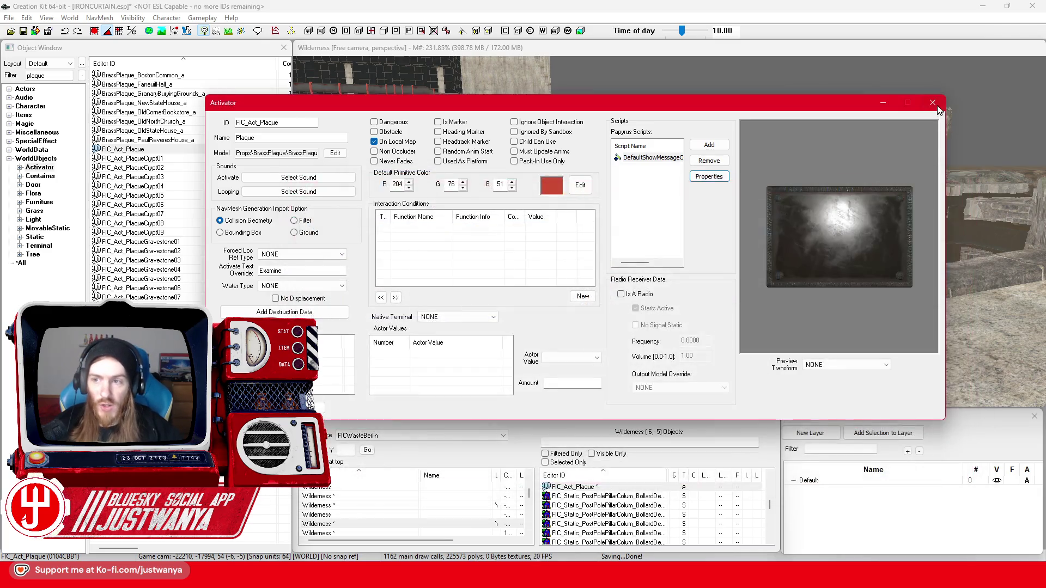
left_click(870, 101)
- Open the placed plaque's reference settings and go to its Scripts tab
double_click(652, 207)
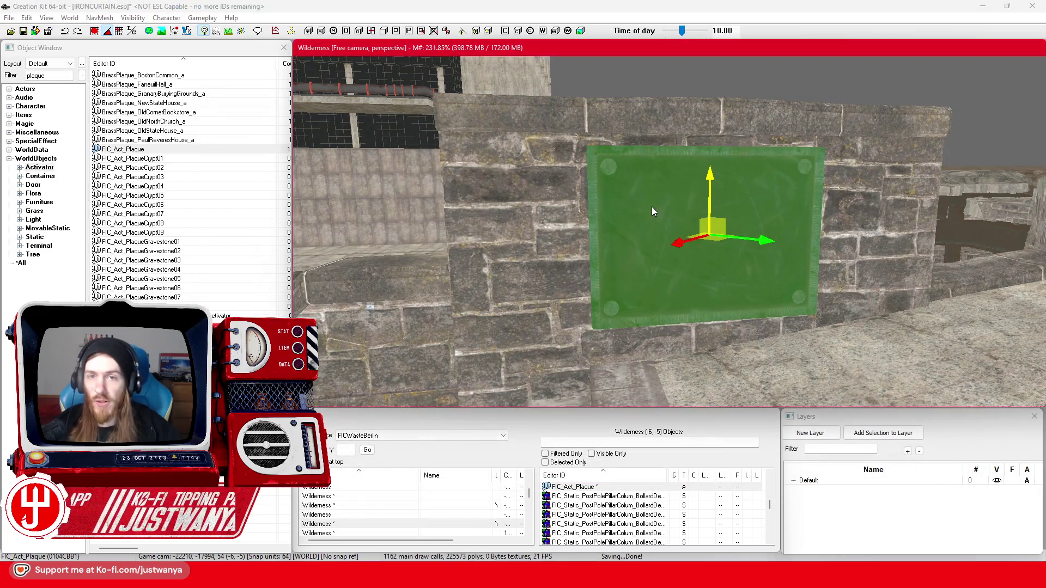
left_click_drag(563, 130, 582, 118)
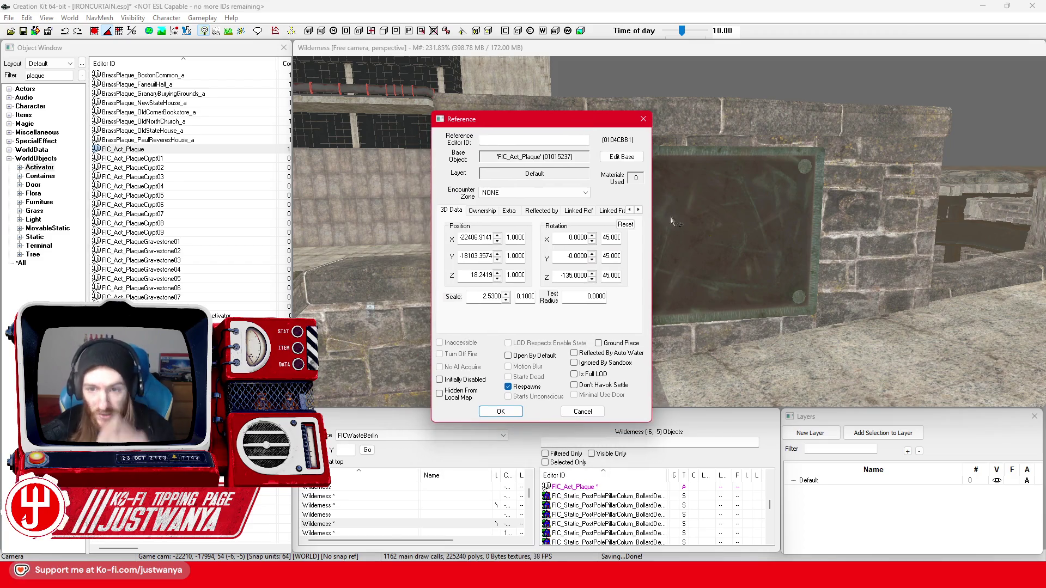
left_click(639, 212)
left_click(638, 211)
left_click(639, 212)
left_click(639, 211)
left_click(638, 211)
left_click(639, 211)
left_click(552, 210)
left_click(502, 243)
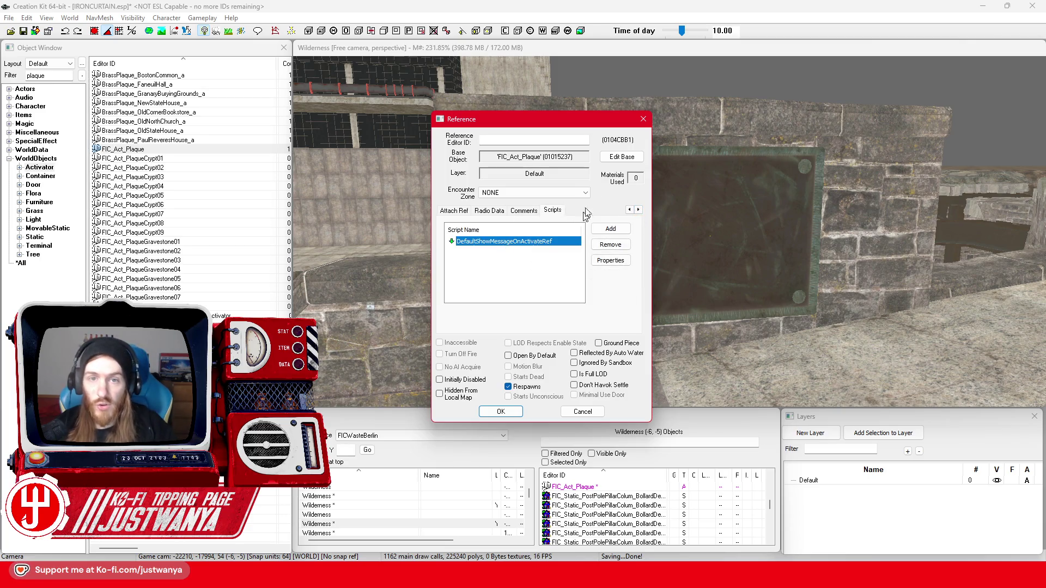
- Set the reference's MessageToShow property to FIC_Msg_Liebknechtbridge and confirm both dialogs
left_click(606, 260)
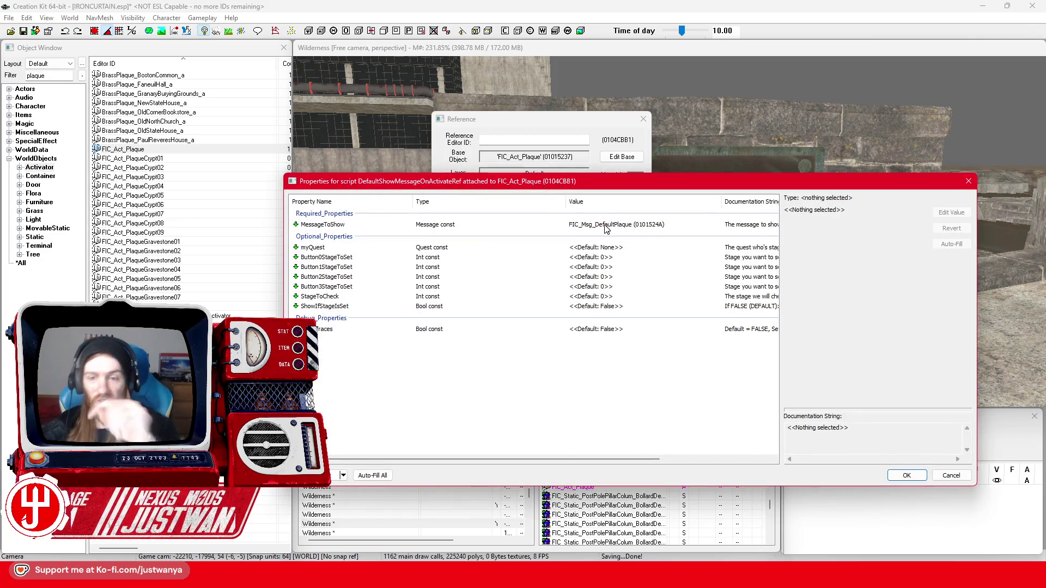
left_click(606, 226)
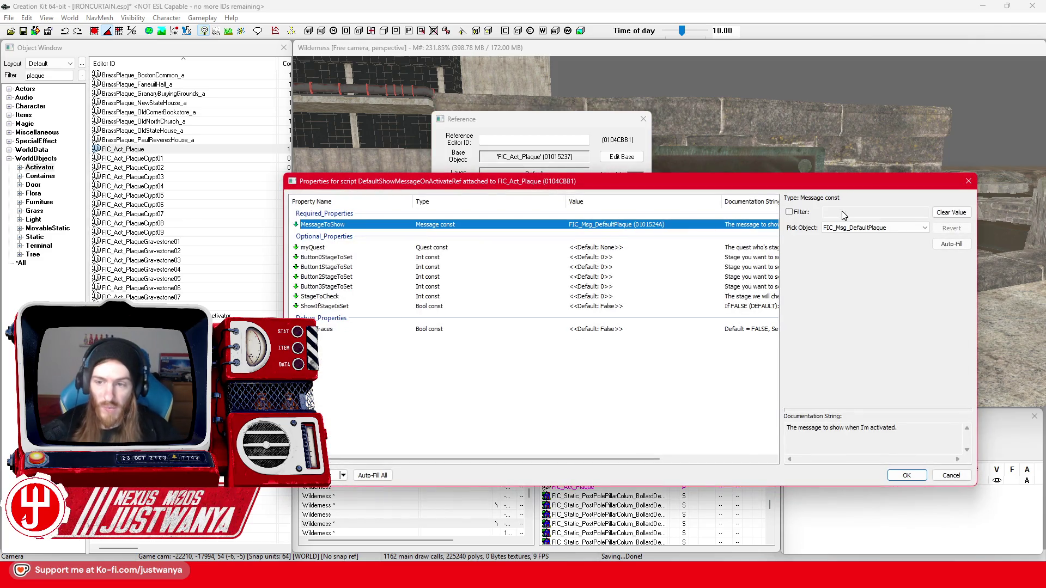
left_click(881, 225)
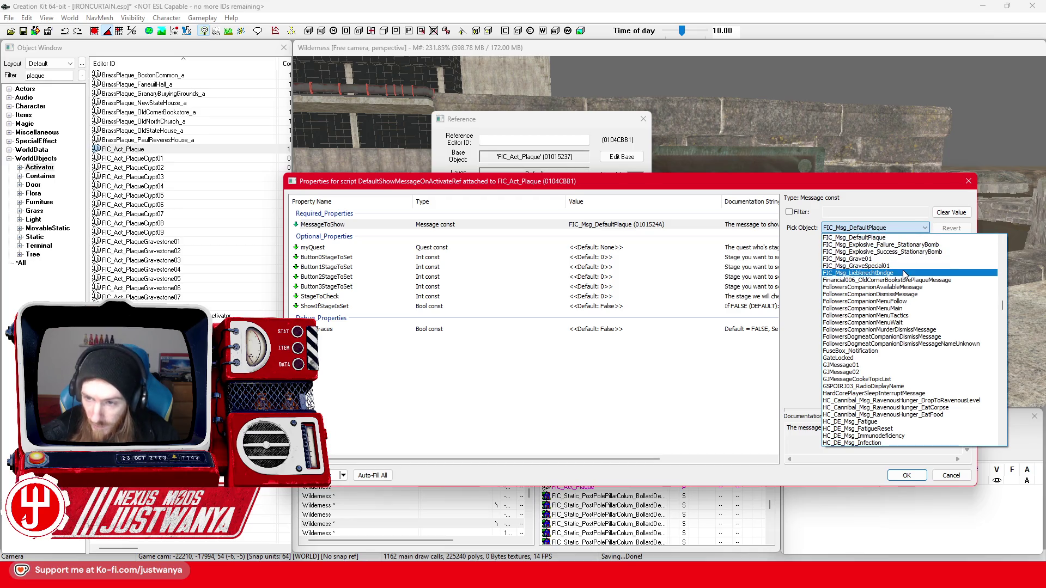
left_click(872, 273)
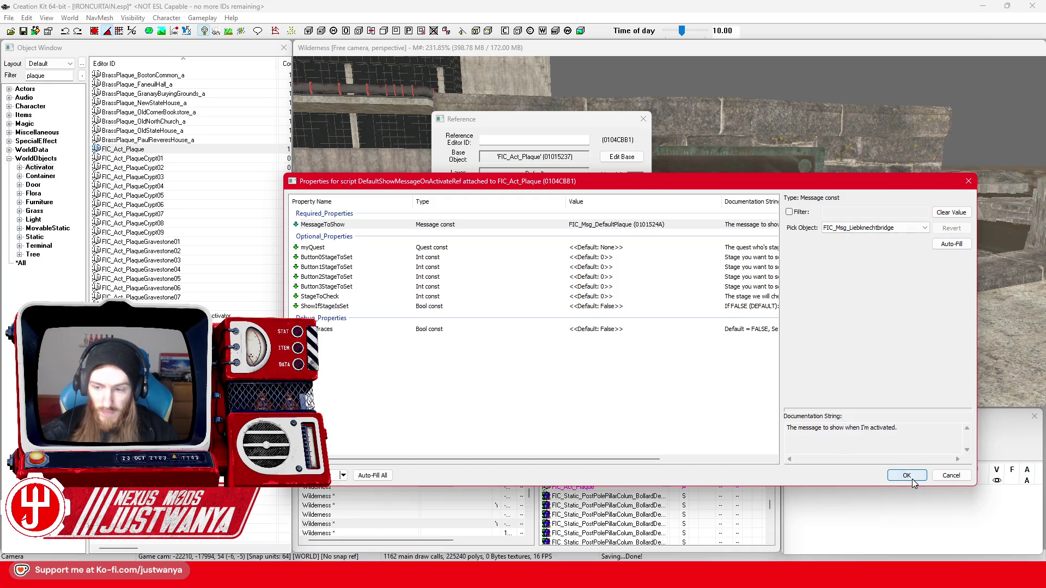
left_click(912, 479)
left_click(499, 413)
scroll(664, 238, "down", 4)
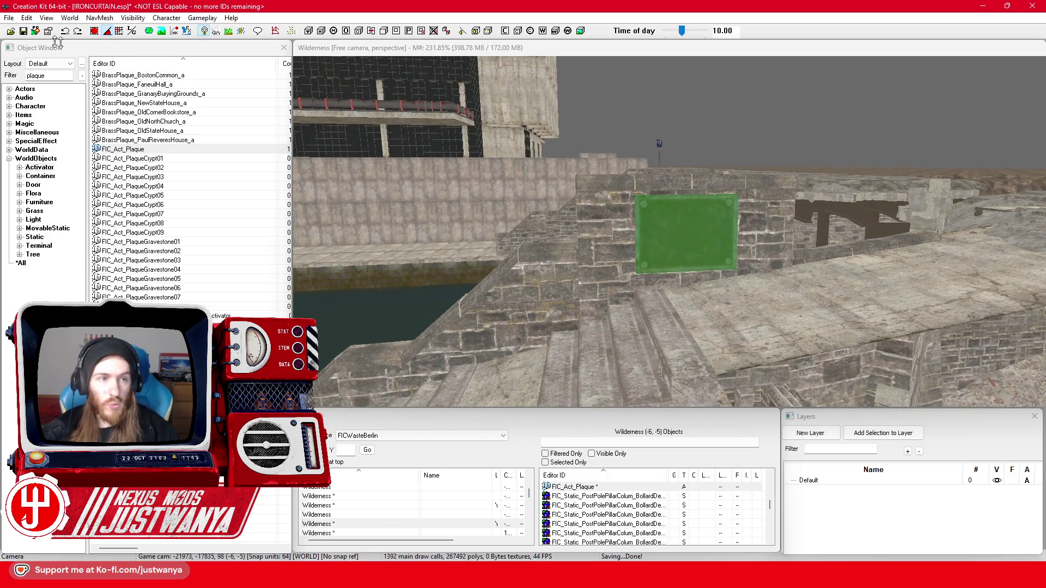
- Save the plugin from the toolbar and orbit the camera to the bridge's arched side
left_click(23, 31)
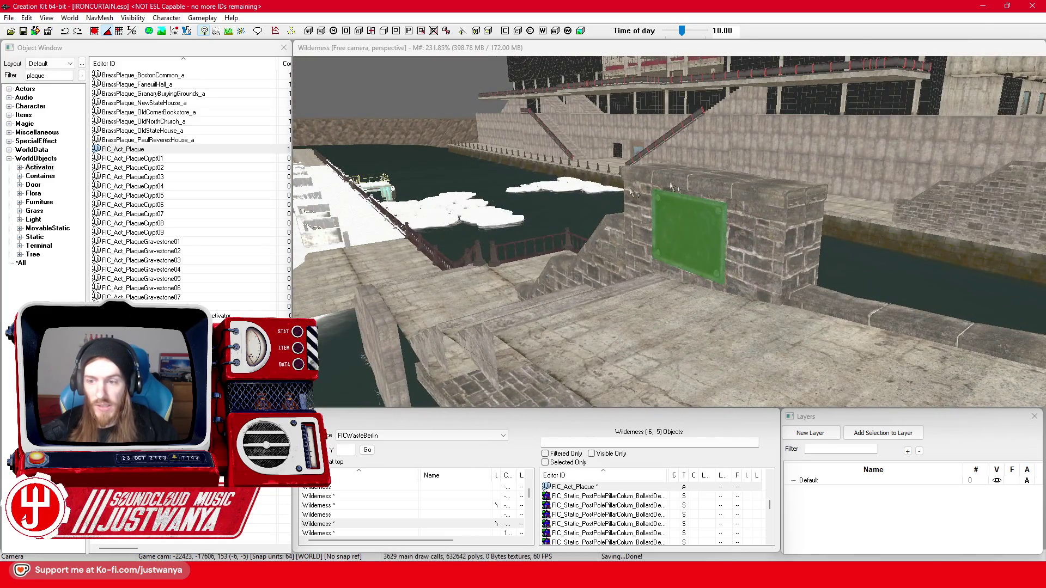
scroll(660, 211, "up", 2)
mouse_move(659, 211)
left_mouse_down()
mouse_move(791, 214)
mouse_move(659, 205)
mouse_move(658, 218)
mouse_move(624, 214)
left_mouse_up()
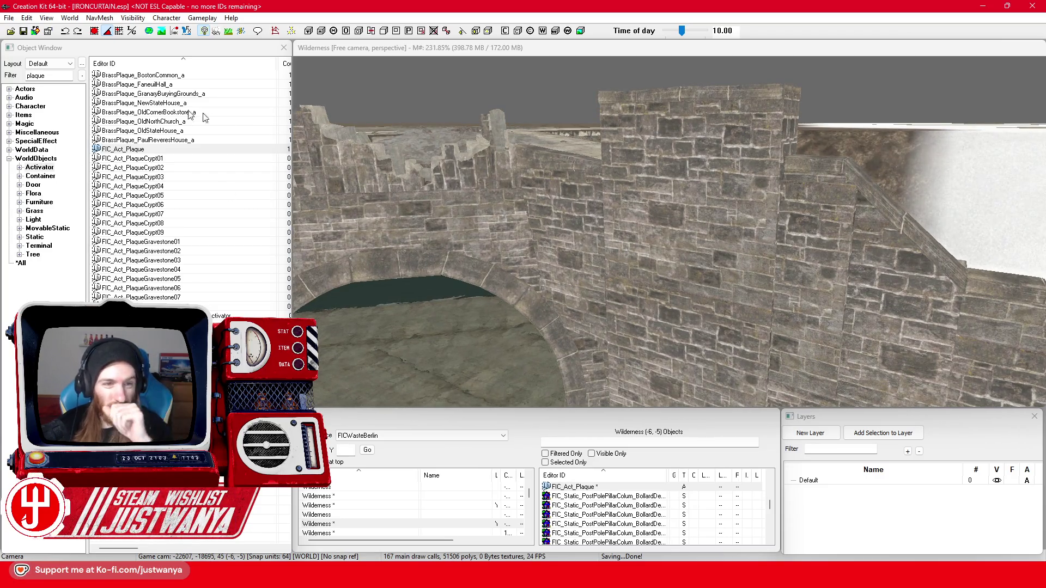
left_click(35, 238)
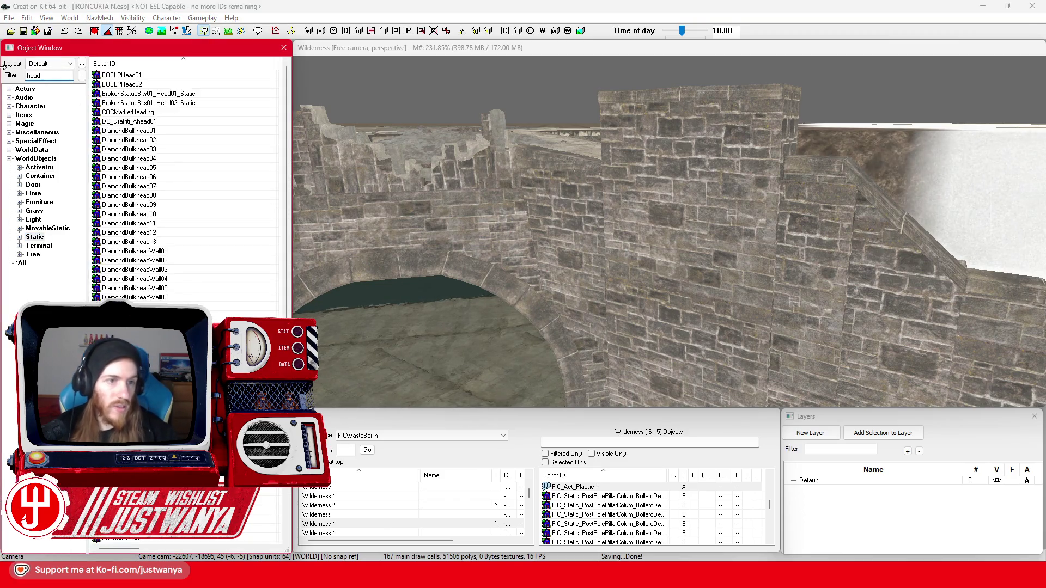
- Preview BOSLPHead01, BOSLPHead02 and BrokenStatueBits01_Head01_Static models, closing each
double_click(165, 77)
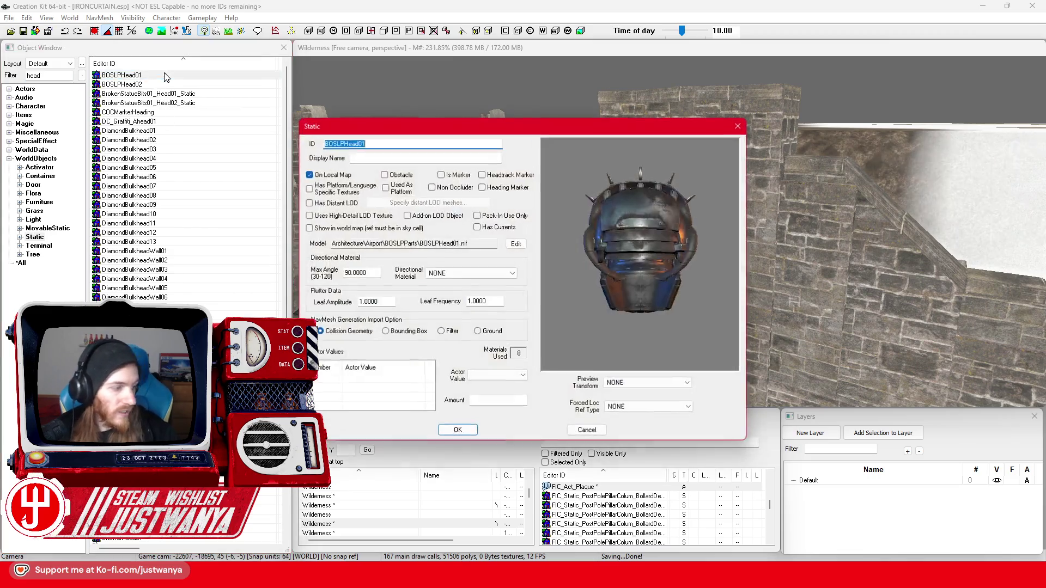
mouse_move(714, 207)
left_mouse_down()
mouse_move(685, 229)
mouse_move(613, 228)
left_mouse_up()
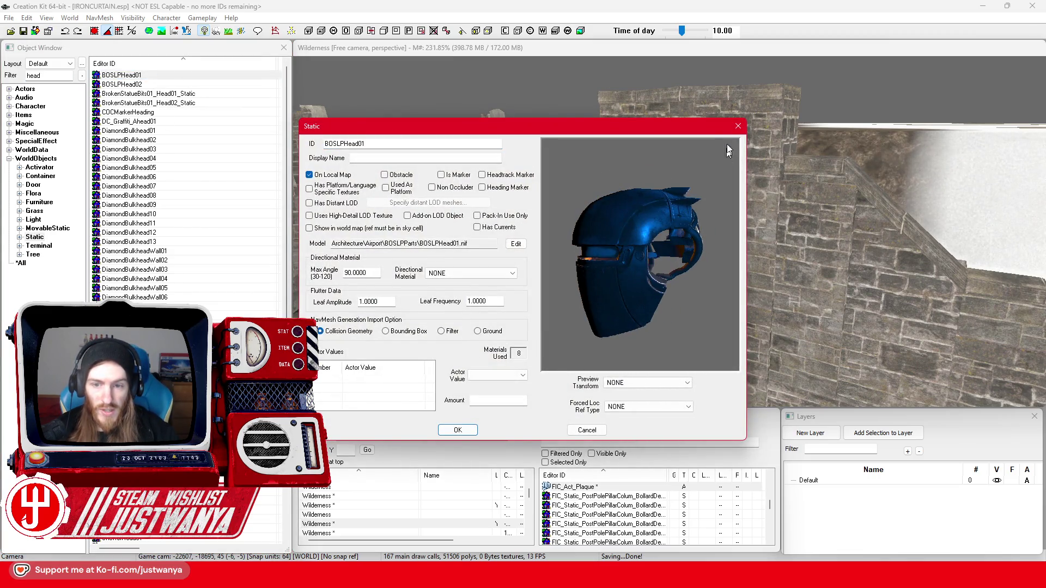
left_click(737, 126)
double_click(202, 85)
left_click_drag(698, 247, 638, 258)
left_click(737, 127)
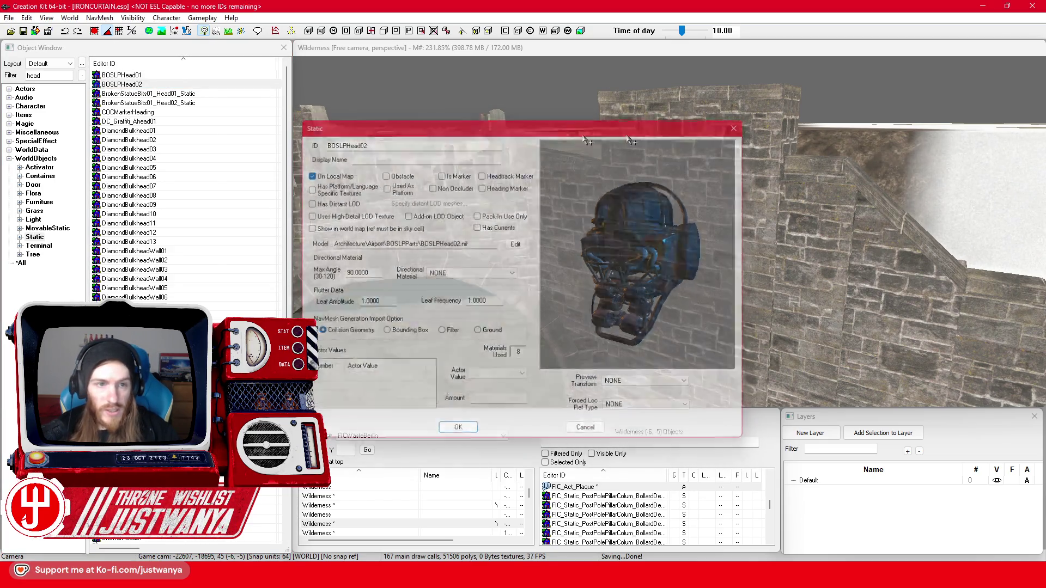
left_click(200, 96)
mouse_move(639, 268)
left_mouse_down()
mouse_move(604, 256)
mouse_move(873, 259)
left_mouse_up()
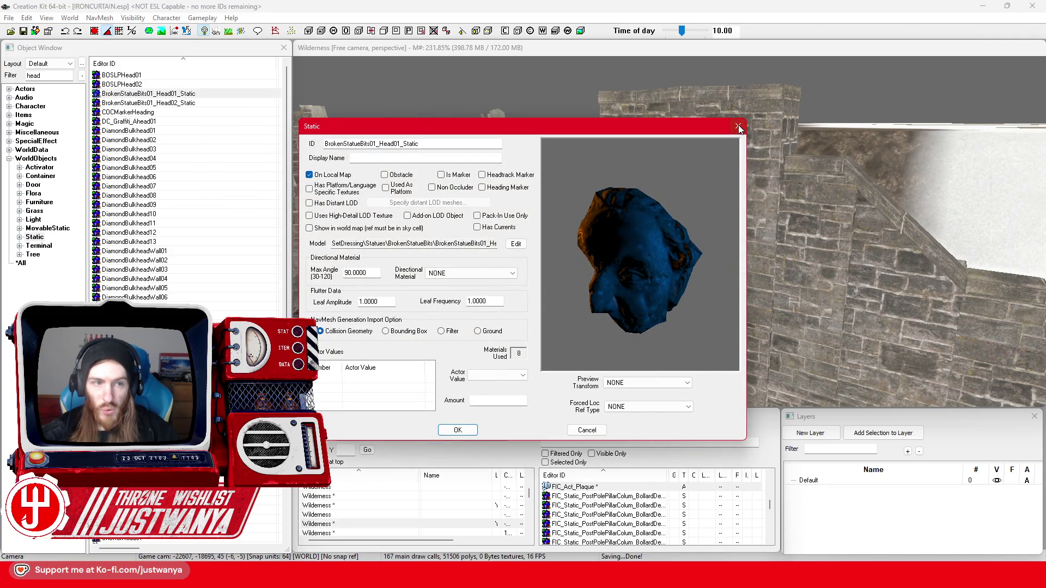
left_click(738, 127)
- Preview BrokenStatueBits01_Head02_Static, COCMarkerHeading, DC_Graffiti_Ahead01 and DiamondBulkhead01, closing each
double_click(187, 103)
mouse_move(654, 251)
left_mouse_down()
mouse_move(710, 257)
mouse_move(672, 218)
left_mouse_up()
left_click(738, 126)
double_click(175, 112)
left_click(738, 127)
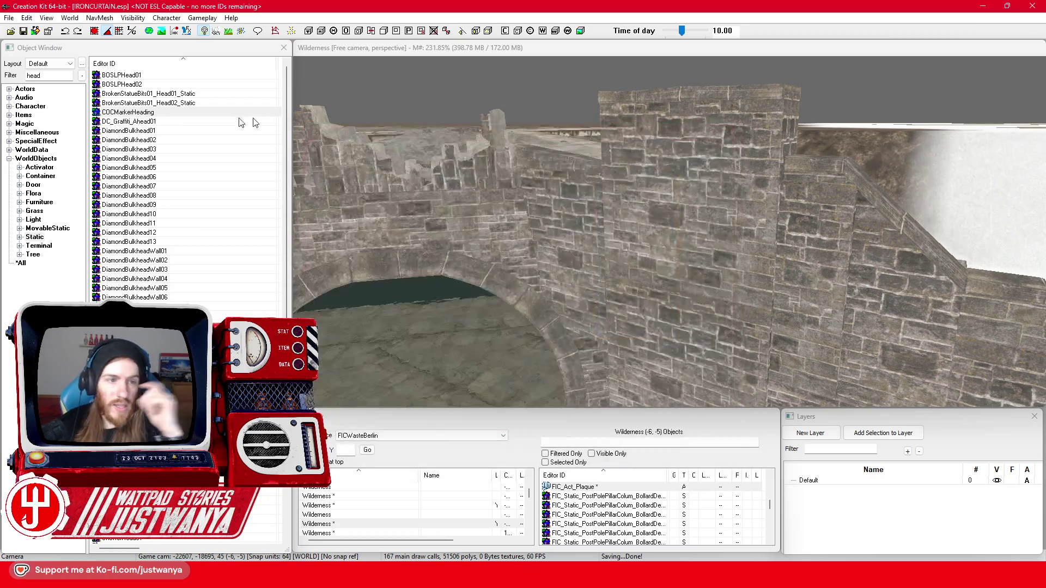
left_click(192, 123)
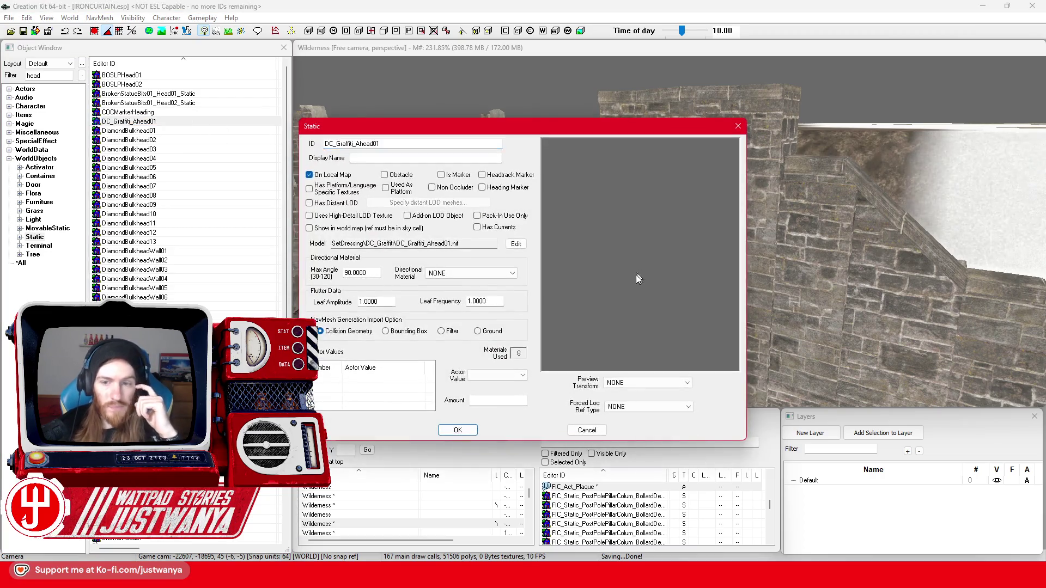
left_click(739, 127)
left_click(156, 132)
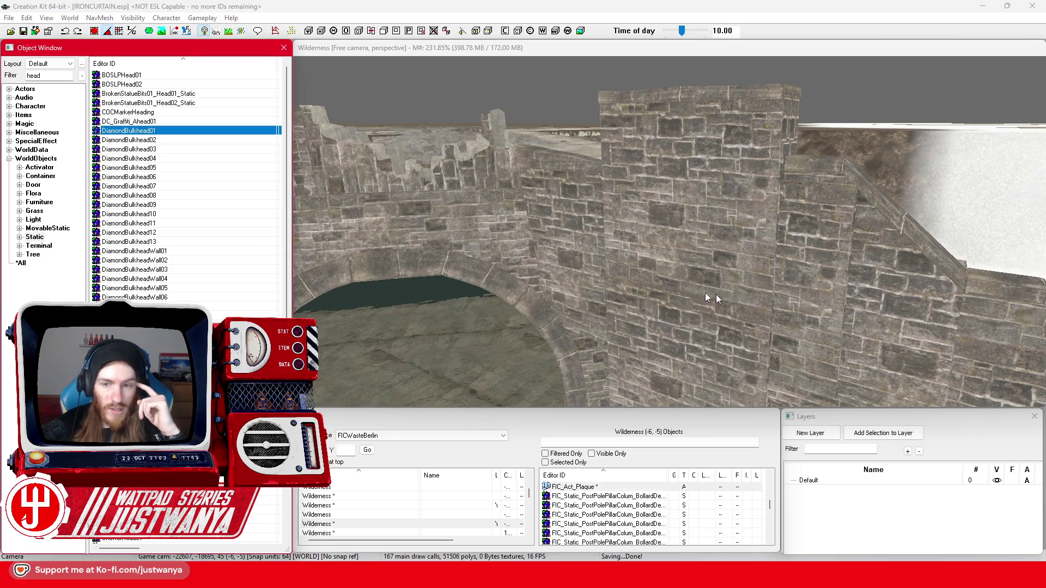
key("Return")
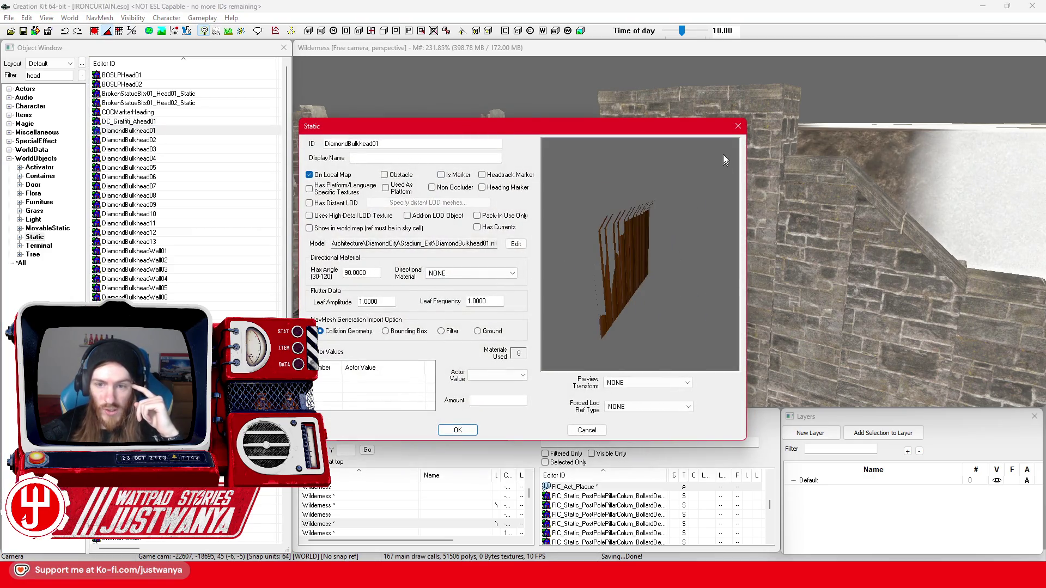
left_click(738, 127)
scroll(195, 223, "down", 4)
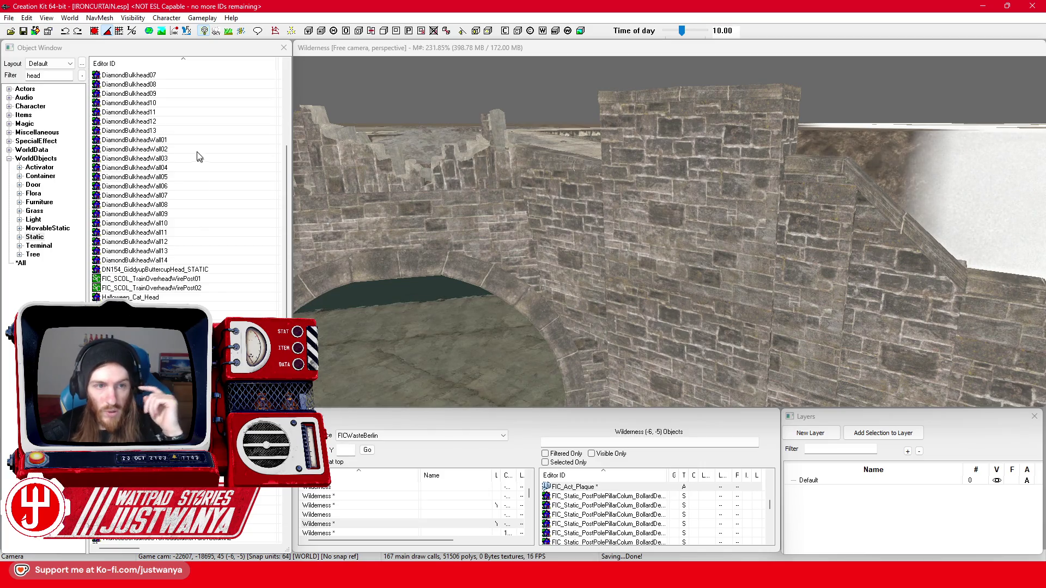
- Preview DiamondBulkheadWall01, Halloween_Cat_Head, LPPartHead01 and RaiderDismemberedHead01, closing each
double_click(199, 141)
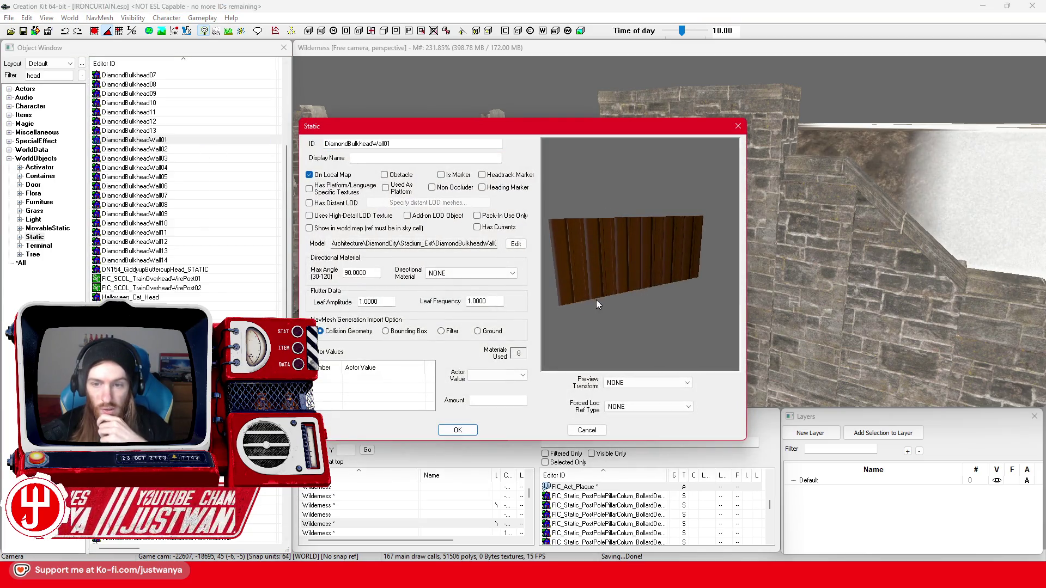
left_click(738, 126)
scroll(193, 265, "down", 3)
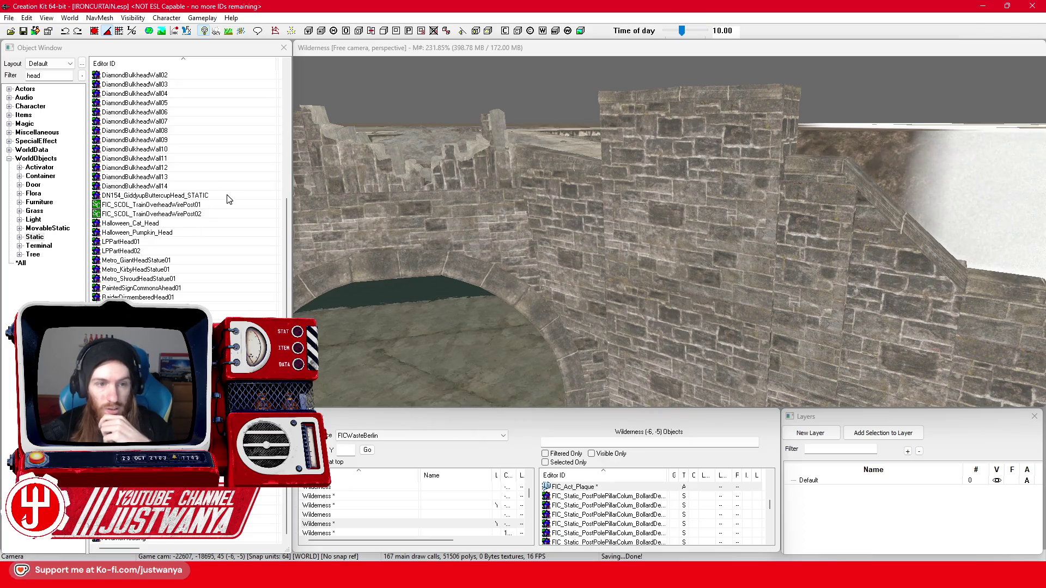
double_click(186, 223)
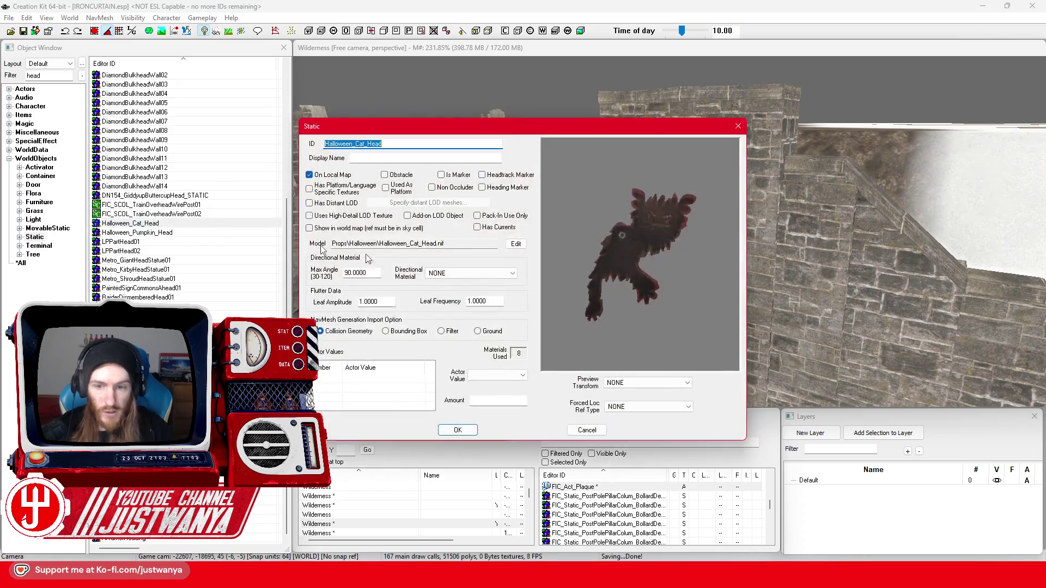
left_click(738, 127)
left_click(185, 241)
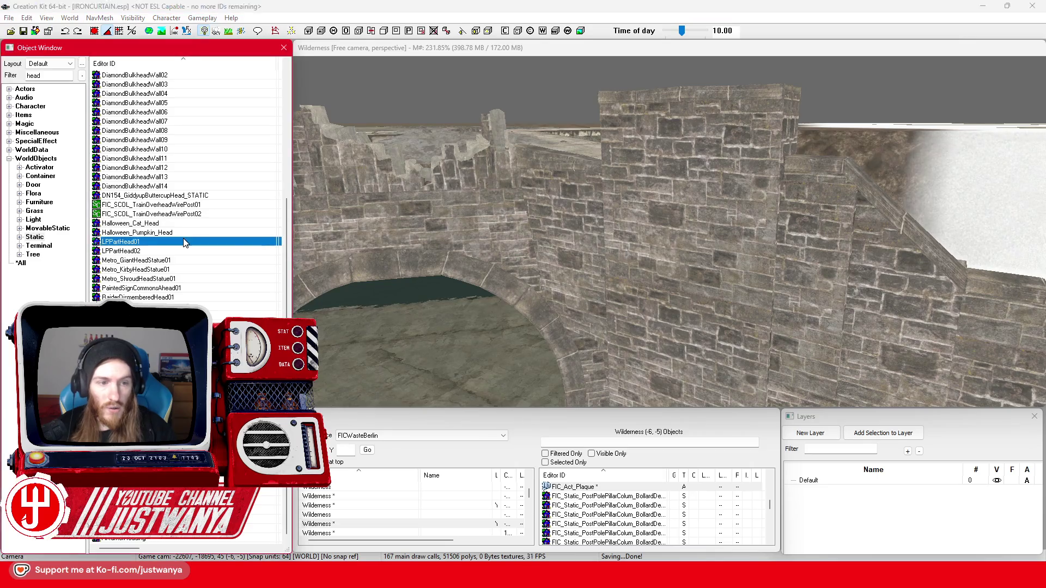
double_click(232, 243)
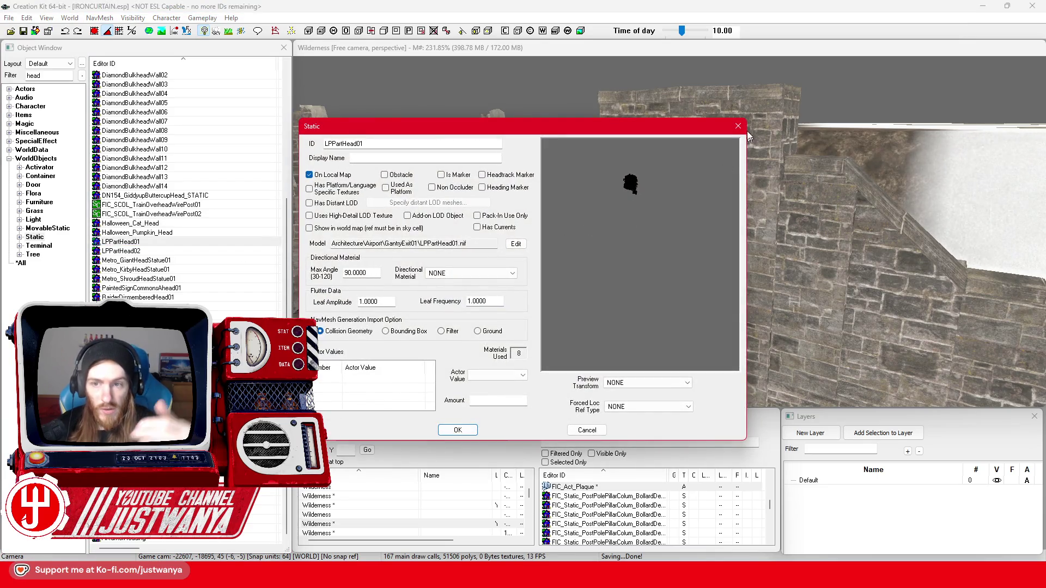
left_click(739, 126)
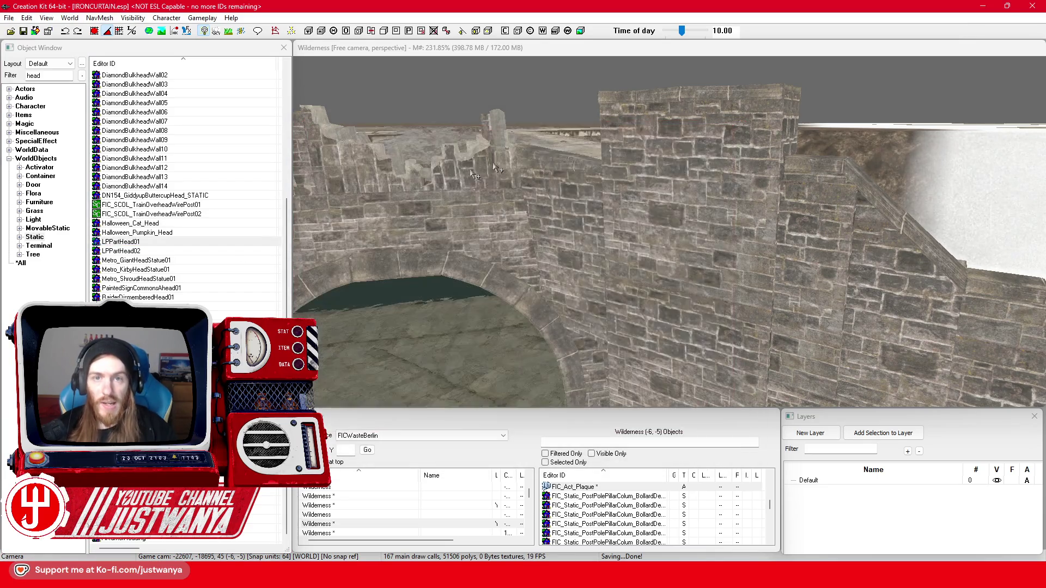
double_click(205, 297)
left_click_drag(653, 260, 690, 270)
left_click(738, 127)
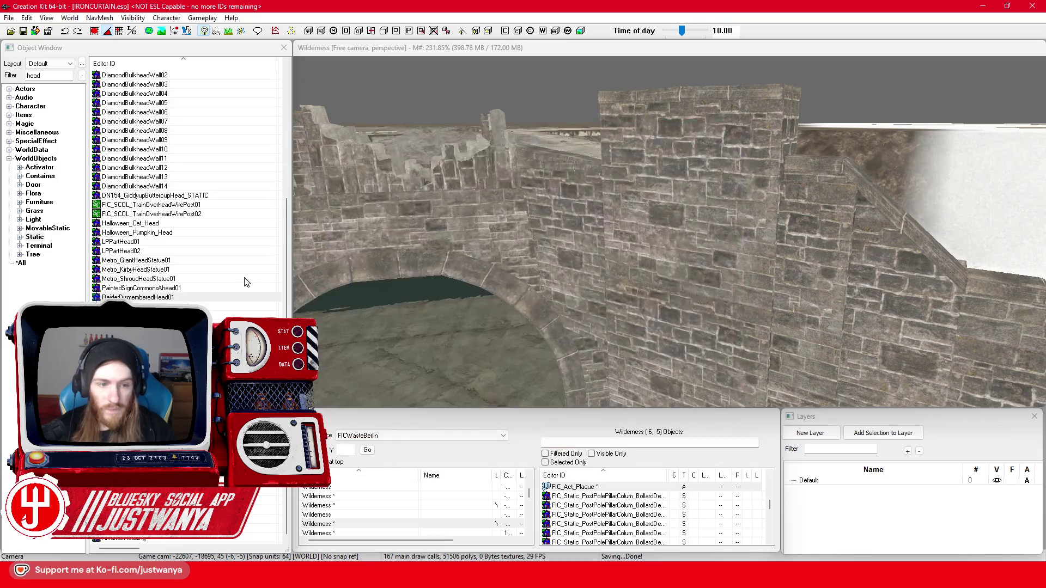
- Preview ShowerHead01, ShipWreckedBulkHead01 and VltGreebConduit01Overhead, then reopen BrokenStatueBits01_Head01_Static
double_click(164, 325)
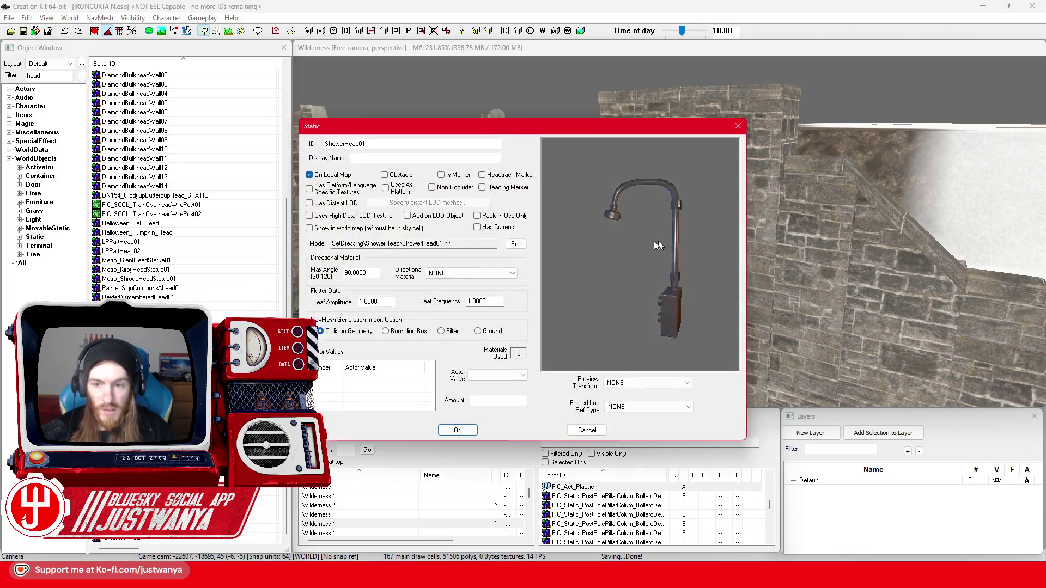
left_click(739, 127)
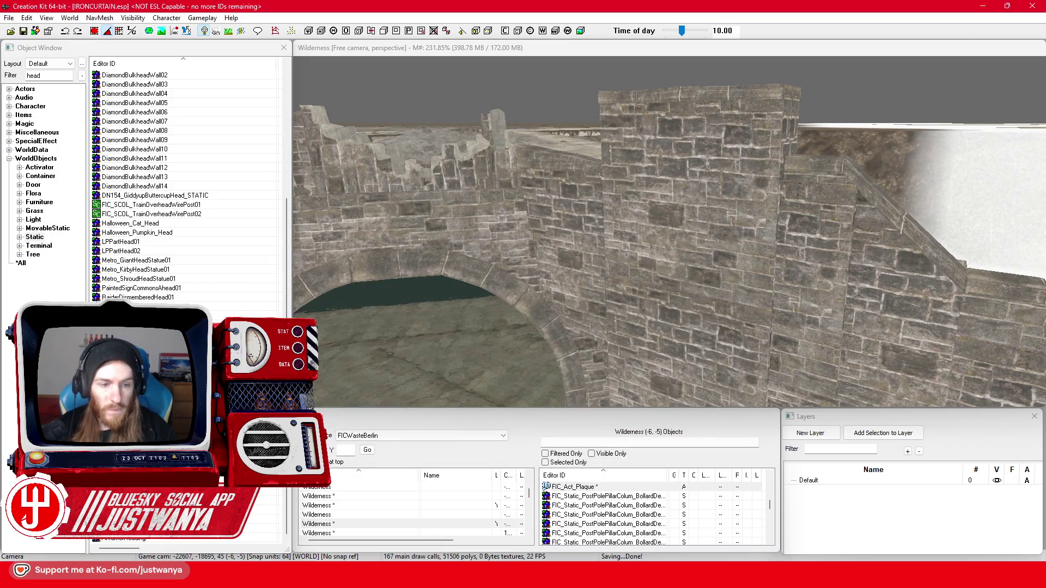
double_click(164, 316)
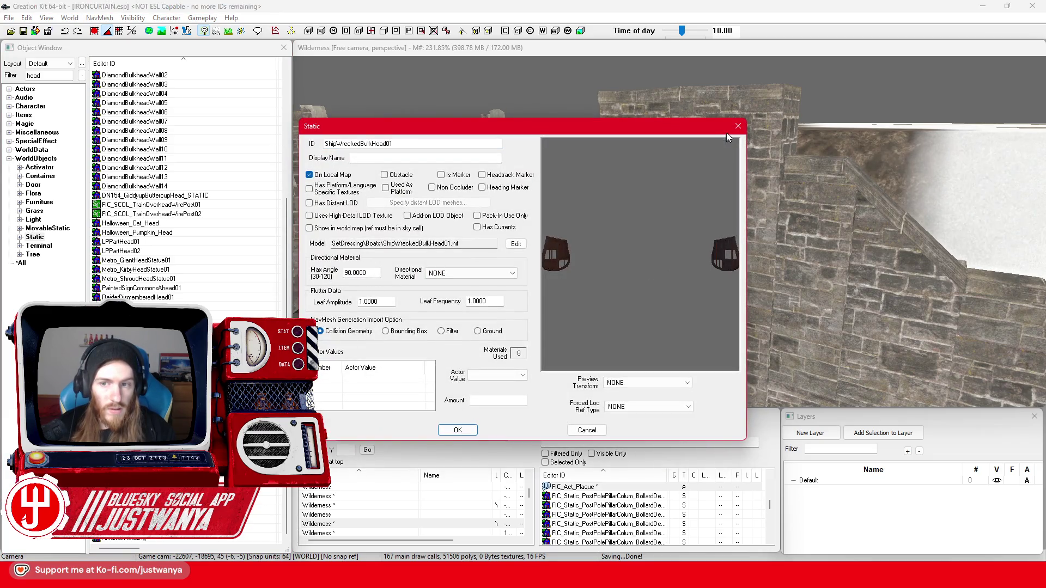
left_click(738, 126)
double_click(512, 306)
mouse_move(654, 245)
left_mouse_down()
mouse_move(671, 259)
mouse_move(658, 221)
left_mouse_up()
left_click(738, 126)
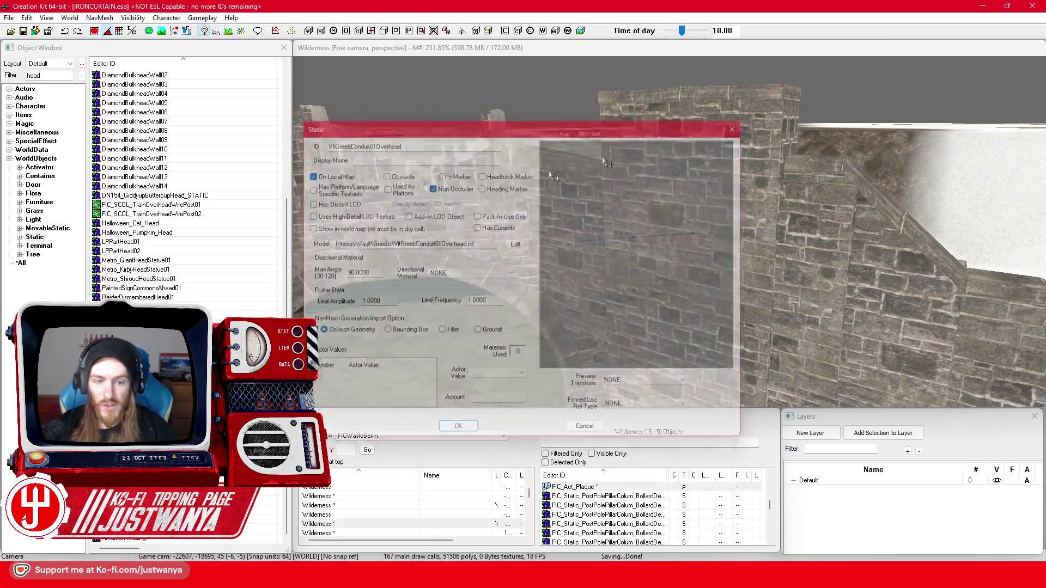
scroll(185, 185, "up", 7)
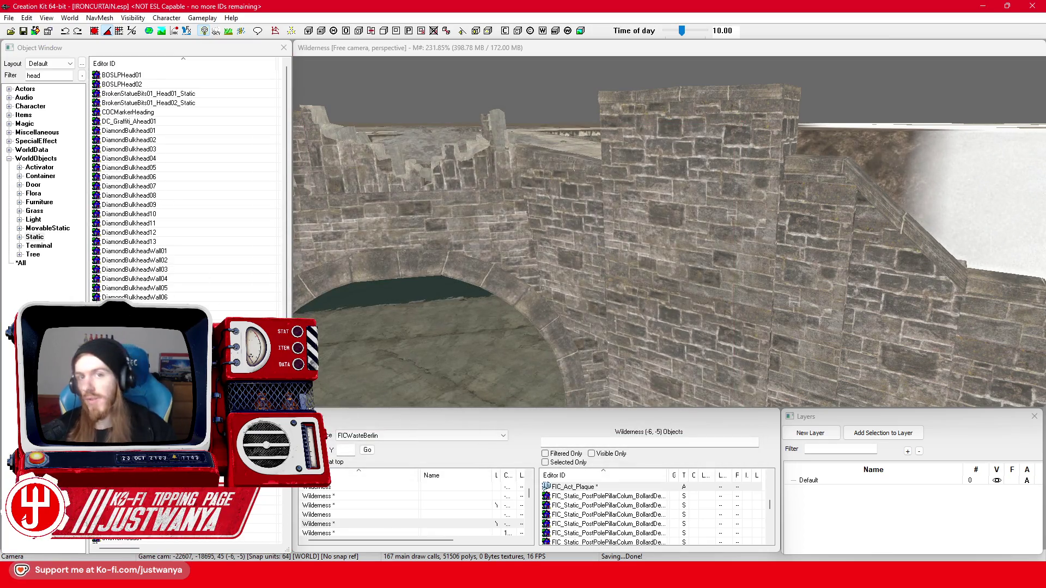
double_click(177, 98)
- Close the preview and drop the broken statue head onto the bridge pillar wall
mouse_move(636, 238)
left_mouse_down()
mouse_move(606, 242)
mouse_move(678, 240)
mouse_move(617, 232)
left_mouse_up()
left_click(739, 126)
mouse_move(148, 93)
left_mouse_down()
mouse_move(707, 204)
mouse_move(725, 195)
left_mouse_up()
key("e")
key("w")
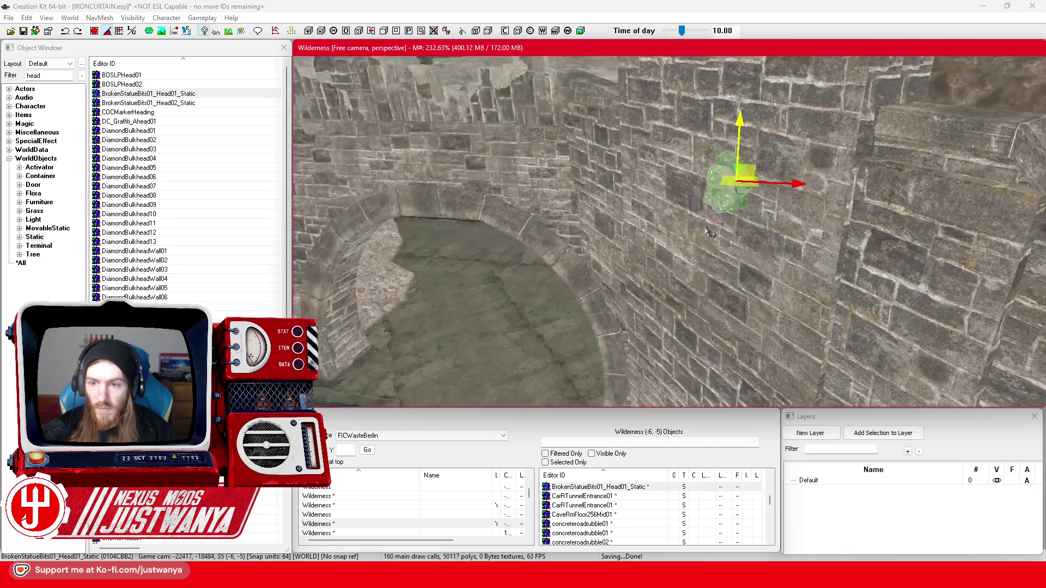
key("shift")
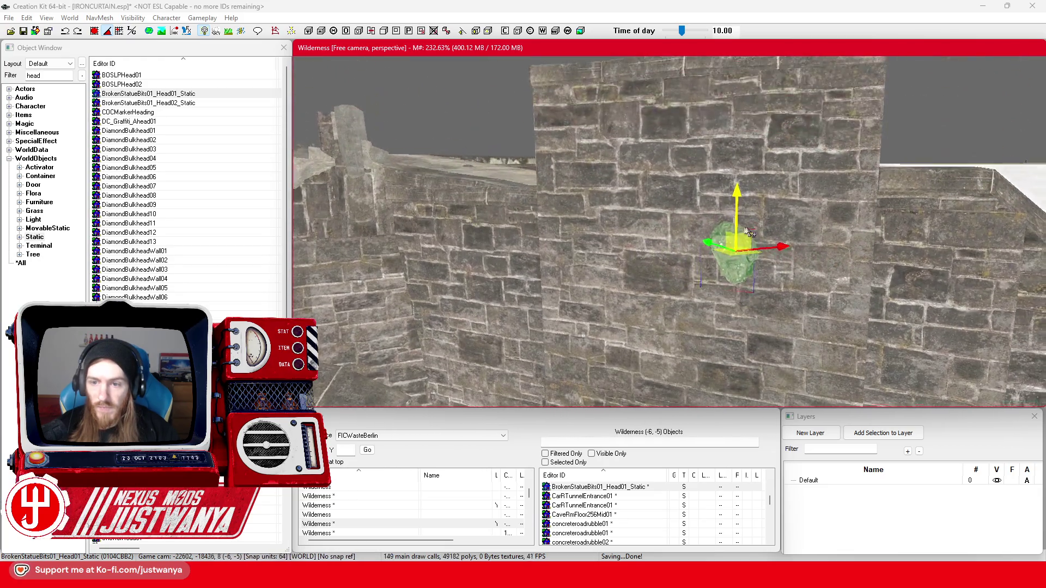
- Using local axes, raise the statue head higher on the wall and nudge it left
left_click(130, 31)
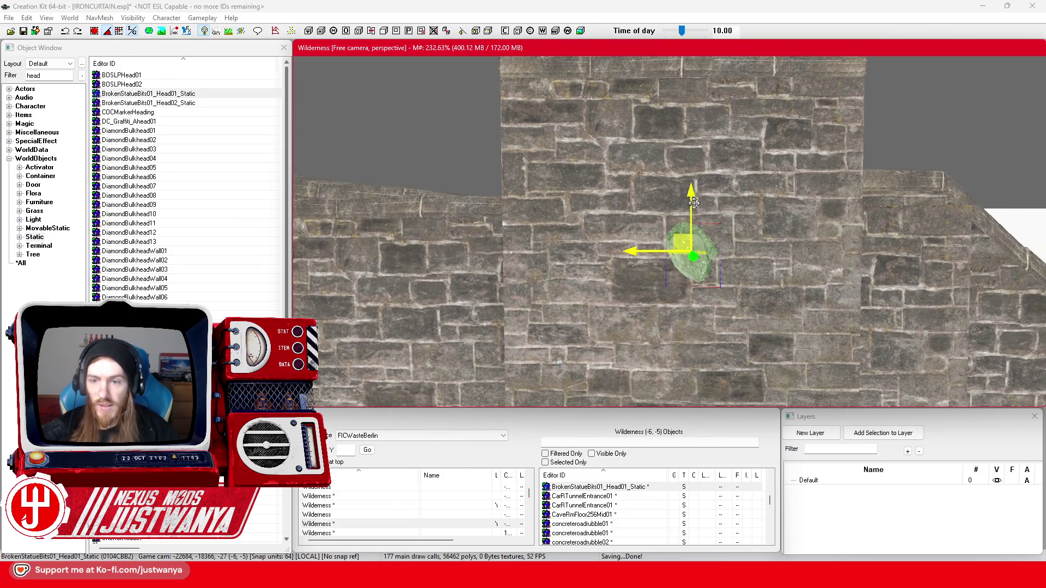
mouse_move(661, 244)
left_mouse_down()
mouse_move(654, 186)
mouse_move(754, 199)
left_mouse_up()
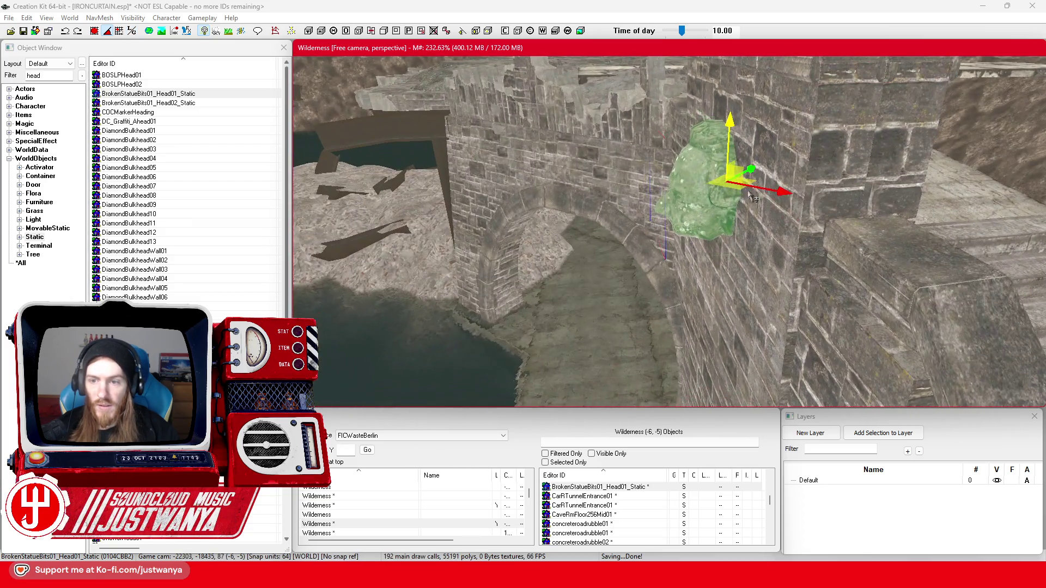
left_click(136, 31)
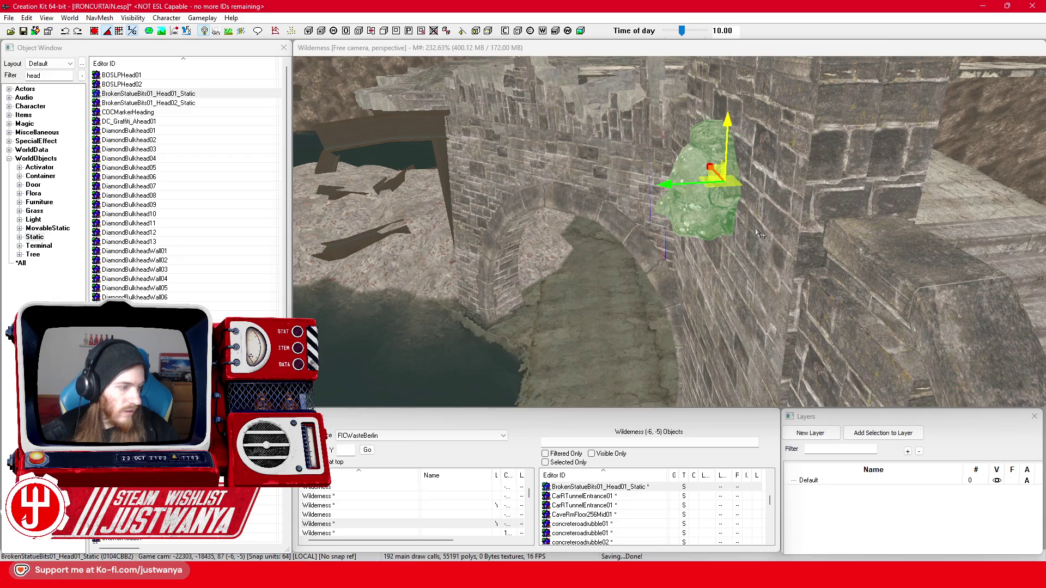
mouse_move(675, 186)
left_mouse_down()
mouse_move(635, 186)
mouse_move(663, 187)
left_mouse_up()
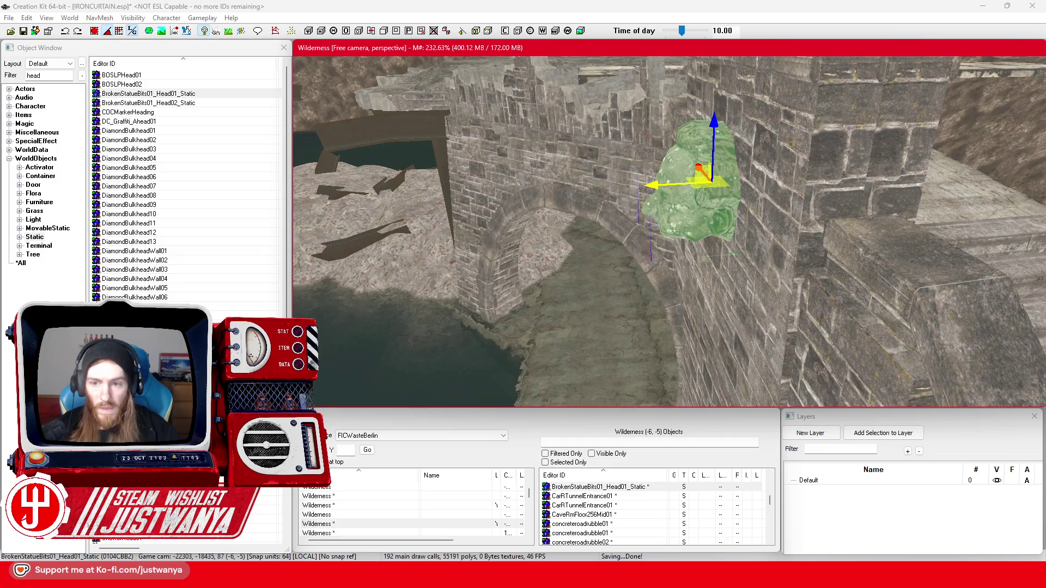
- Tilt and lift the statue head further, checking its placement from several angles
key("shift")
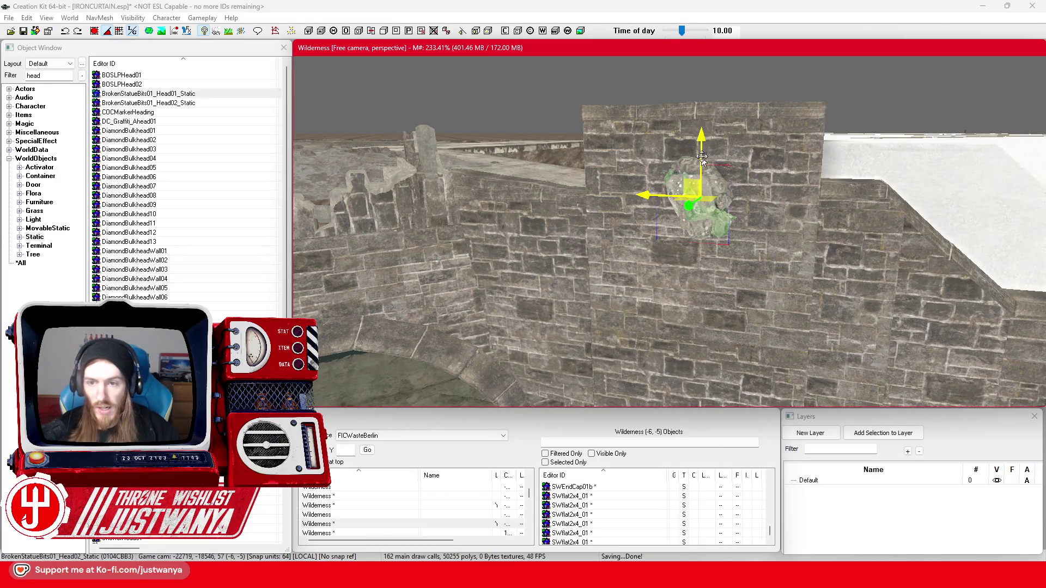
scroll(663, 232, "up", 5)
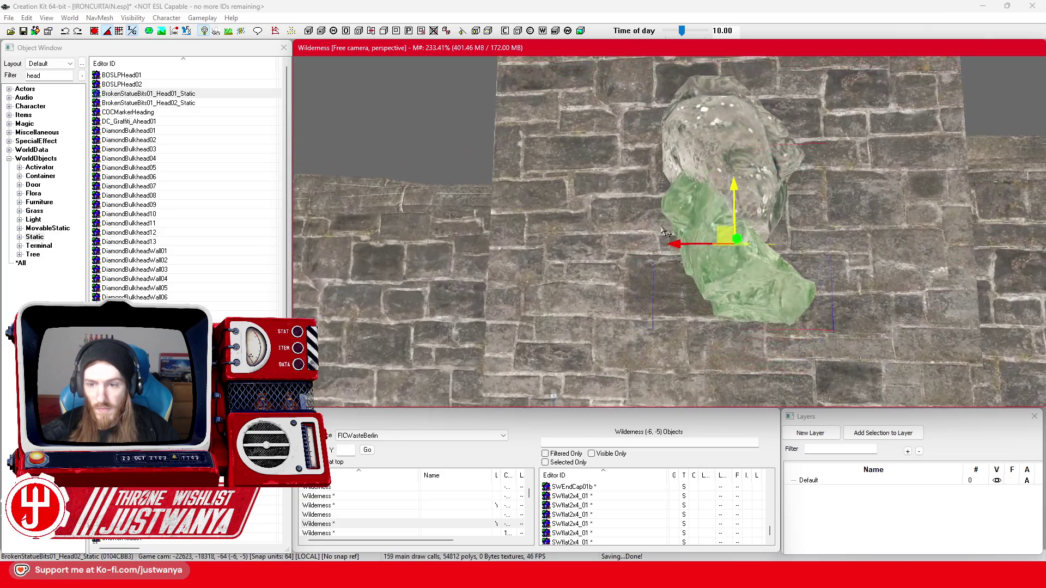
key("shift")
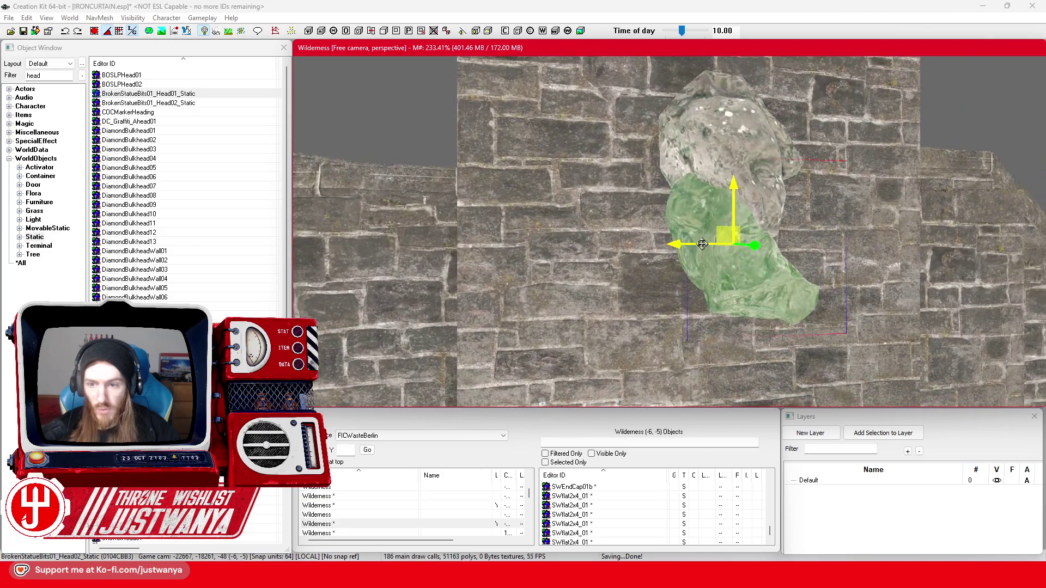
left_click_drag(687, 243, 694, 188)
key("shift")
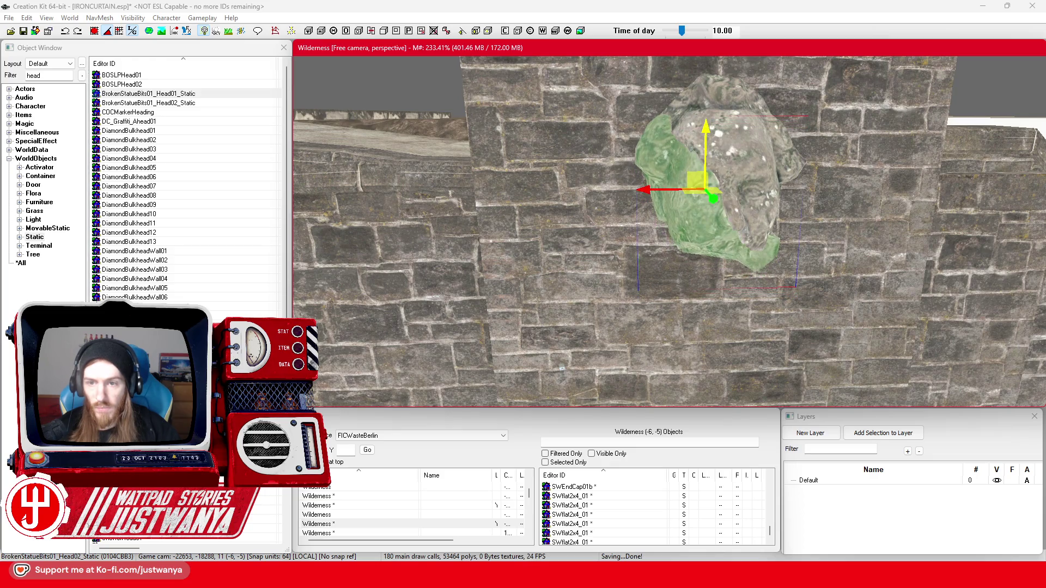
key("shift")
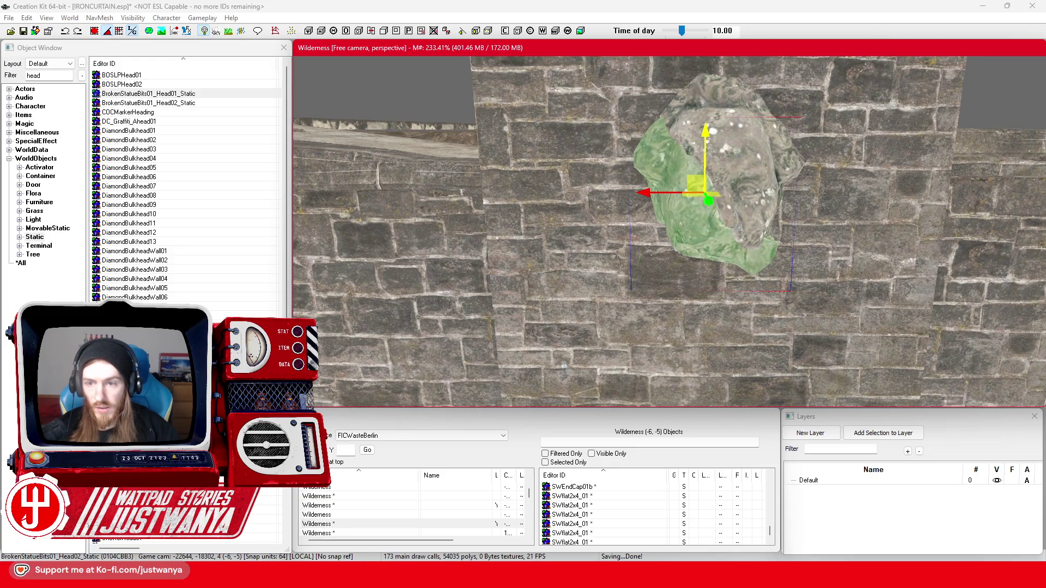
key("shift")
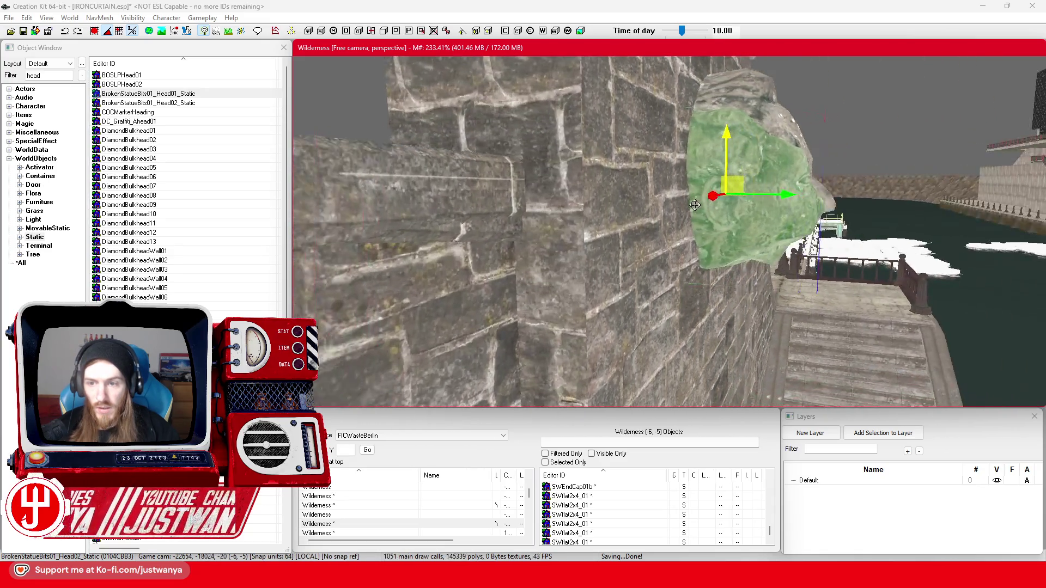
scroll(603, 207, "down", 5)
key("shift")
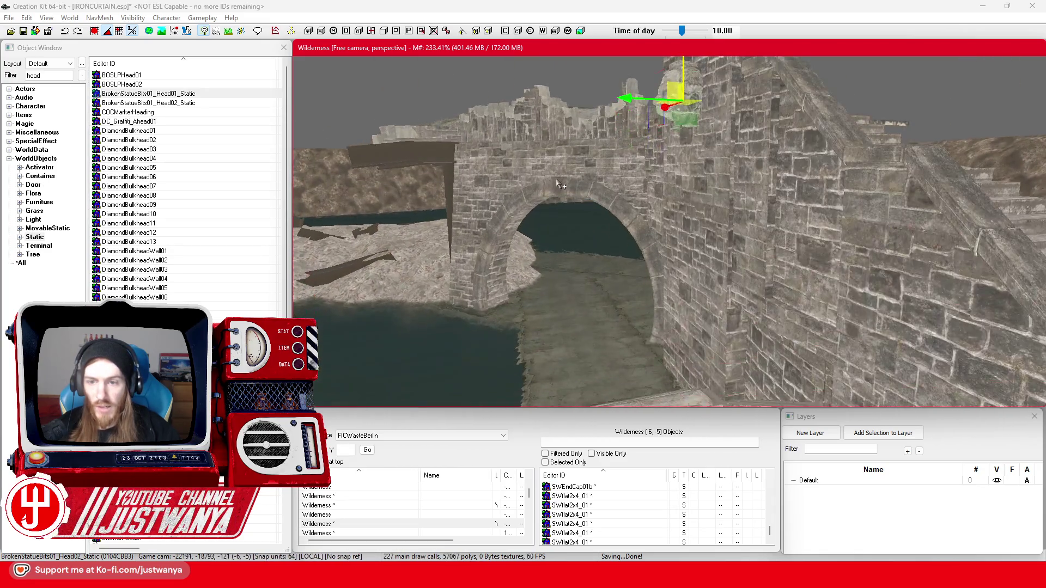
scroll(663, 189, "up", 5)
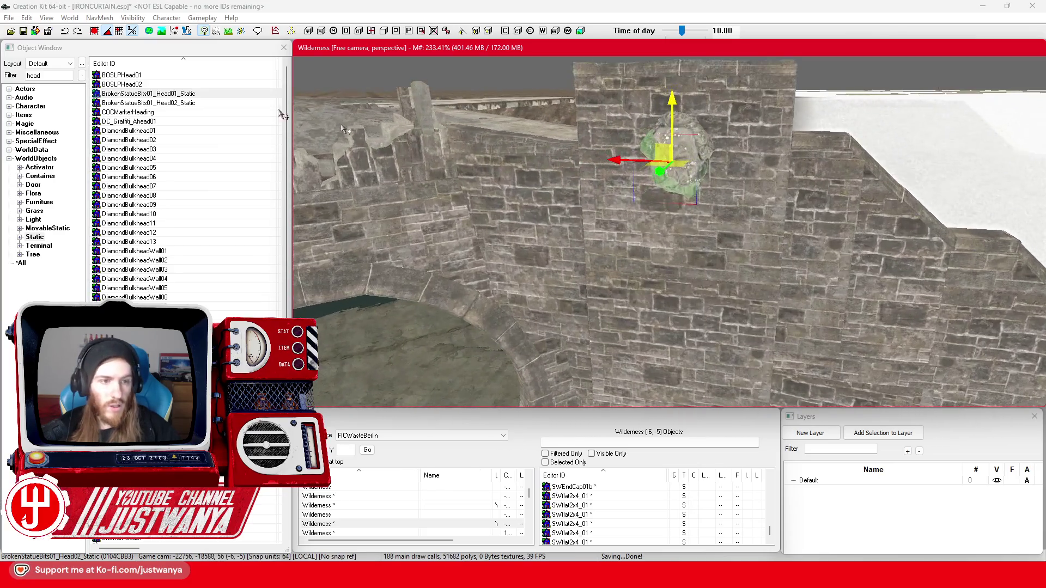
left_click(5, 74)
type("plaquwe")
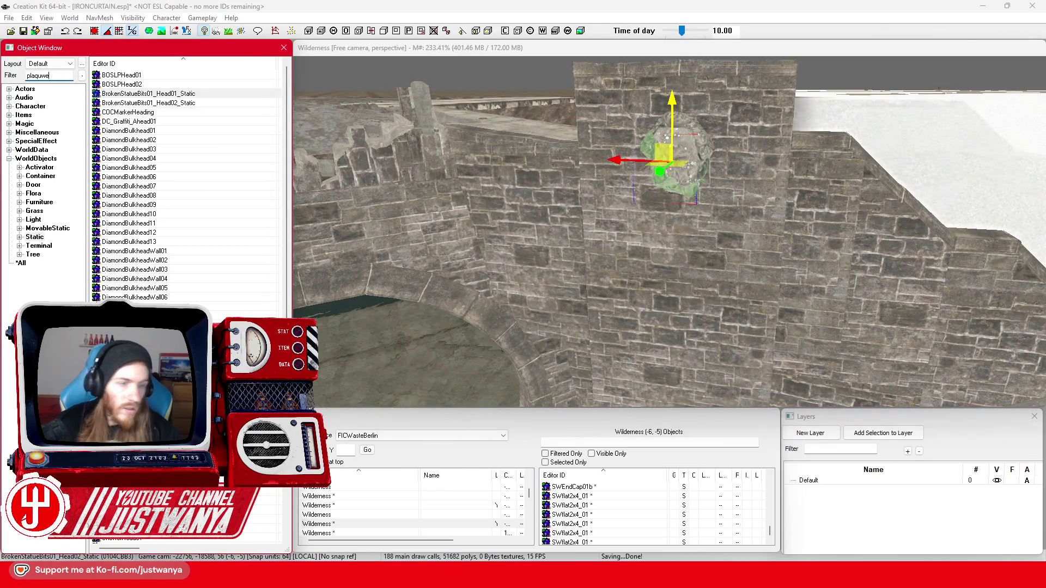
- Drop BrassPlaque onto the pillar wall below the statue head and rotate it about its vertical axis
key("BackSpace")
key("BackSpace")
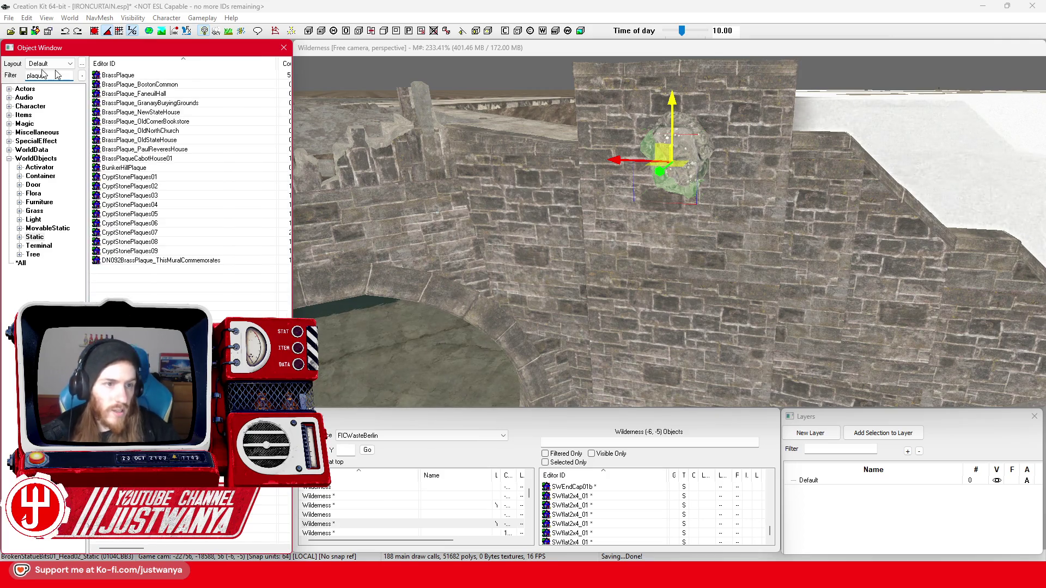
left_click_drag(672, 233, 664, 238)
key("e")
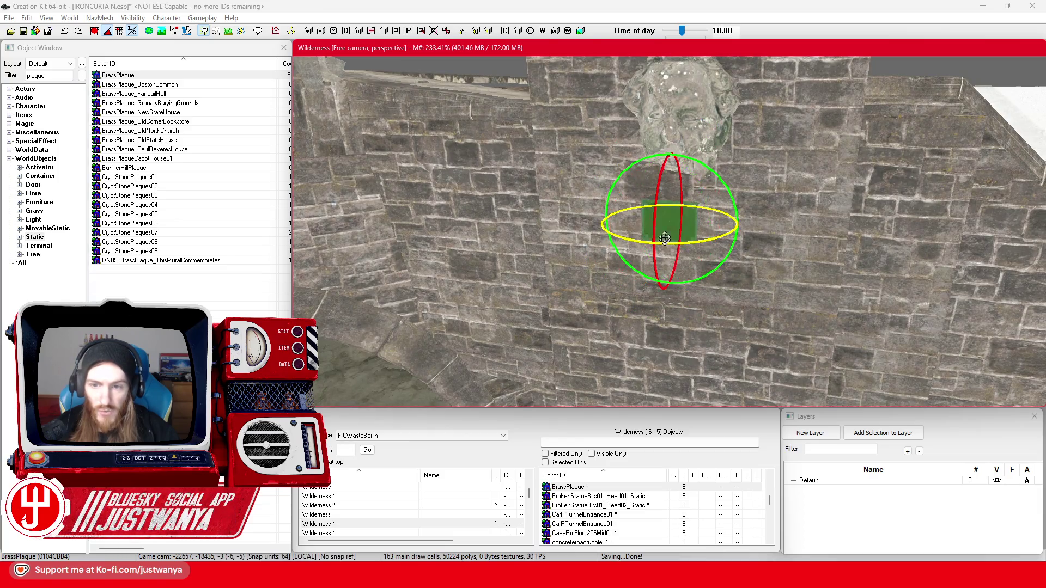
left_click_drag(642, 161, 662, 162)
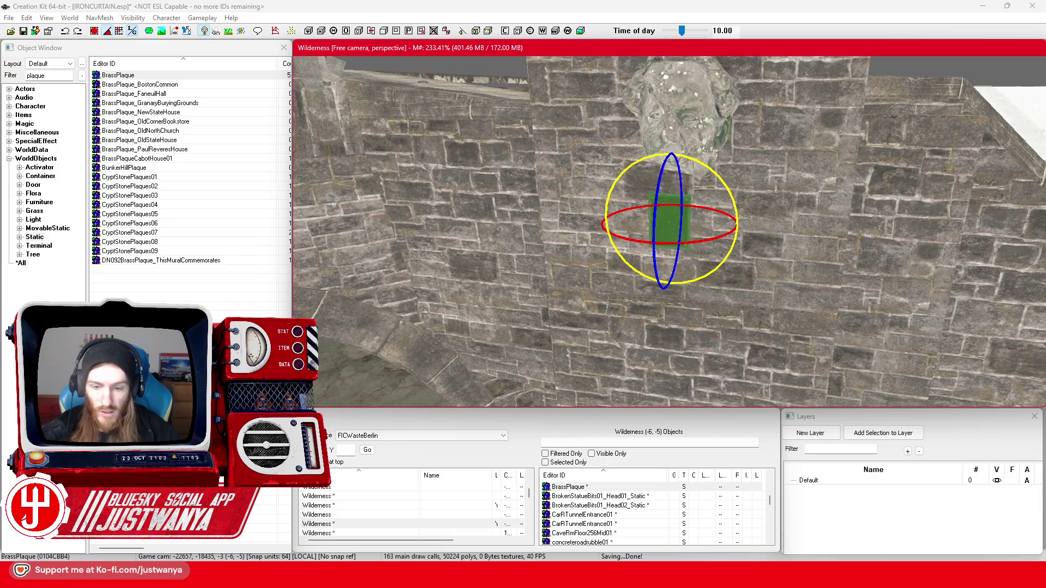
left_click(656, 534)
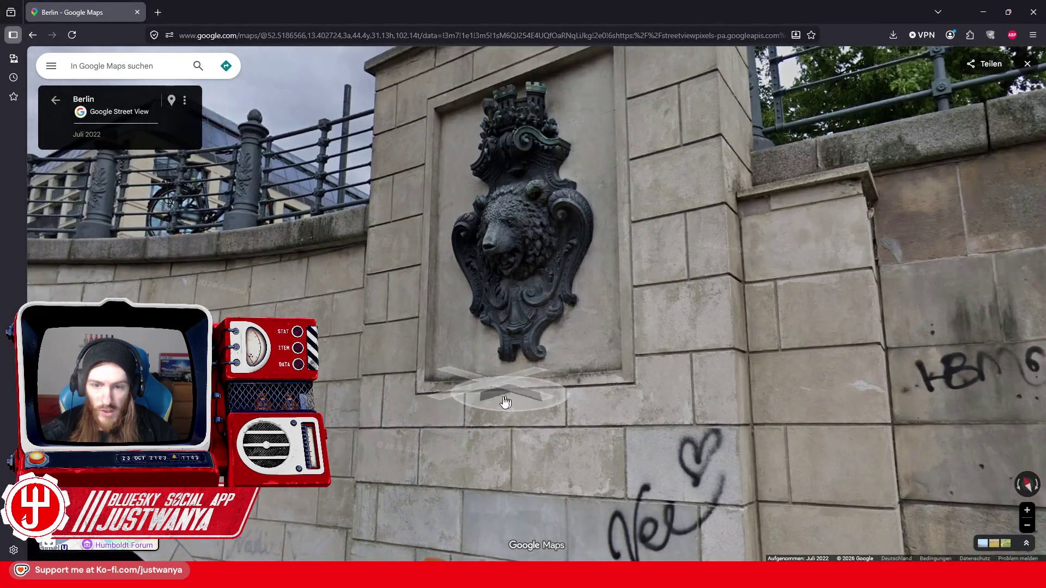
- Move through Street View toward the tunnel arch's bear crest plaque, then return to Creation Kit
left_click(505, 402)
left_click(490, 406)
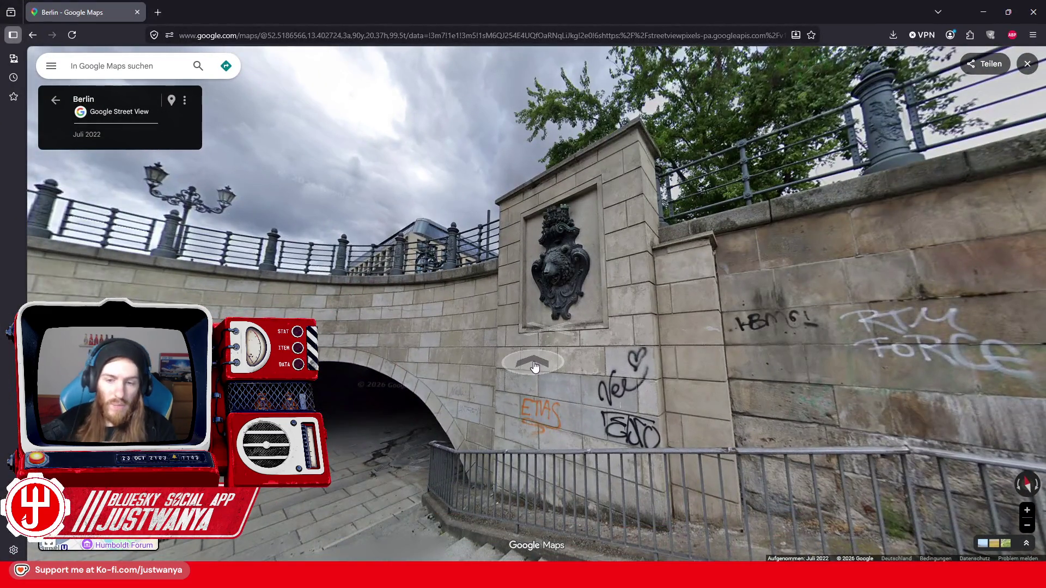
left_click(482, 370)
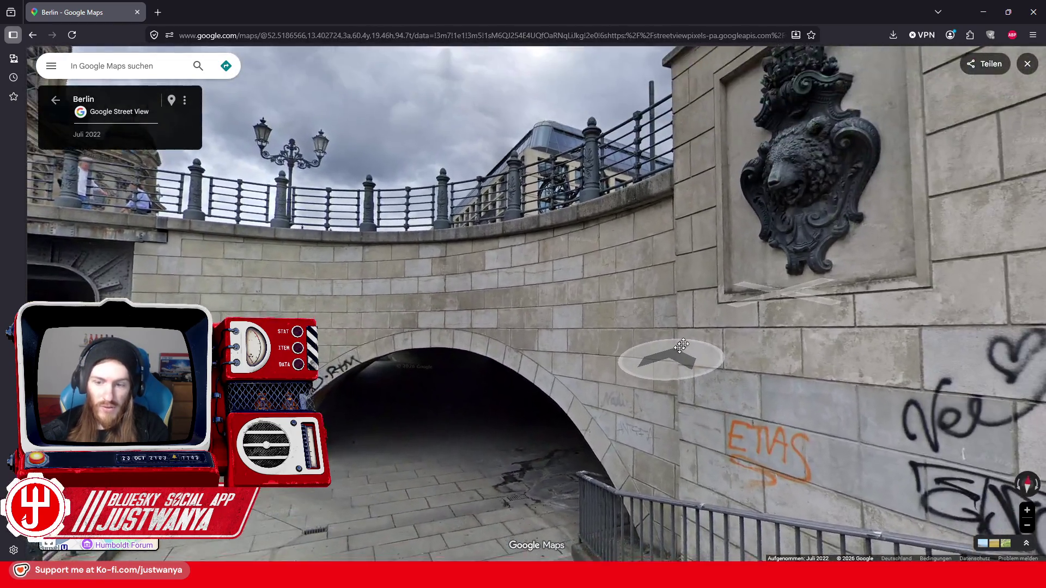
left_click(681, 345)
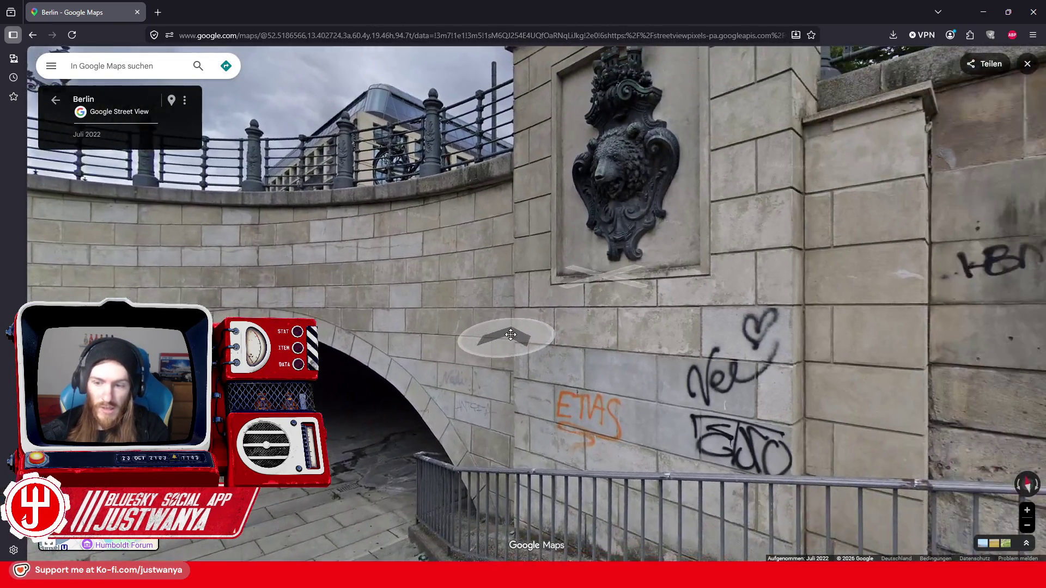
left_click(983, 12)
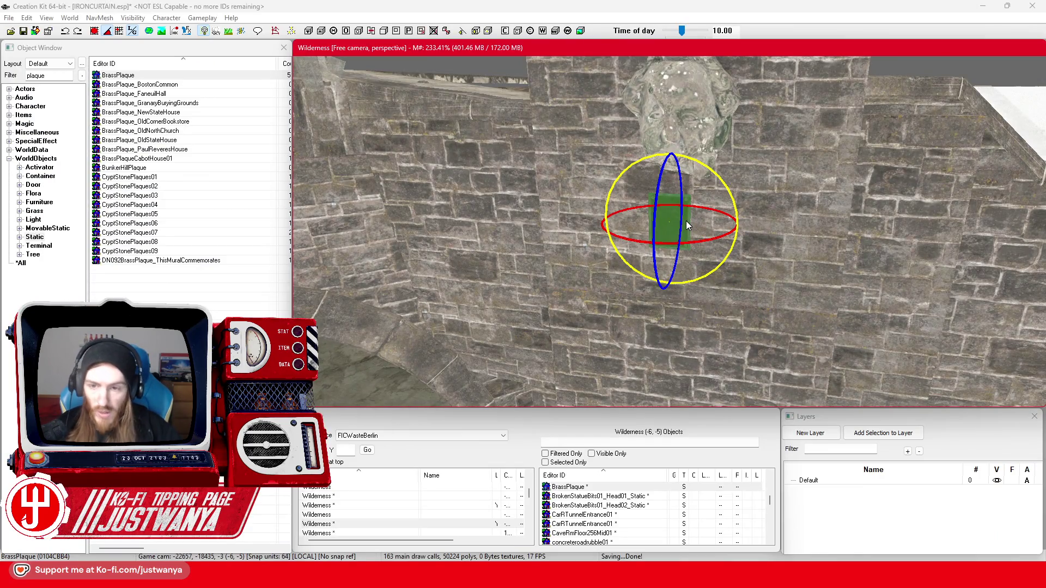
- Scale the BrassPlaque up into a large panel and raise it along its local axes up the pillar wall
key("w")
left_click_drag(686, 220, 686, 155)
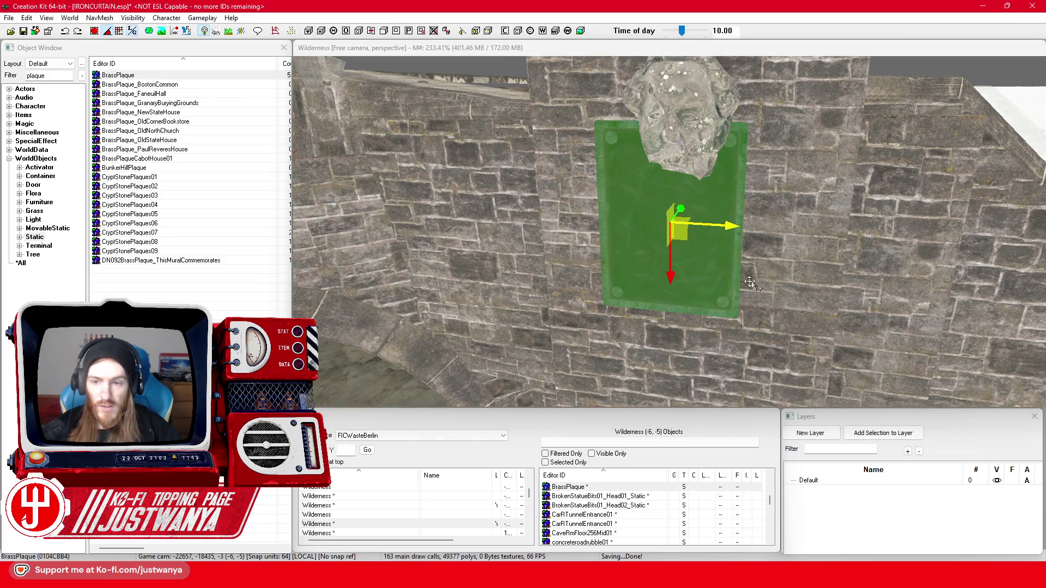
left_click(132, 31)
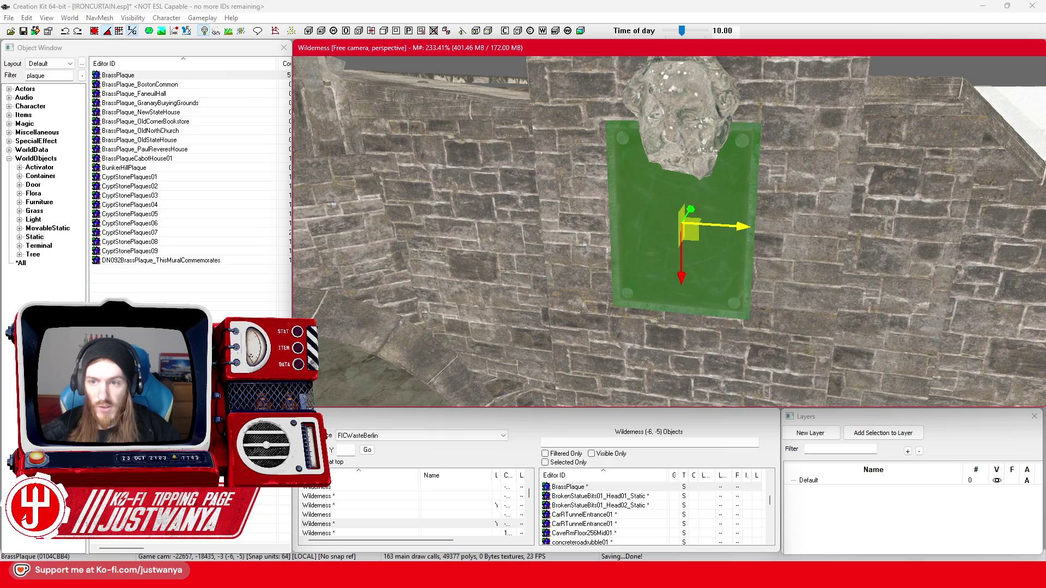
left_click_drag(697, 269, 696, 184)
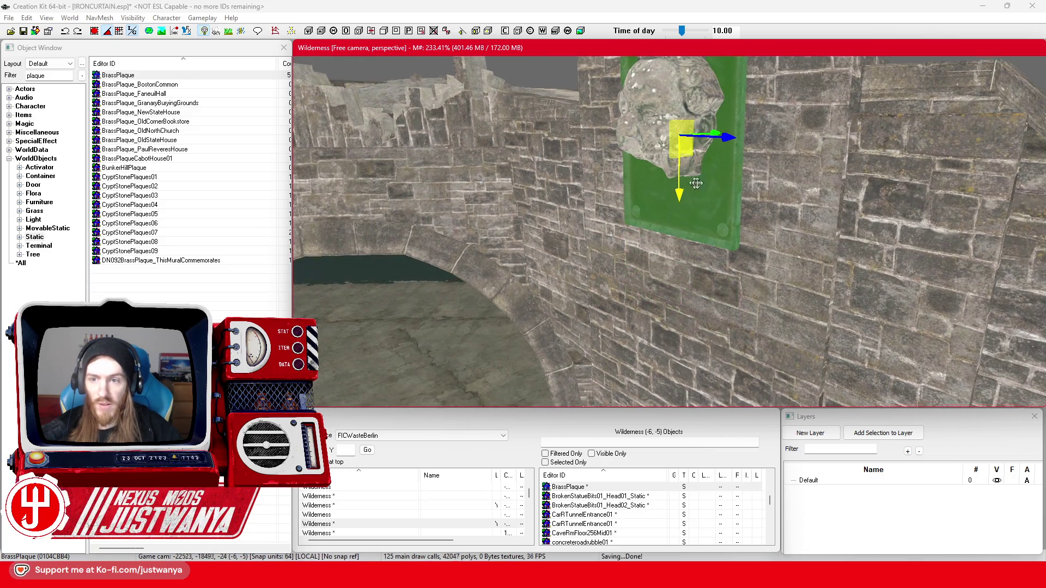
- Raise the statue head slightly so it sits centred on the enlarged plaque
key("shift")
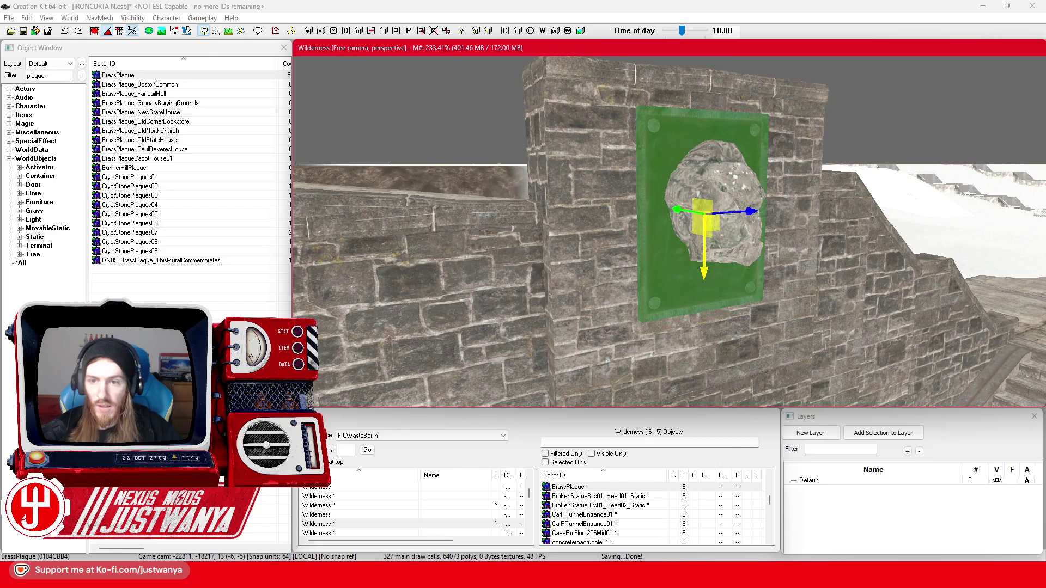
left_click(694, 188)
left_click(694, 188)
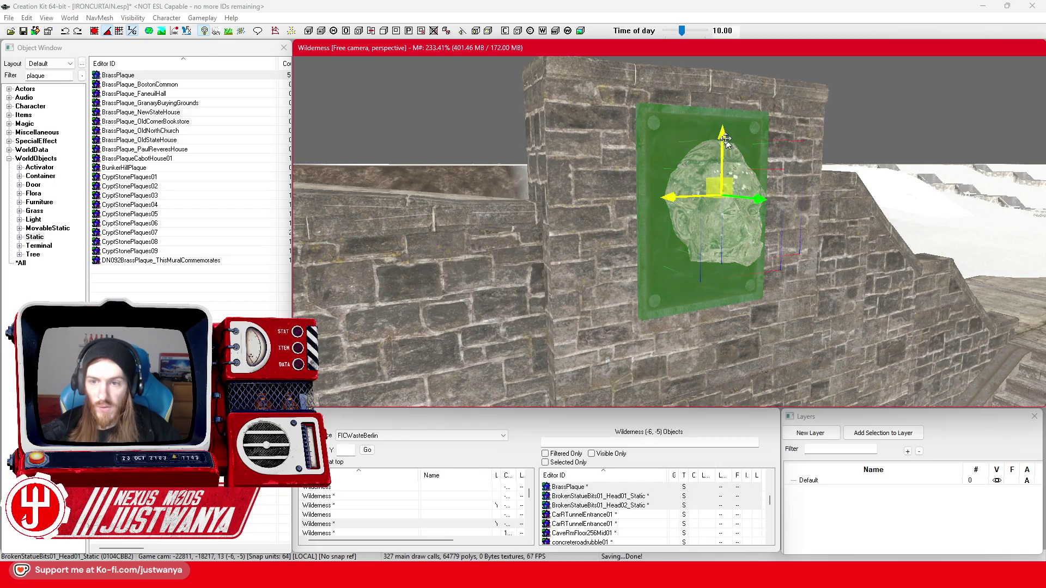
key("shift")
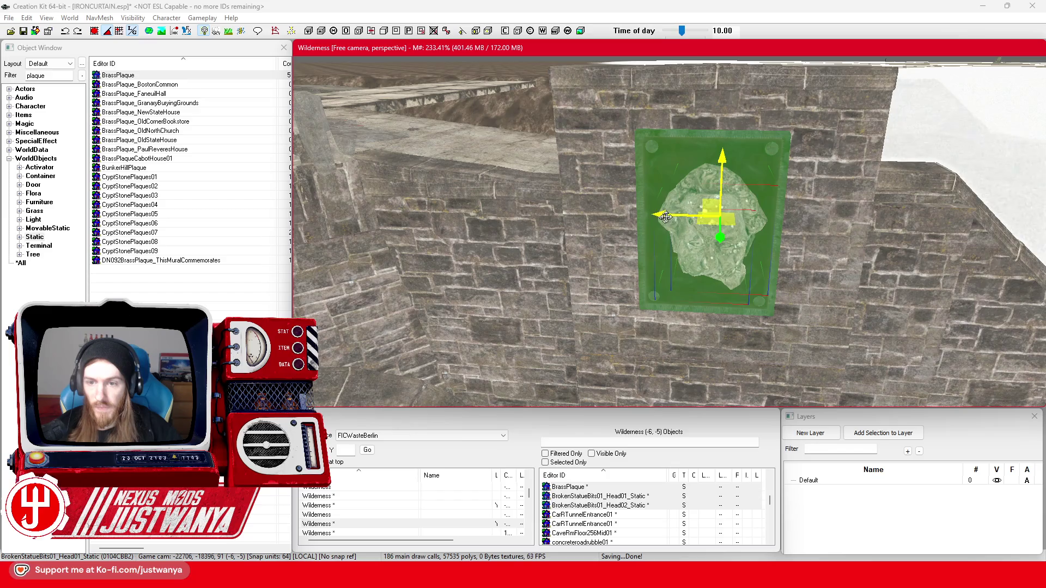
key("shift")
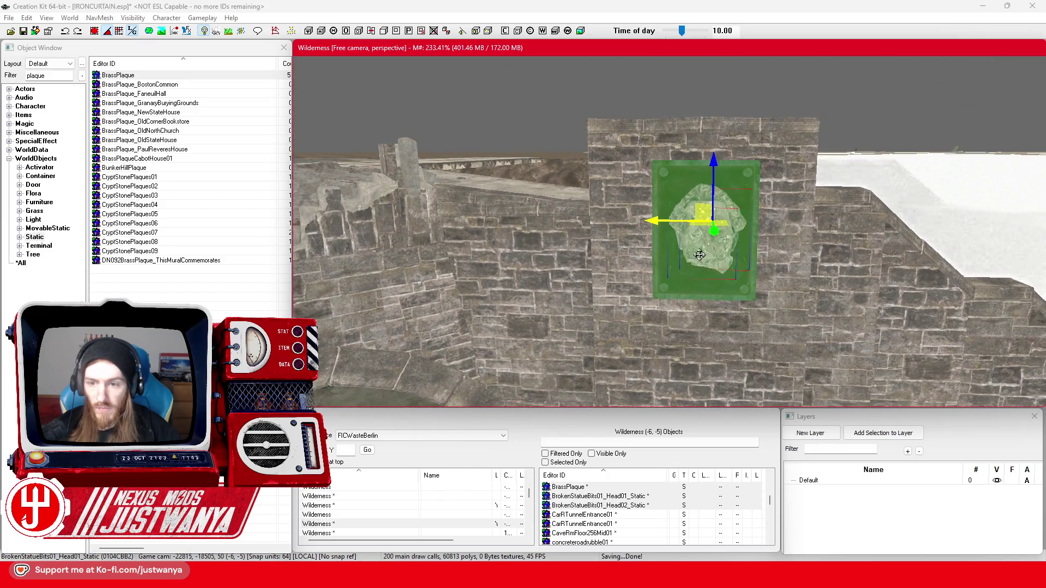
left_click_drag(714, 179, 713, 170)
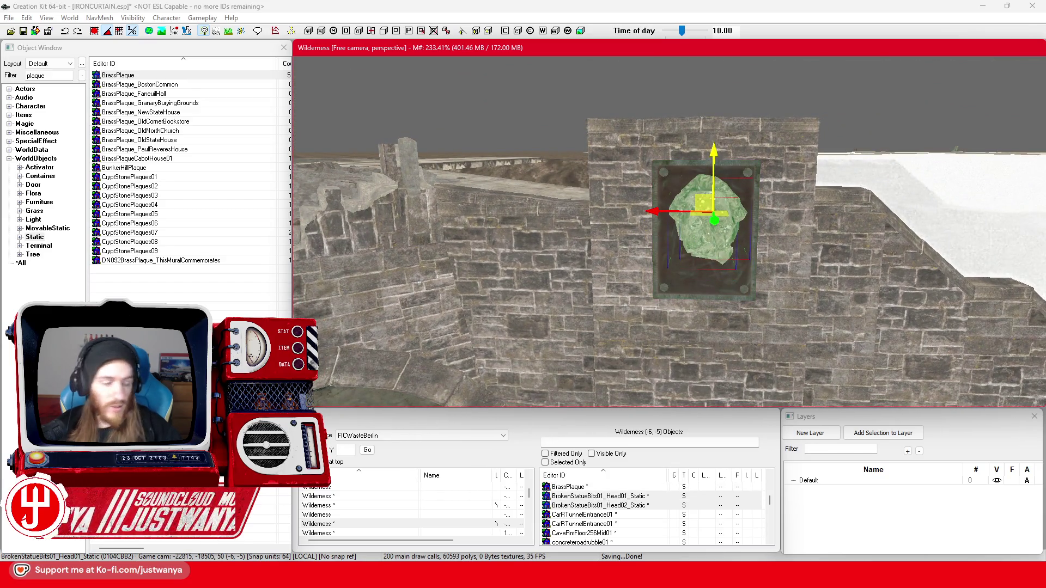
key("shift")
key("shift")
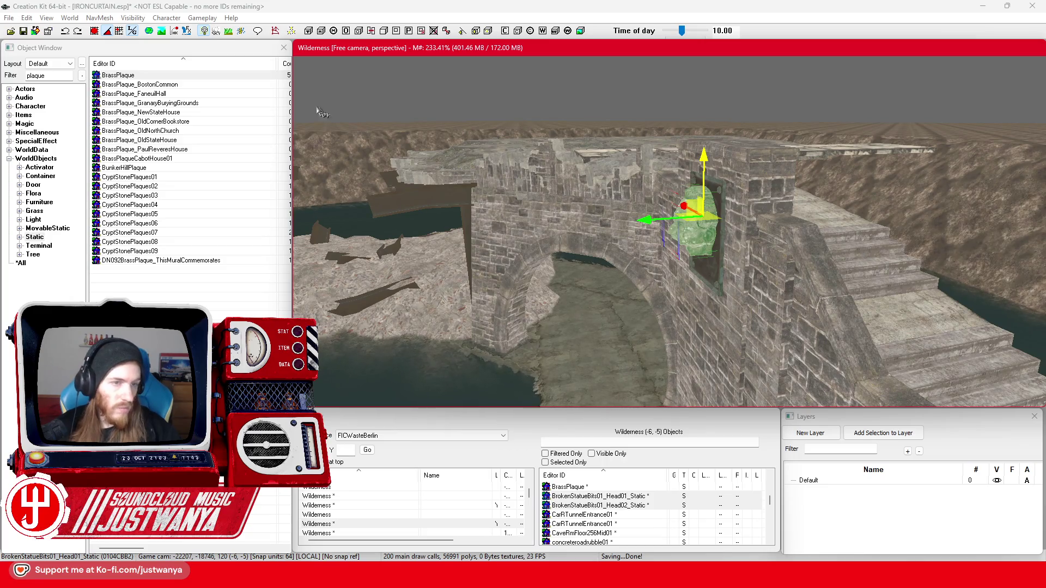
- Save the plugin, then tilt the RWPieceWallAStr01 wall panel by the stairs slightly
left_click(24, 31)
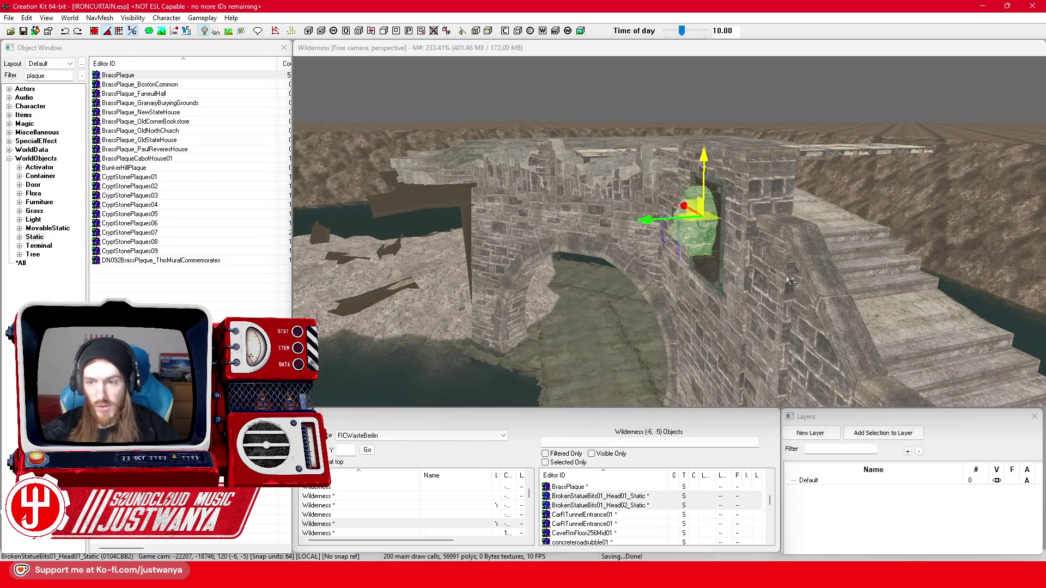
left_click(791, 281)
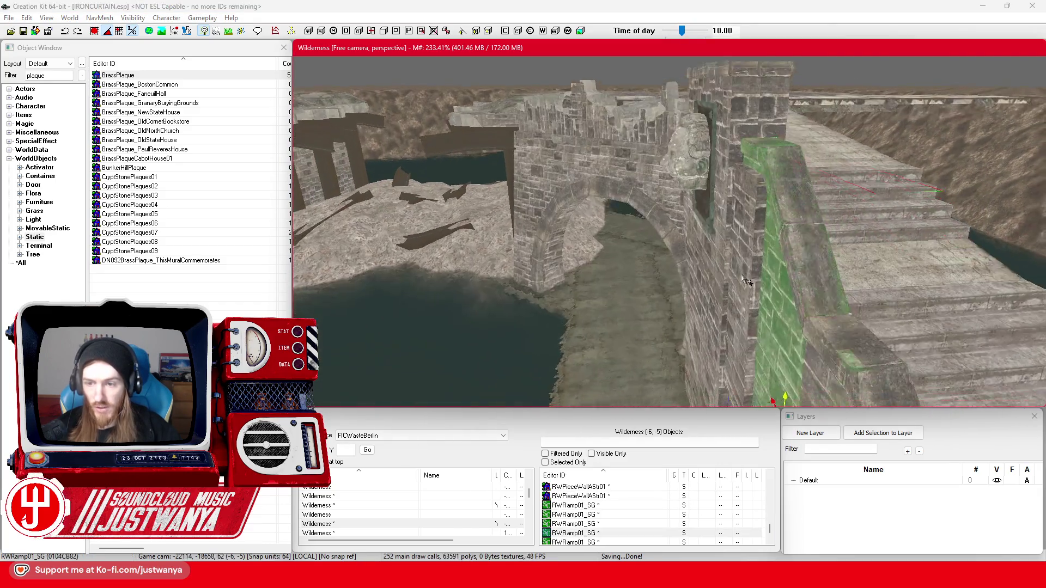
left_click(720, 224)
scroll(732, 223, "up", 2)
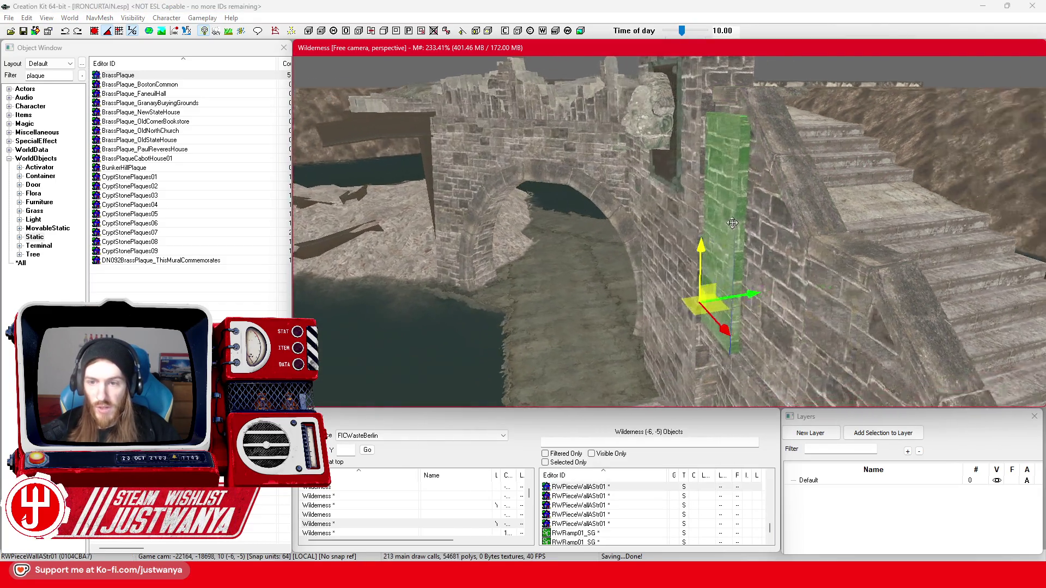
key("2")
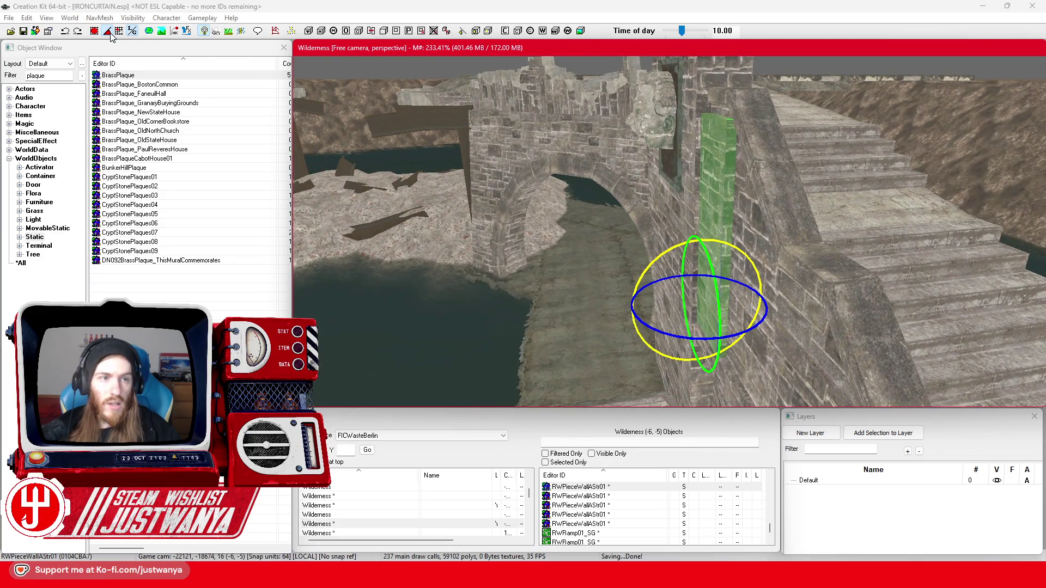
left_click_drag(666, 253, 675, 256)
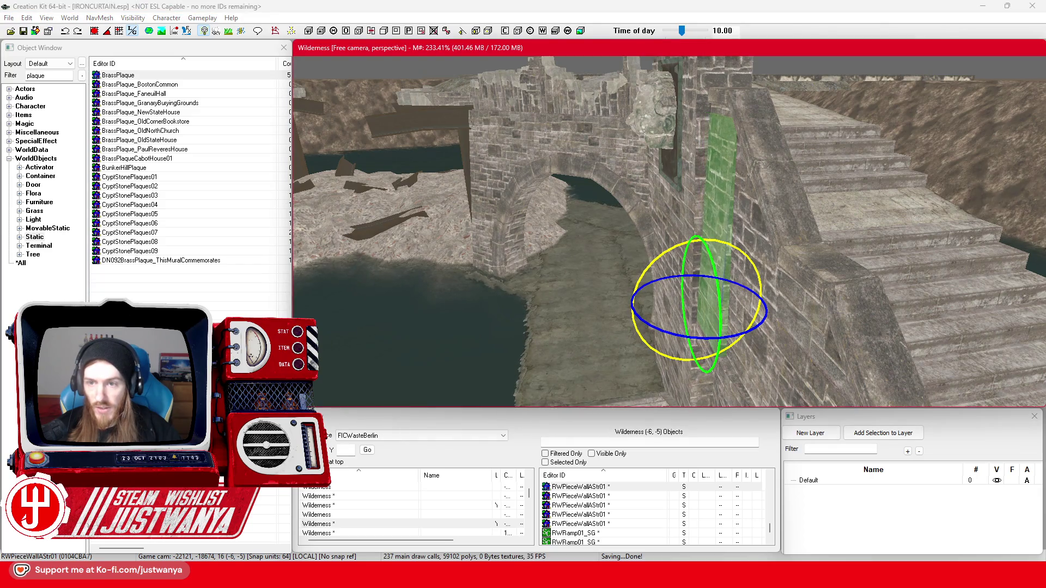
- Check the wall panel's fit from in front of the arch and save the plugin again
key("1")
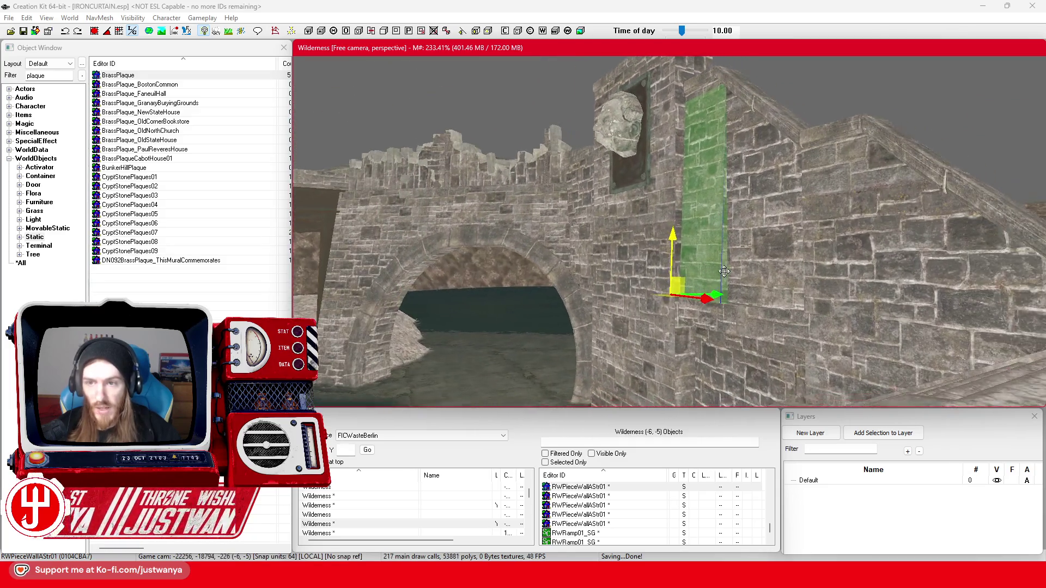
scroll(735, 348, "up", 2)
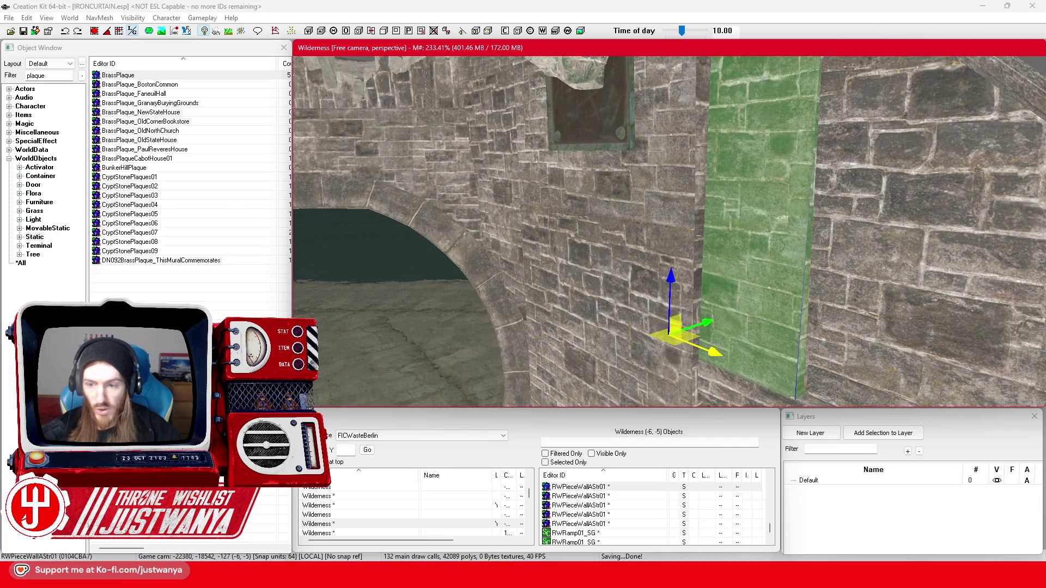
scroll(716, 354, "down", 5)
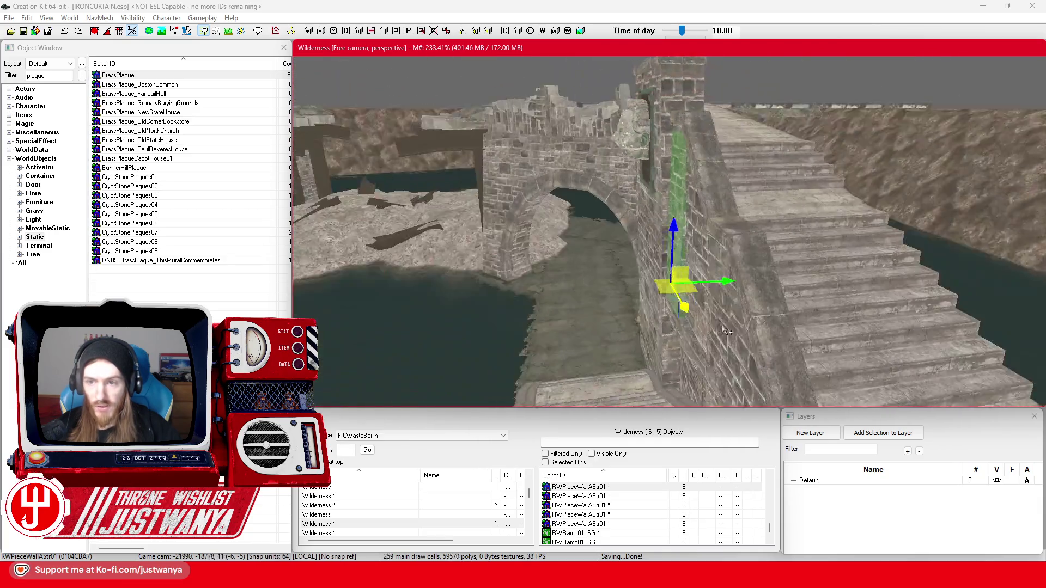
scroll(679, 335, "up", 5)
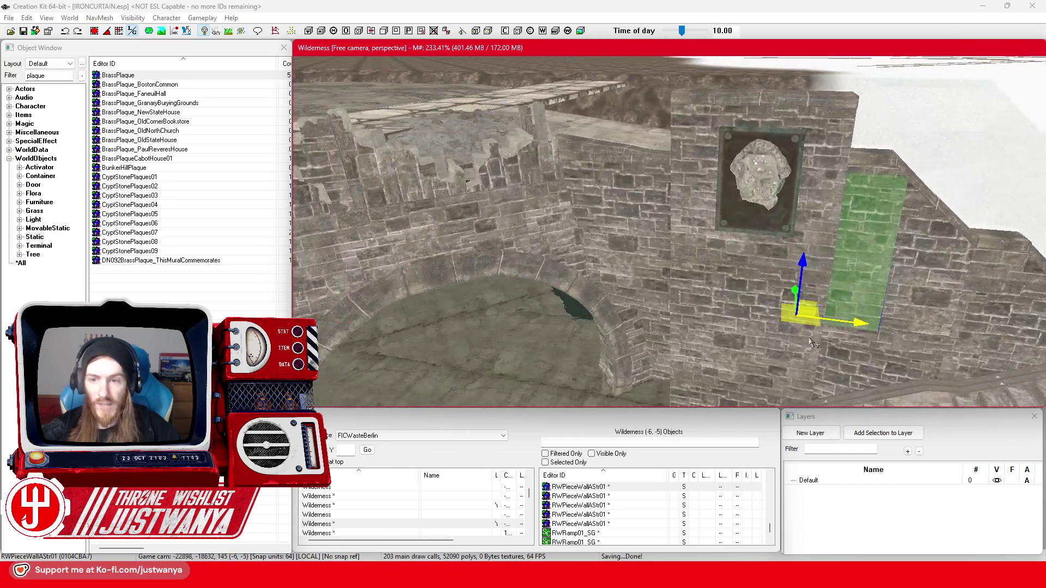
left_click_drag(813, 344, 771, 343)
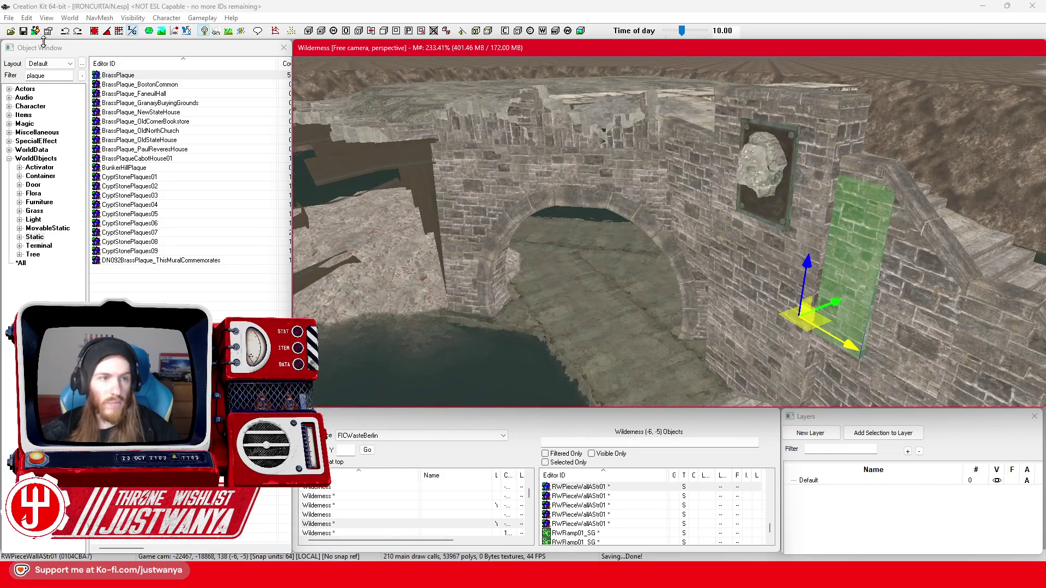
left_click(23, 31)
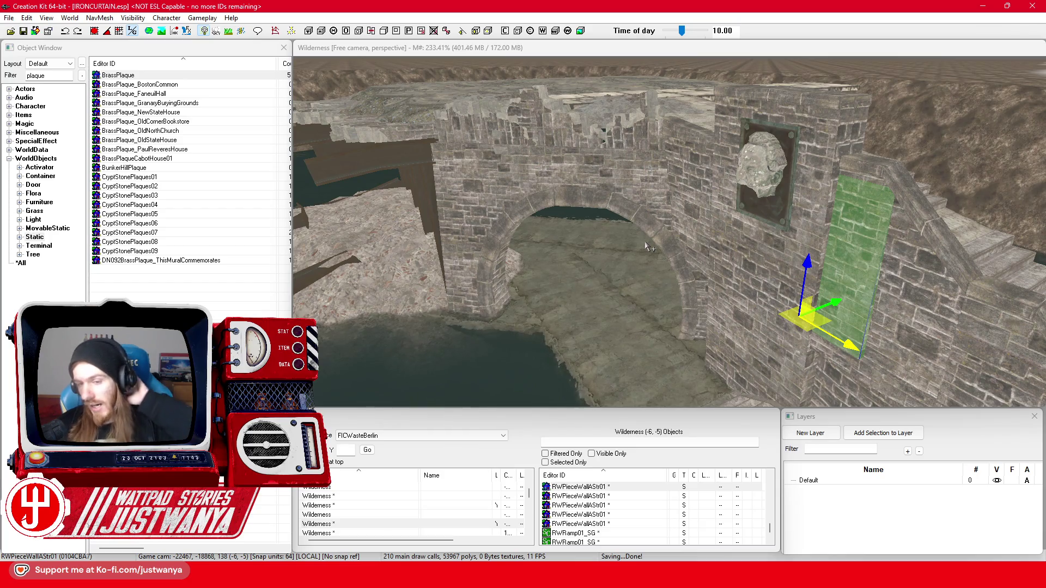
- Inspect the tunnel entrance, arch parapet piece and small concrete stairs around the bridge
scroll(646, 246, "down", 8)
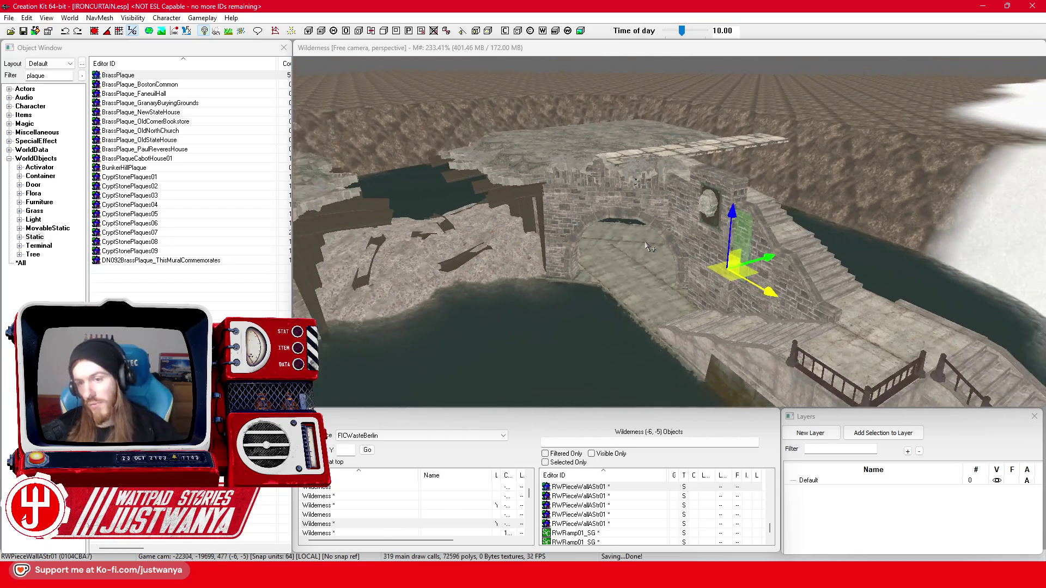
scroll(666, 206, "up", 8)
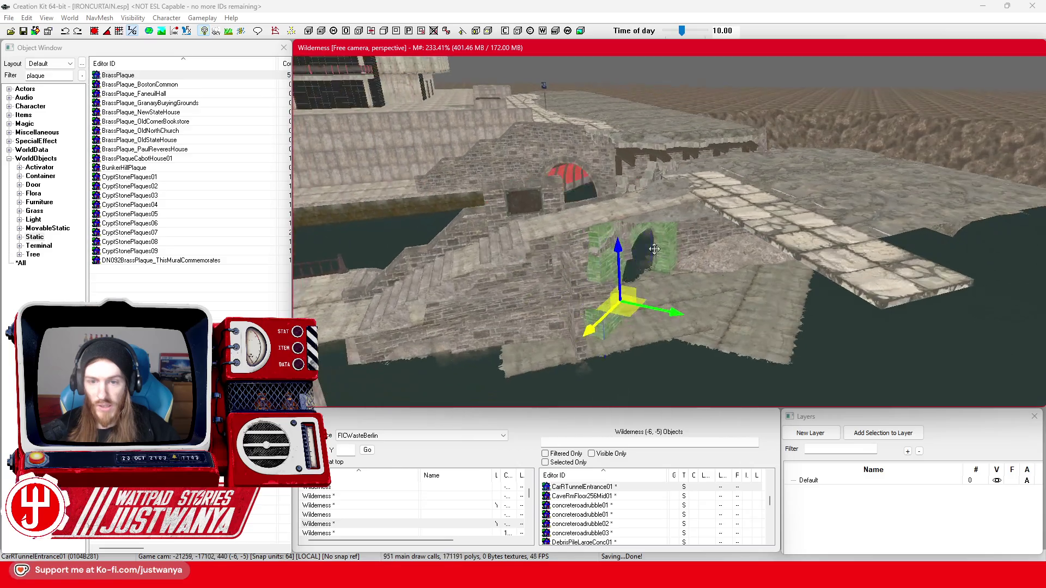
left_click(663, 277)
scroll(663, 277, "up", 5)
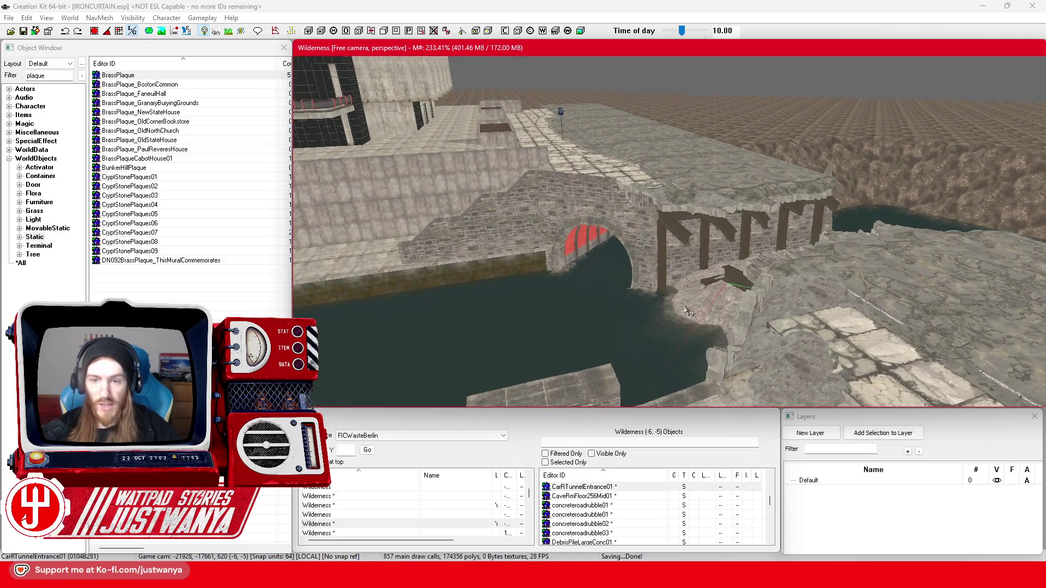
left_click(709, 310)
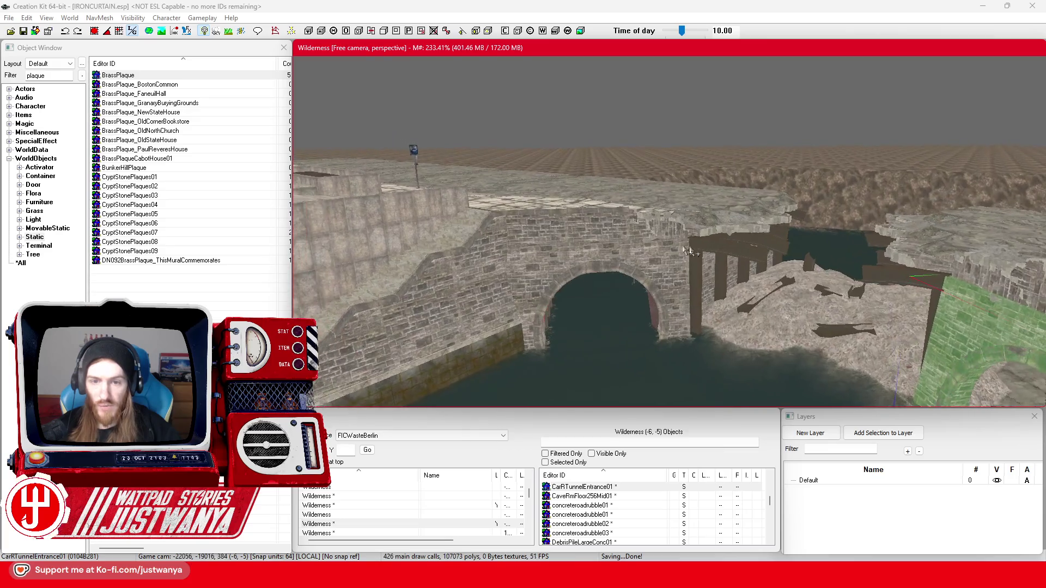
scroll(750, 253, "down", 5)
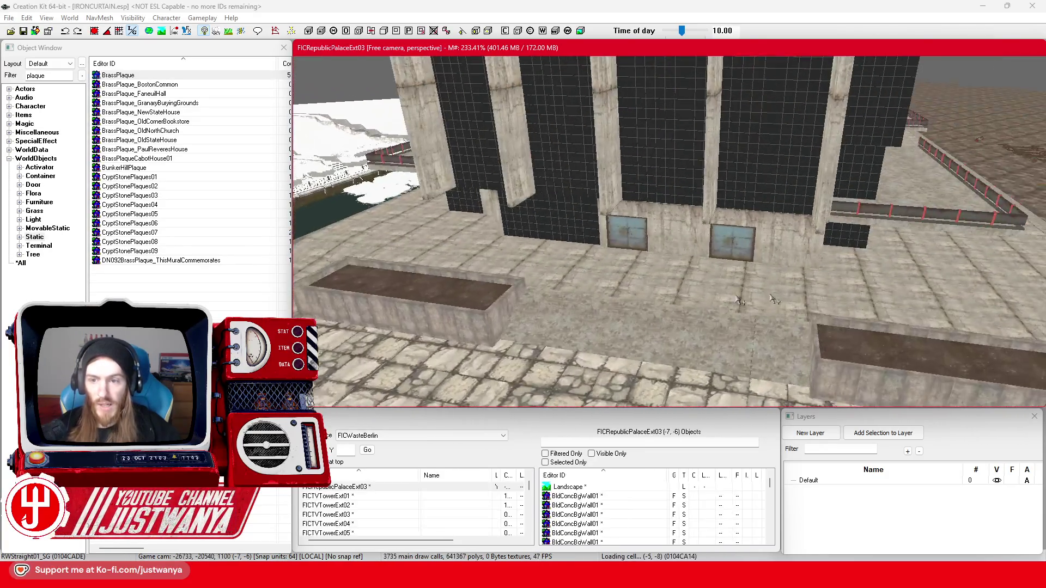
scroll(738, 300, "down", 5)
left_click(538, 253)
scroll(570, 345, "down", 5)
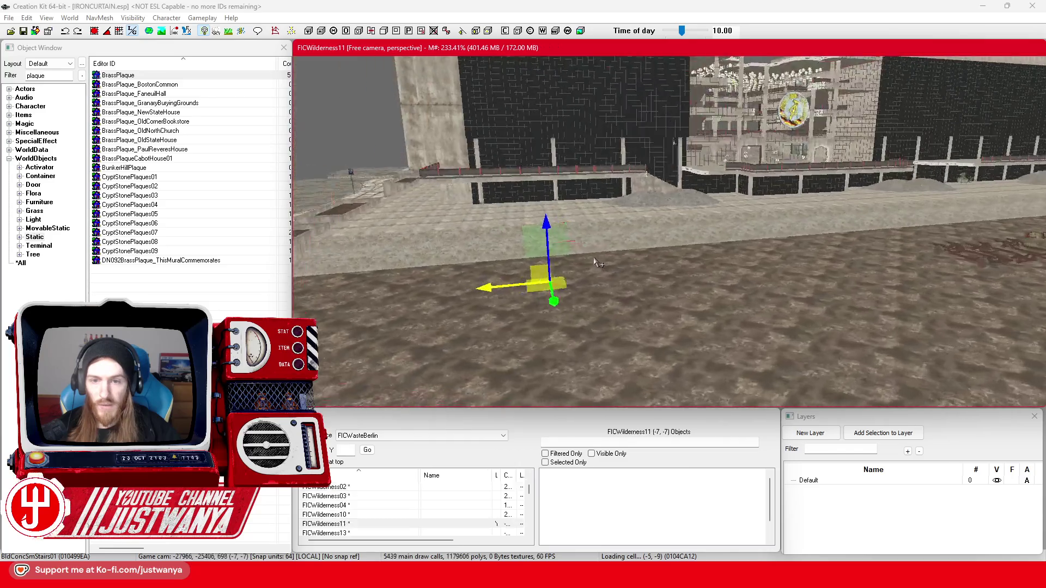
scroll(570, 346, "down", 5)
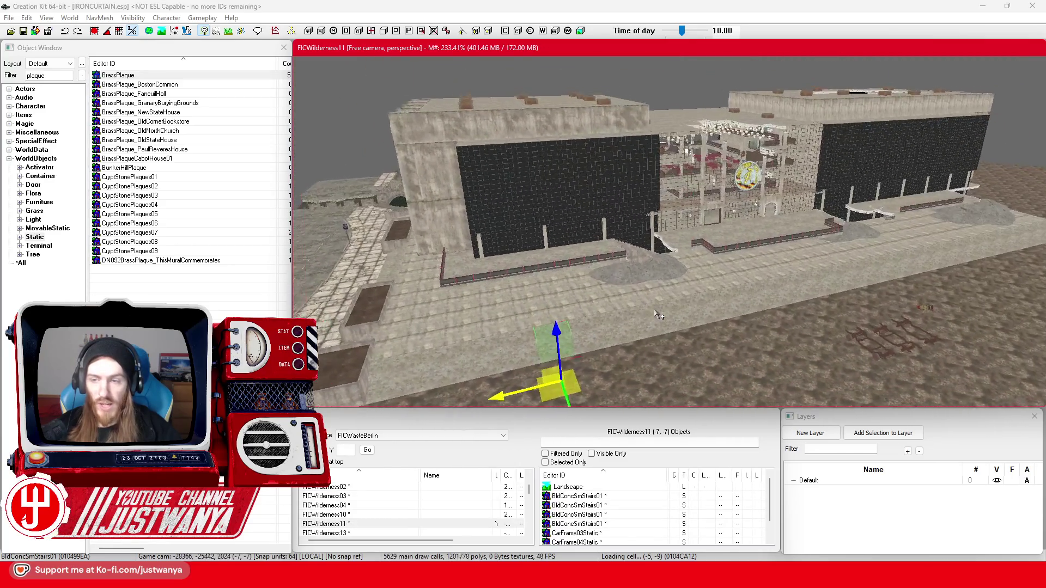
scroll(687, 330, "up", 2)
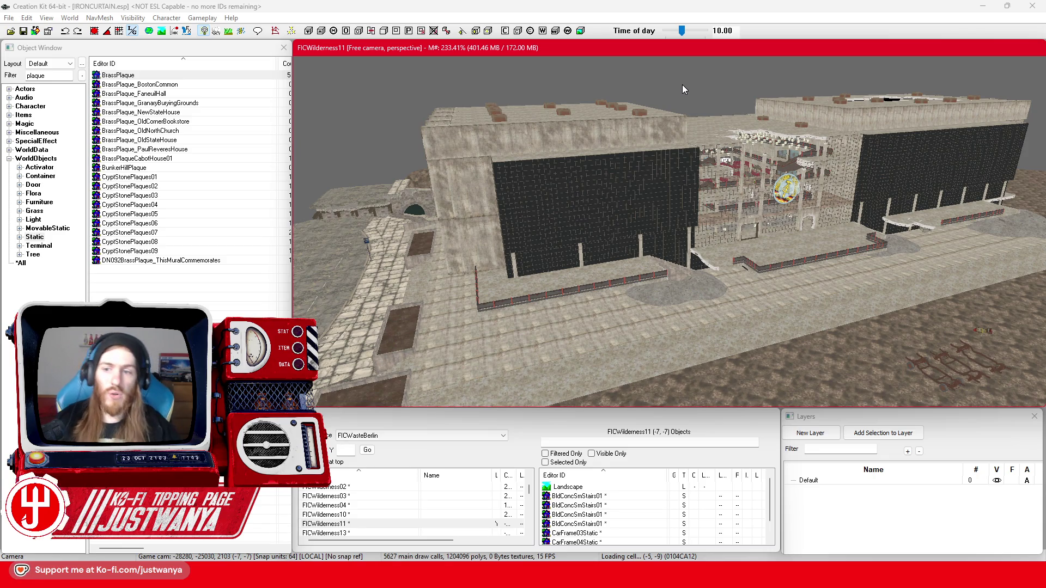
- Fly the camera through neighbouring cells back to the bridge and select the waterside stair piece
scroll(683, 84, "up", 5)
scroll(806, 194, "up", 5)
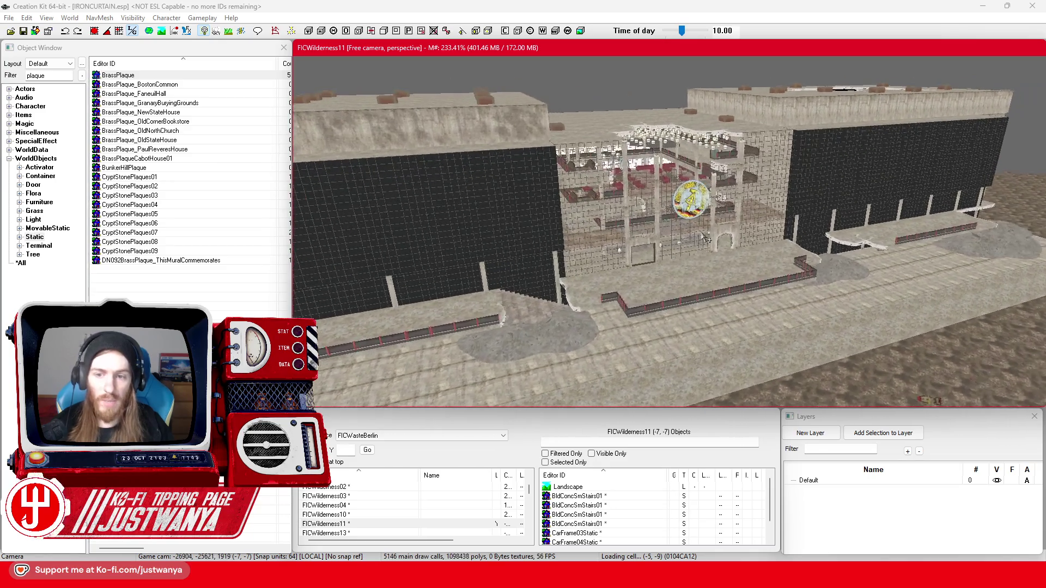
scroll(702, 238, "up", 8)
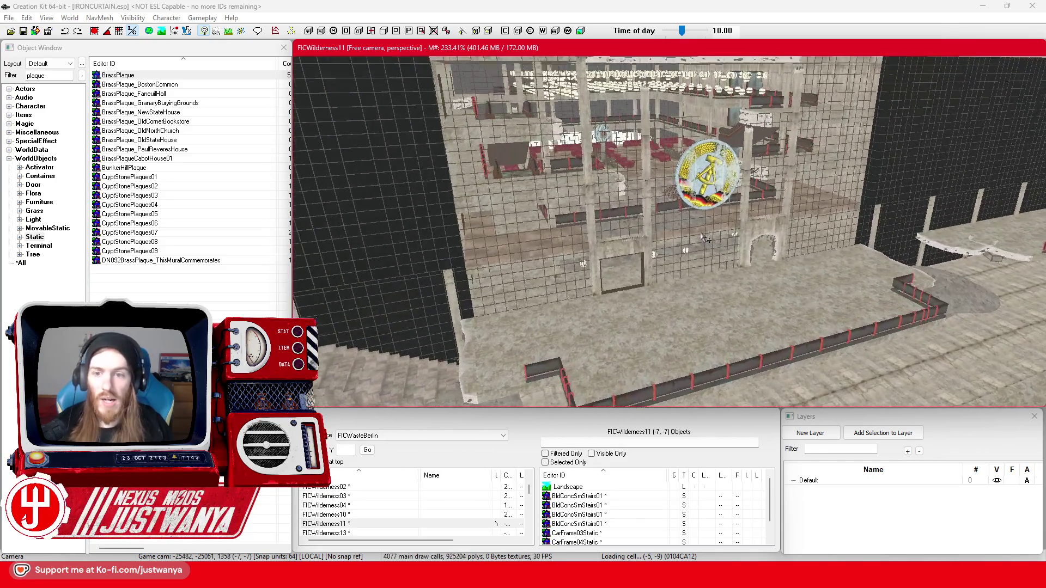
scroll(728, 215, "up", 5)
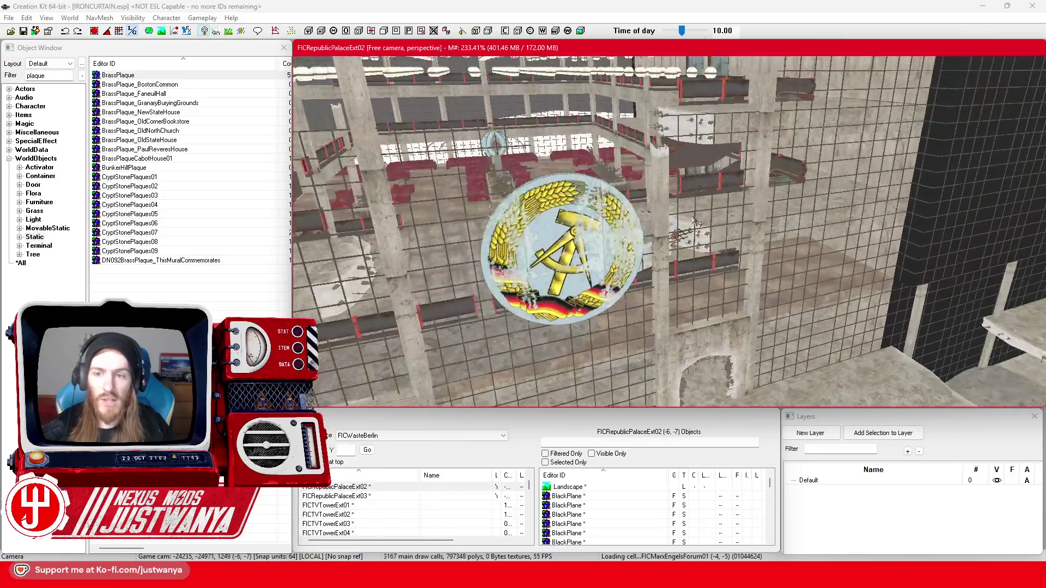
scroll(527, 265, "down", 10)
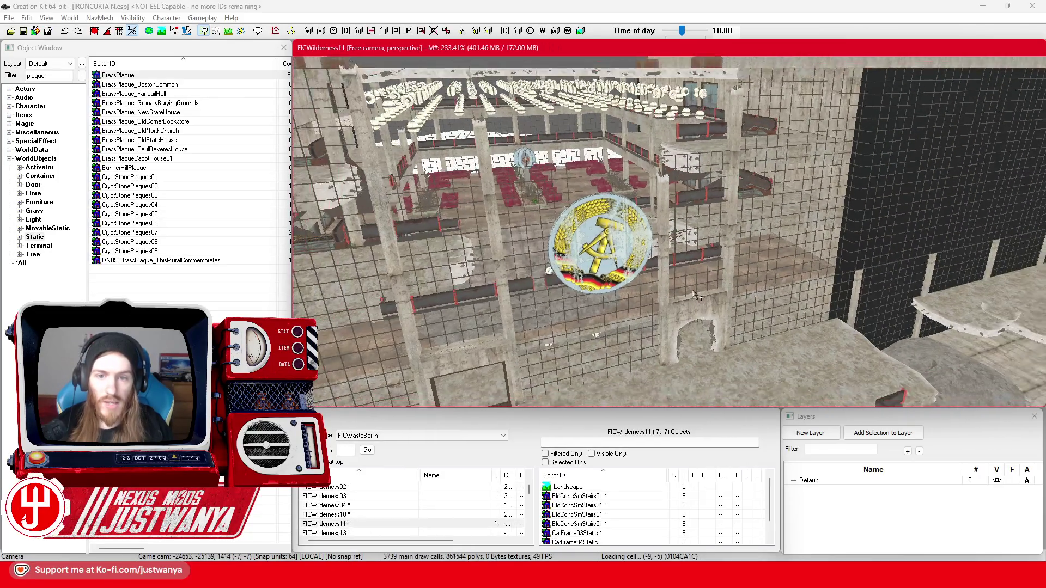
scroll(694, 299, "down", 10)
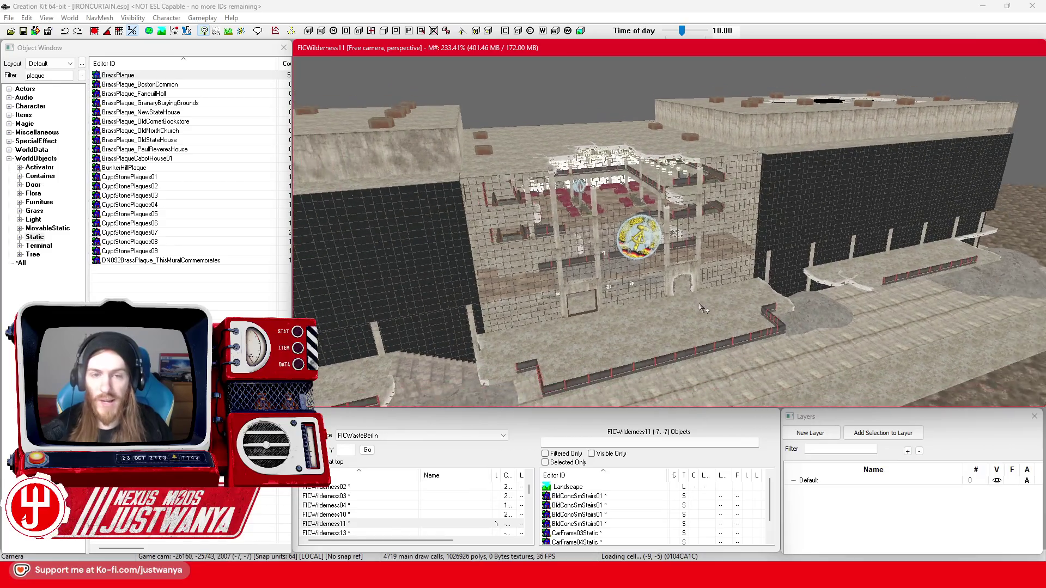
scroll(681, 297, "up", 10)
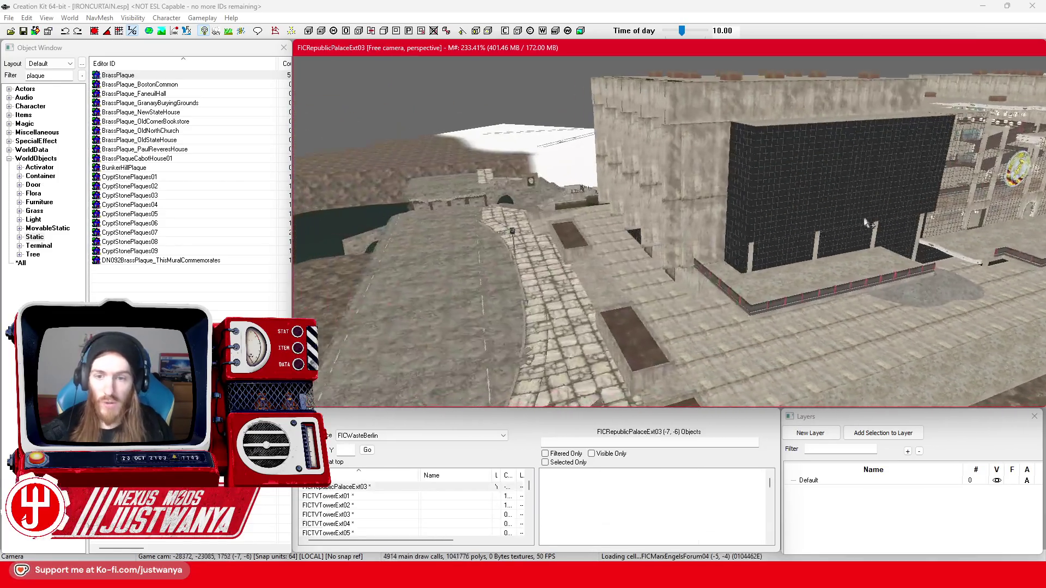
scroll(655, 281, "up", 10)
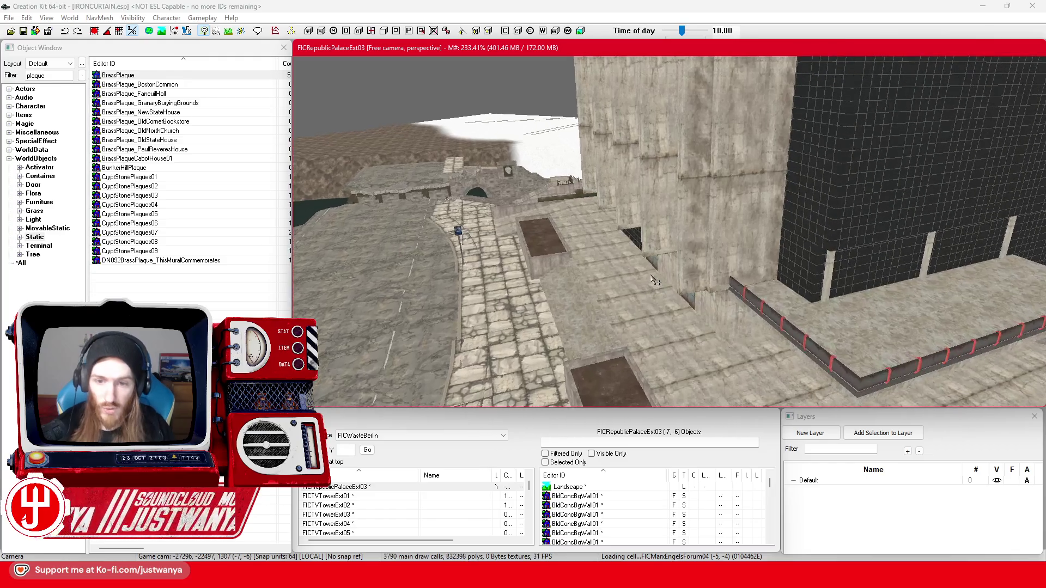
scroll(655, 284, "down", 10)
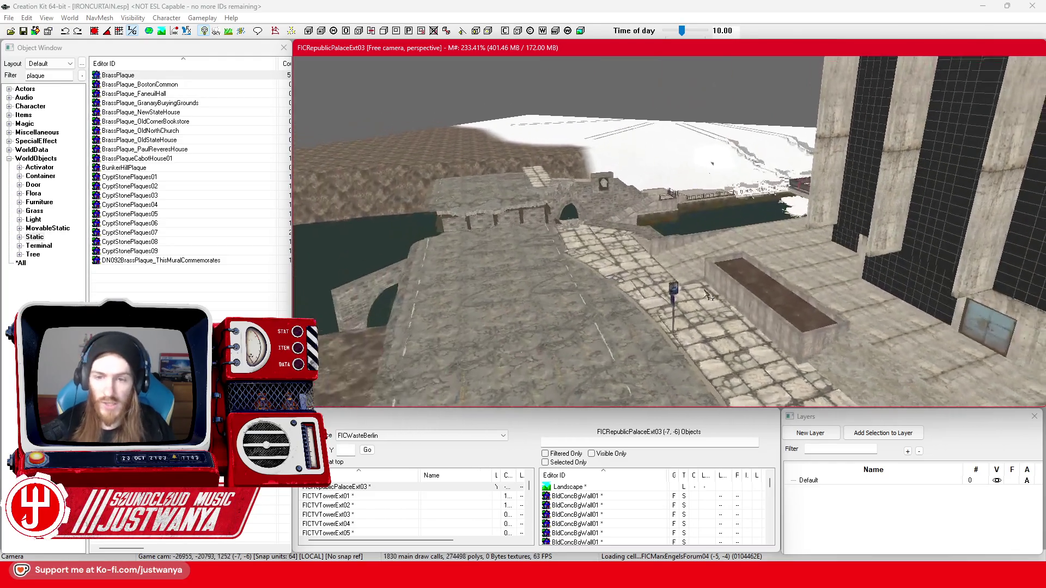
scroll(674, 319, "up", 10)
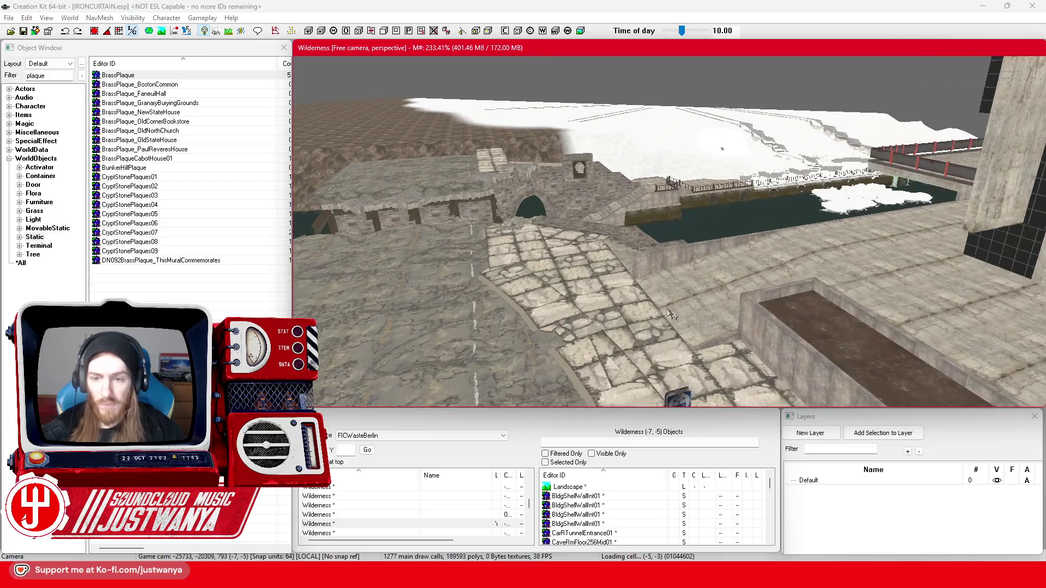
left_click(659, 315)
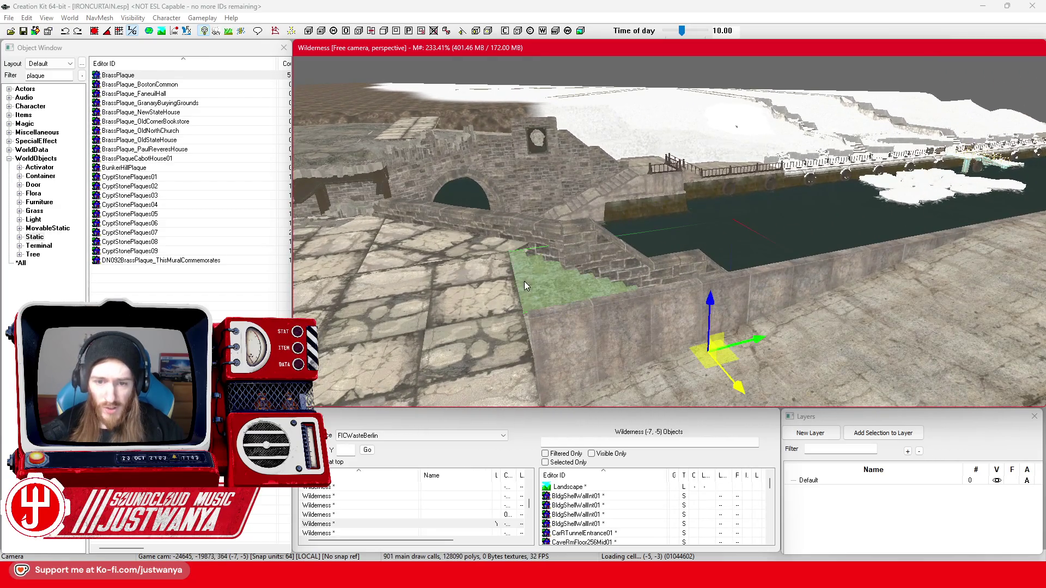
mouse_move(653, 308)
left_mouse_down()
mouse_move(545, 282)
mouse_move(691, 289)
mouse_move(576, 266)
mouse_move(581, 250)
mouse_move(576, 267)
mouse_move(669, 316)
left_mouse_up()
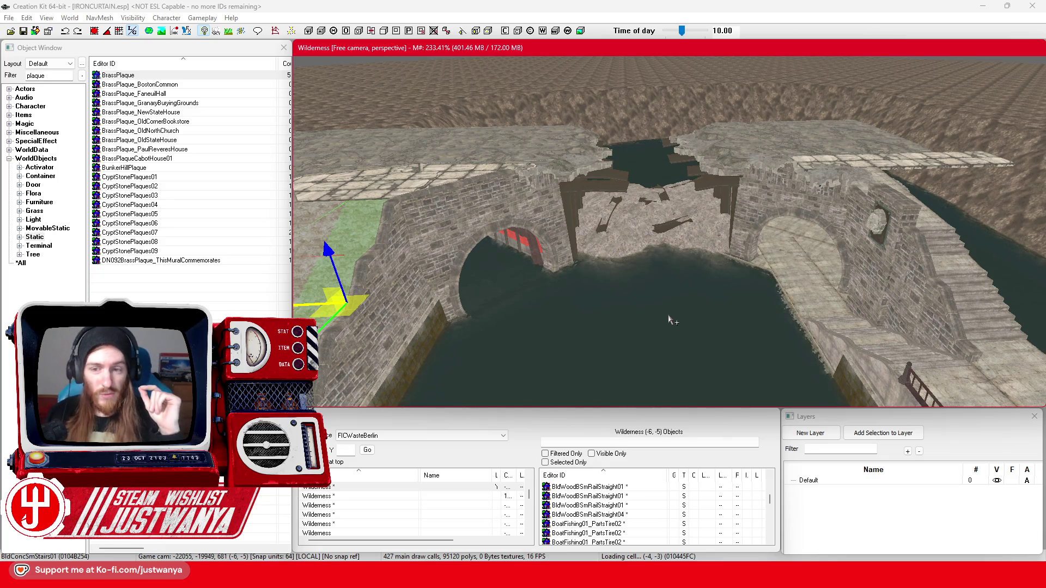
mouse_move(669, 321)
left_mouse_down()
mouse_move(790, 320)
mouse_move(666, 265)
left_mouse_up()
scroll(665, 266, "up", 2)
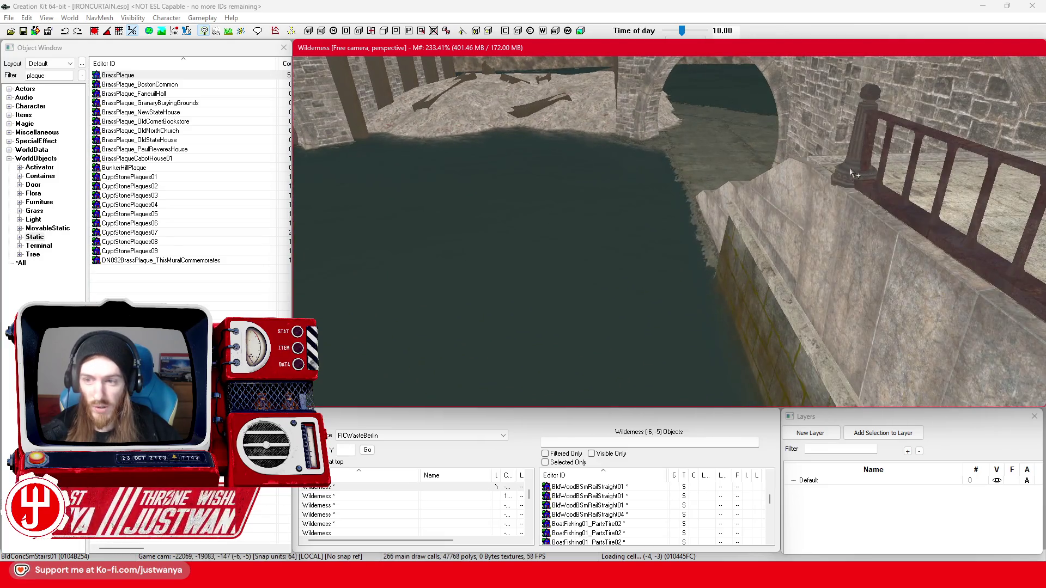
left_click(842, 185)
scroll(832, 206, "up", 3)
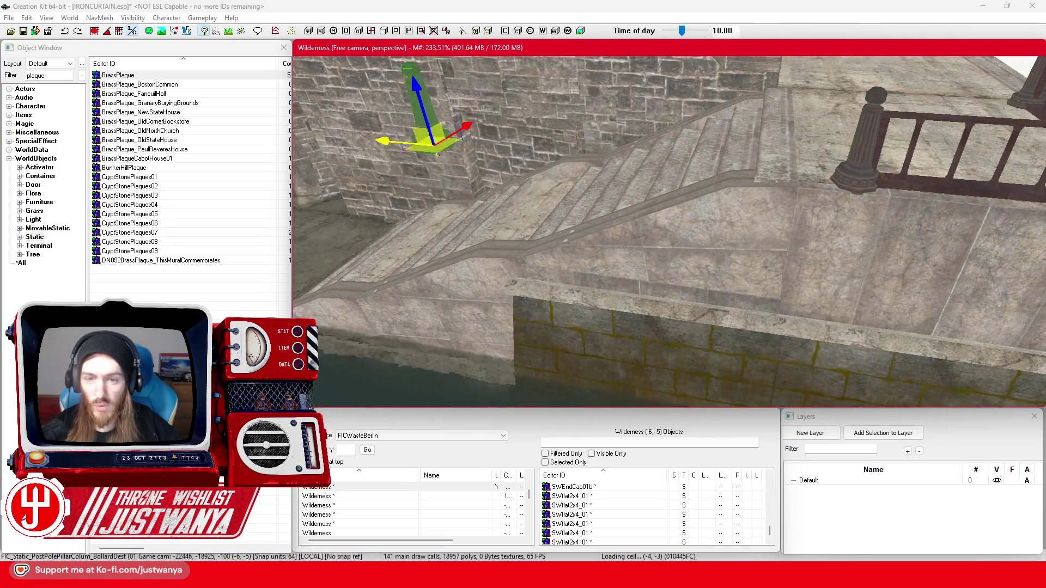
left_click_drag(340, 158, 483, 193)
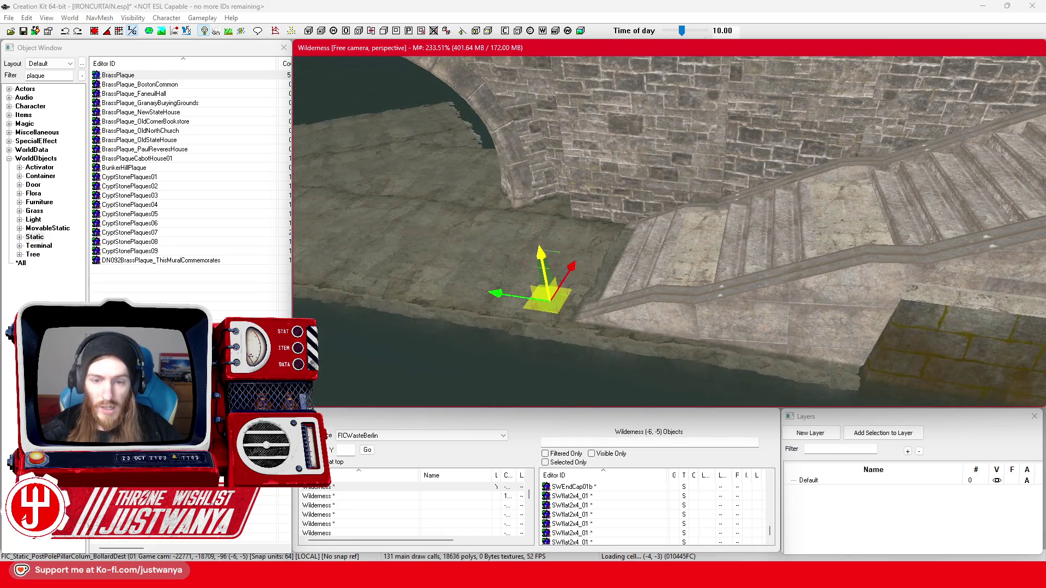
scroll(569, 263, "up", 4)
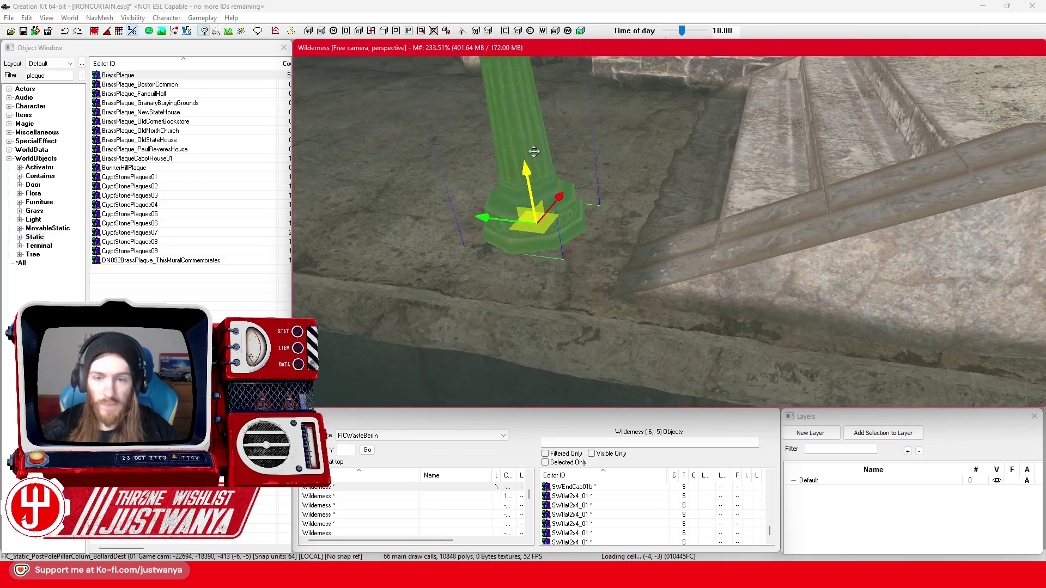
mouse_move(534, 152)
left_mouse_down()
mouse_move(632, 143)
mouse_move(696, 241)
mouse_move(626, 299)
mouse_move(663, 294)
mouse_move(580, 321)
left_mouse_up()
left_click(752, 195)
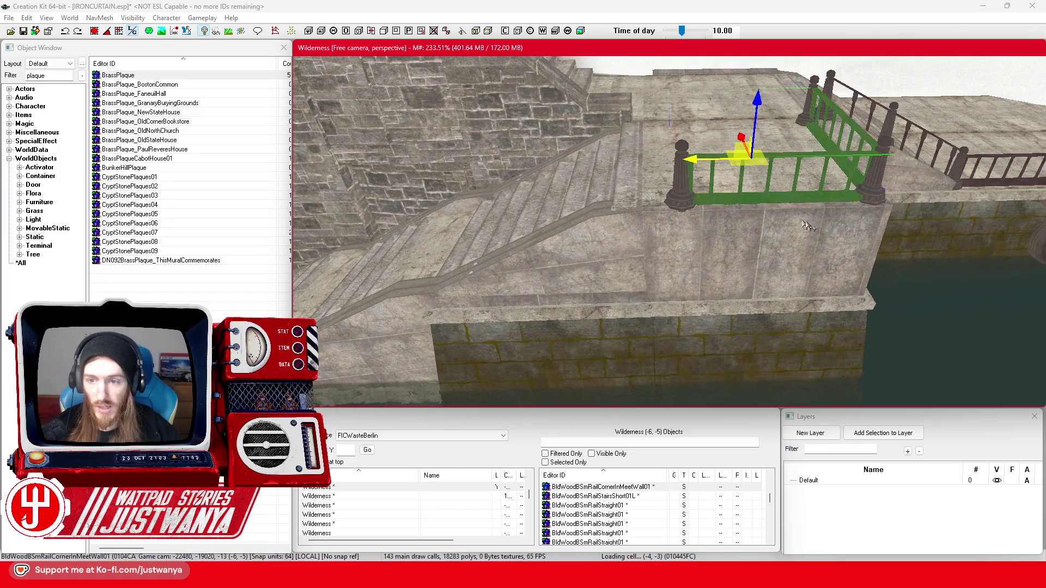
- Inspect the straight wooden rail and neighbouring pillar from several angles along the ledge
left_click_drag(709, 173, 834, 210)
left_click(834, 207)
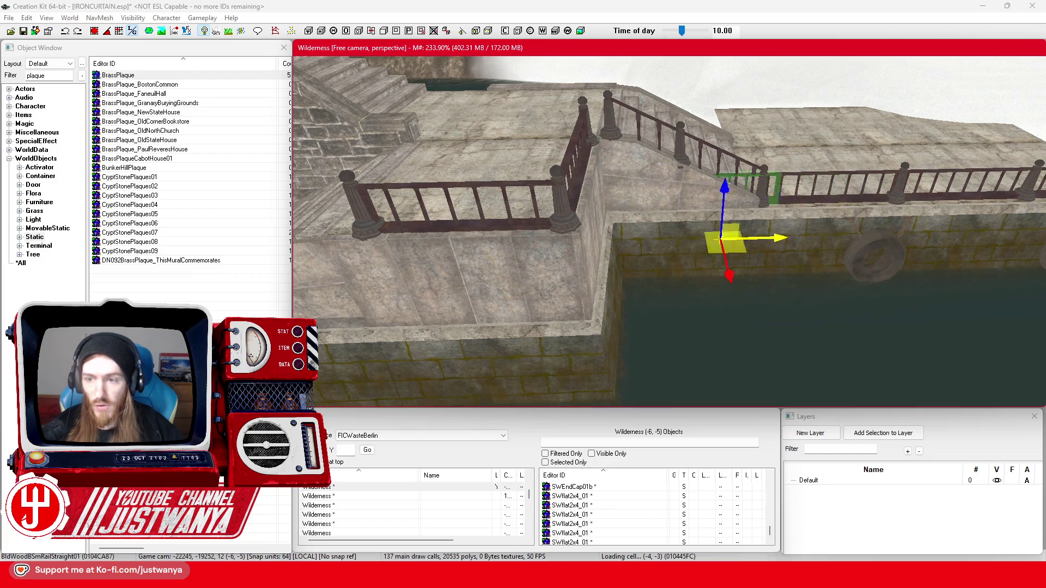
mouse_move(900, 235)
left_mouse_down()
mouse_move(698, 248)
mouse_move(872, 129)
mouse_move(896, 153)
left_mouse_up()
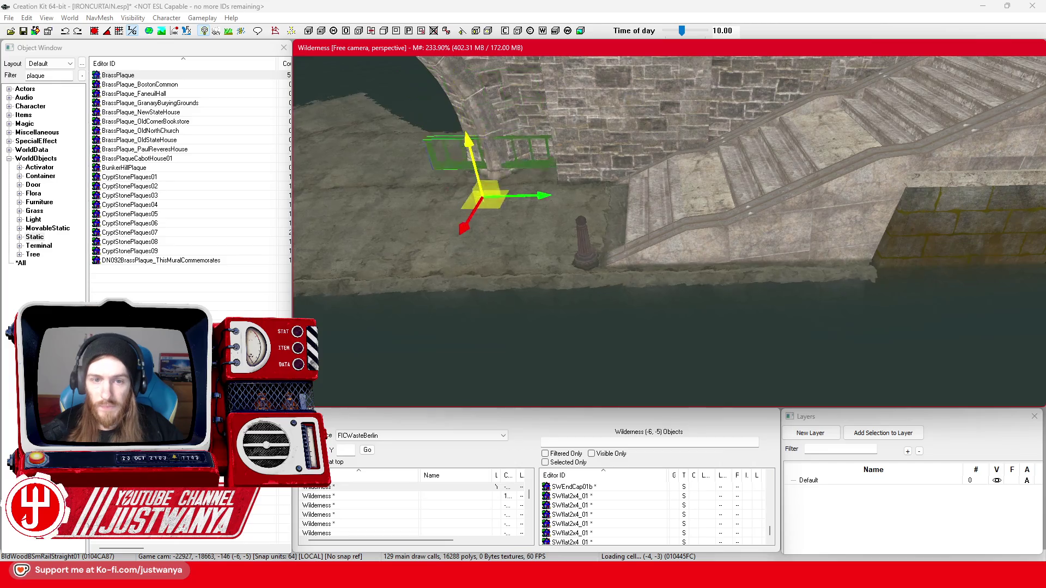
mouse_move(392, 267)
left_mouse_down()
mouse_move(526, 229)
mouse_move(667, 216)
mouse_move(698, 272)
mouse_move(749, 272)
left_mouse_up()
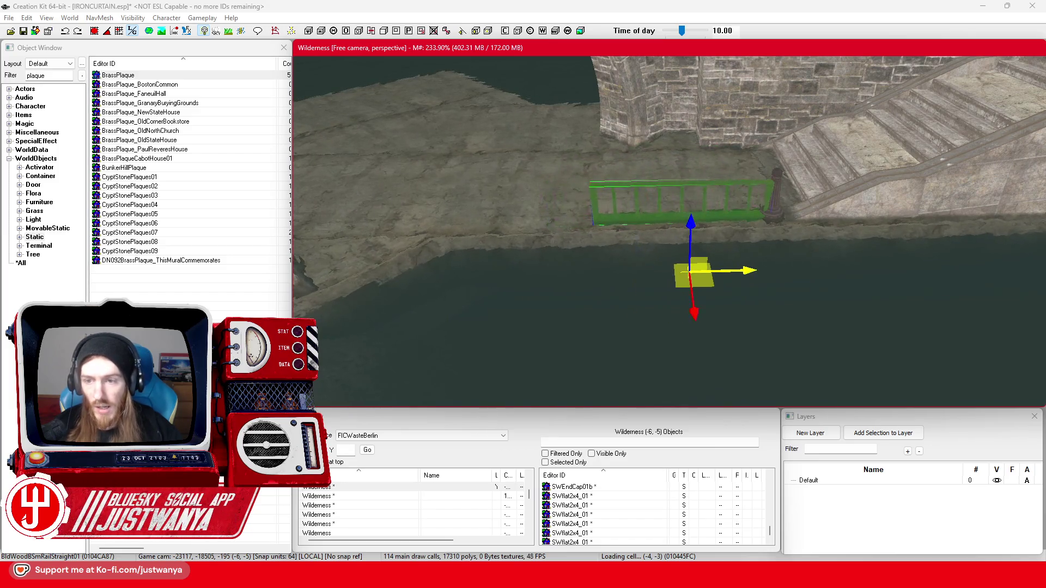
left_click_drag(710, 187, 649, 225)
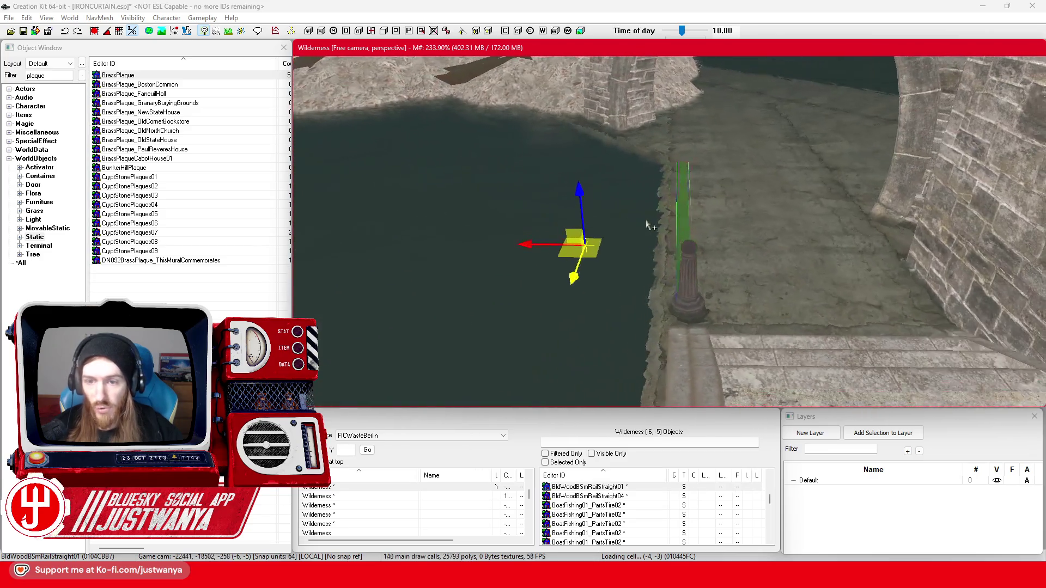
scroll(648, 225, "up", 5)
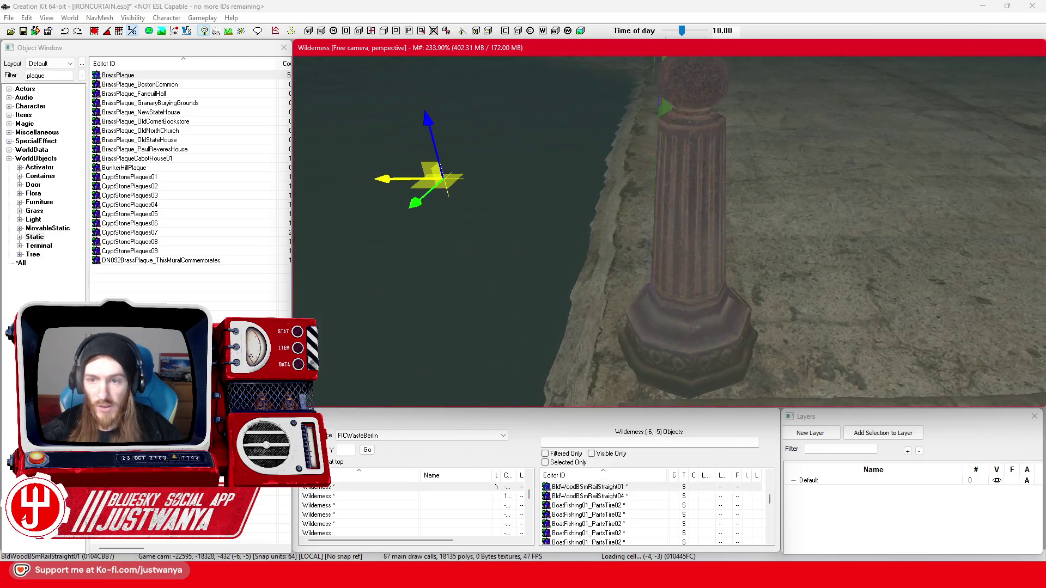
scroll(553, 252, "down", 3)
mouse_move(553, 253)
left_mouse_down()
mouse_move(661, 261)
mouse_move(651, 263)
mouse_move(792, 210)
mouse_move(599, 211)
left_mouse_up()
left_click(792, 210)
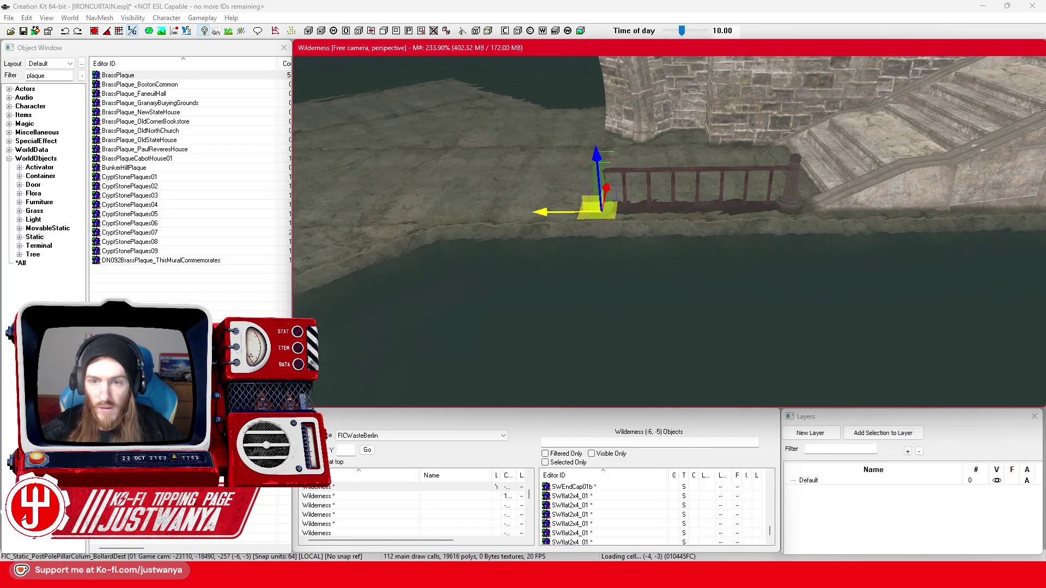
left_click_drag(600, 211, 578, 217)
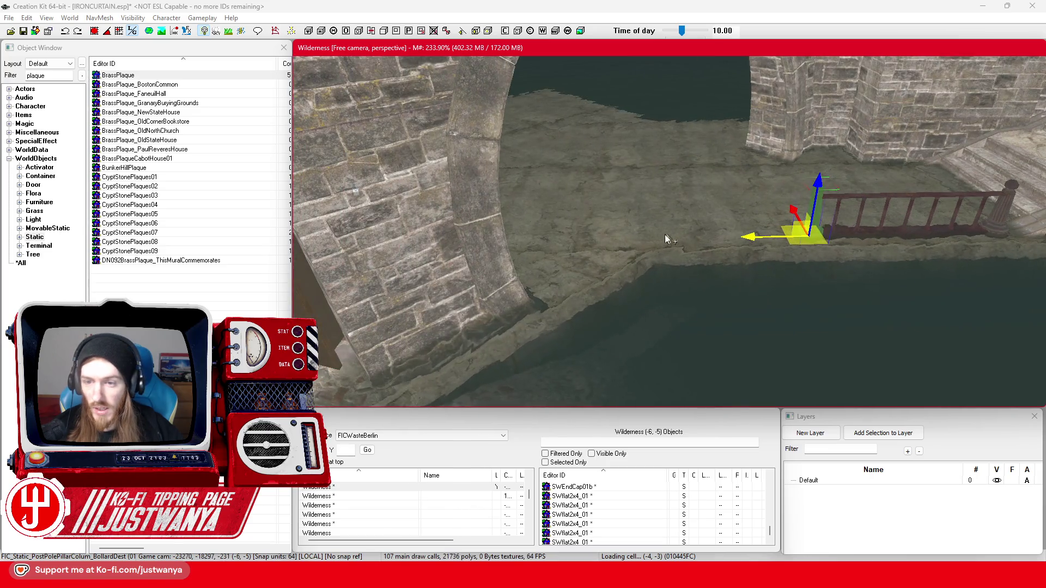
- Duplicate the rail section and bollard post, placing the copies left of the existing bollard
left_click(926, 200)
key("ctrl+d")
left_click_drag(927, 200, 694, 203)
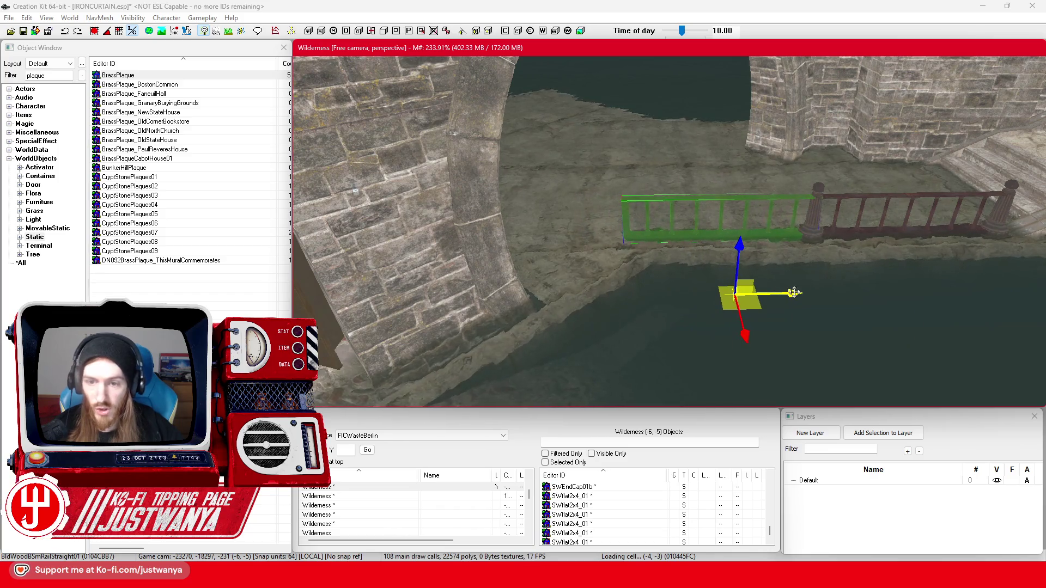
scroll(794, 293, "up", 5)
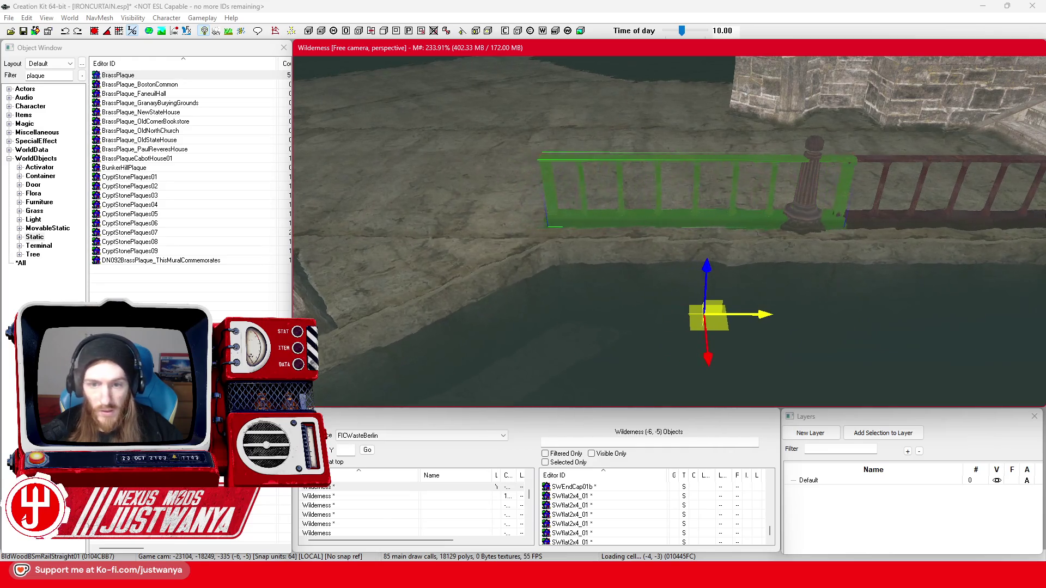
left_click(800, 234)
key("ctrl+d")
left_click_drag(800, 234, 573, 221)
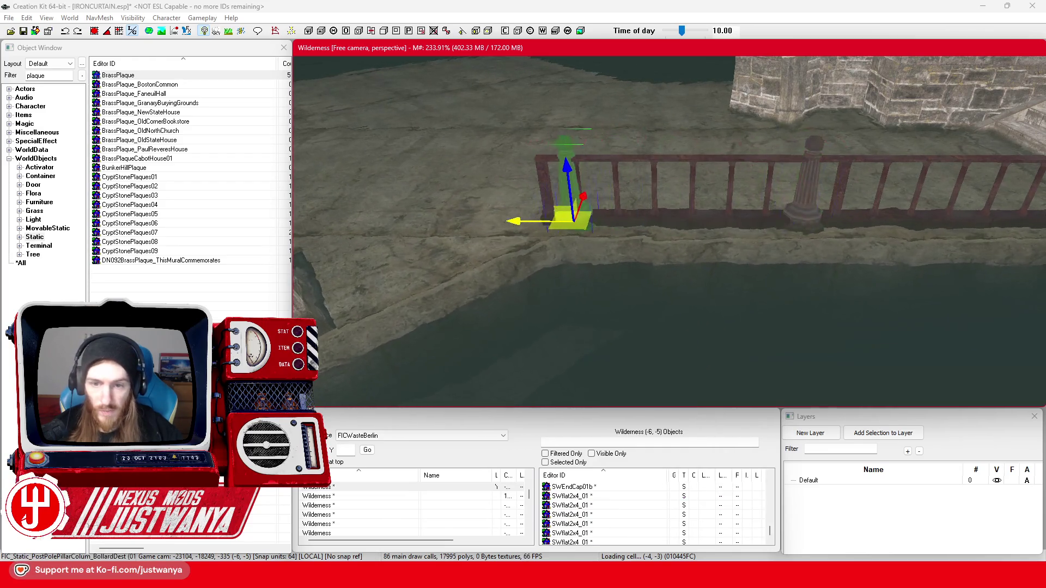
- Try rotating the left rail section, undo it, and slide the rail further left along the ledge
left_click(688, 226)
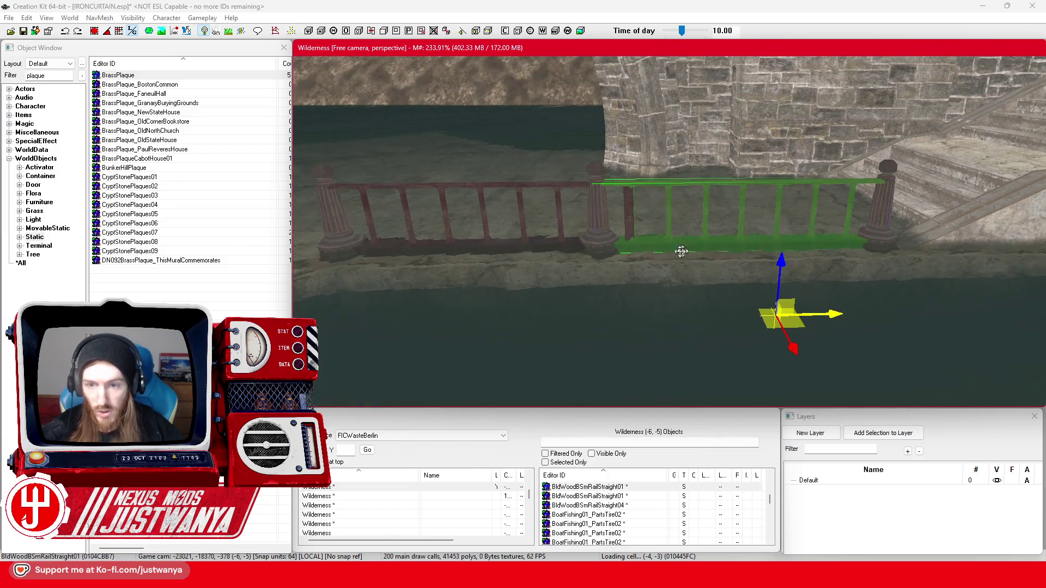
left_click(498, 243)
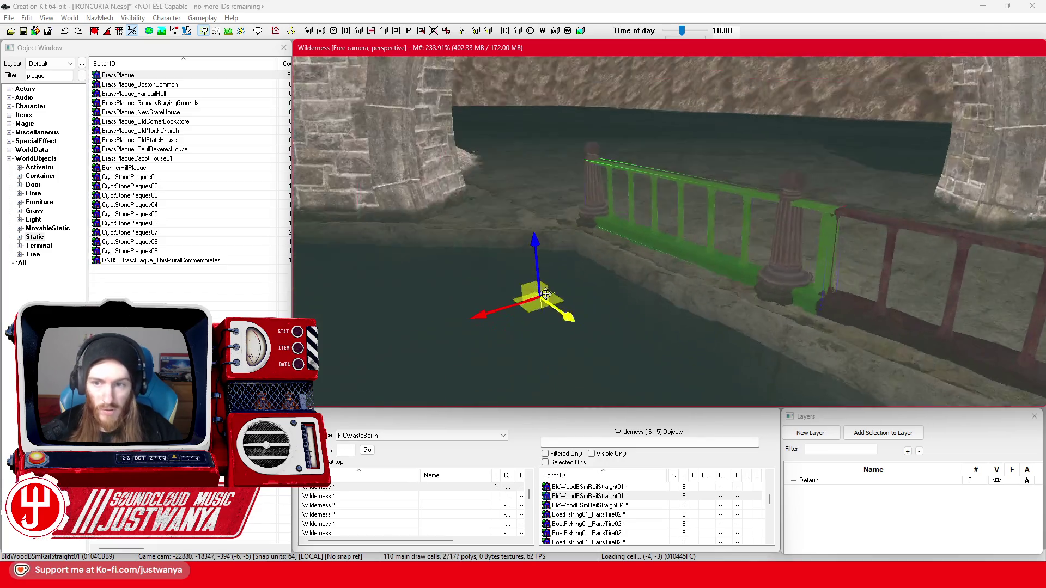
key("e")
left_click_drag(766, 342, 730, 344)
key("ctrl+z")
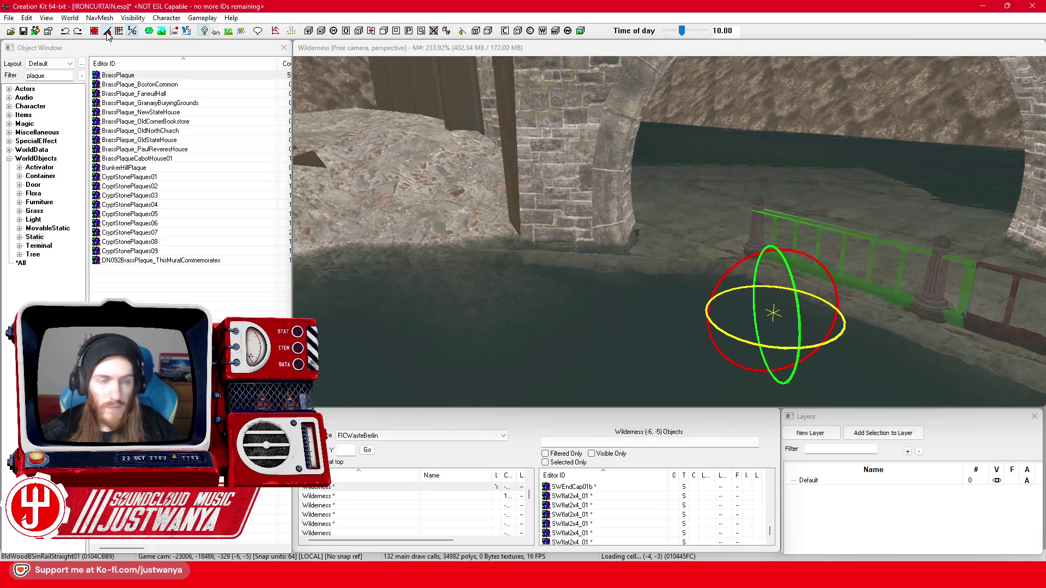
key("w")
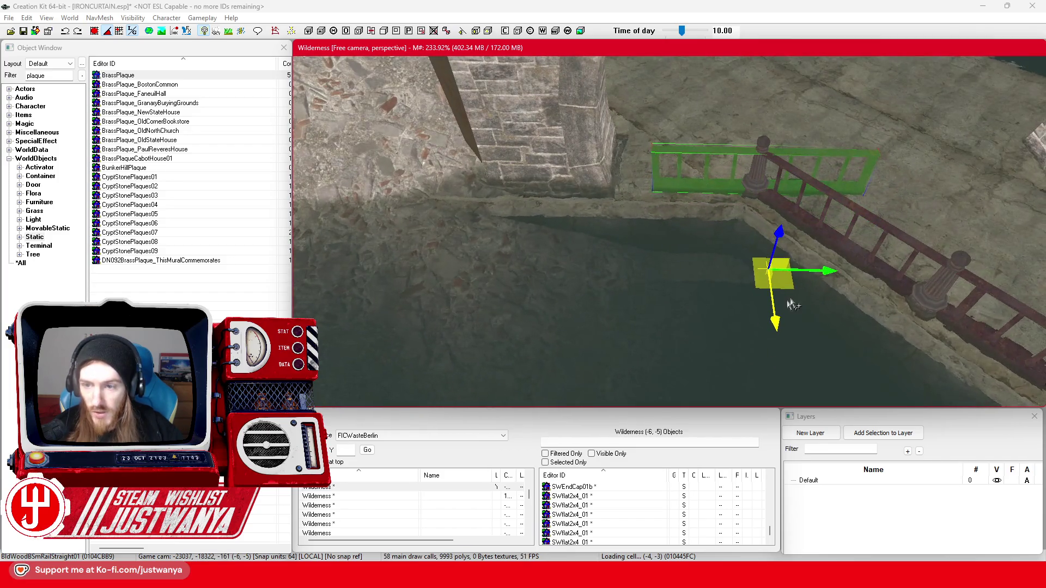
mouse_move(834, 274)
left_mouse_down()
mouse_move(722, 268)
mouse_move(808, 244)
mouse_move(786, 280)
mouse_move(754, 248)
mouse_move(764, 236)
mouse_move(692, 235)
mouse_move(701, 260)
mouse_move(699, 240)
left_mouse_up()
- Move the bollard post toward the end of the new rail section
left_click(700, 239, "ctrl")
left_click(744, 266, "ctrl")
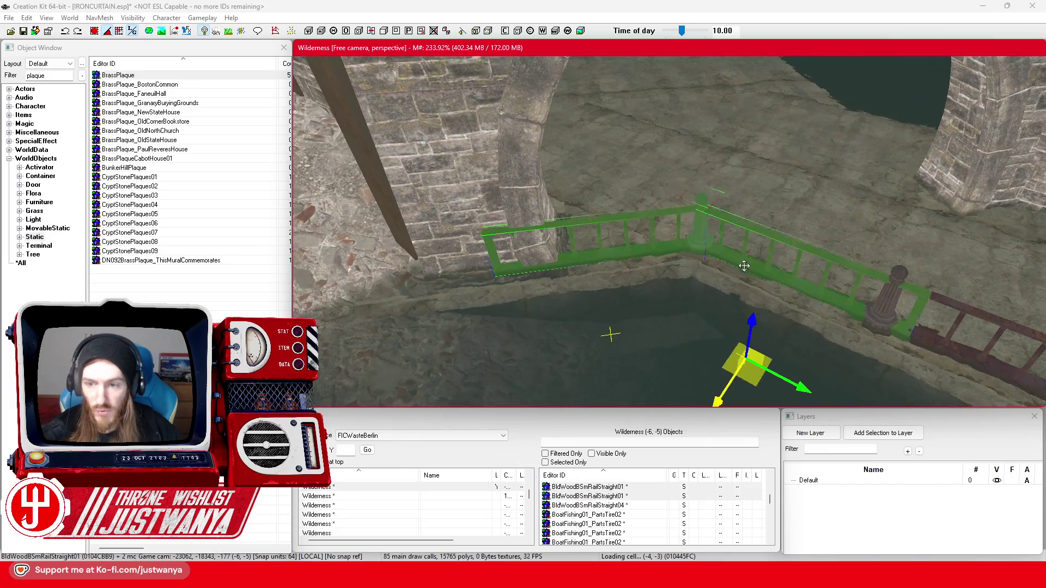
left_click(873, 309, "ctrl")
mouse_move(873, 309)
left_mouse_down()
mouse_move(681, 267)
mouse_move(698, 266)
left_mouse_up()
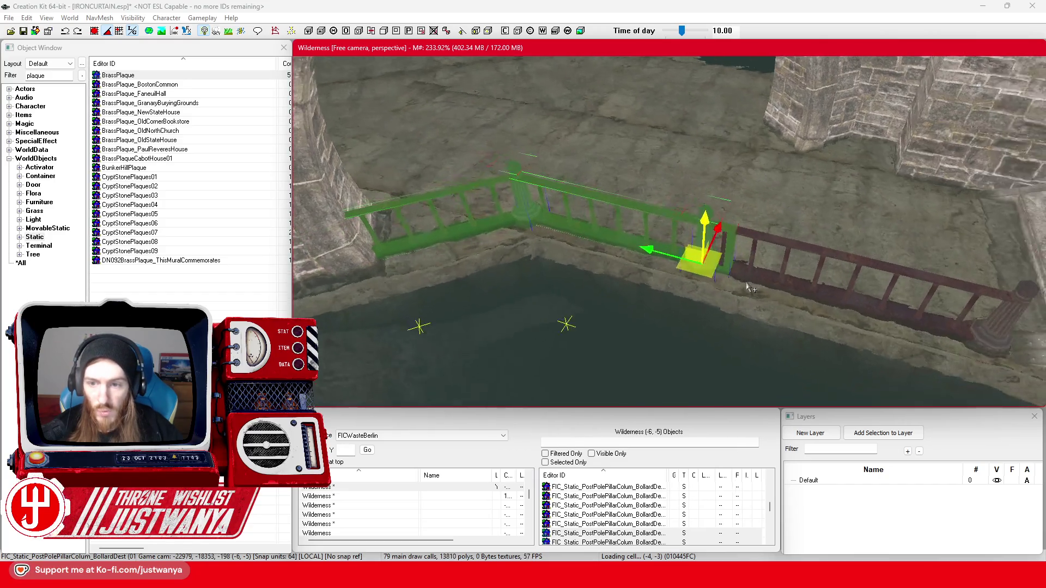
- Slide the bollard post along the railing into place and save IRONCURTAIN.esp with Ctrl+S
scroll(725, 289, "up", 6)
left_click_drag(714, 309, 788, 325)
scroll(783, 329, "down", 6)
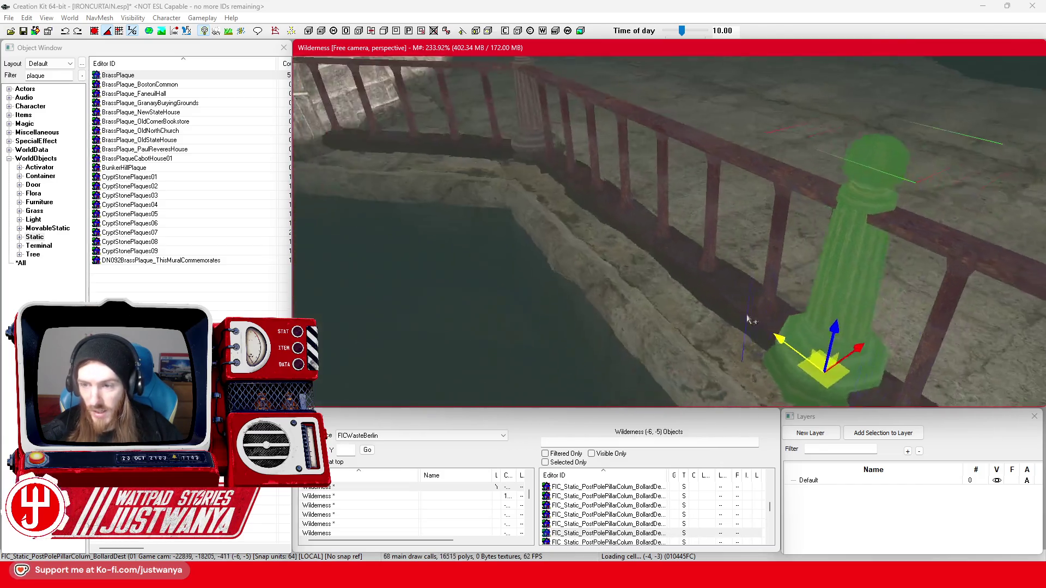
key("shift")
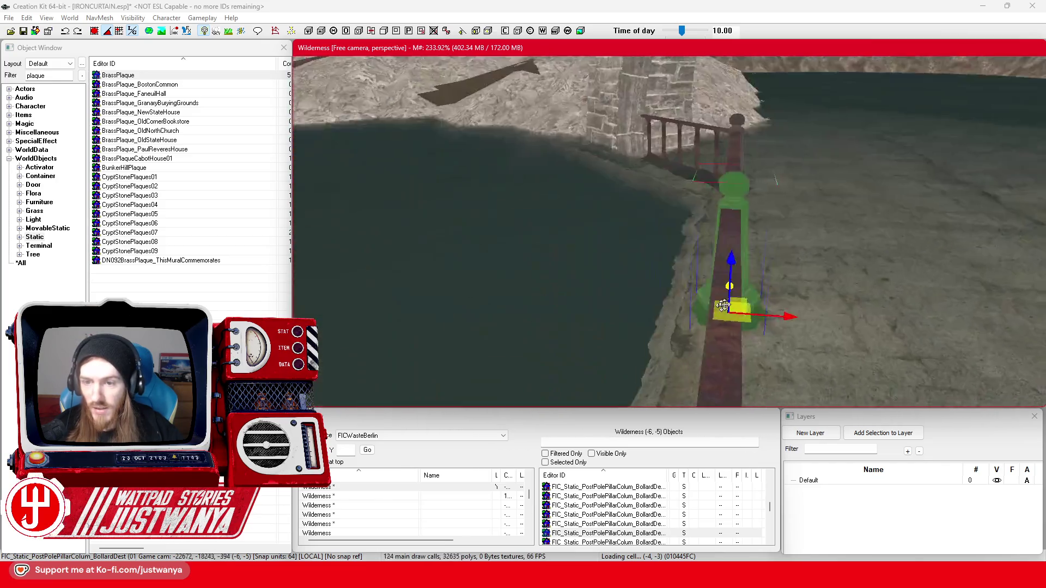
key("shift")
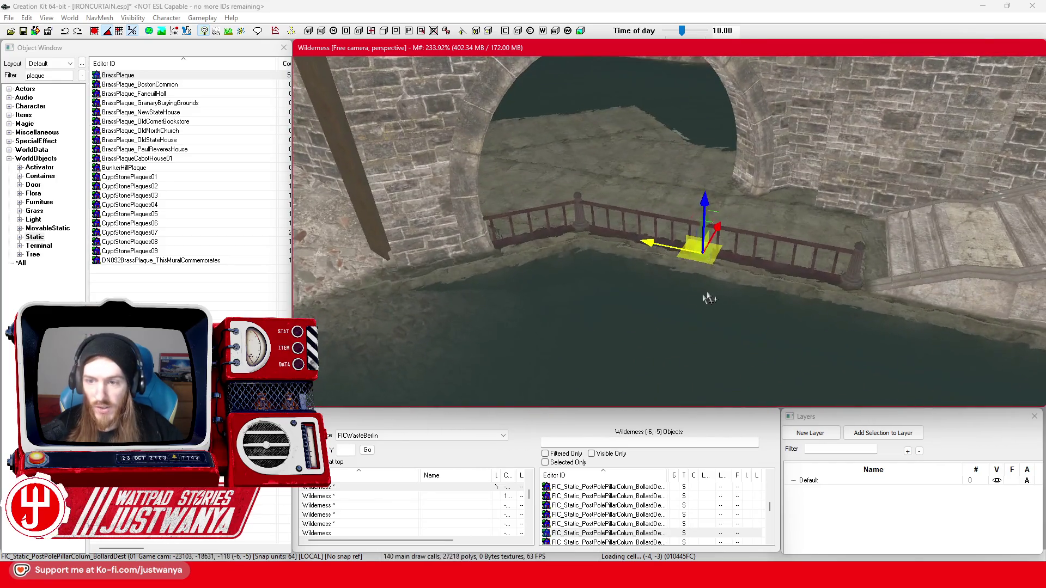
key("shift")
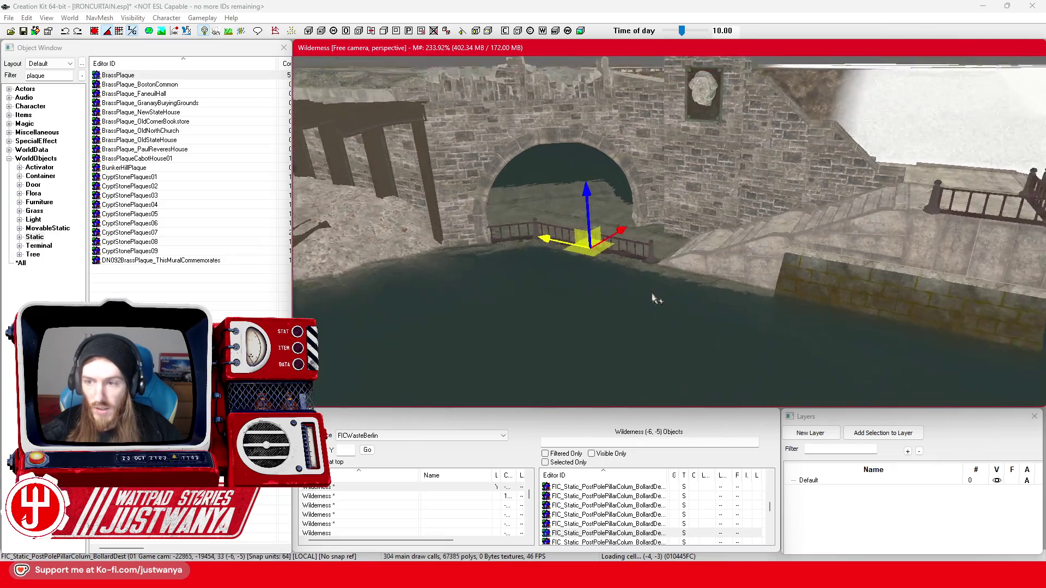
key("ctrl+s")
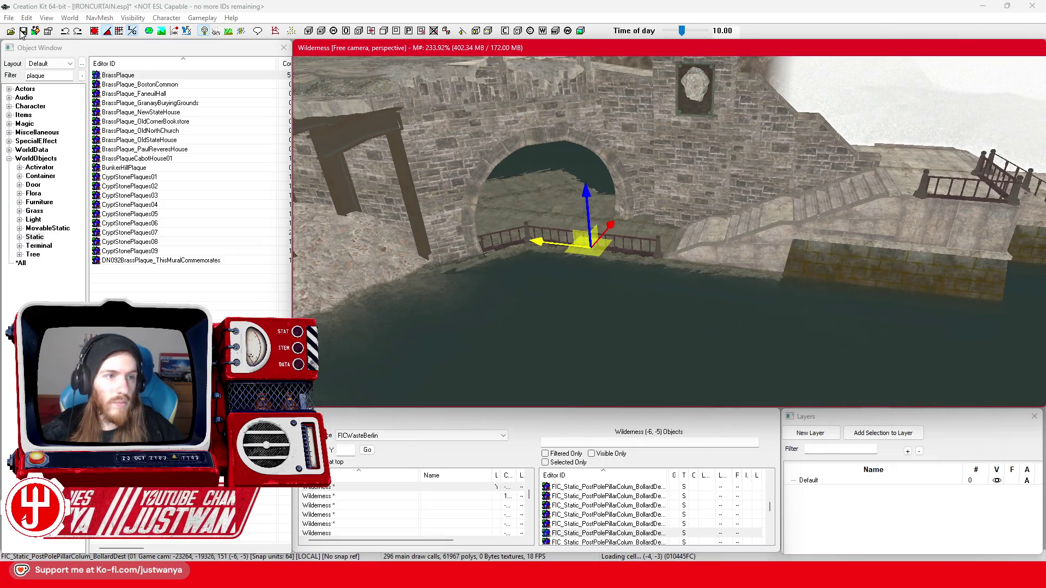
- Look over the stone steps and select the stair railing
scroll(766, 278, "up", 3)
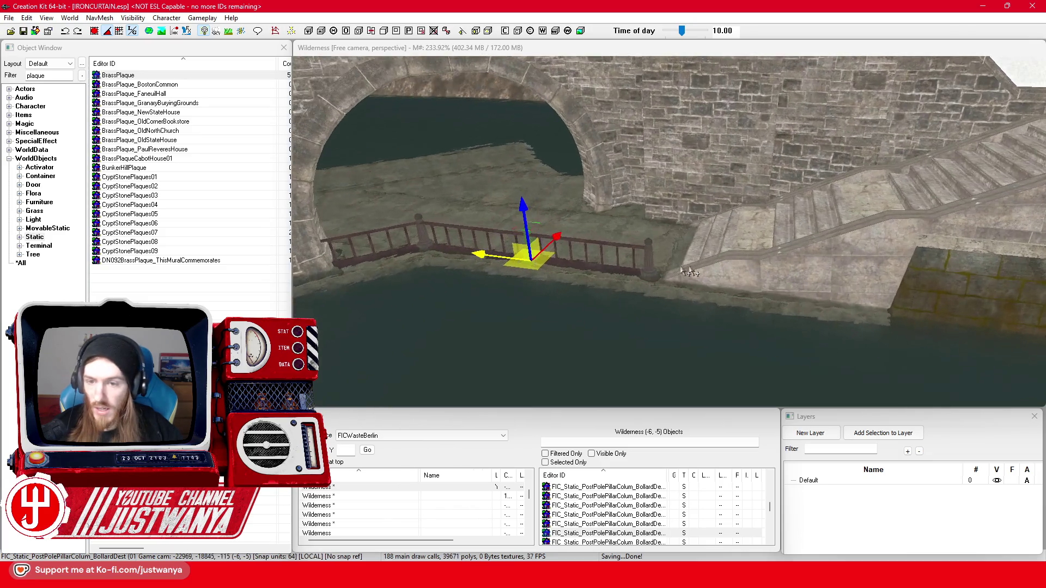
key("shift")
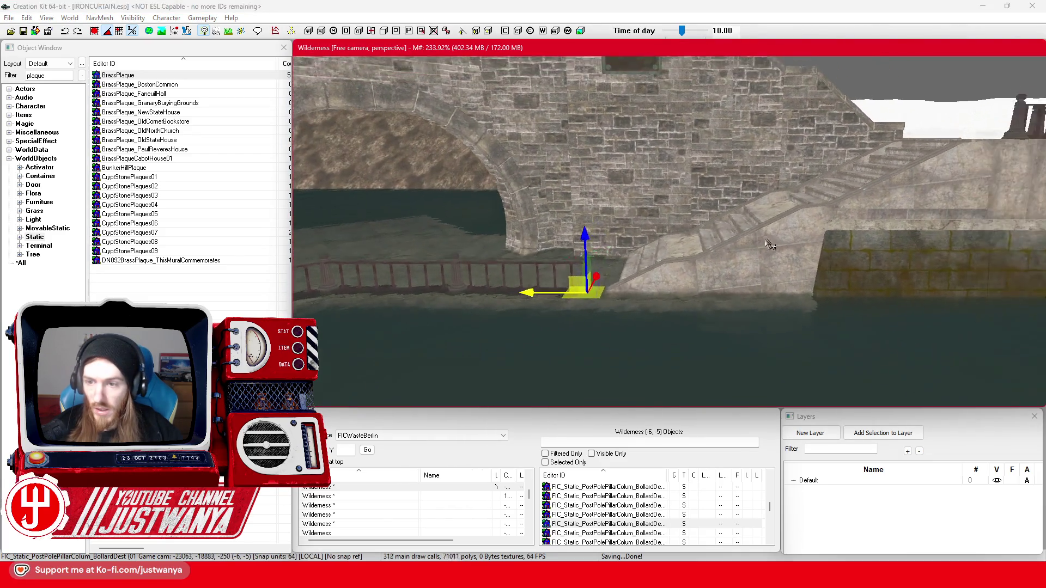
key("shift")
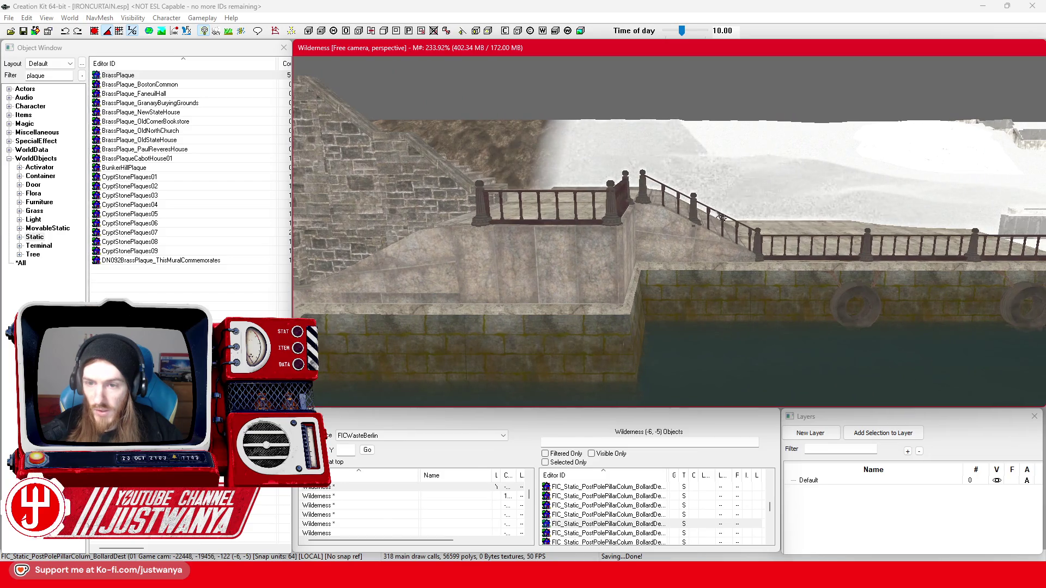
key("shift")
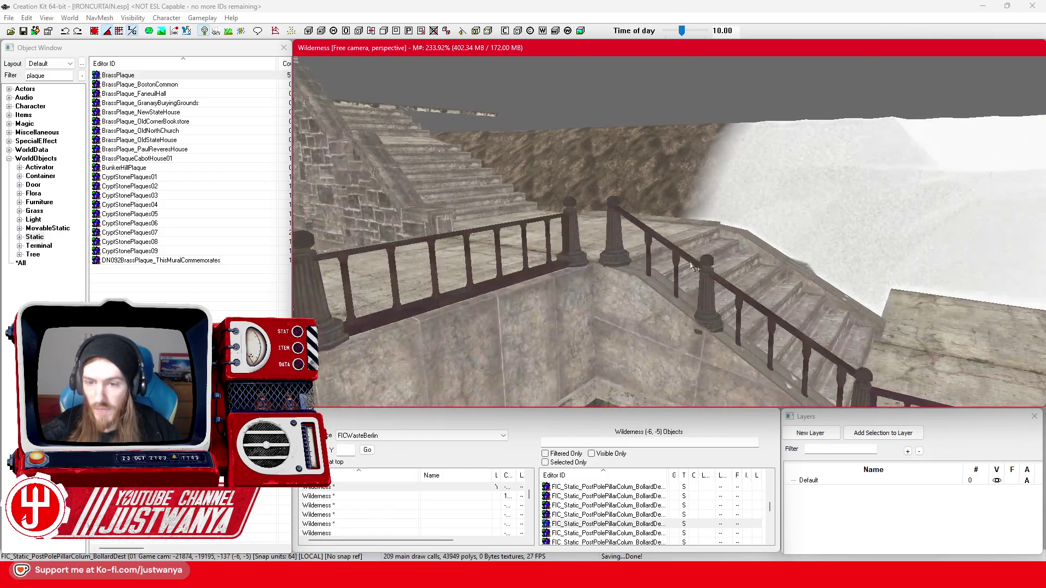
left_click(735, 294)
- Select two wall panels beside the stairs and slide them right along the X axis over the waterline
key("shift")
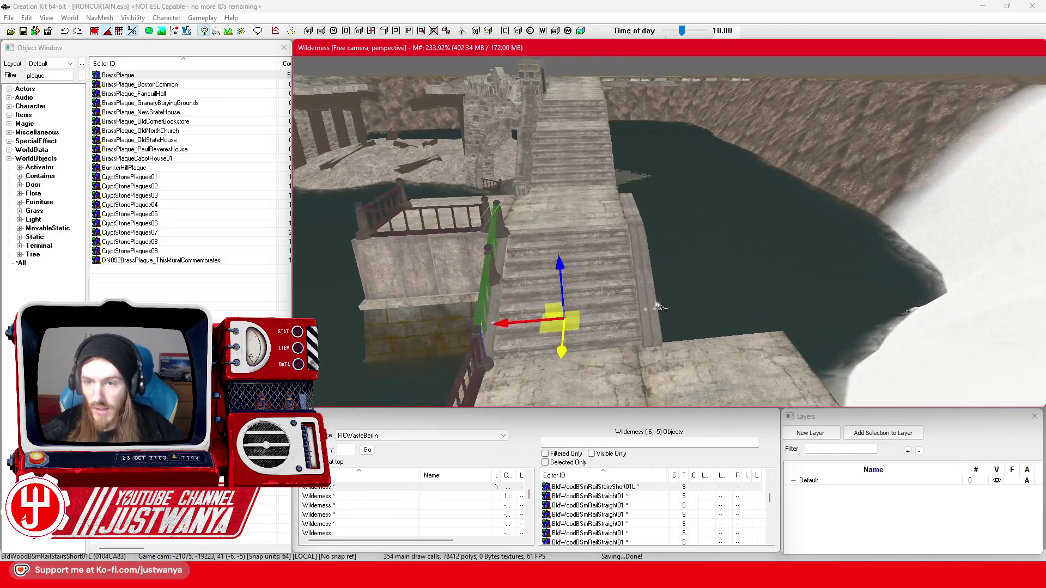
key("shift")
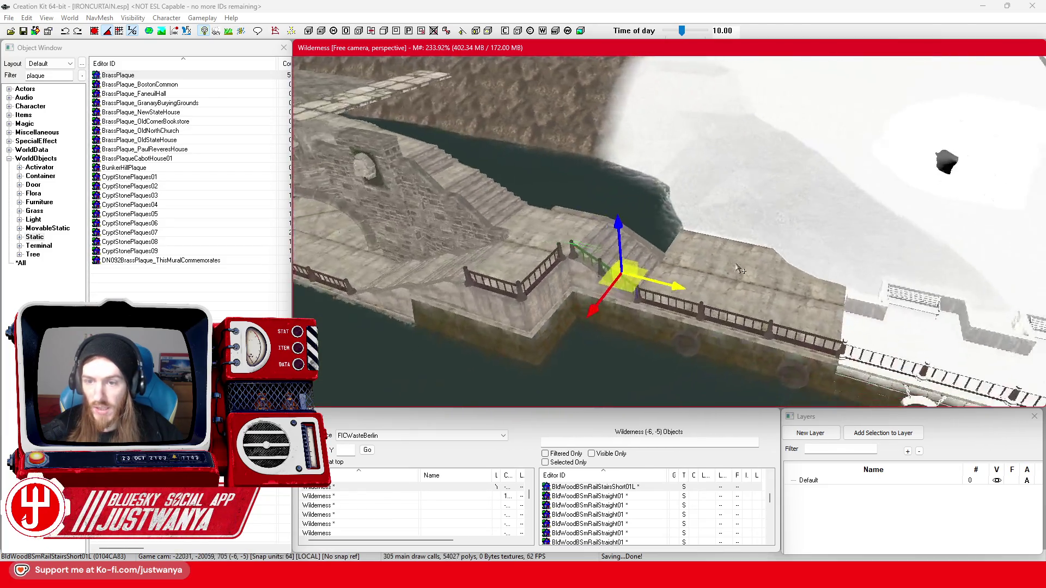
key("shift")
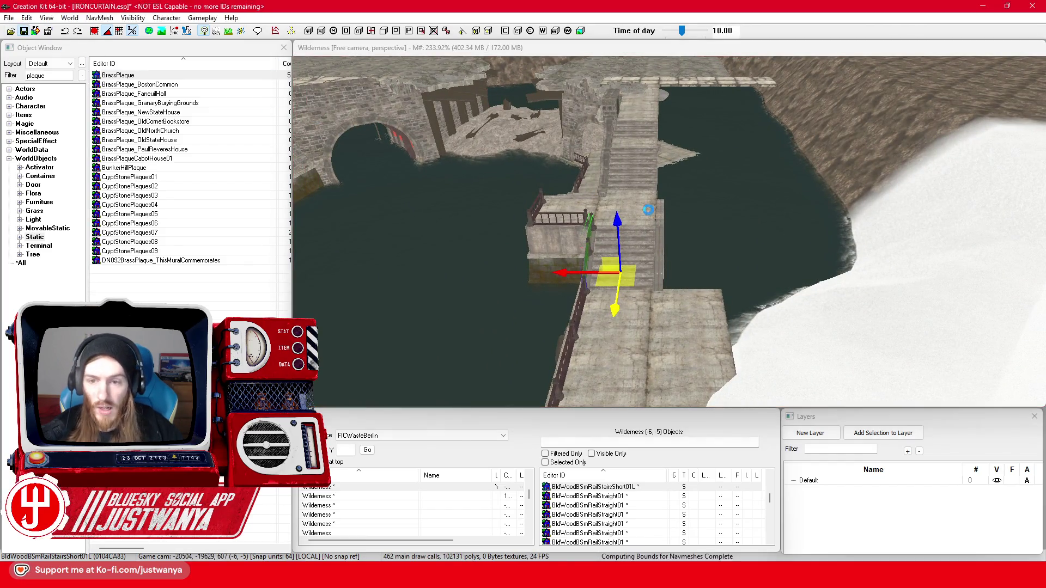
scroll(652, 227, "up", 5)
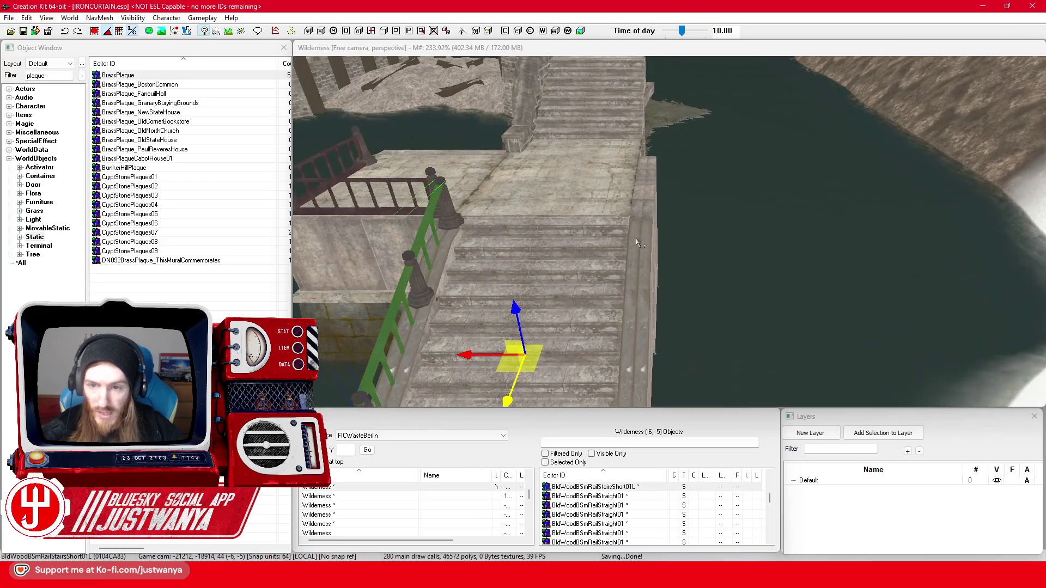
left_click(636, 241)
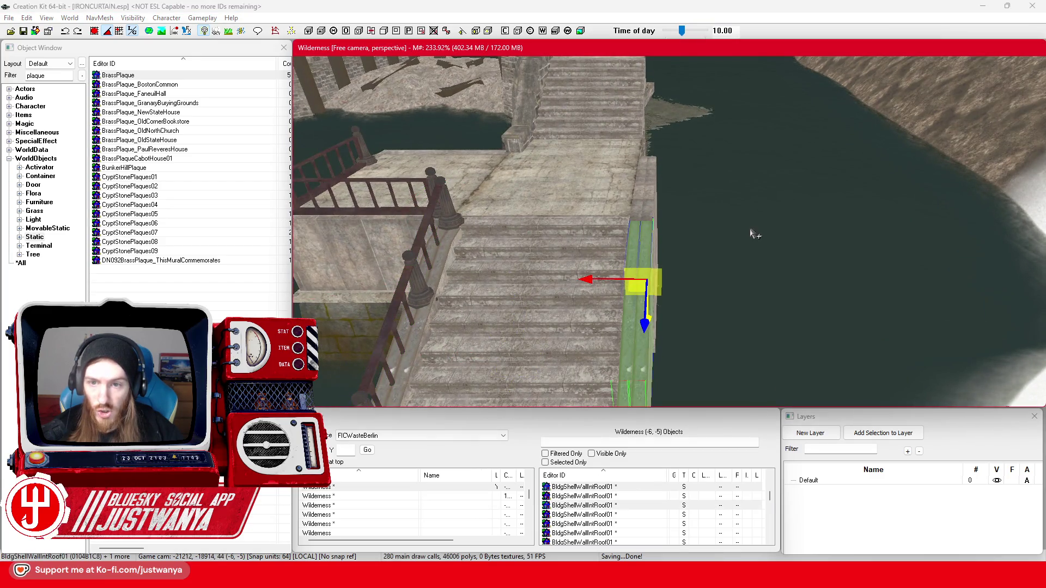
key("shift")
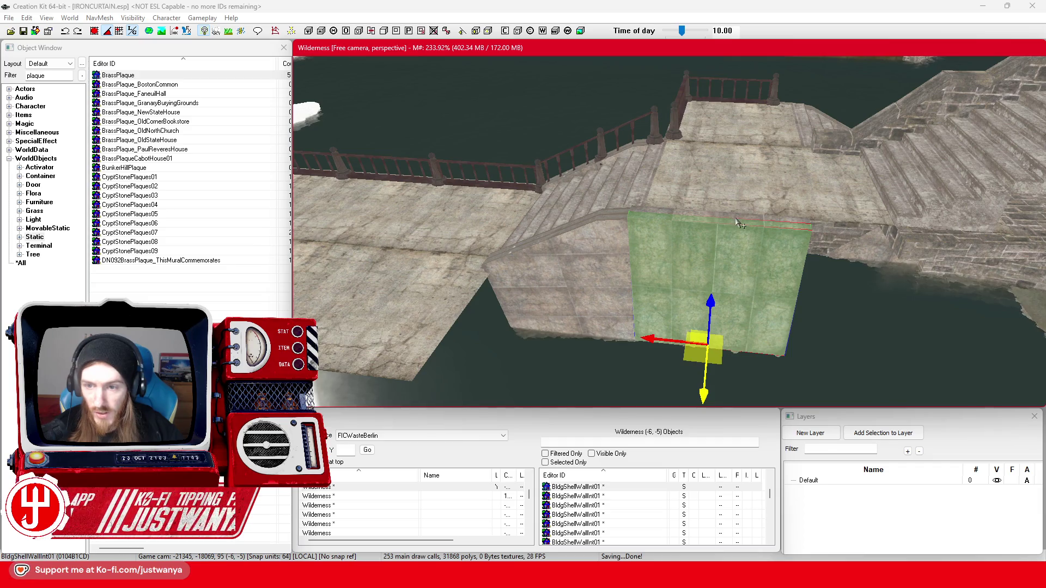
left_click(730, 229, "ctrl")
left_click_drag(654, 337, 806, 348)
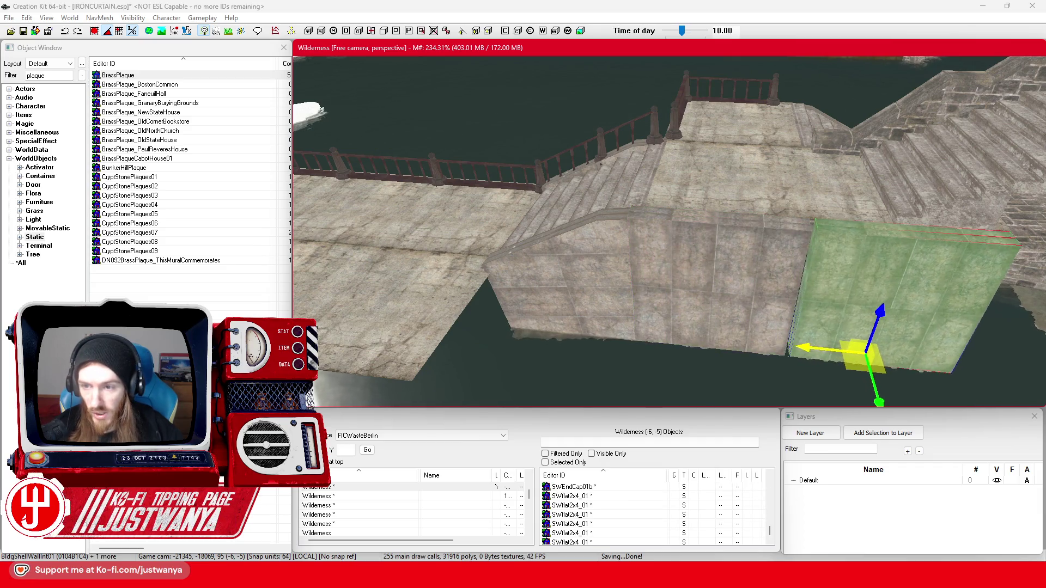
left_click(593, 254)
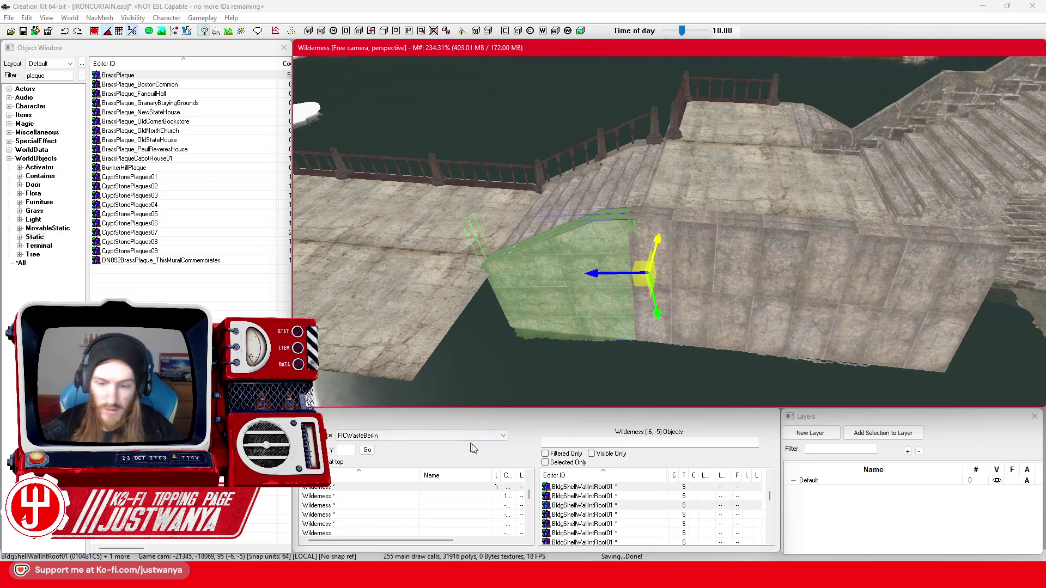
mouse_move(585, 576)
left_click(648, 520)
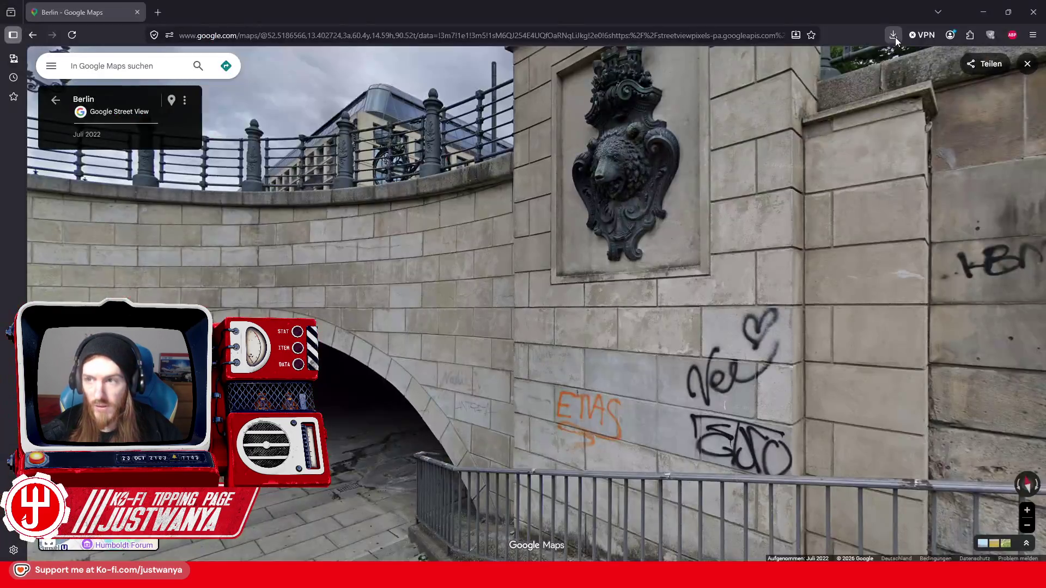
left_click(992, 5)
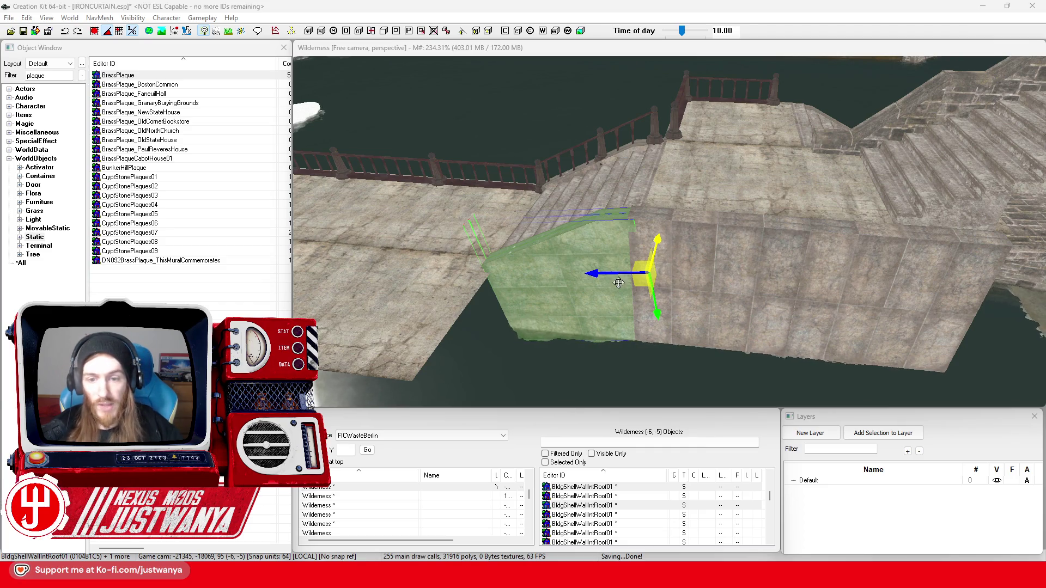
mouse_move(579, 285)
left_mouse_down()
mouse_move(618, 275)
mouse_move(1008, 281)
mouse_move(1013, 270)
left_mouse_up()
key("c")
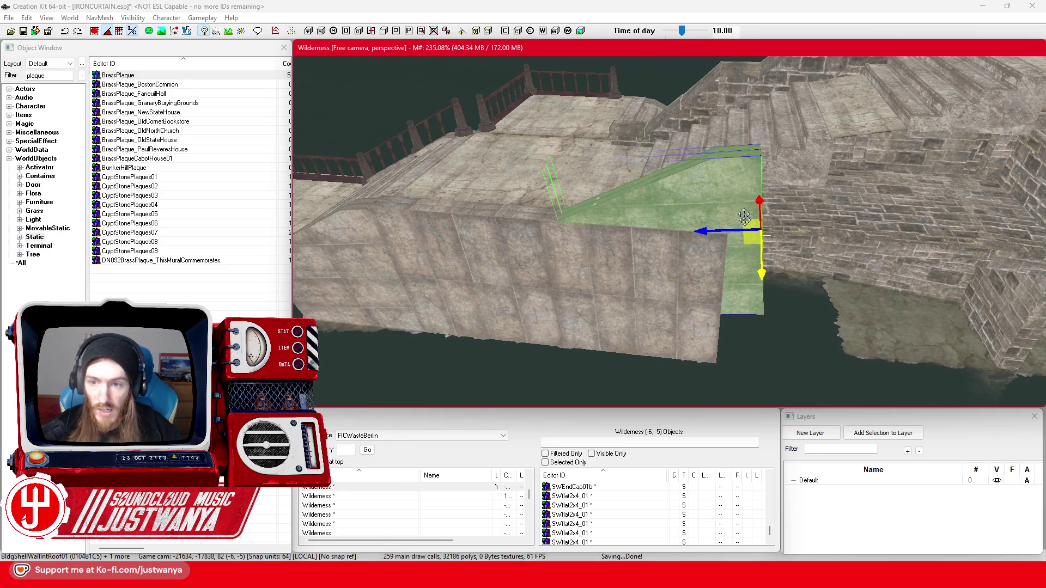
mouse_move(713, 207)
left_mouse_down()
mouse_move(542, 247)
mouse_move(593, 253)
mouse_move(539, 253)
left_mouse_up()
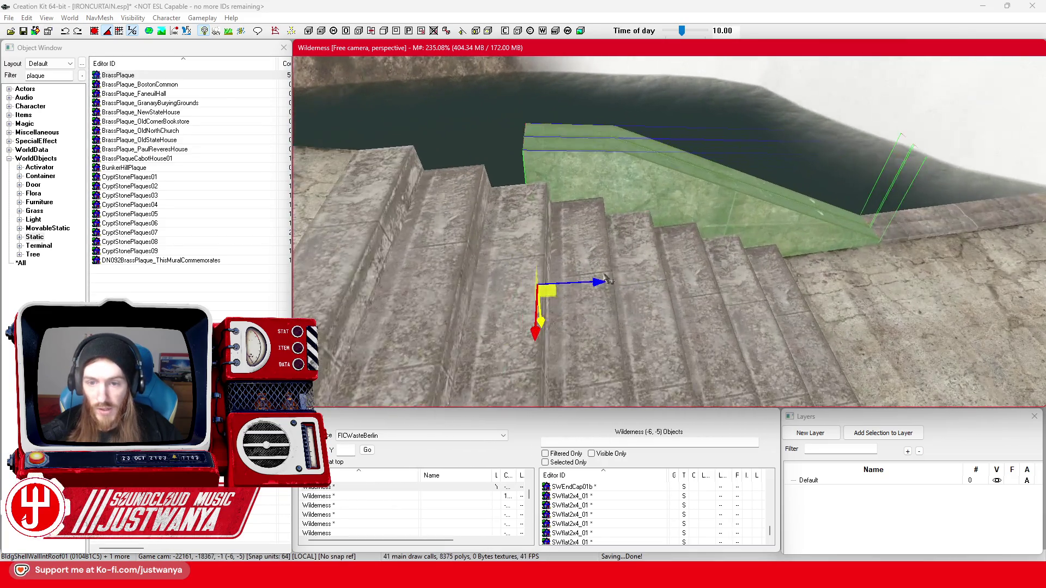
key("q")
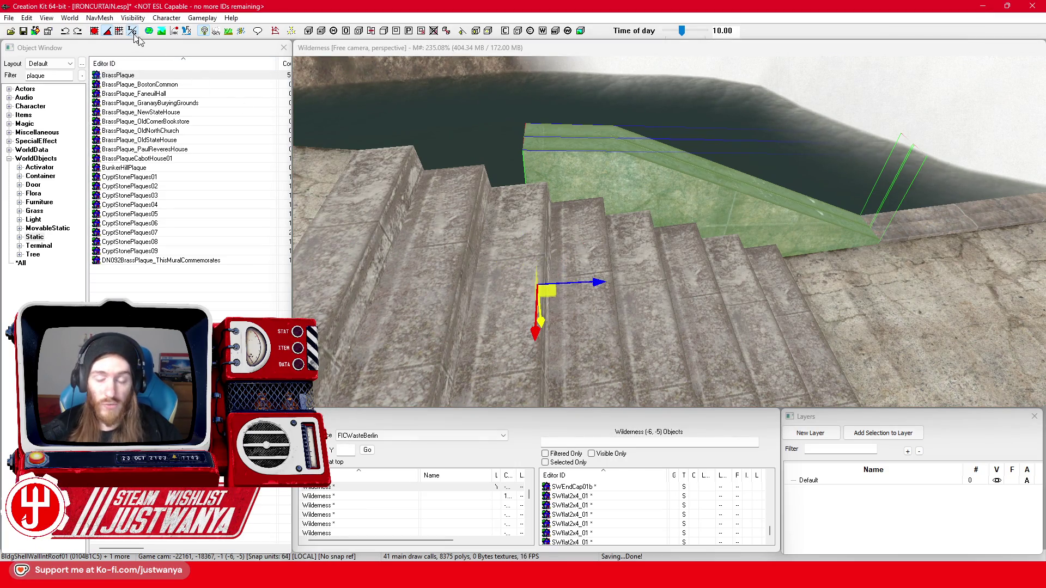
mouse_move(592, 282)
left_mouse_down()
mouse_move(407, 261)
mouse_move(784, 292)
left_mouse_up()
scroll(518, 270, "down", 5)
scroll(782, 292, "up", 3)
scroll(782, 293, "up", 2)
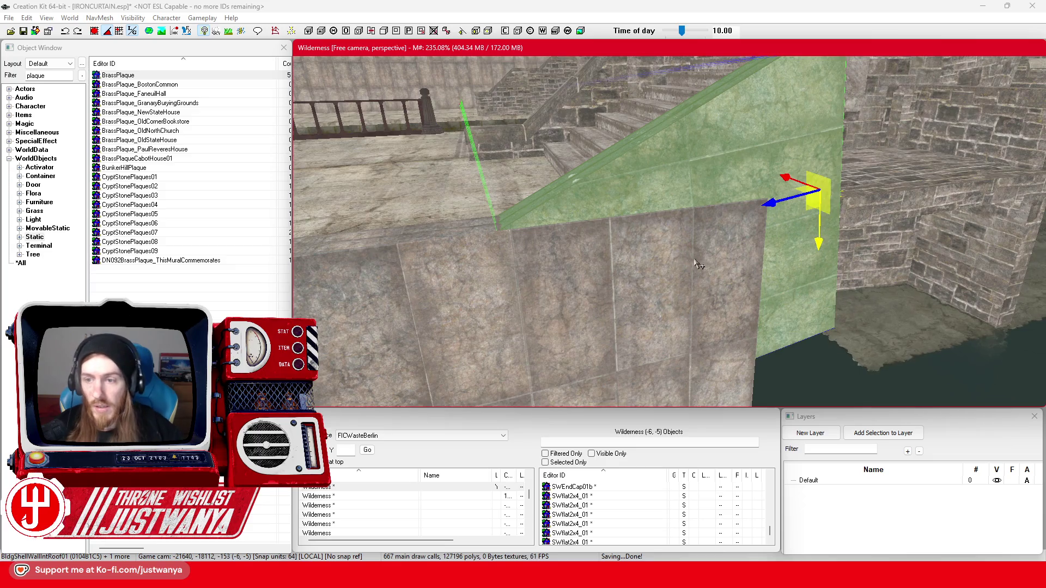
scroll(695, 263, "down", 2)
mouse_move(695, 263)
left_mouse_down()
mouse_move(880, 260)
mouse_move(853, 282)
mouse_move(707, 311)
mouse_move(624, 308)
mouse_move(501, 273)
left_mouse_up()
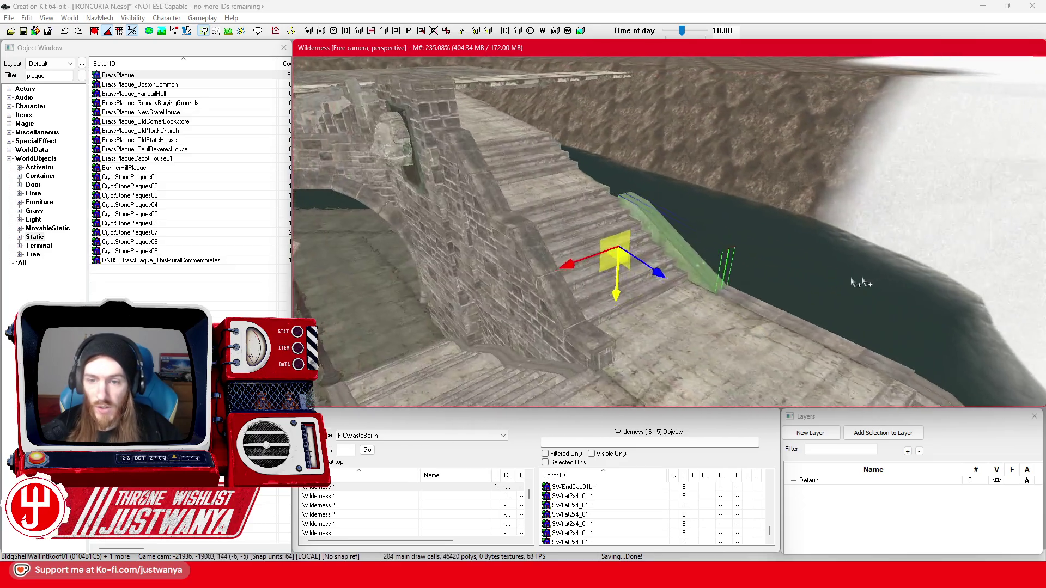
scroll(853, 282, "up", 2)
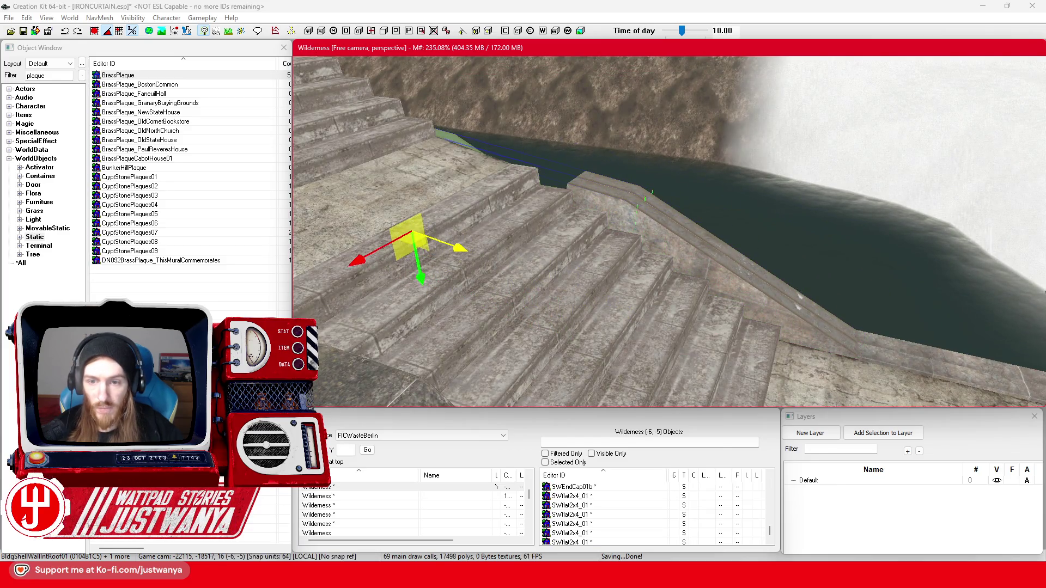
left_click_drag(418, 278, 403, 227)
left_click_drag(446, 187, 436, 182)
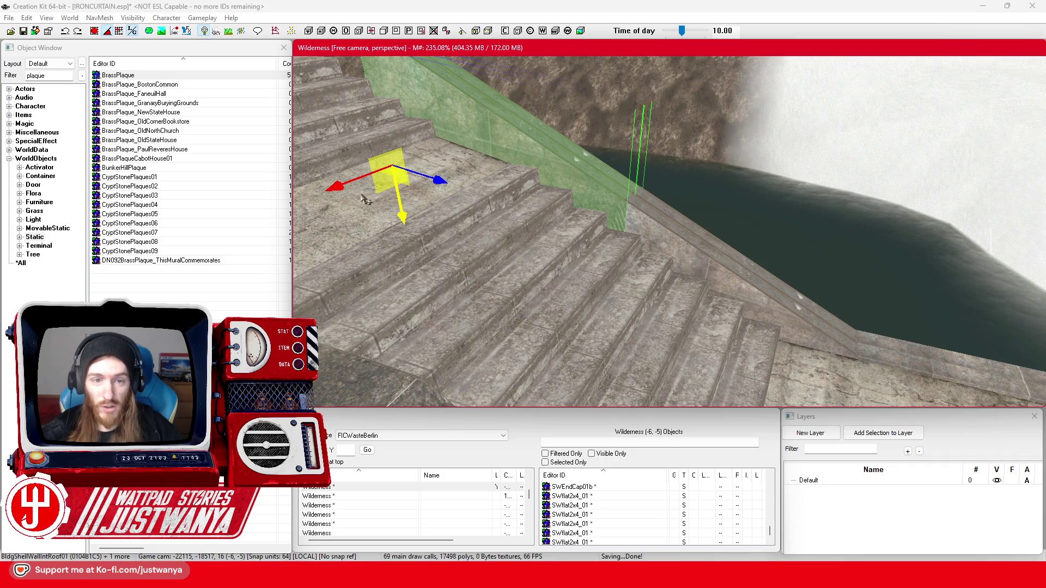
mouse_move(659, 213)
left_mouse_down()
mouse_move(562, 215)
mouse_move(647, 213)
left_mouse_up()
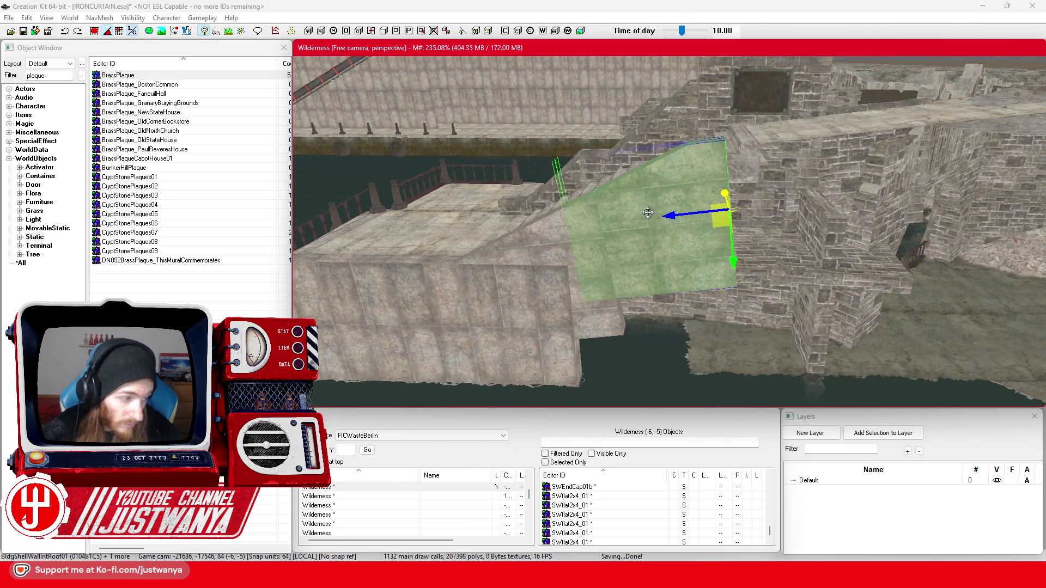
- Move the lower-left wall piece beside the water and turn it slightly about its vertical axis
left_click(379, 300)
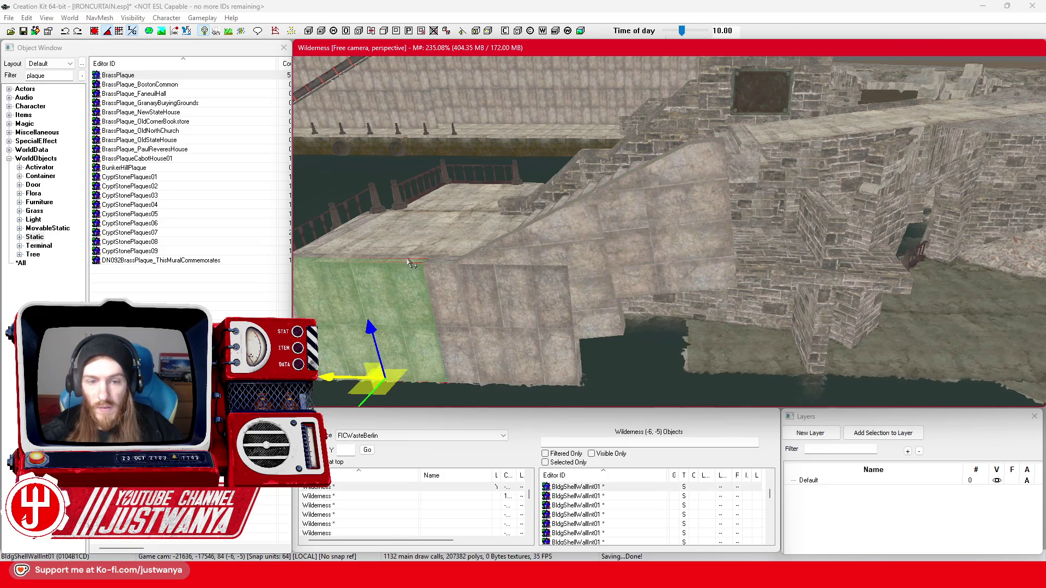
mouse_move(393, 342)
left_mouse_down()
mouse_move(770, 350)
mouse_move(784, 232)
mouse_move(768, 227)
mouse_move(751, 244)
left_mouse_up()
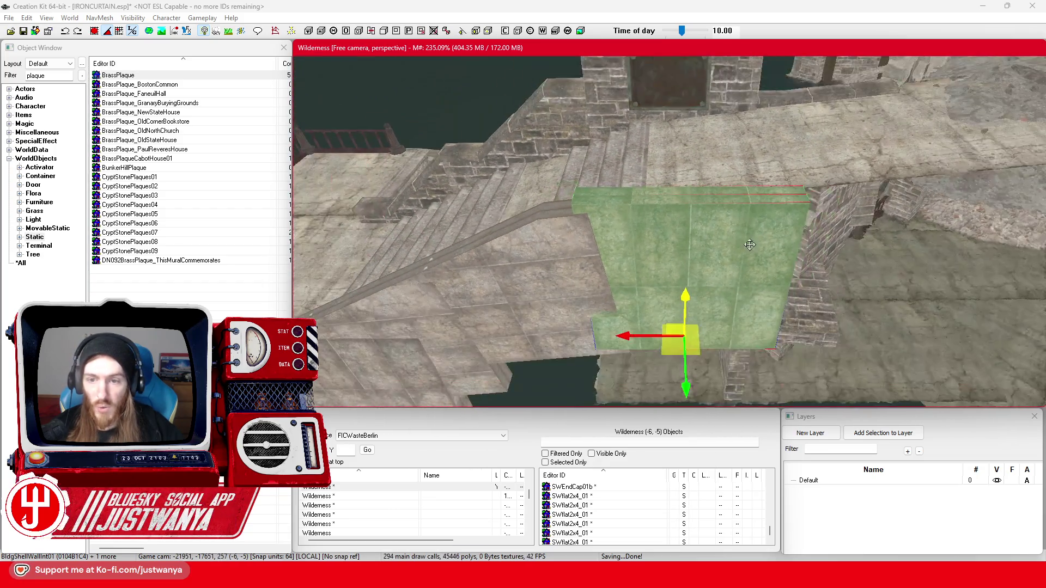
scroll(750, 245, "up", 2)
key("e")
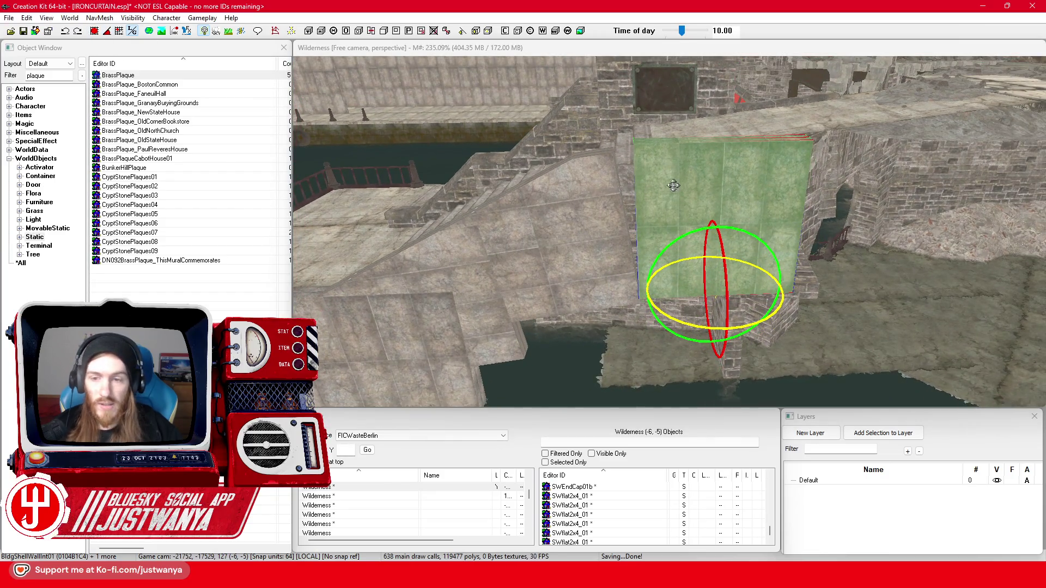
left_click_drag(778, 306, 766, 308)
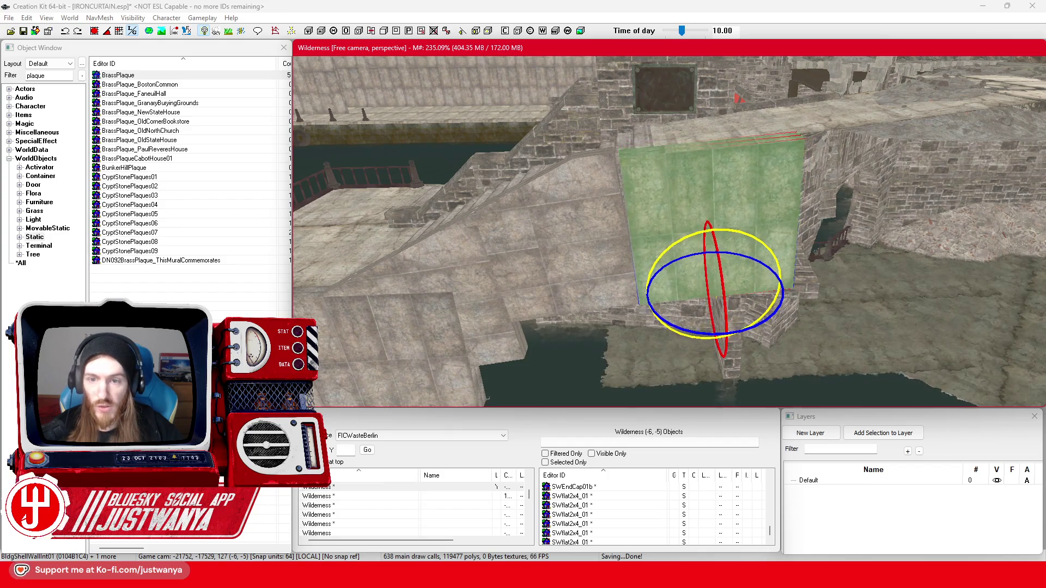
key("w")
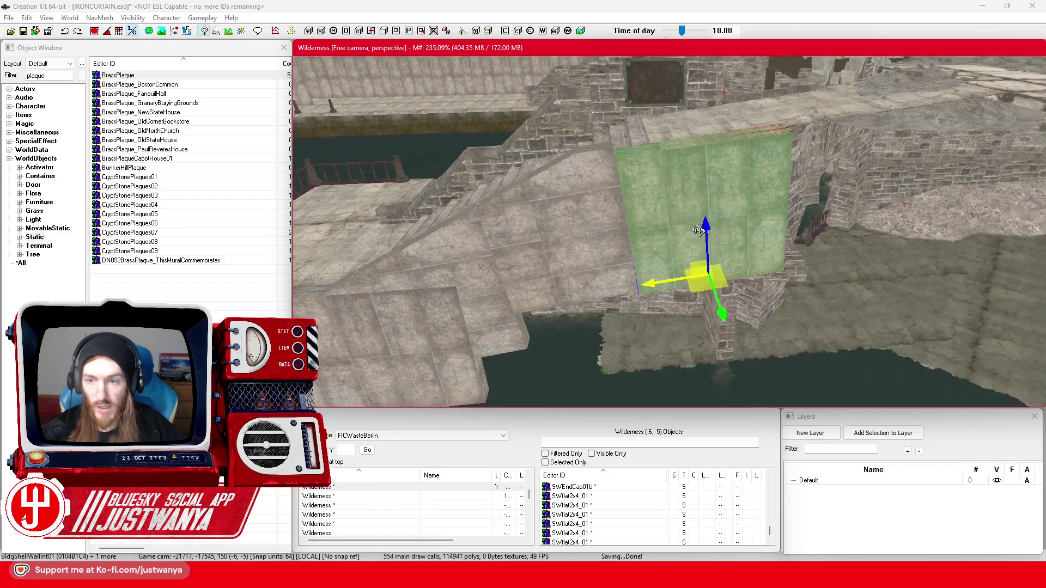
scroll(736, 256, "down", 5)
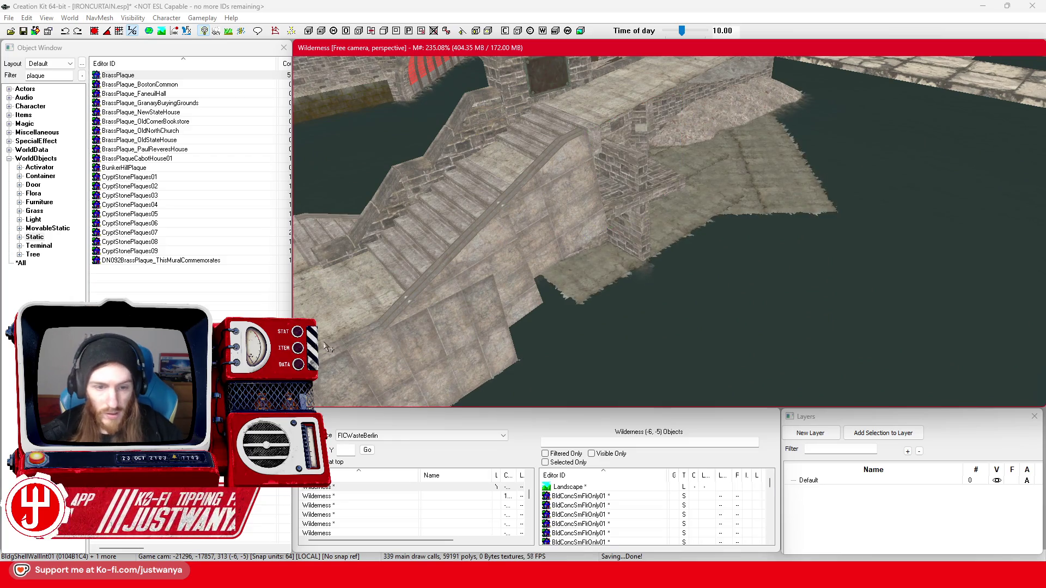
- Place the next wall panel against the stair side, nudging it slightly left
left_click(349, 352)
scroll(502, 361, "down", 2)
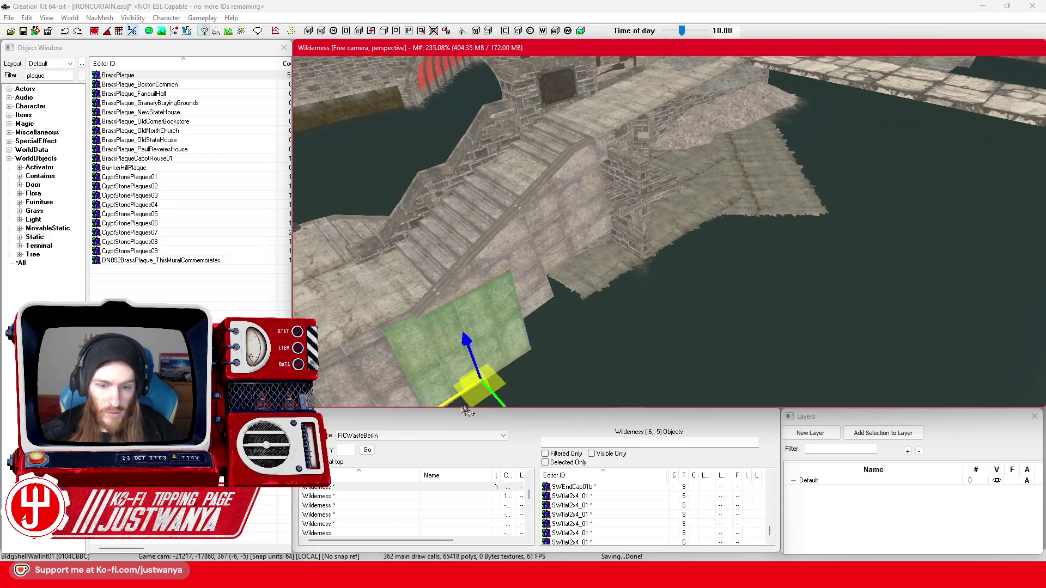
mouse_move(490, 349)
left_mouse_down()
mouse_move(640, 251)
mouse_move(636, 173)
left_mouse_up()
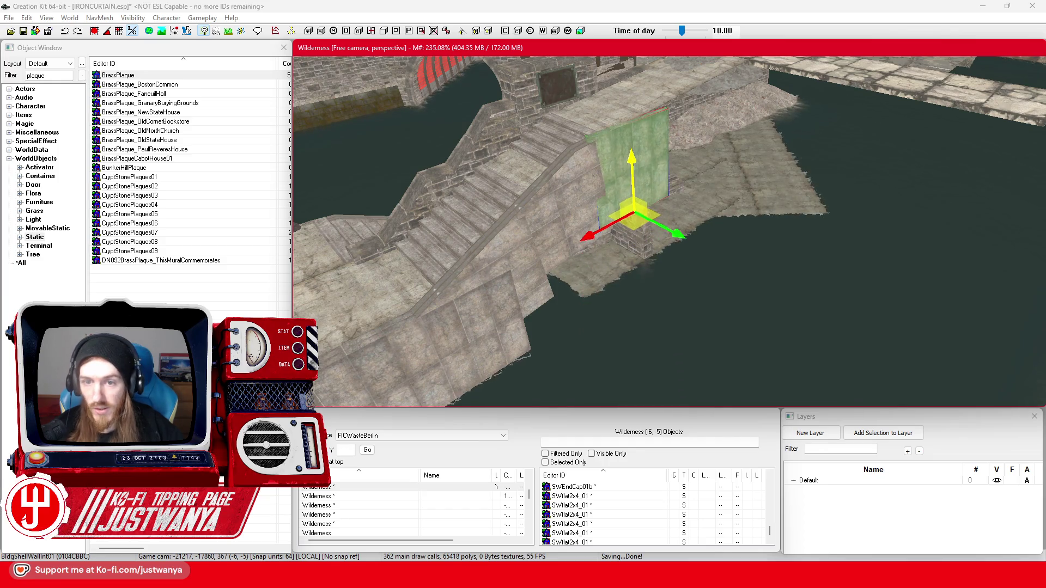
key("shift")
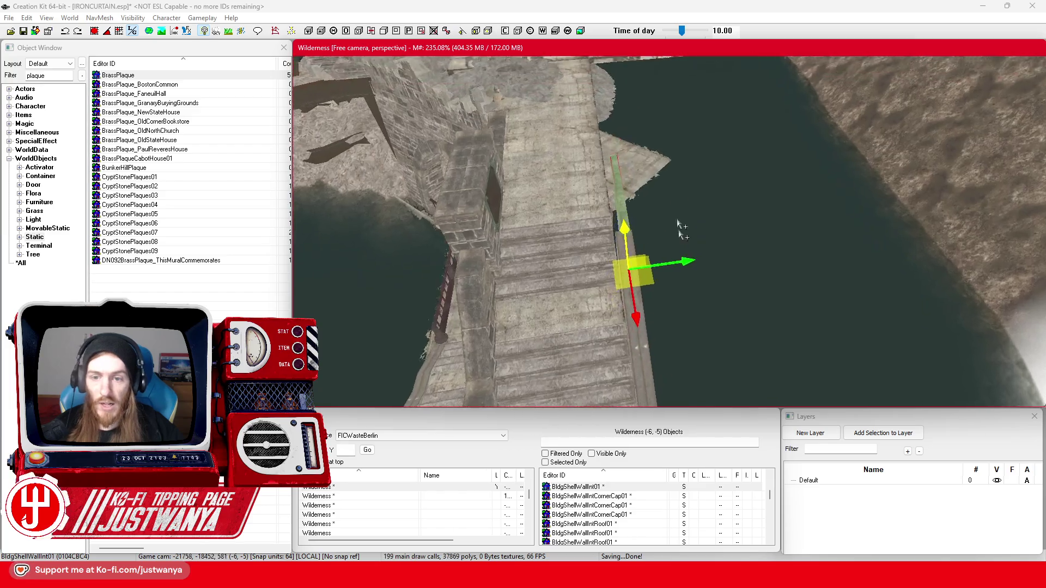
scroll(693, 274, "up", 4)
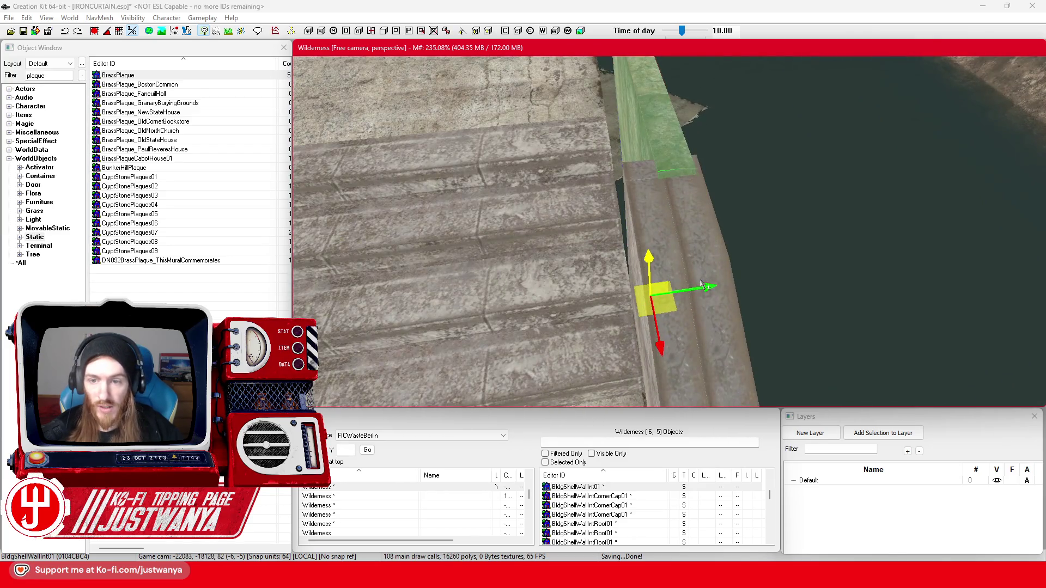
left_click_drag(707, 288, 692, 289)
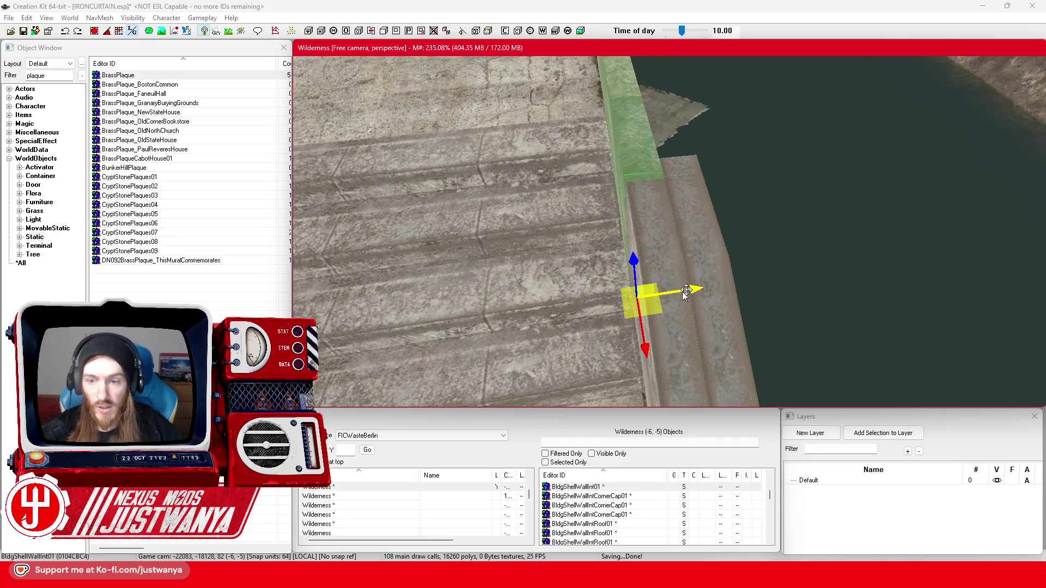
- Multi-select several stair-side wall panels, then narrow back to a single panel
scroll(693, 287, "up", 3)
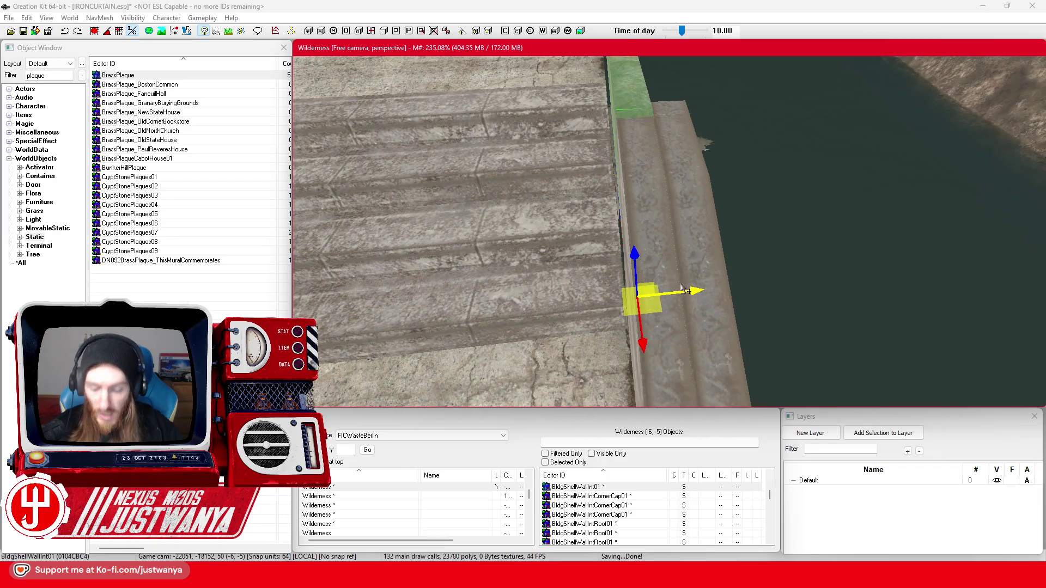
scroll(614, 289, "up", 5)
scroll(614, 289, "up", 3)
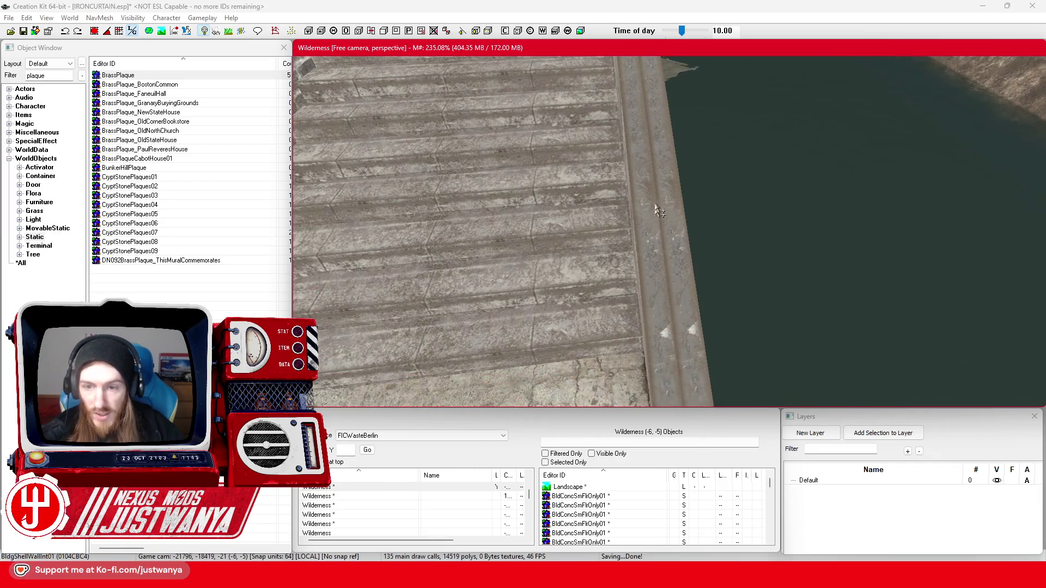
left_click(669, 141, "ctrl")
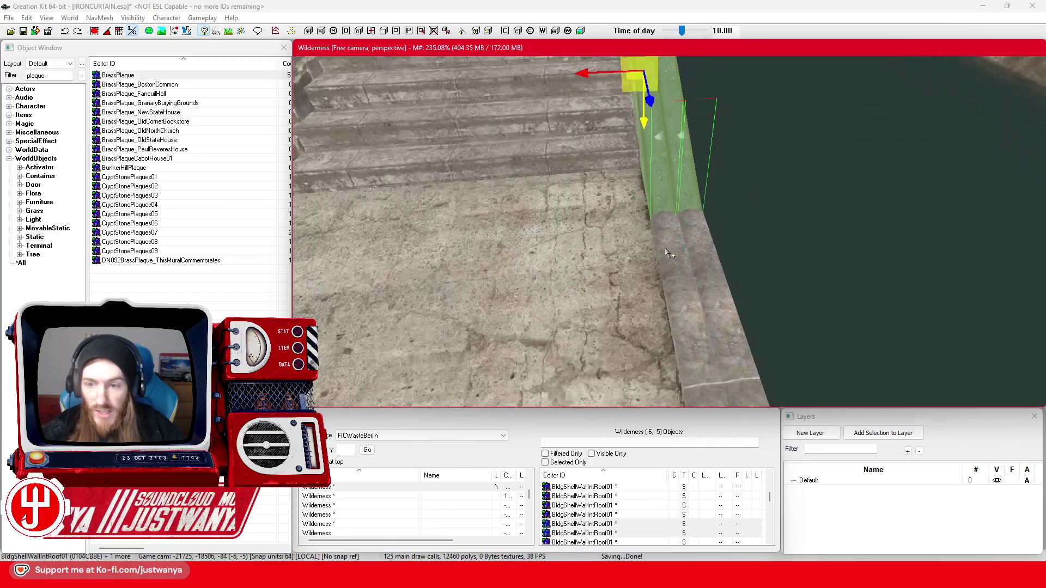
scroll(600, 254, "down", 5)
left_click(643, 297, "ctrl")
left_click(702, 203, "ctrl")
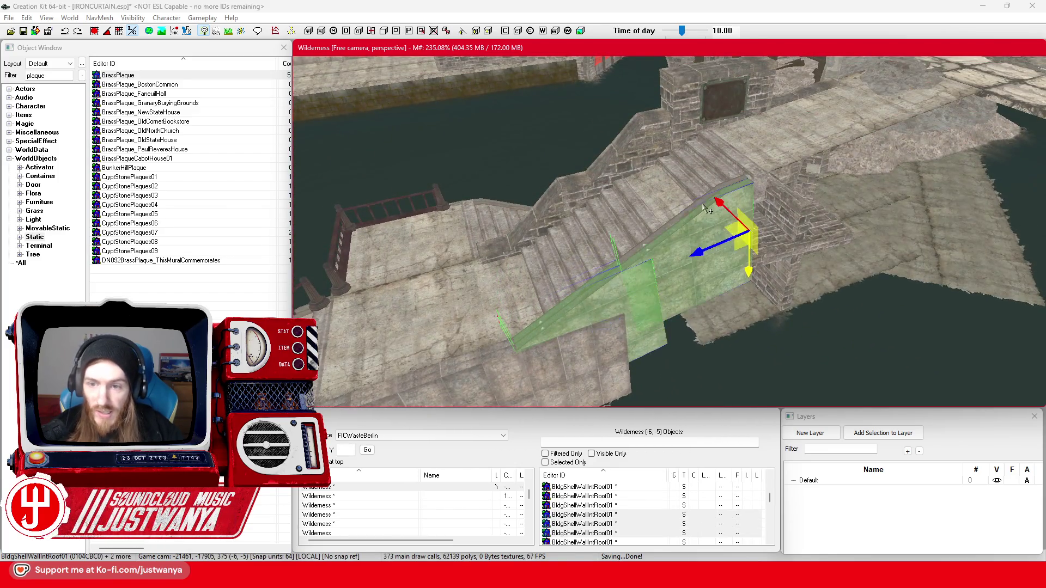
scroll(702, 204, "up", 3)
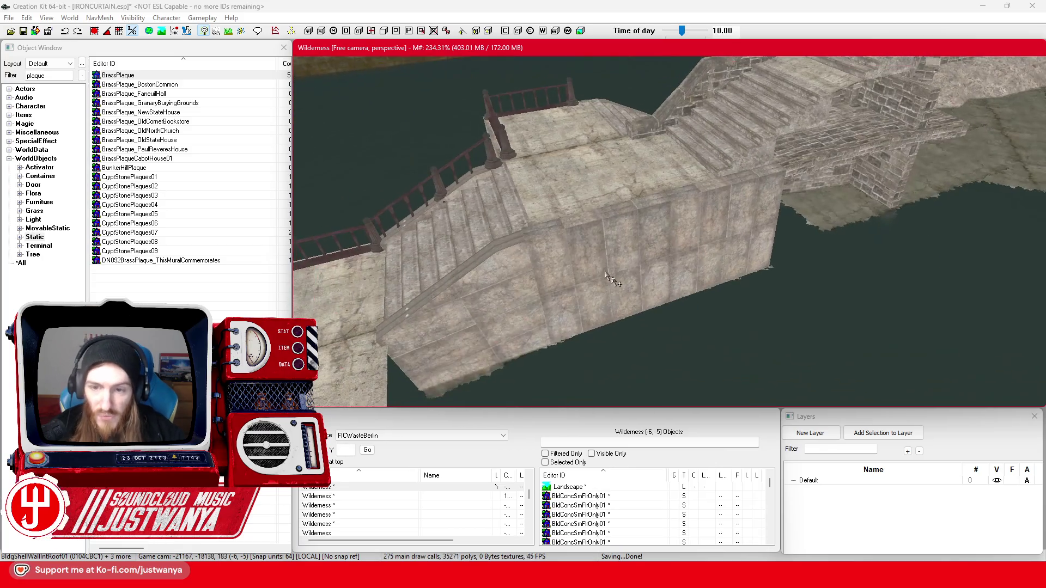
left_click(485, 291)
- Rotate that wall panel in place and open the BldgShellWallIntRoof01 panel's reference properties
scroll(645, 273, "up", 2)
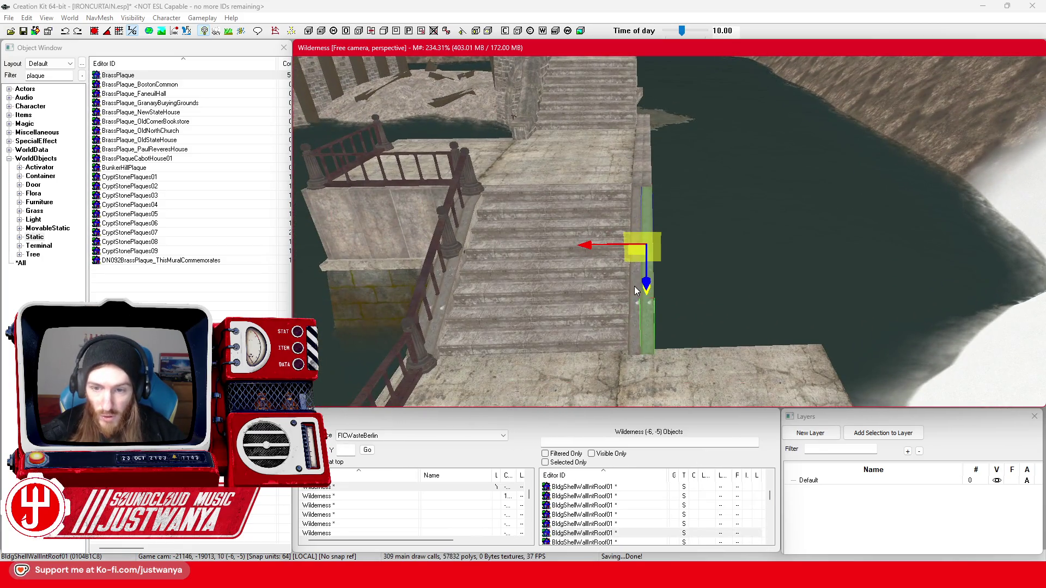
scroll(635, 290, "down", 4)
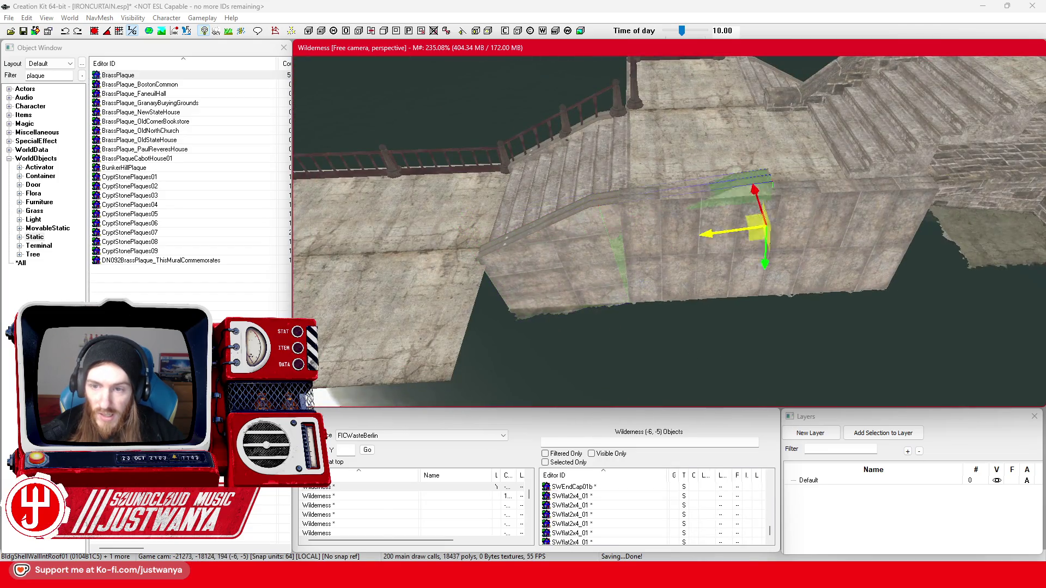
scroll(858, 302, "up", 4)
left_click_drag(858, 302, 812, 303)
mouse_move(692, 220)
left_mouse_down()
mouse_move(773, 227)
mouse_move(556, 206)
mouse_move(633, 235)
mouse_move(552, 244)
mouse_move(513, 228)
left_mouse_up()
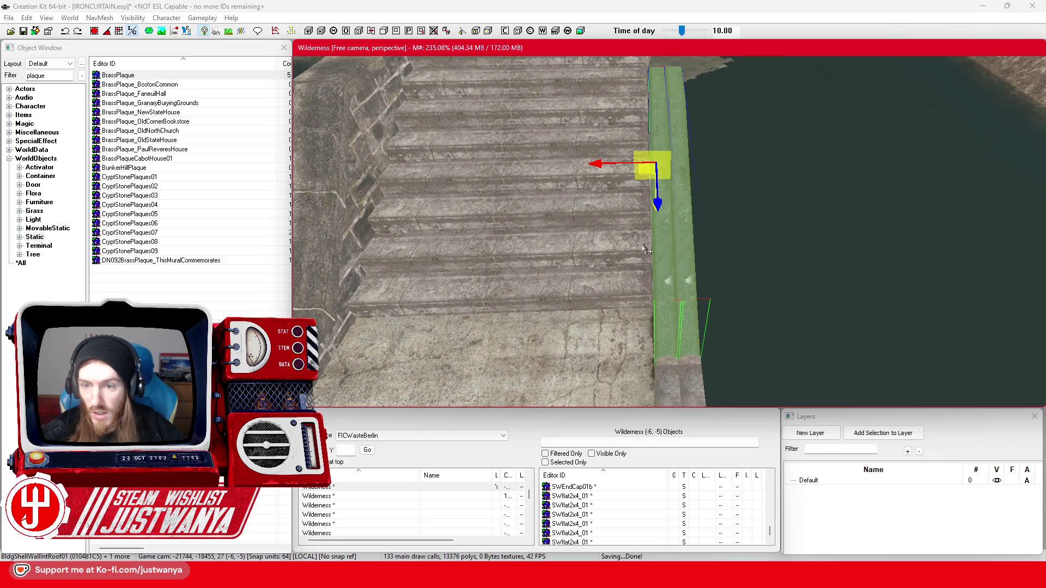
double_click(660, 248)
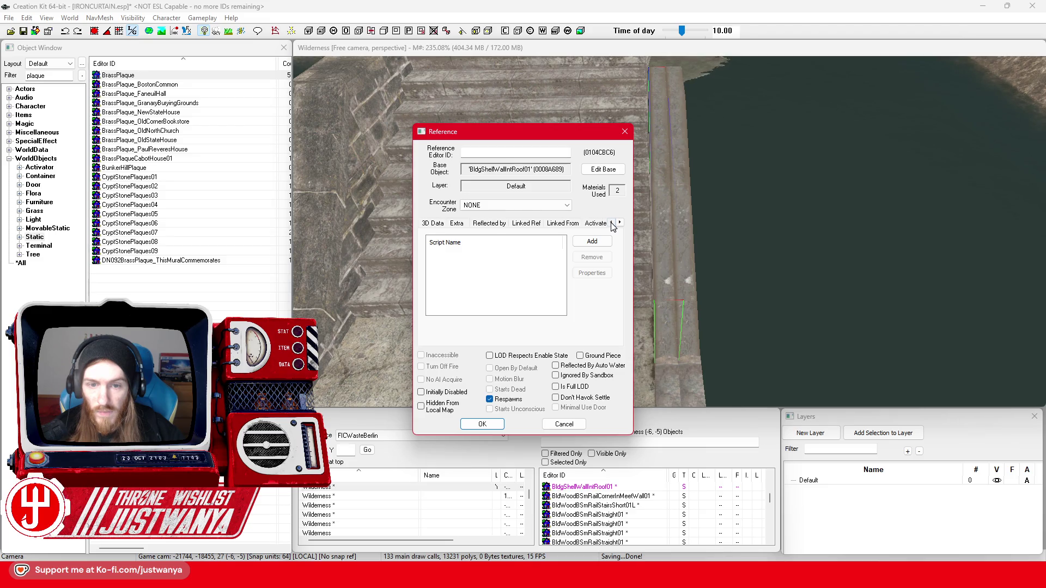
- Reset the first BldgShellWallIntRoof01 panel's rotation to 0, 0, 0 in its 3D data
left_click(433, 223)
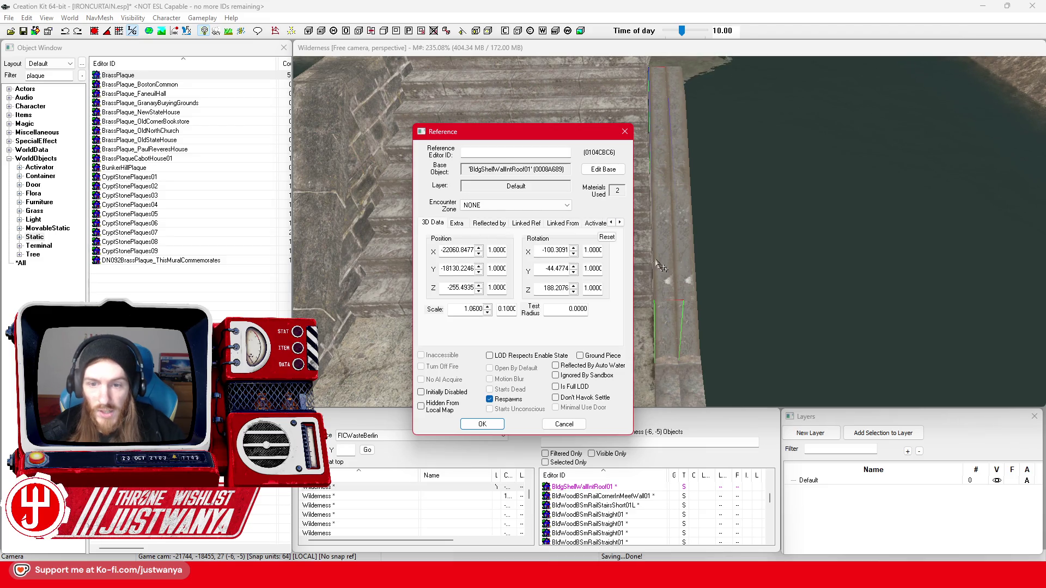
left_click(607, 238)
left_click(629, 108)
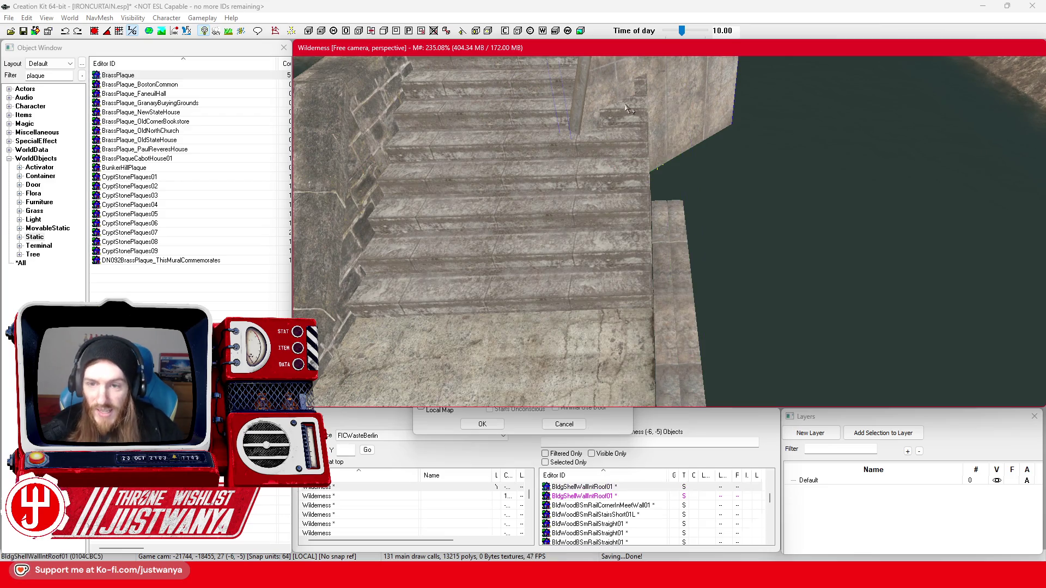
left_click_drag(698, 140, 654, 283)
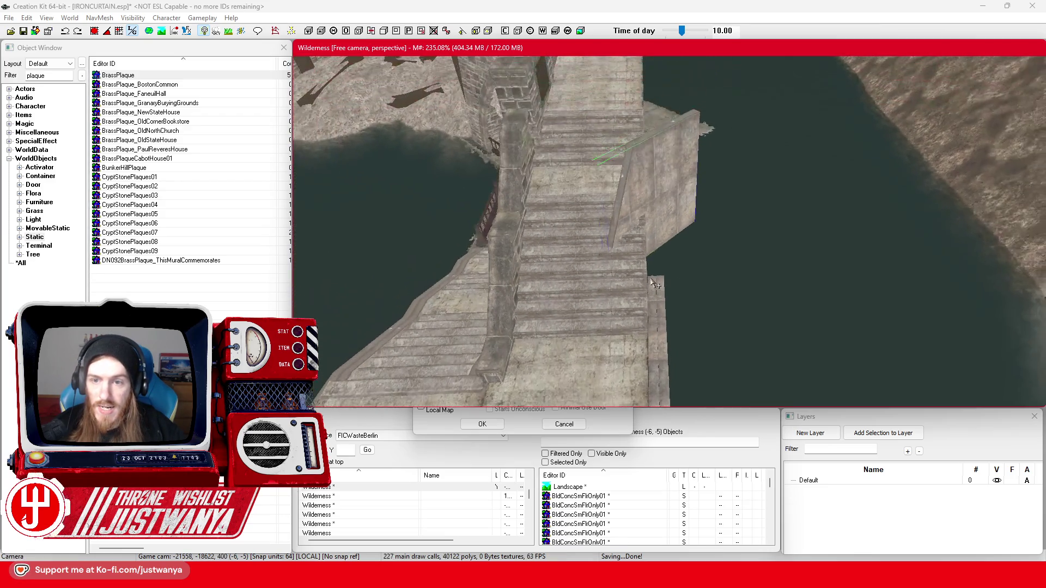
double_click(662, 173)
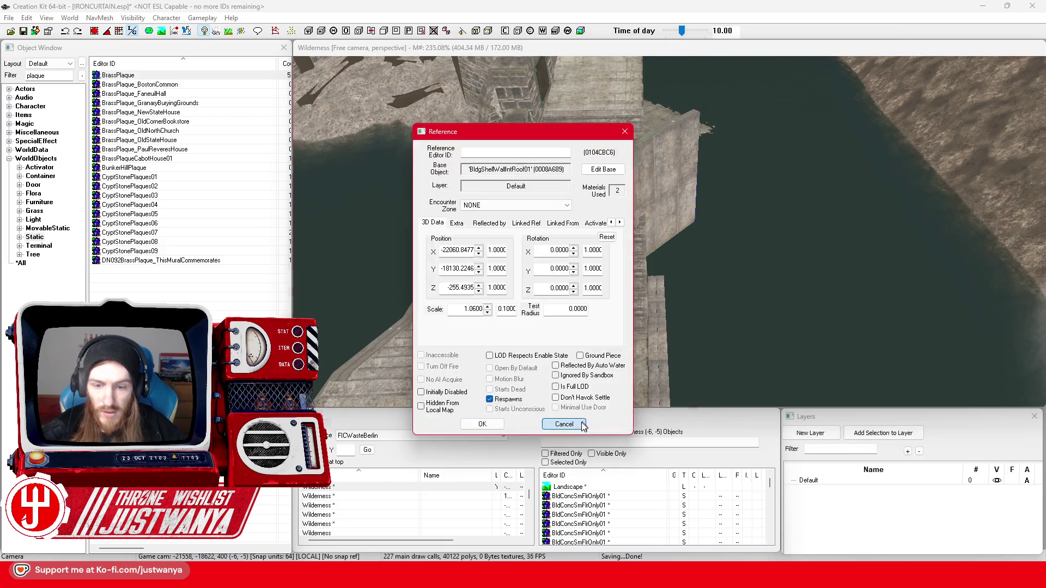
left_click(685, 309)
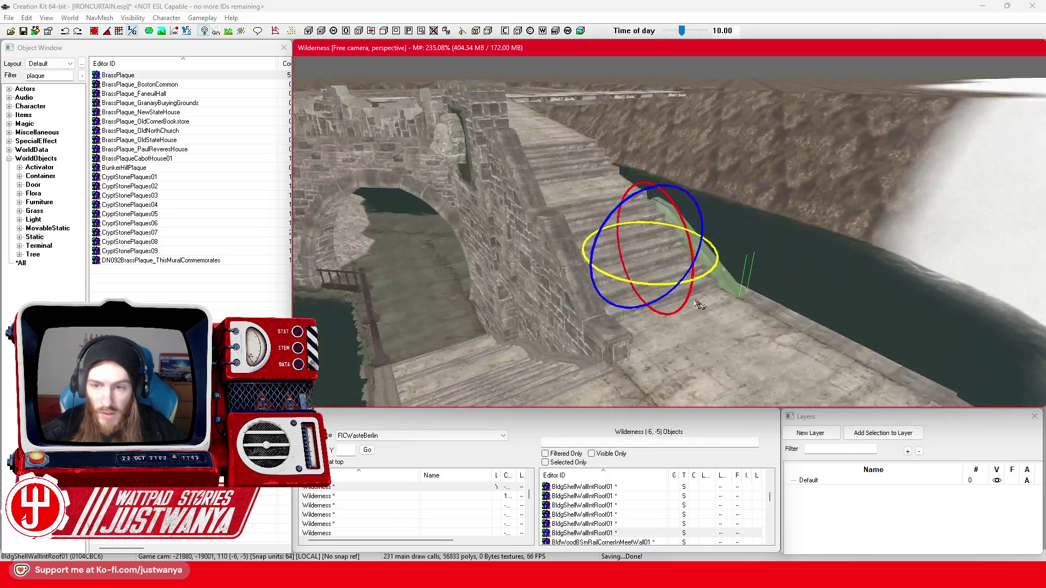
- Reset the second roof wall panel's rotation to zero, confirm with OK, and centre on it
double_click(721, 285)
left_click(607, 237)
left_click(482, 424)
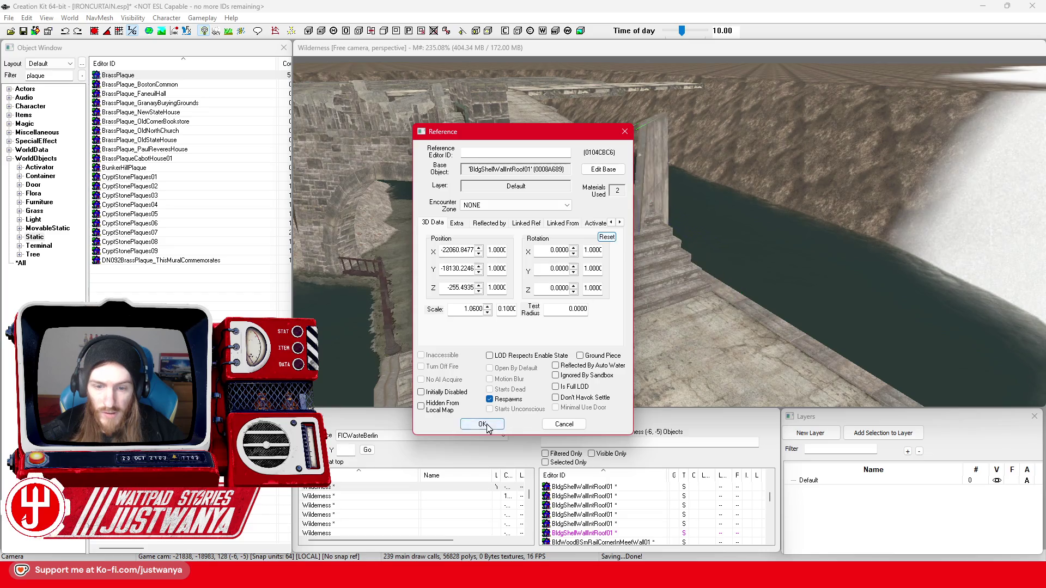
key("f")
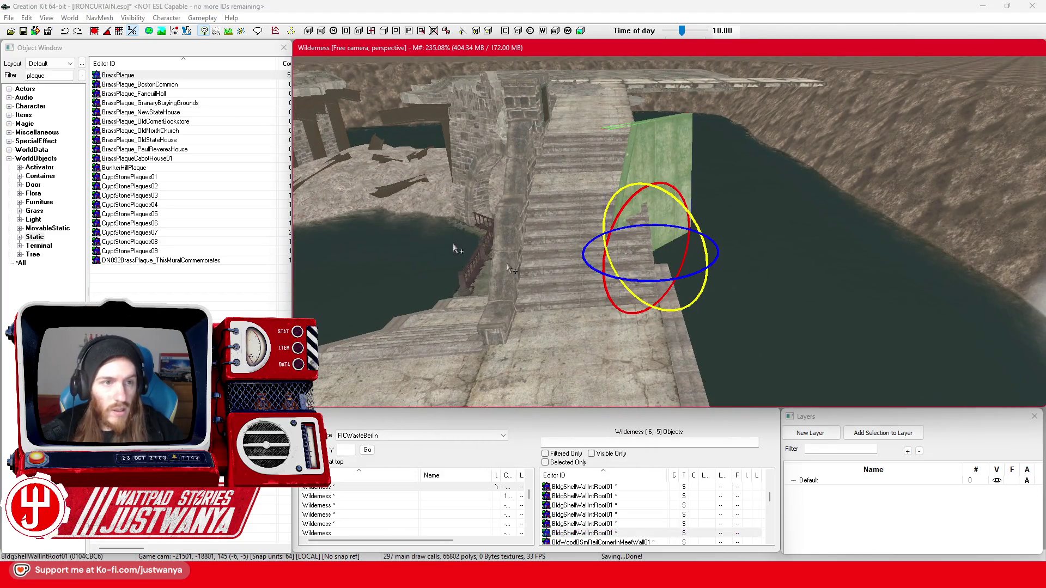
- Turn the BldgShellWallIntRoof01 panel and check it against the stairs and water
left_click(95, 32)
left_click_drag(645, 283, 594, 291)
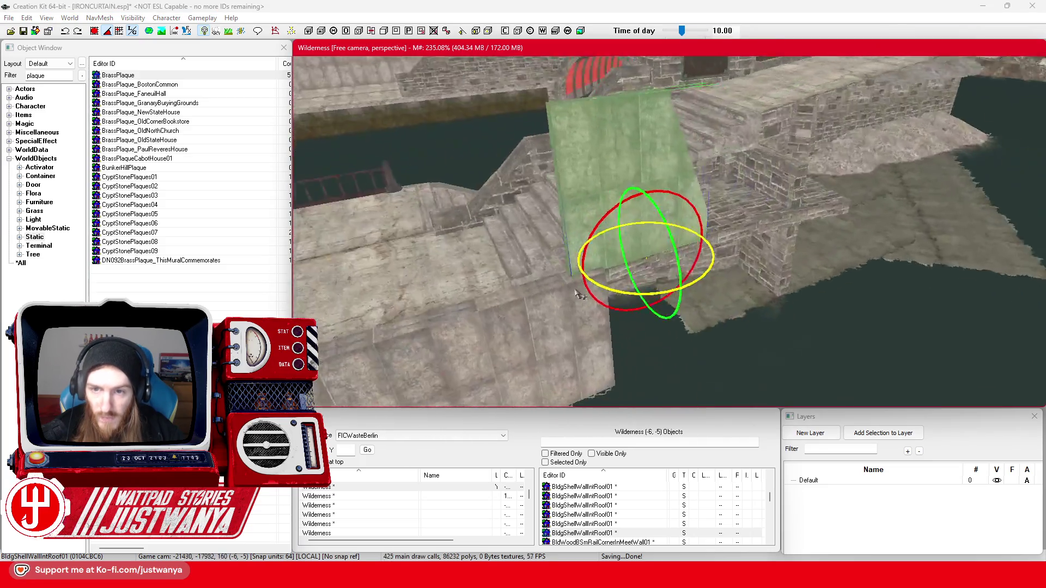
key("e")
mouse_move(630, 205)
left_mouse_down()
mouse_move(716, 203)
mouse_move(646, 216)
left_mouse_up()
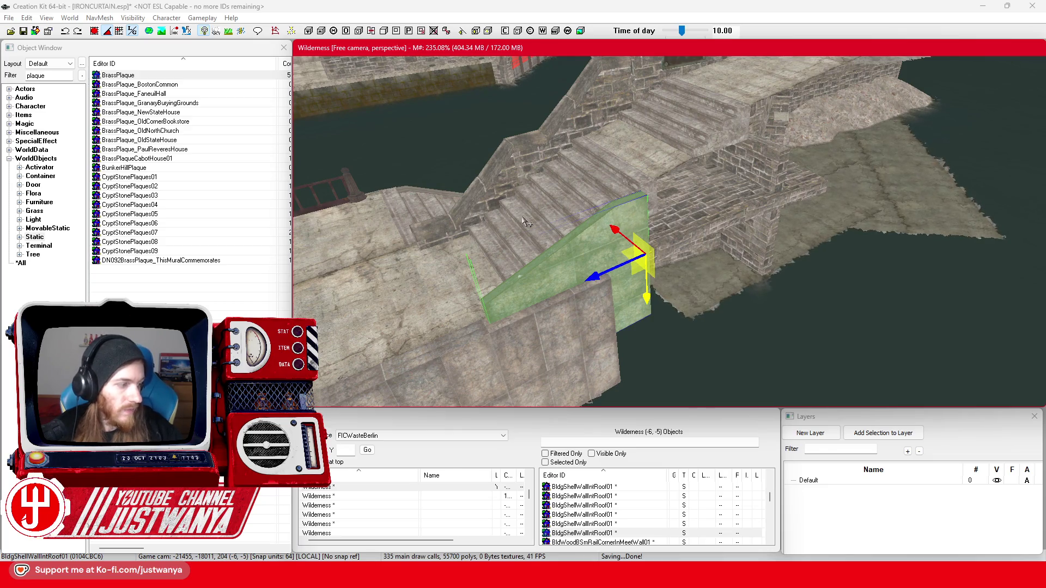
left_click_drag(525, 221, 639, 220)
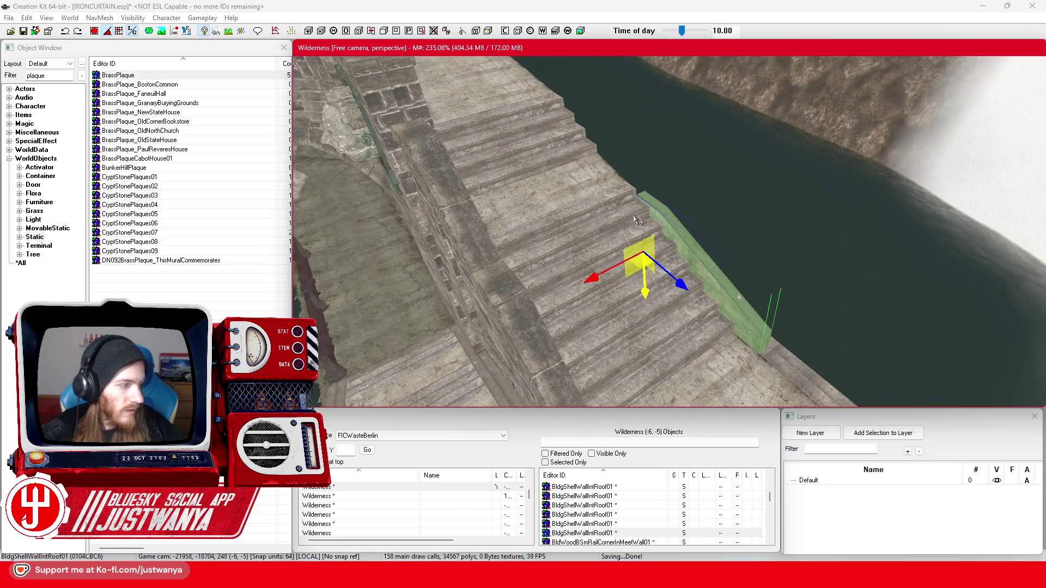
scroll(639, 220, "up", 5)
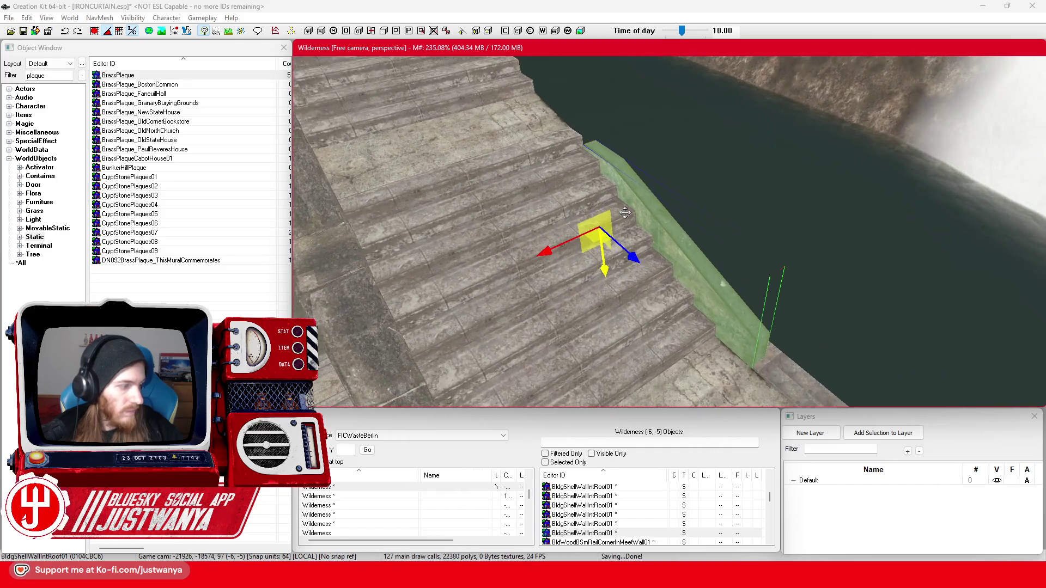
scroll(627, 211, "down", 5)
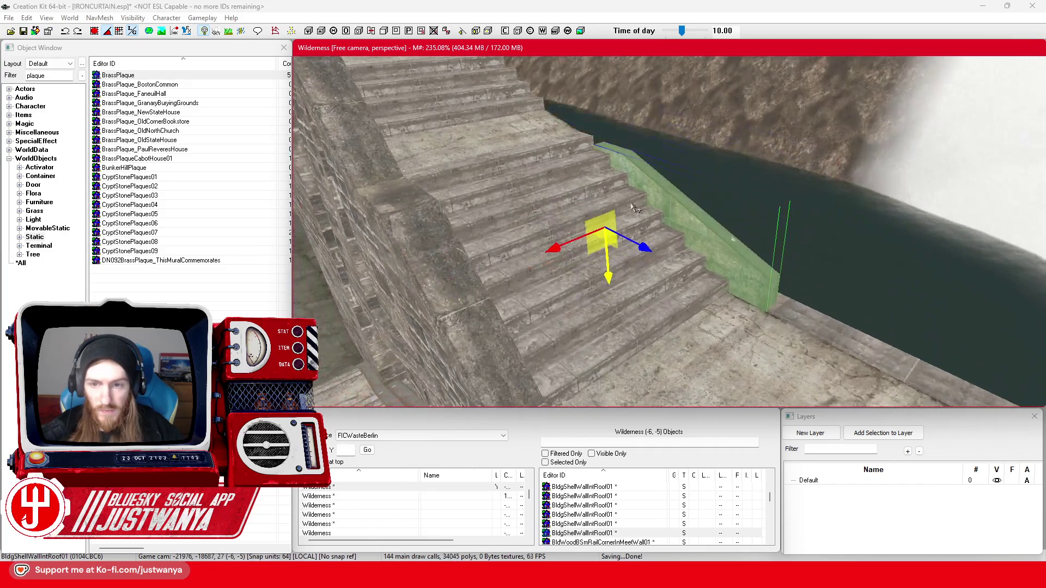
- Raise the wall panel and slide it up along the stairs
left_click_drag(609, 277, 608, 257)
left_click_drag(645, 226, 625, 220)
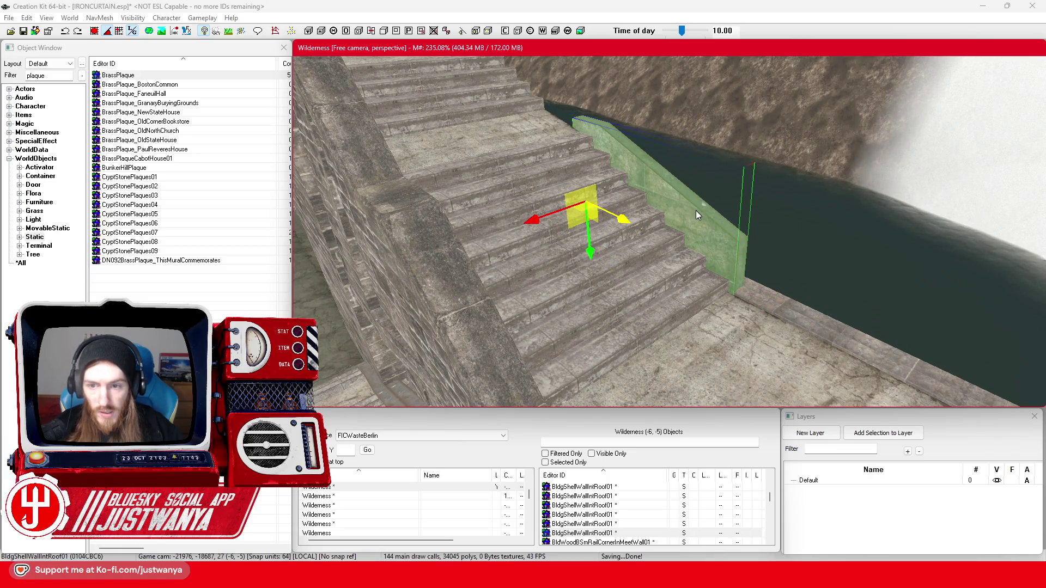
key("shift")
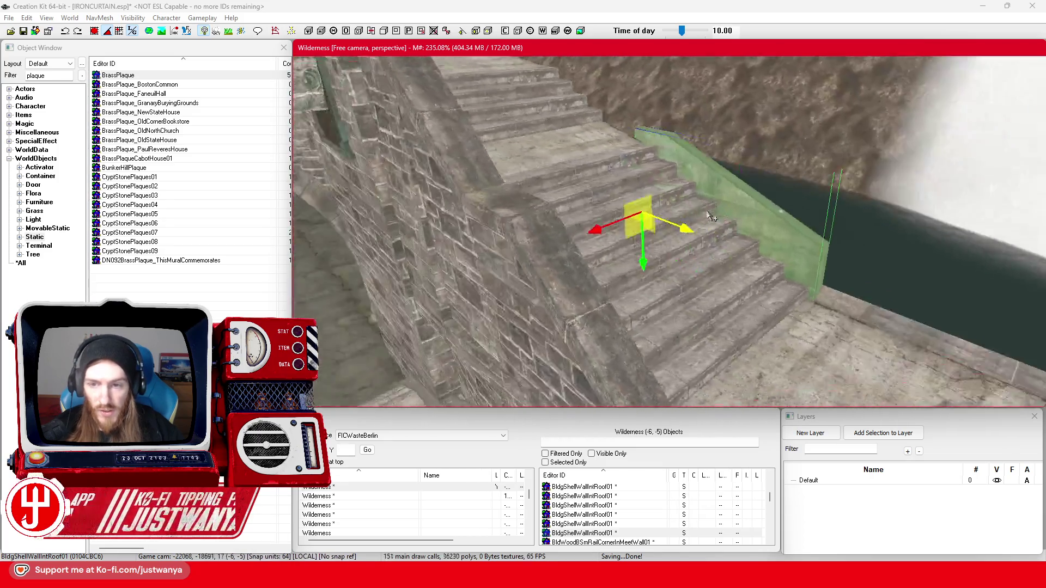
- Turn the panel about its vertical axis, then slide it right and down to the waterline
key("e")
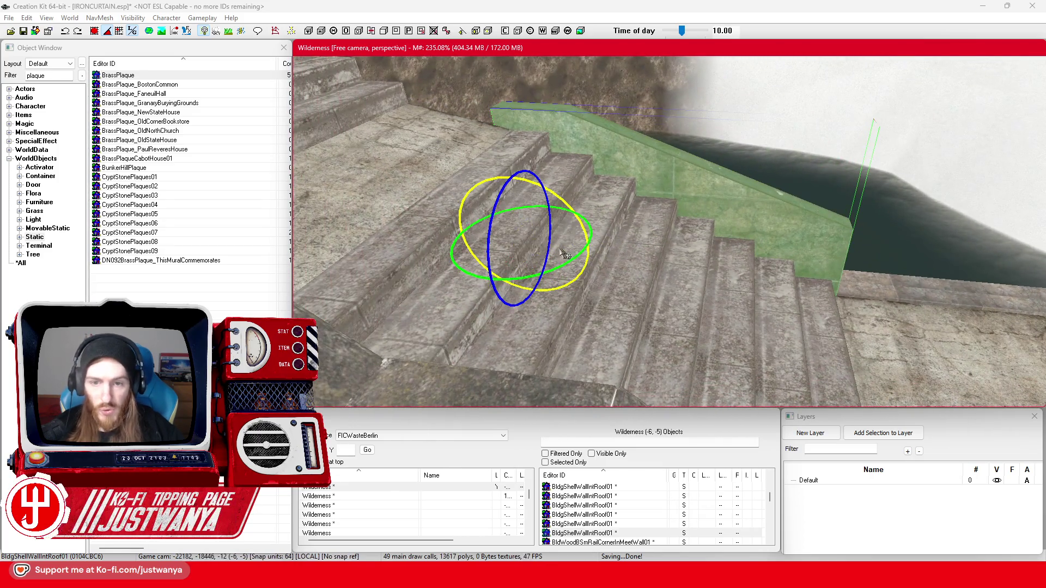
left_click(109, 33)
left_click(569, 207)
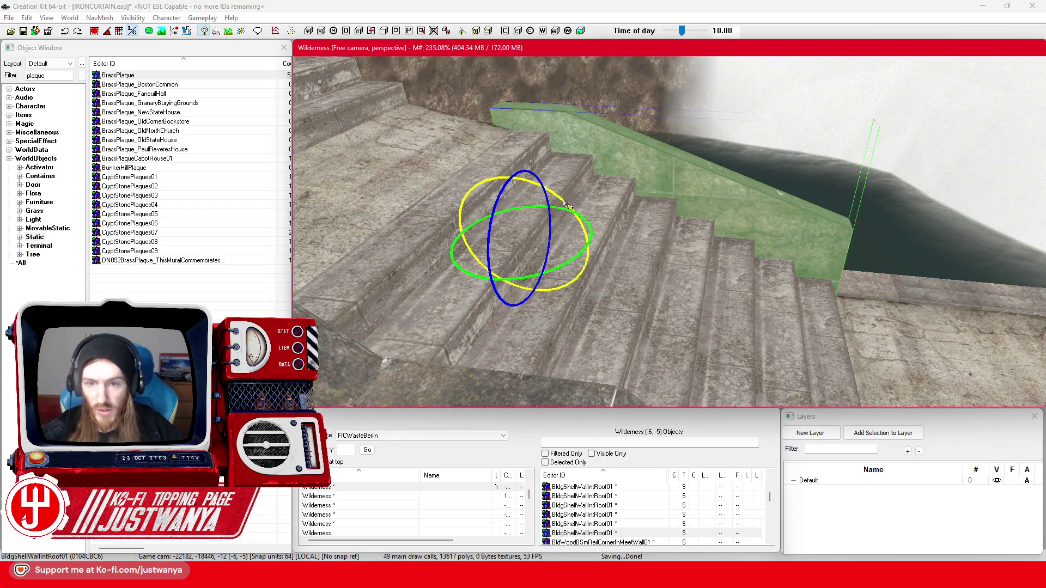
left_click_drag(569, 207, 593, 208)
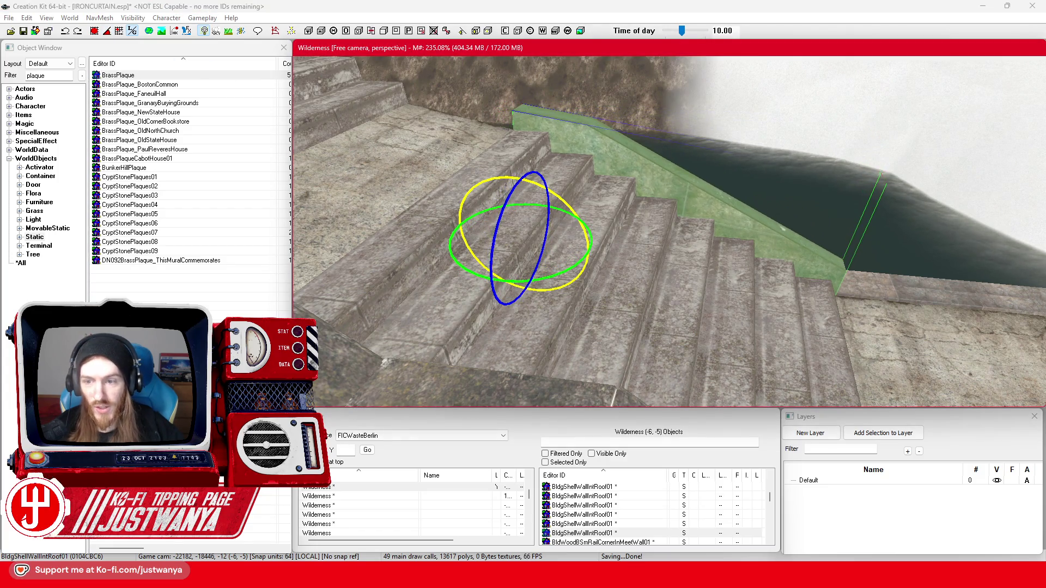
mouse_move(557, 243)
left_mouse_down()
mouse_move(643, 267)
mouse_move(589, 254)
left_mouse_up()
left_click_drag(539, 288, 540, 295)
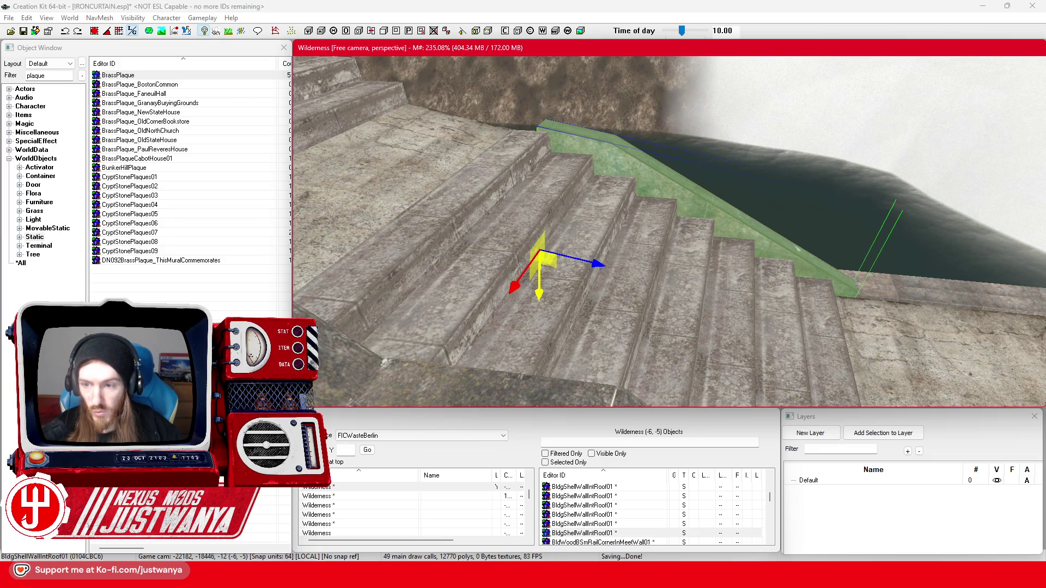
- Orbit around the stairs and wall panel to inspect the stair side, bridge wall and plaque
left_click(573, 292)
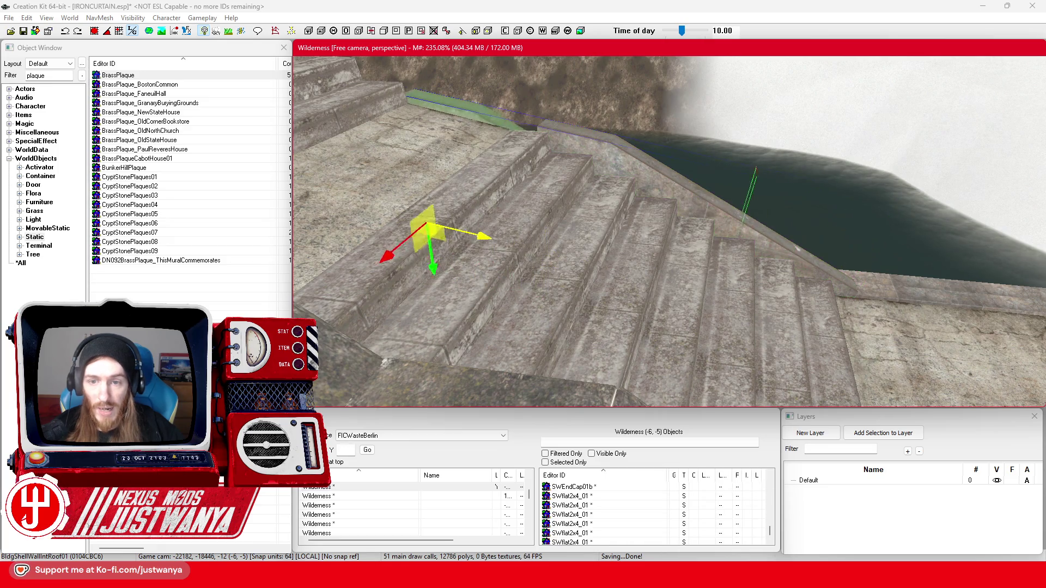
key("shift")
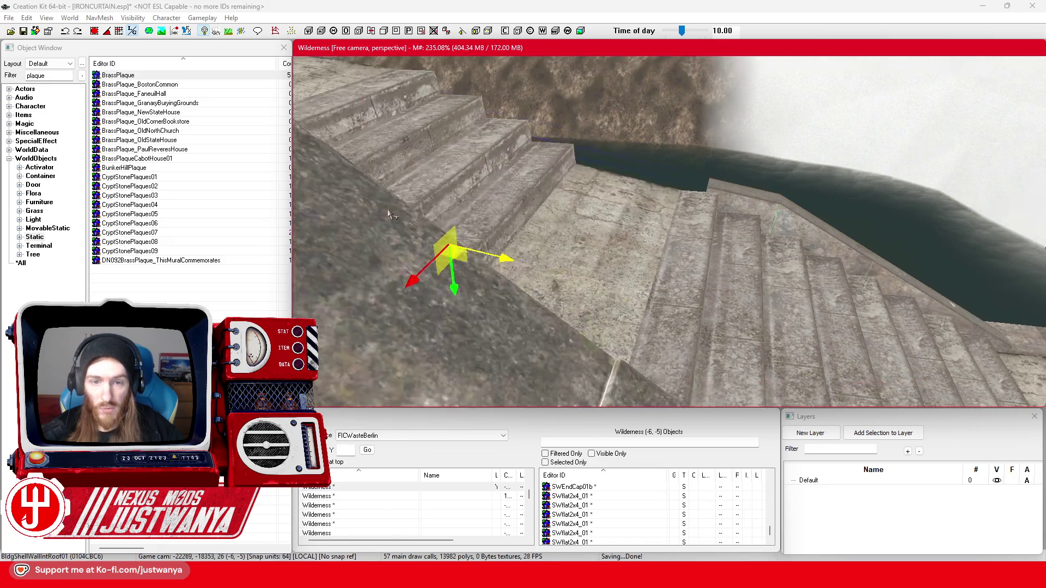
key("shift")
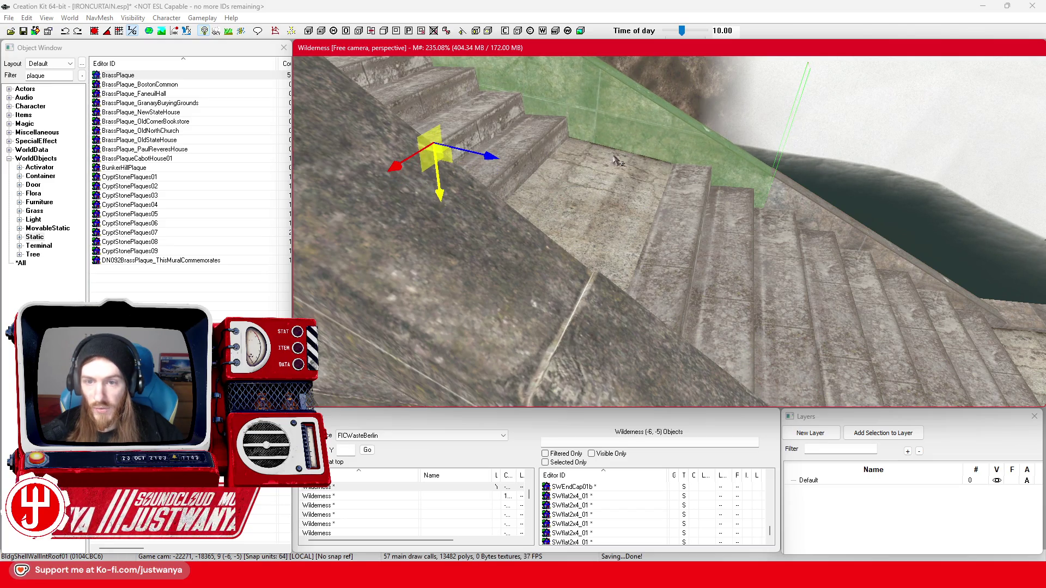
key("shift")
key("shift")
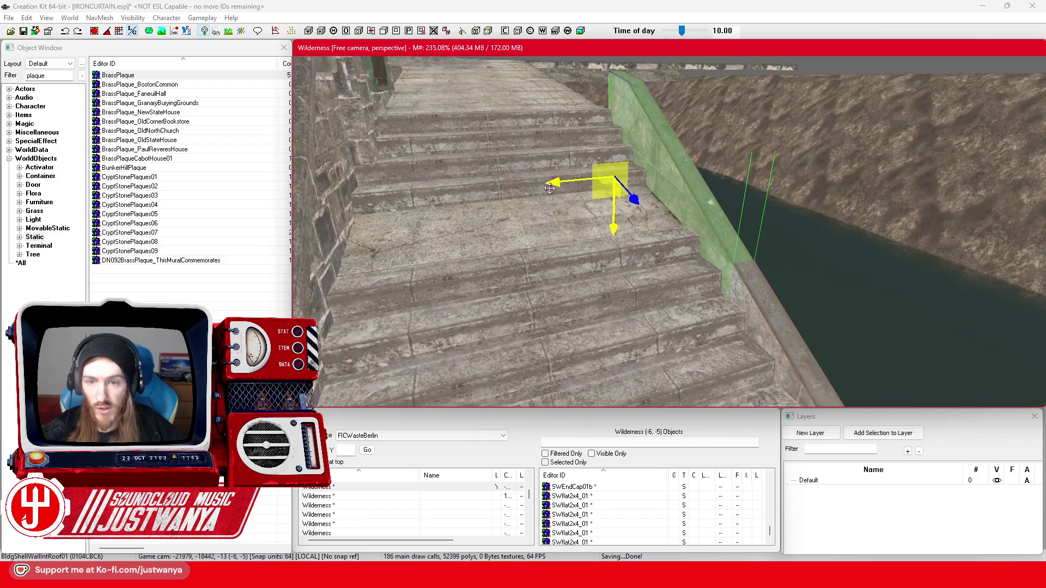
key("shift")
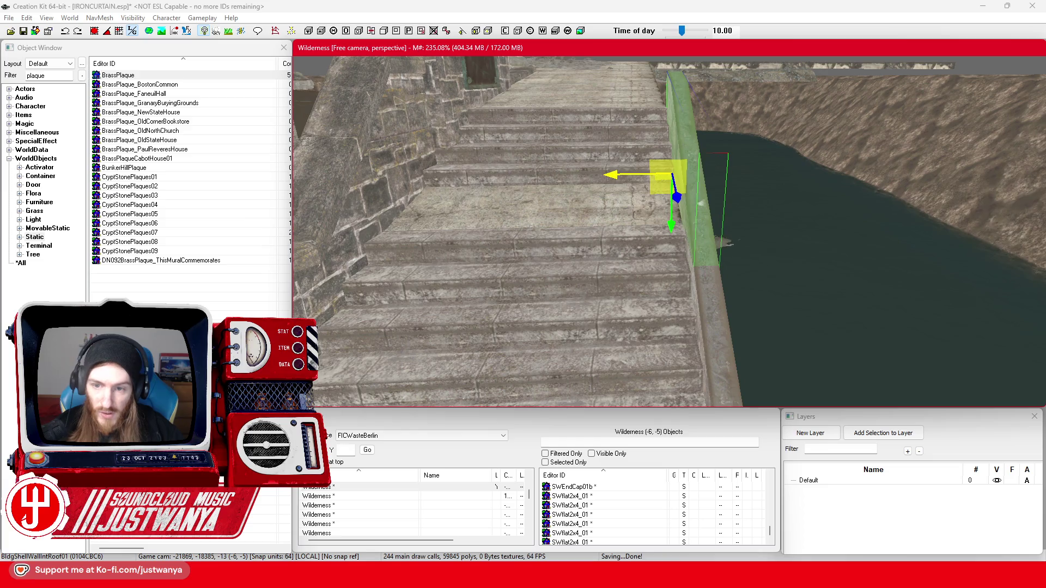
key("shift")
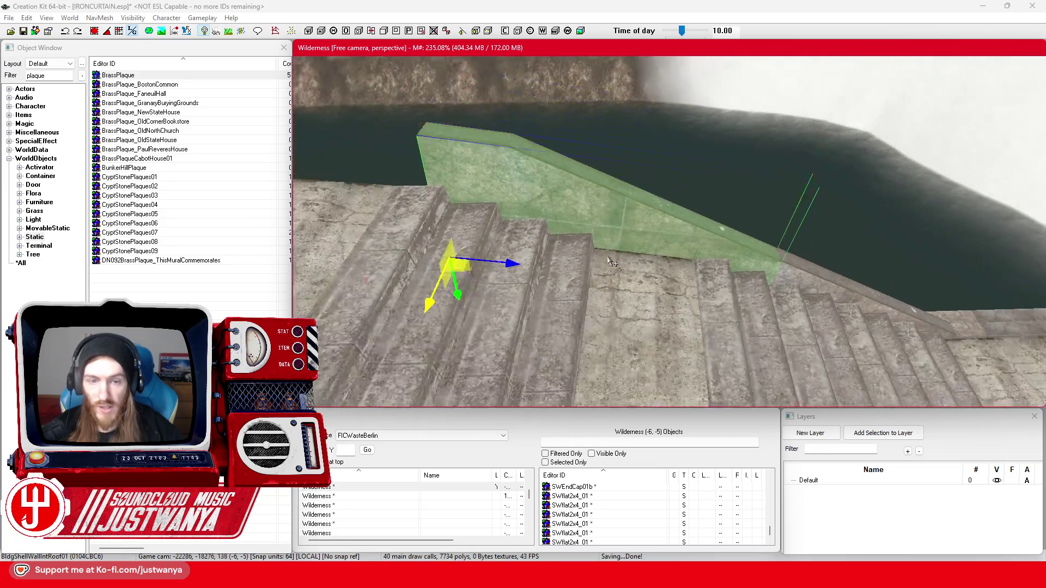
key("shift")
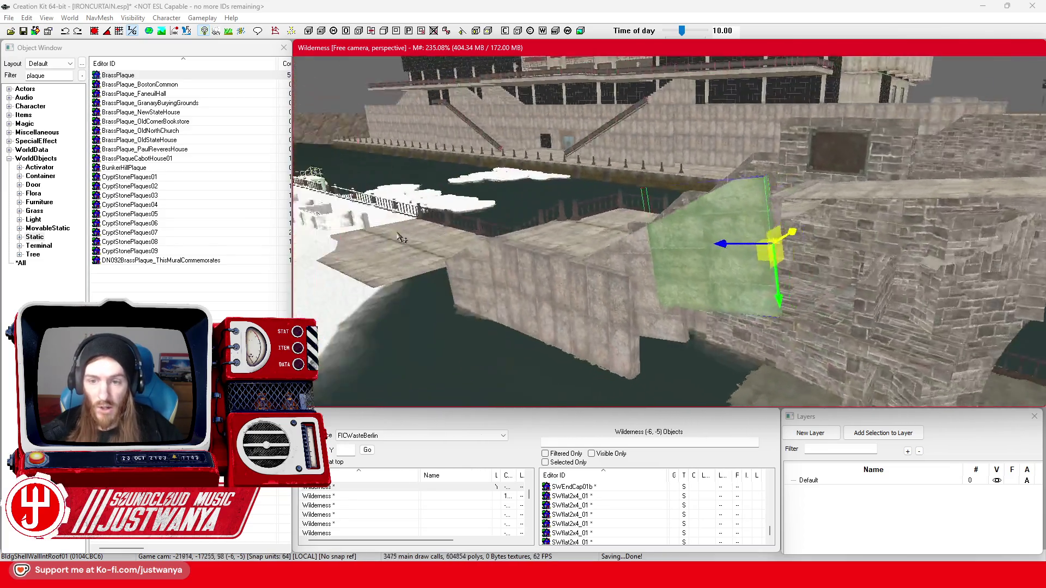
key("shift")
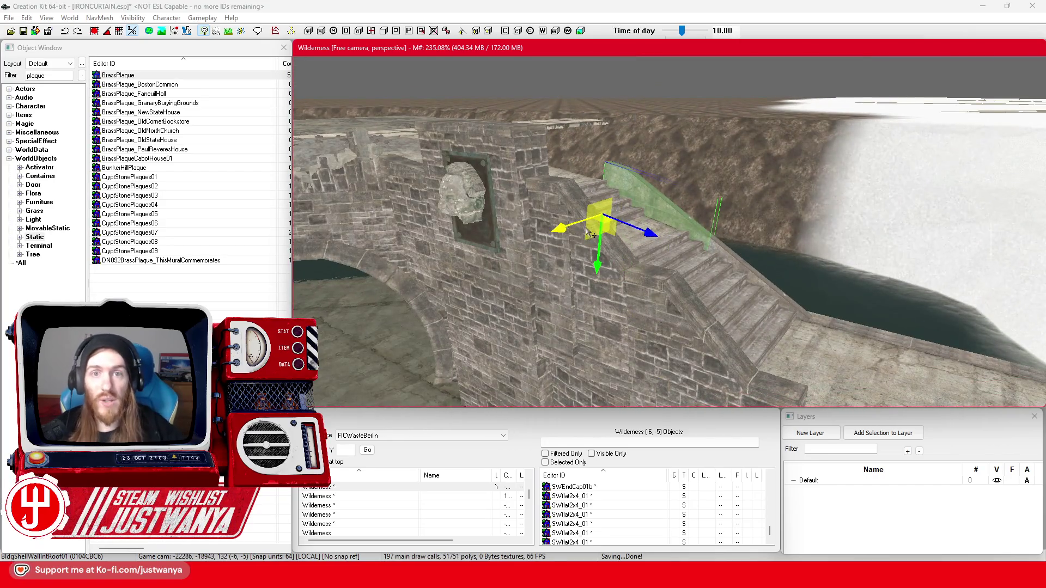
key("shift")
key("shift")
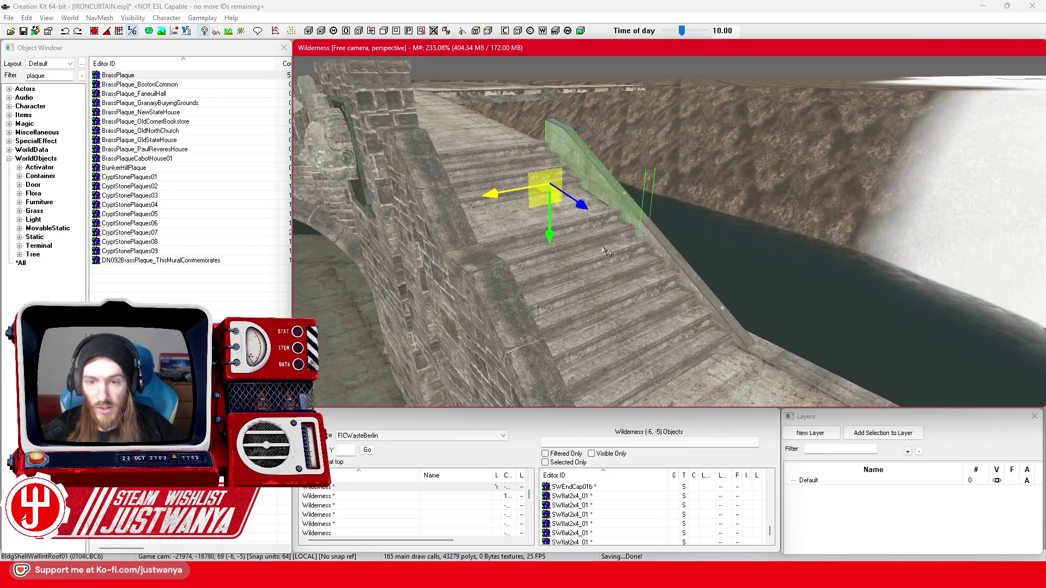
key("shift")
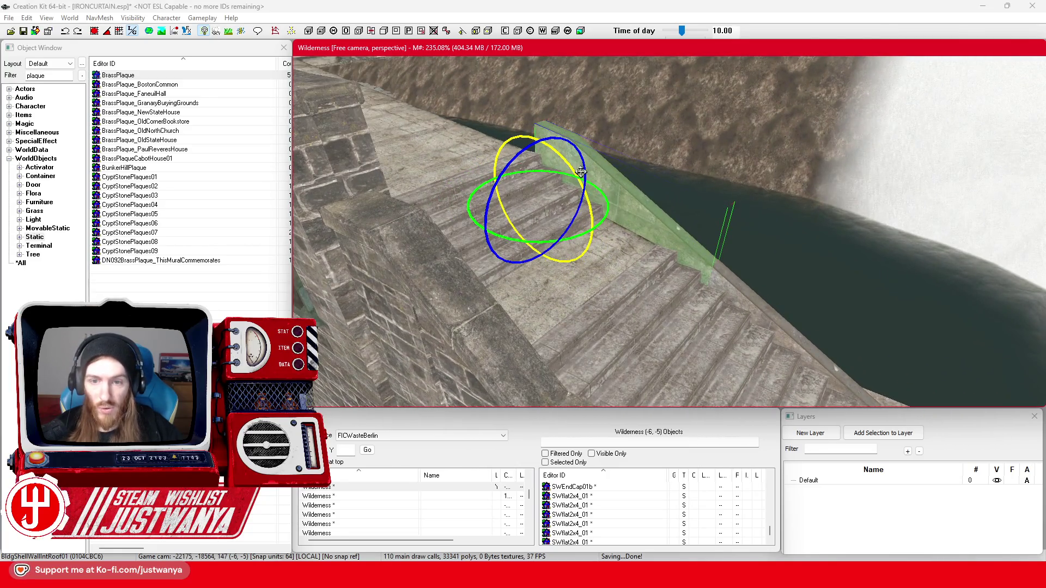
key("shift")
key("shift")
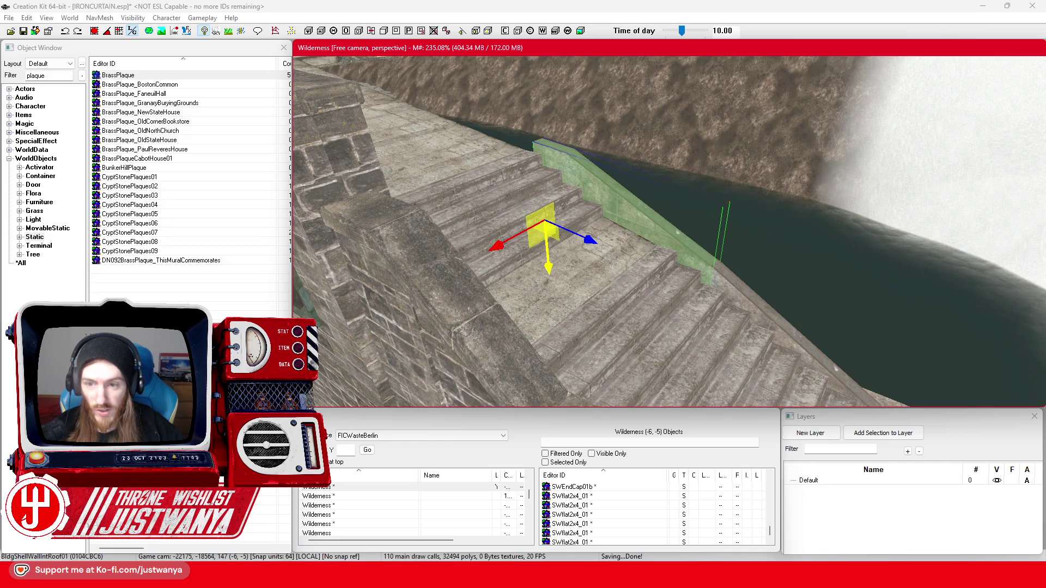
key("shift")
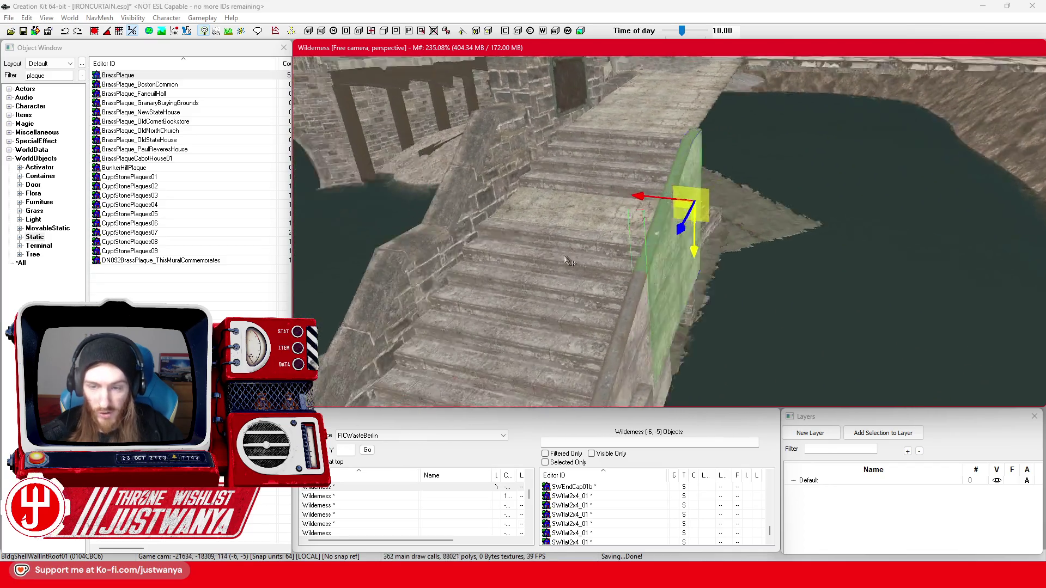
key("shift")
key("shift")
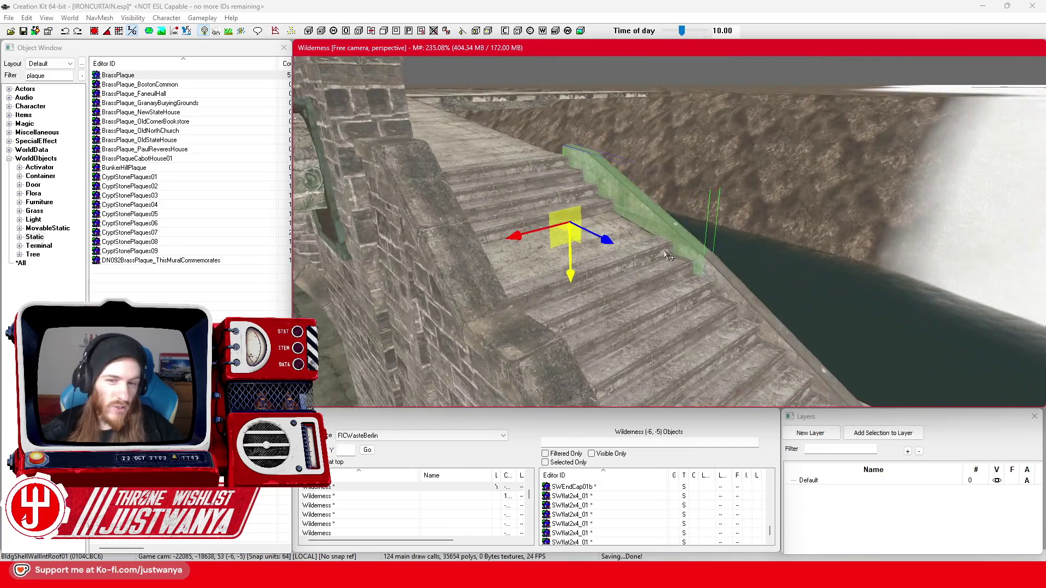
scroll(555, 260, "up", 5)
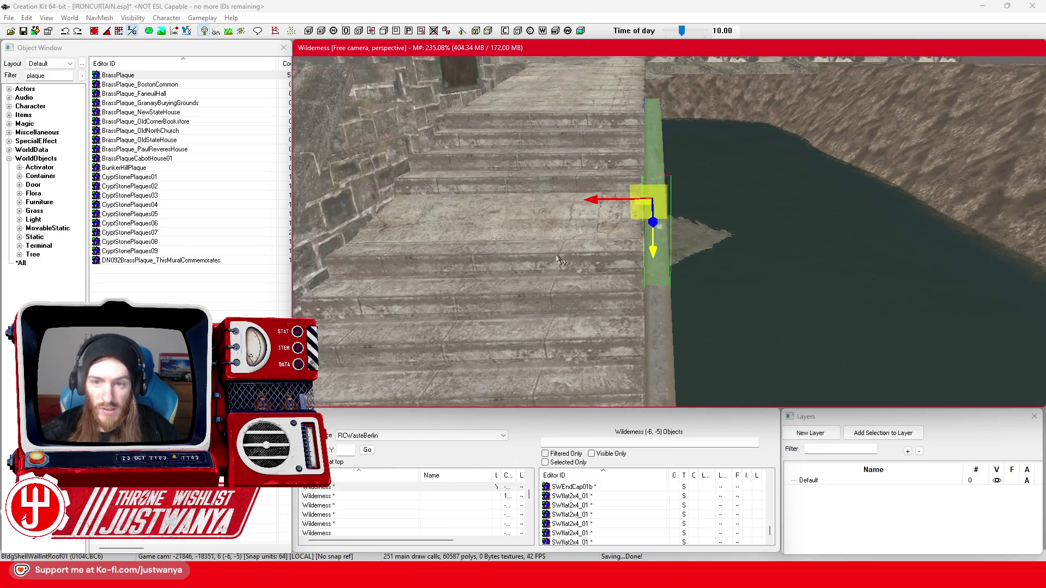
- Select the BldgShellWallIntRoof01 panel plus a second panel and shift both slightly toward the water
left_click(558, 239)
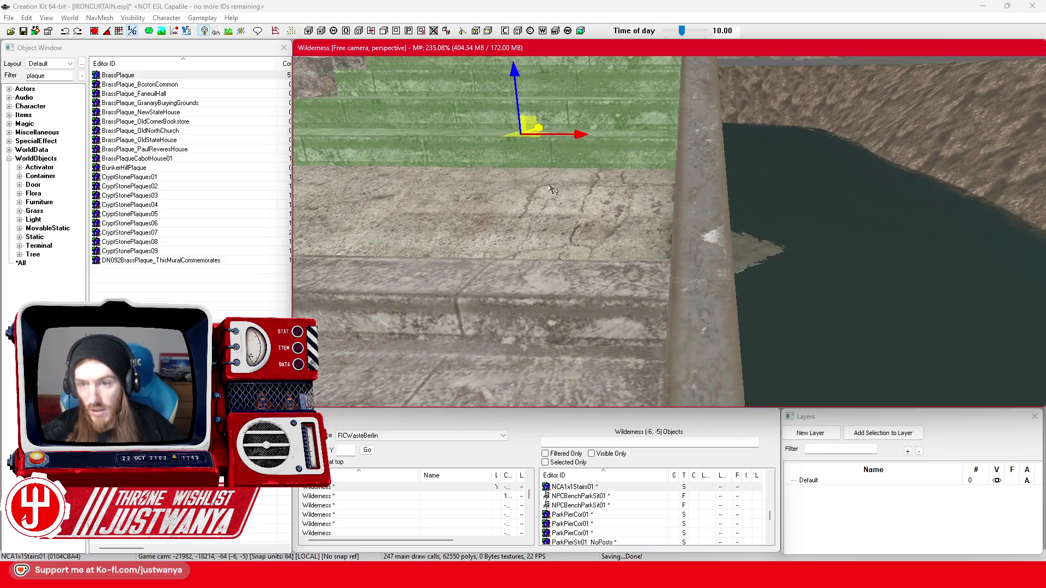
scroll(551, 188, "down", 5)
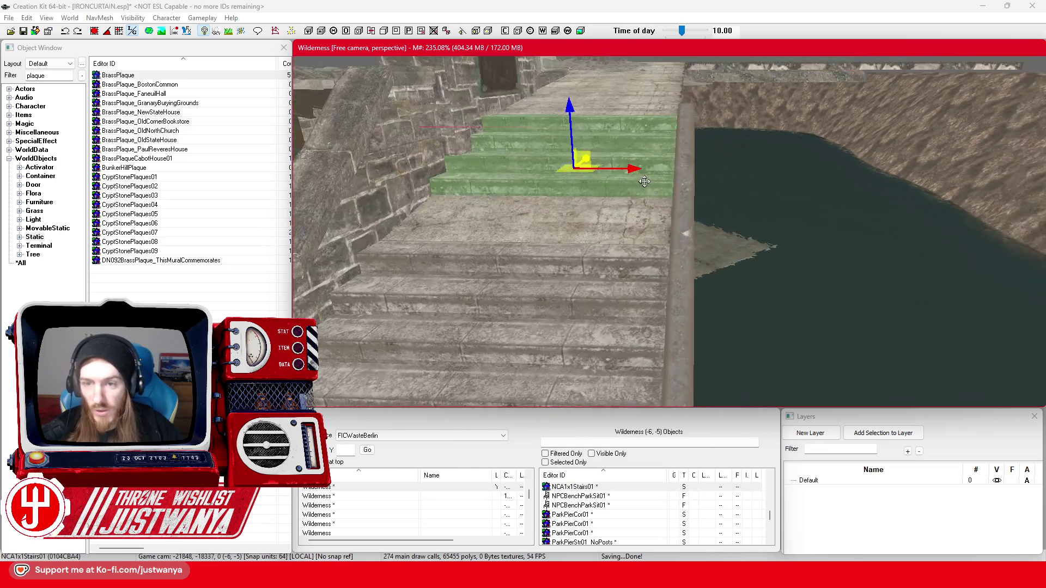
left_click(691, 214)
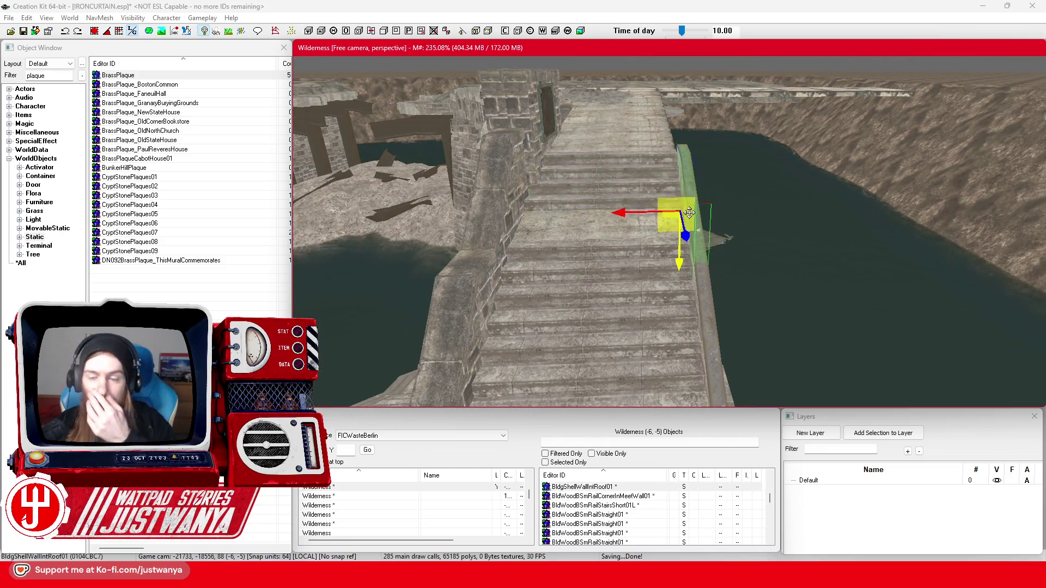
scroll(616, 208, "up", 5)
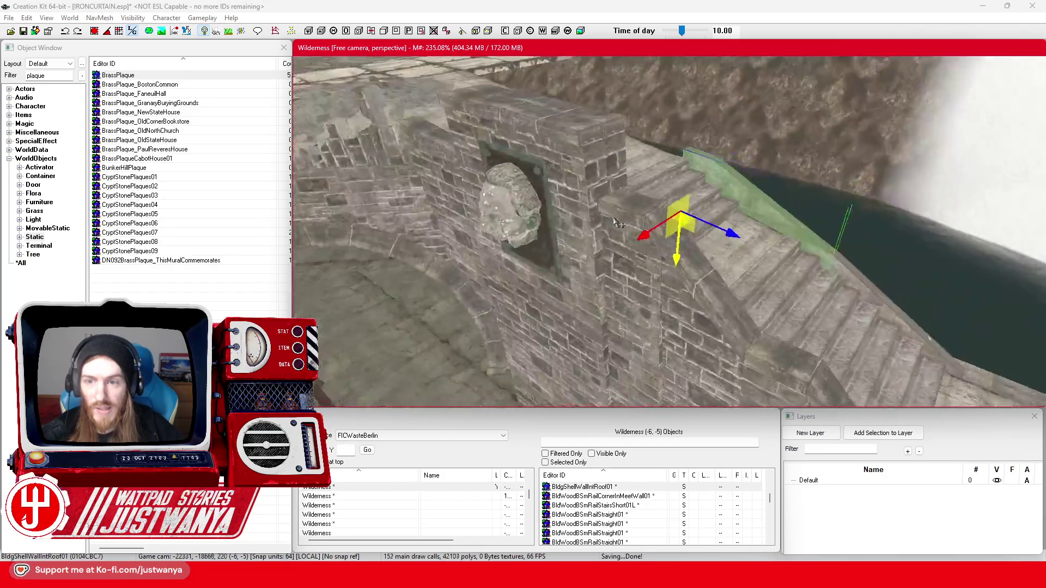
scroll(648, 264, "down", 5)
left_click(648, 264, "ctrl")
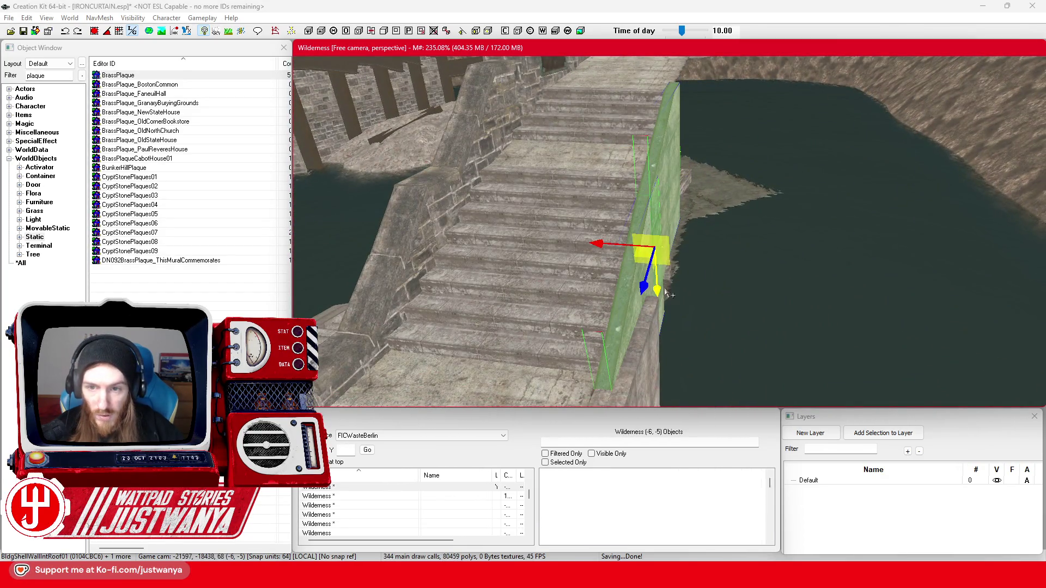
left_click_drag(657, 248, 666, 250)
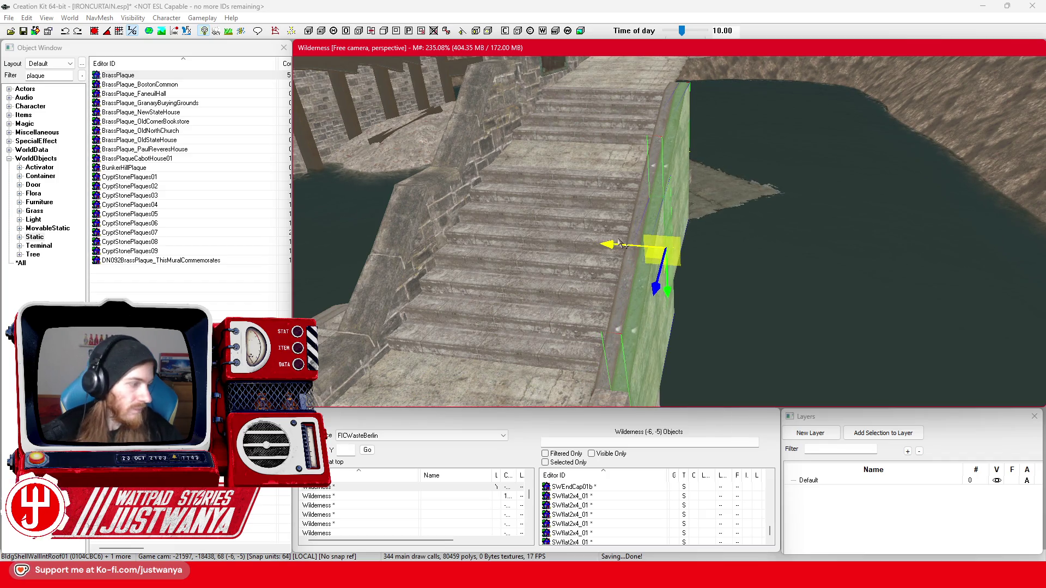
- Pick the BldgShellWallInt01 ledge piece beside the stairs and add three more to the selection
key("shift")
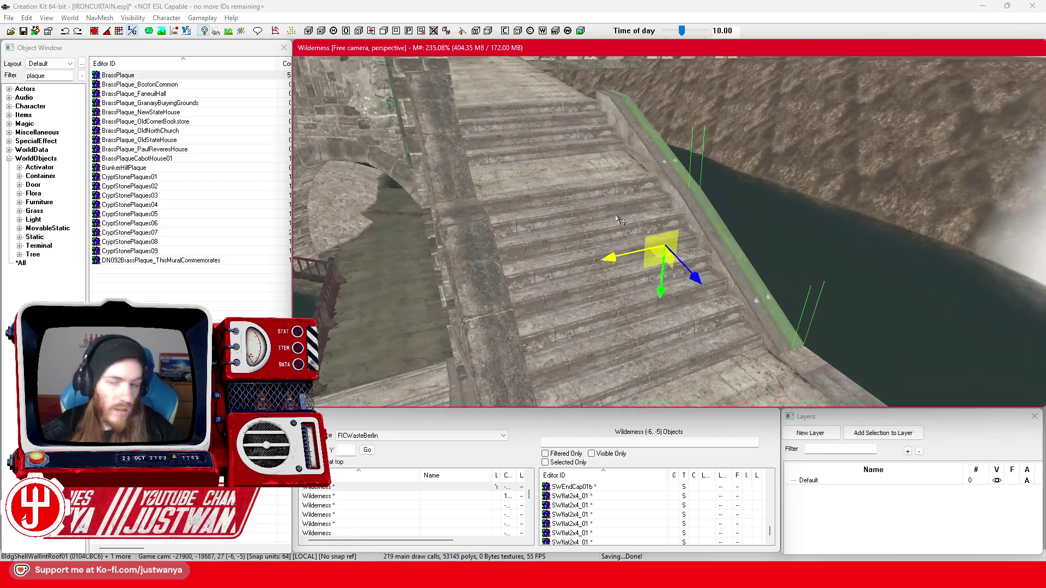
key("shift")
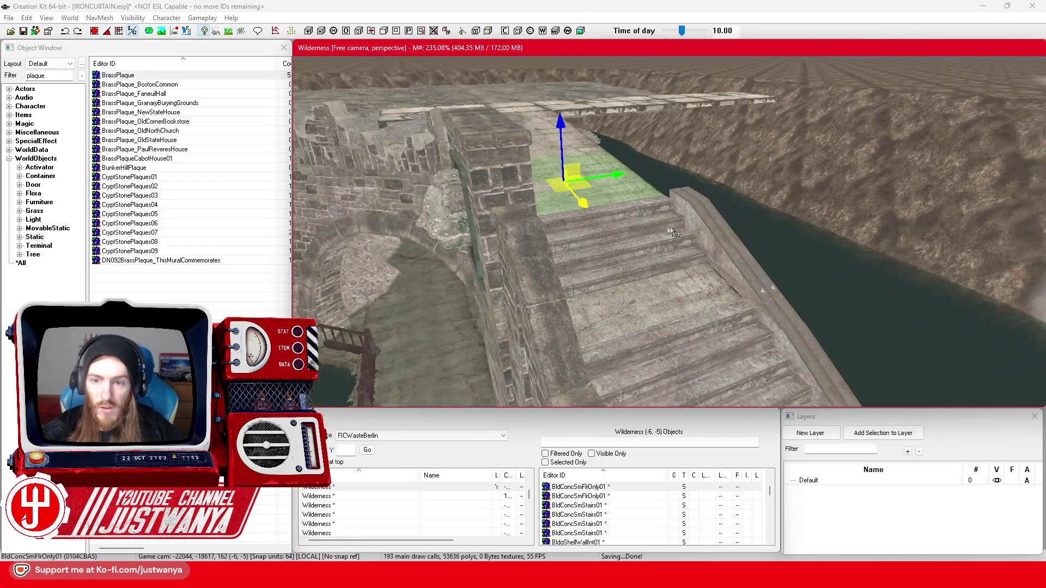
left_click(661, 275)
key("shift")
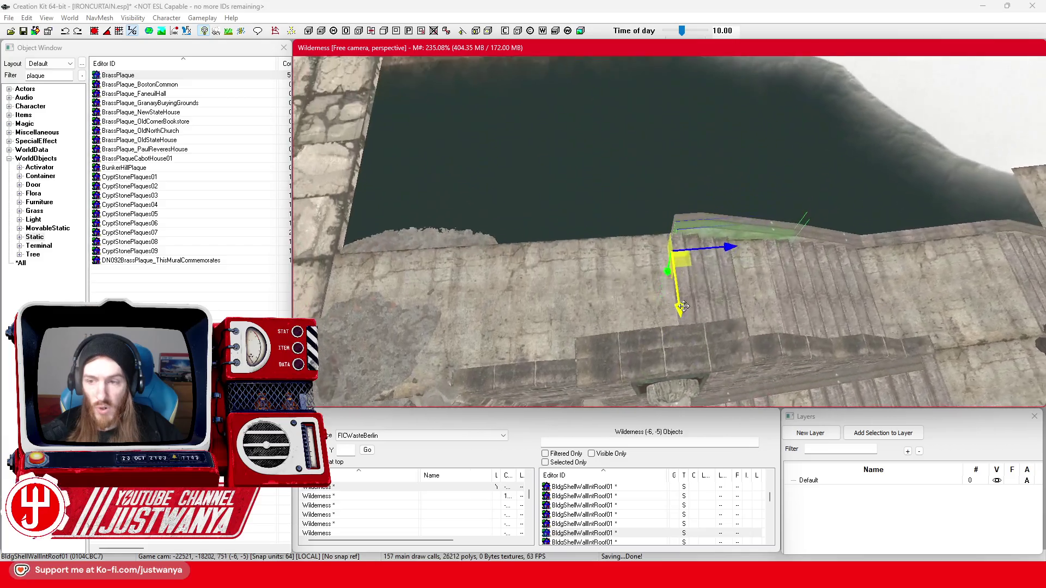
key("shift")
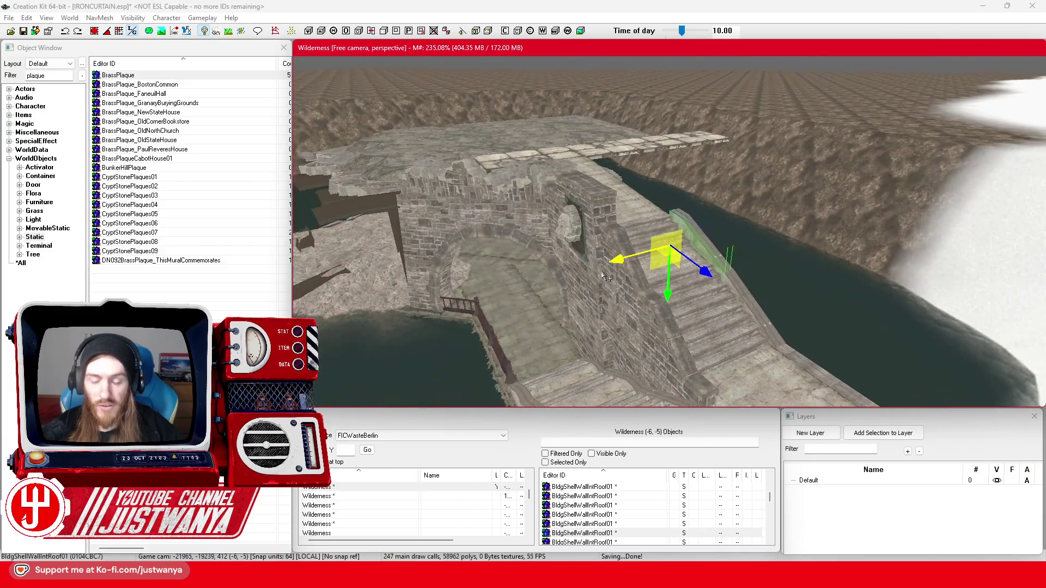
key("shift")
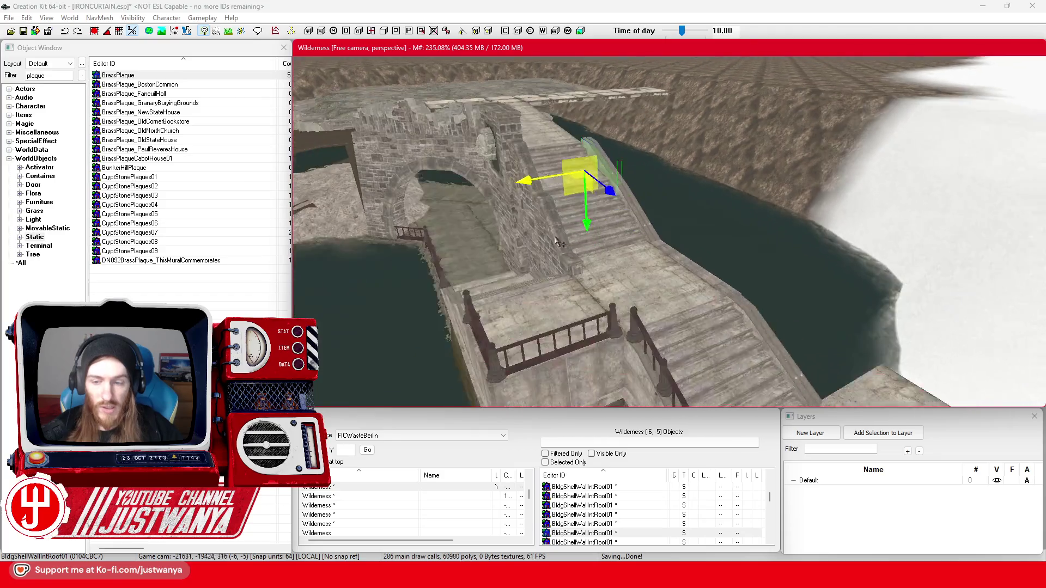
key("shift")
left_click(663, 258)
left_click(645, 239, "ctrl")
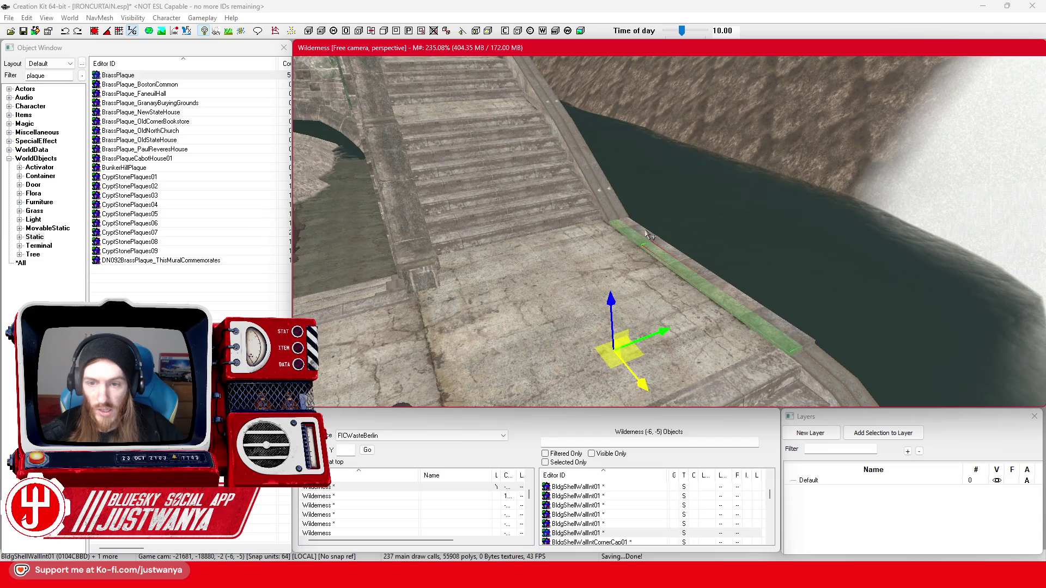
left_click(701, 270, "ctrl")
- Frame the chosen wall pieces and raise them up the stair side
key("f")
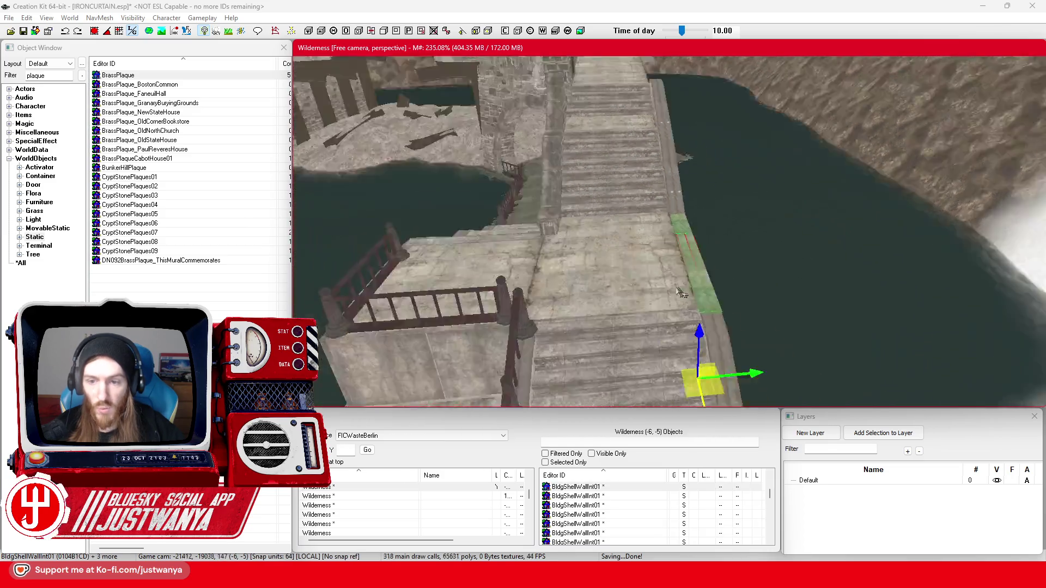
left_click_drag(558, 370, 548, 267)
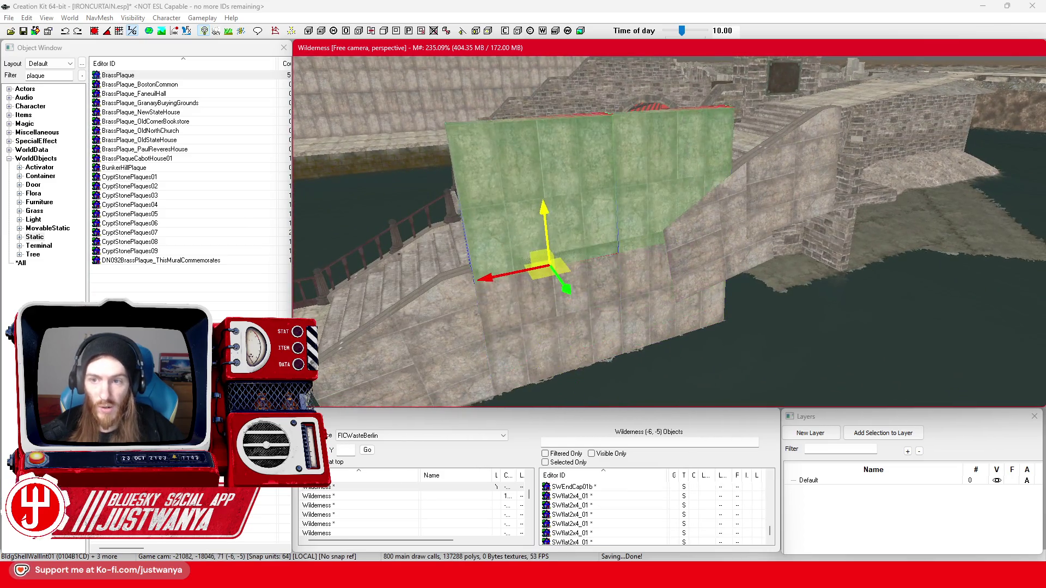
key("shift")
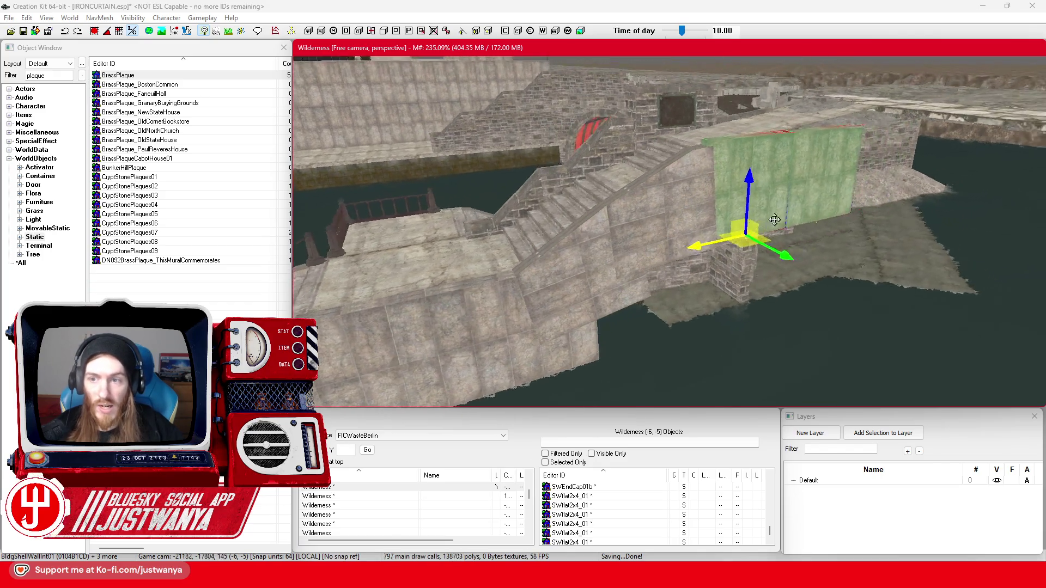
scroll(696, 257, "up", 2)
key("shift")
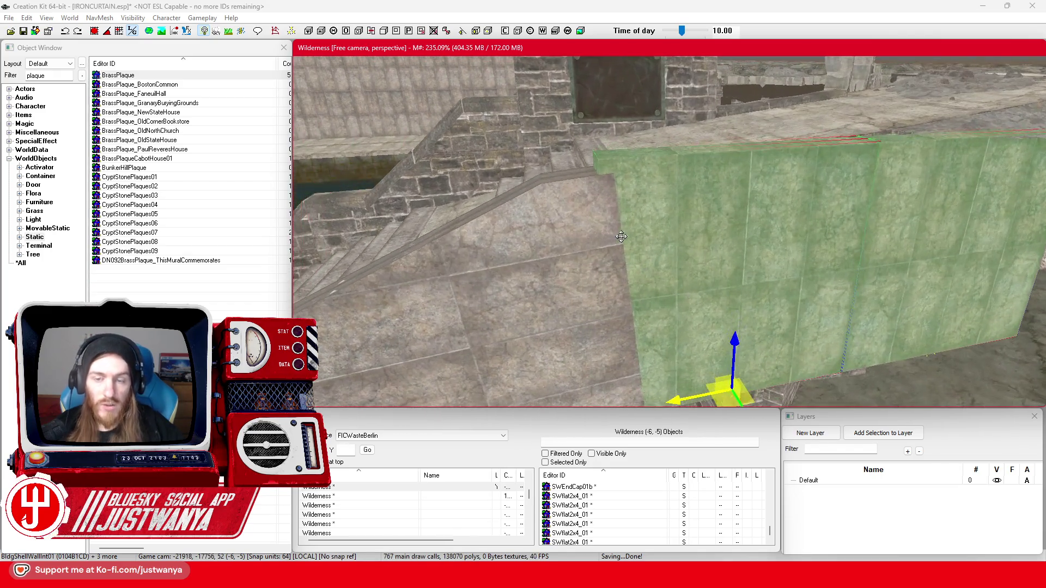
key("shift")
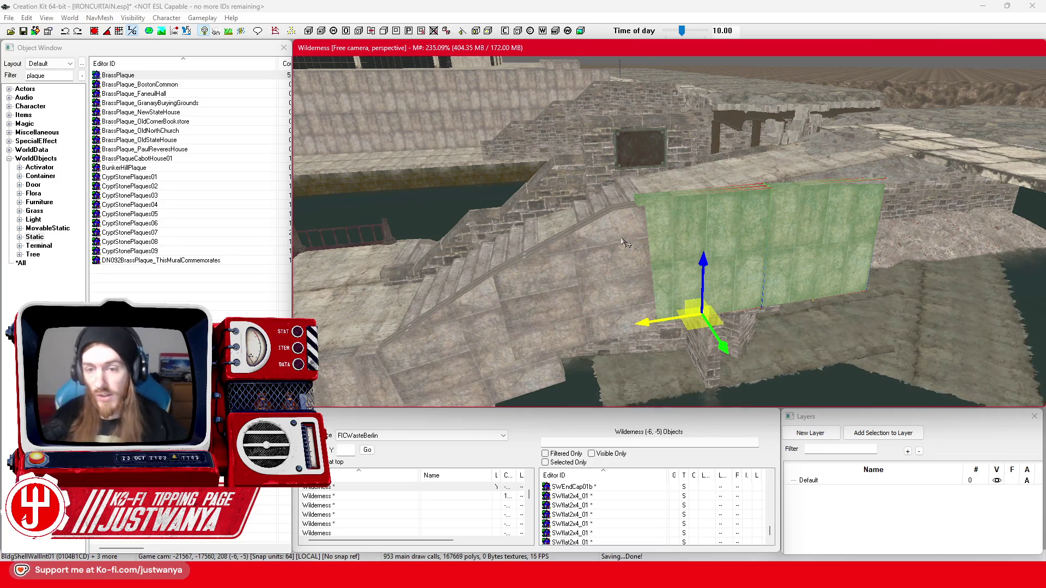
scroll(654, 234, "up", 5)
- Undo a trial rotation, delete the right-hand panel, and rotate the left panel upright
key("2")
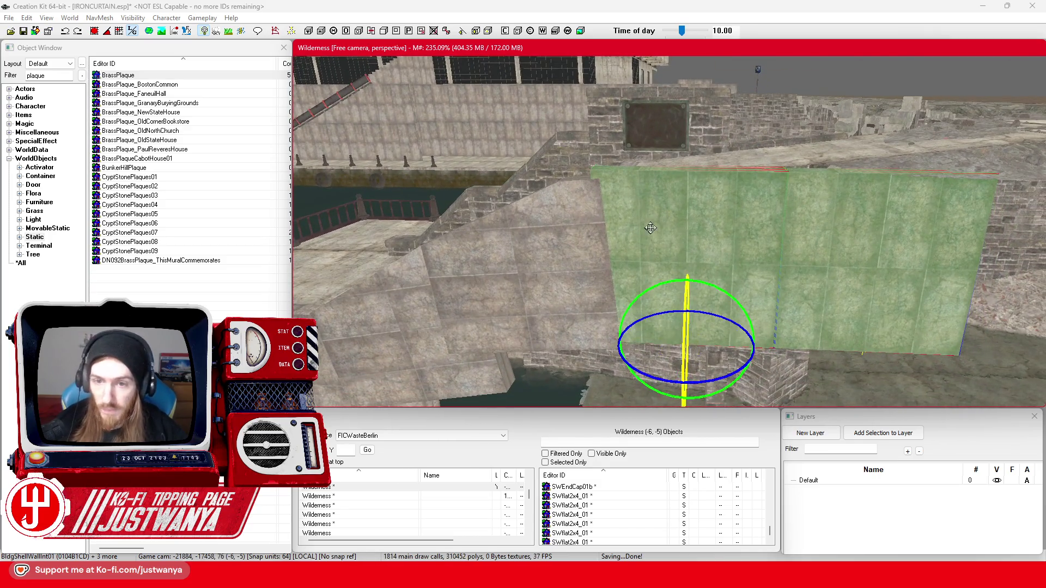
scroll(651, 228, "down", 3)
left_click_drag(650, 246, 616, 250)
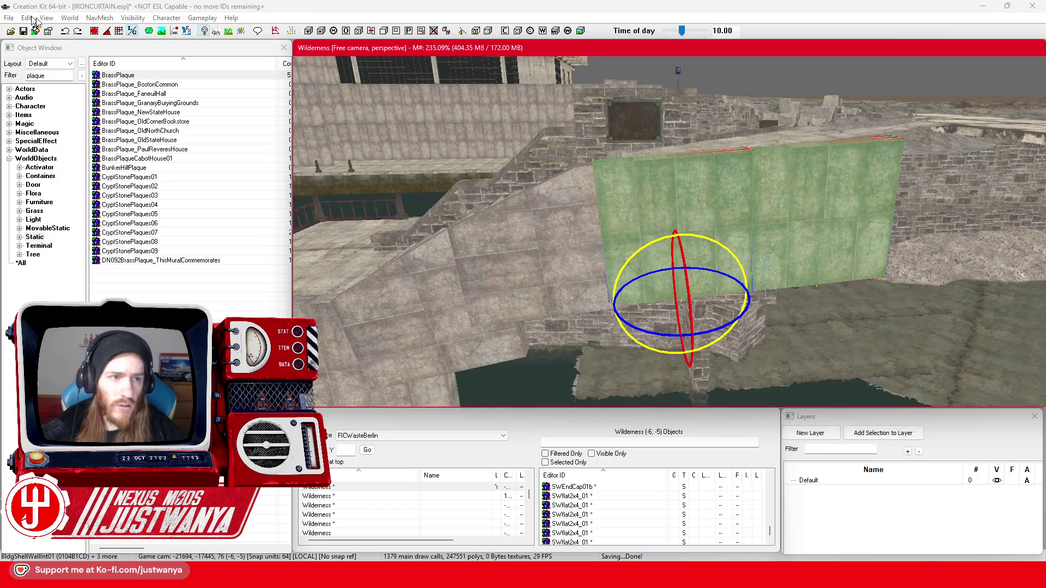
left_click(65, 34)
left_click(813, 217)
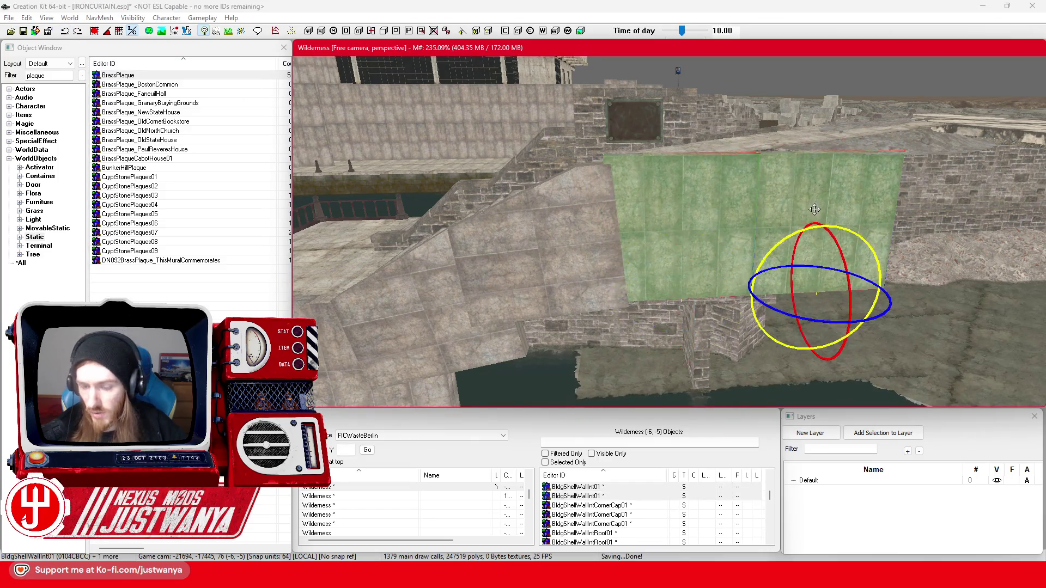
key("Delete")
left_click(700, 218)
left_click_drag(657, 235, 684, 235)
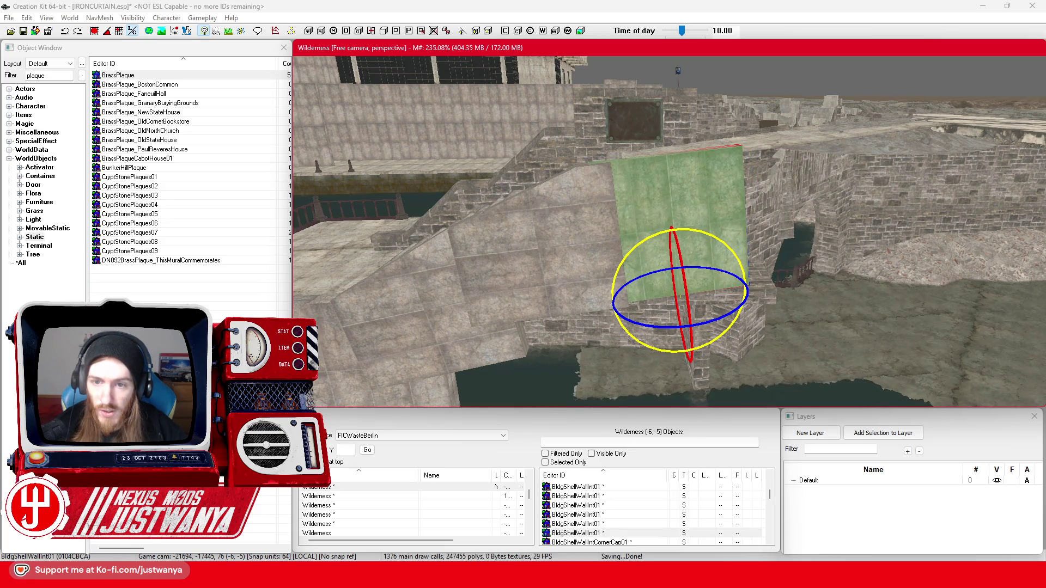
key("w")
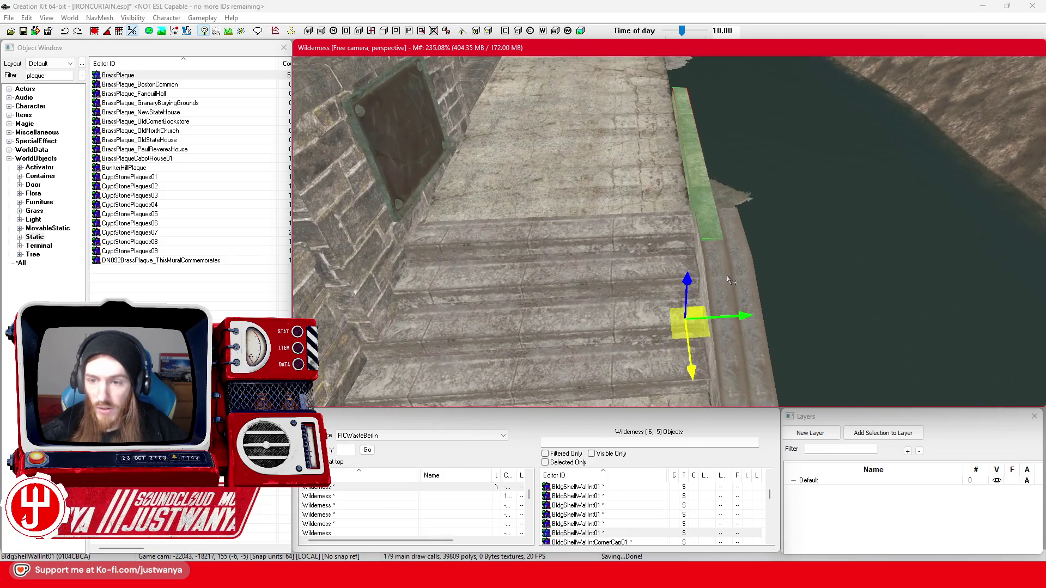
- Shift the wall piece down the stair side and nudge it sideways into line
key("shift")
left_click_drag(674, 358, 671, 370)
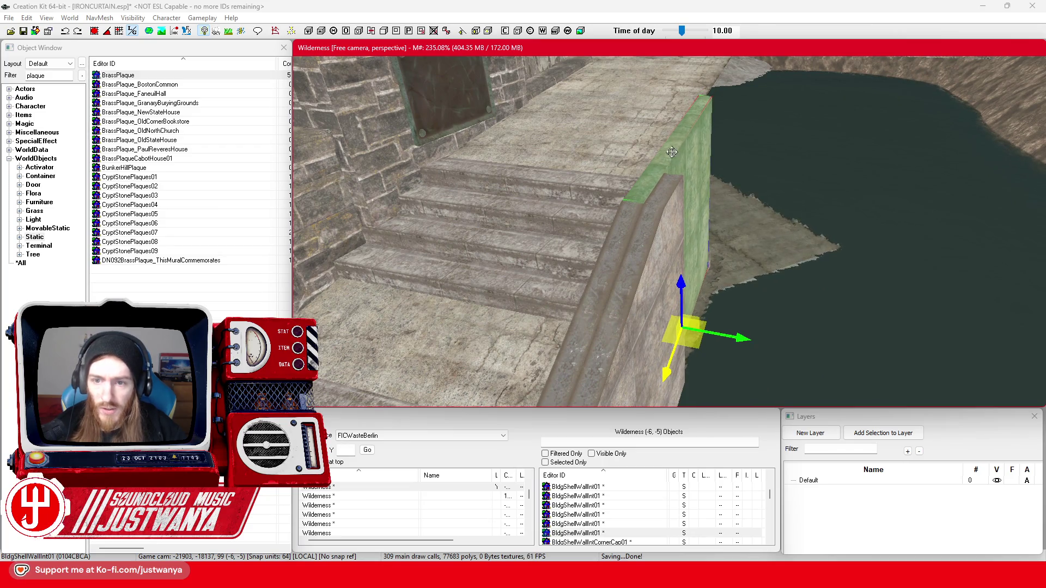
key("shift")
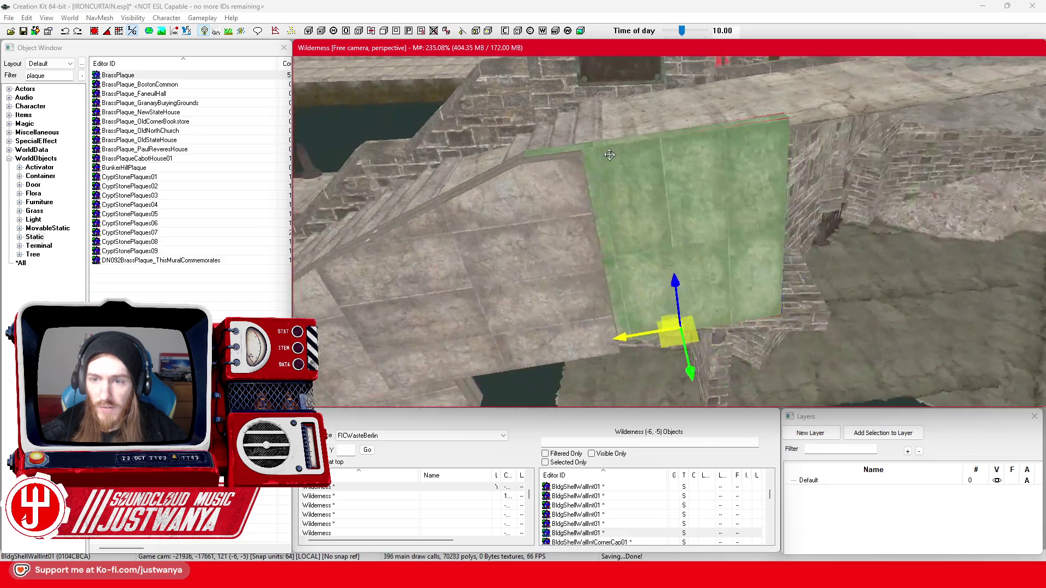
key("shift")
left_click_drag(760, 313, 763, 314)
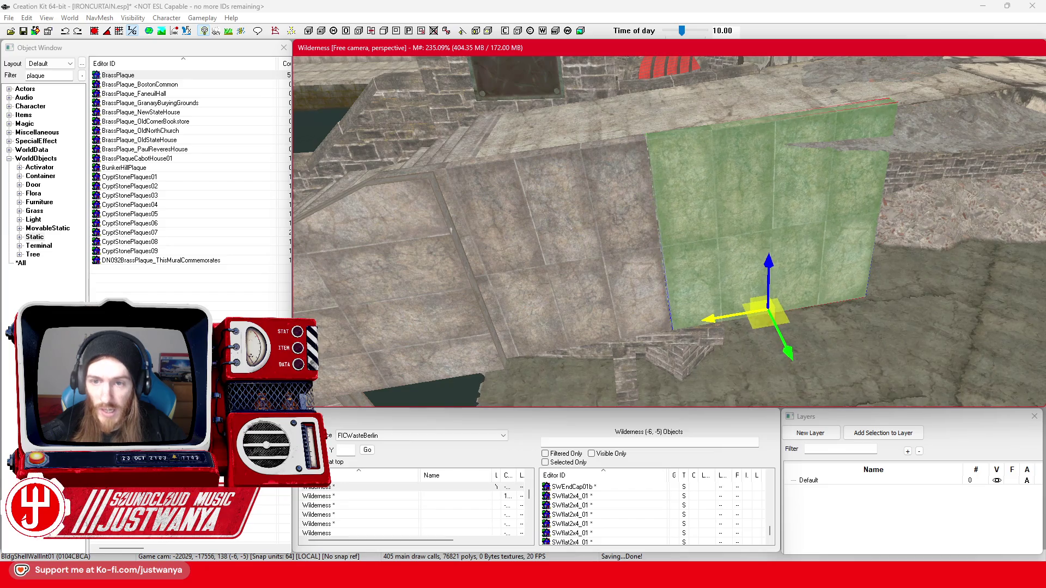
key("shift")
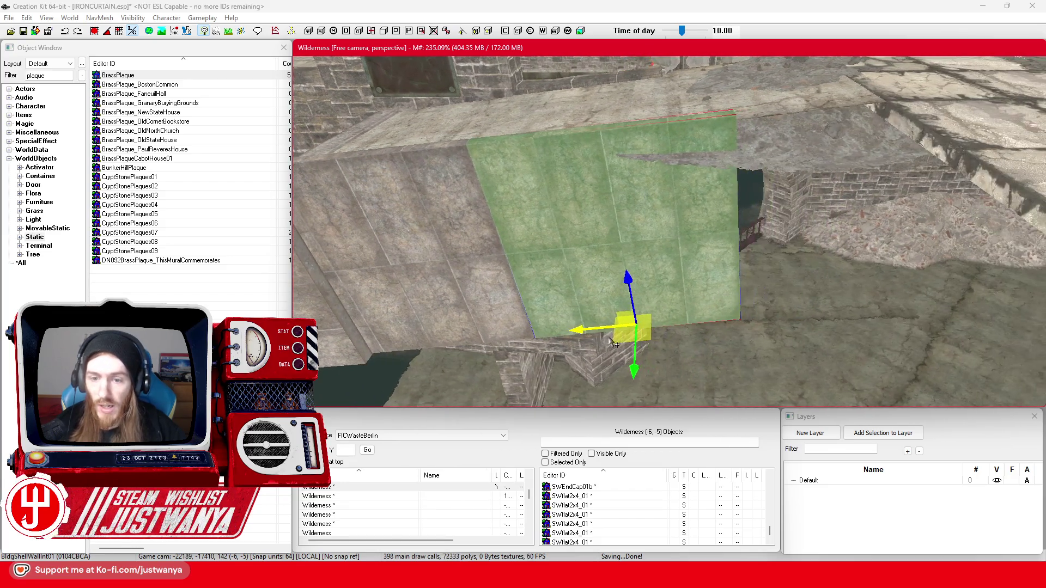
key("shift")
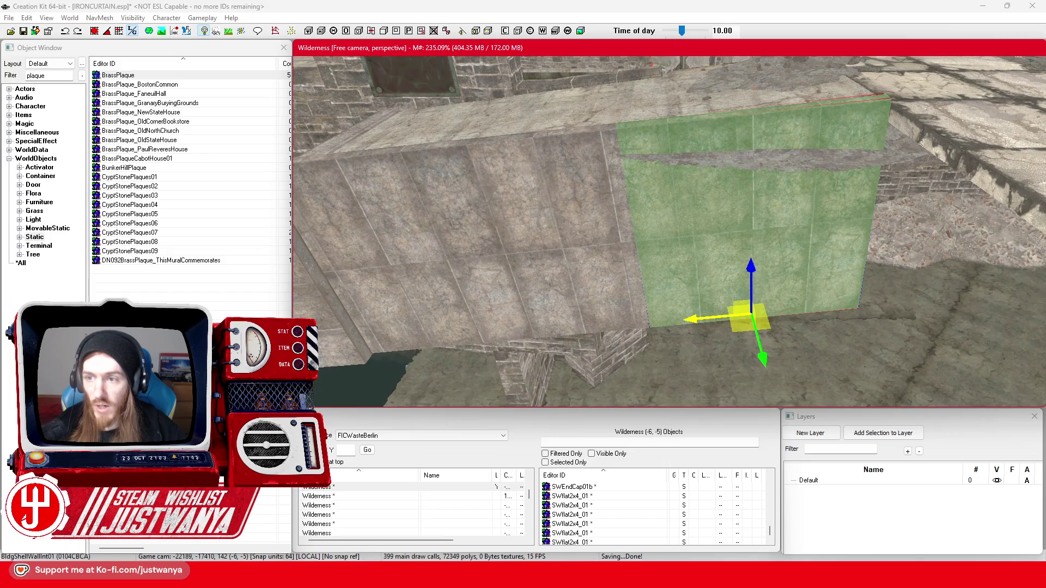
left_click_drag(702, 318, 703, 318)
- Add two more wall pieces, slide the group along the stair edge, then select panels and the top floor piece
left_click(581, 163, "ctrl")
left_click(457, 172, "ctrl")
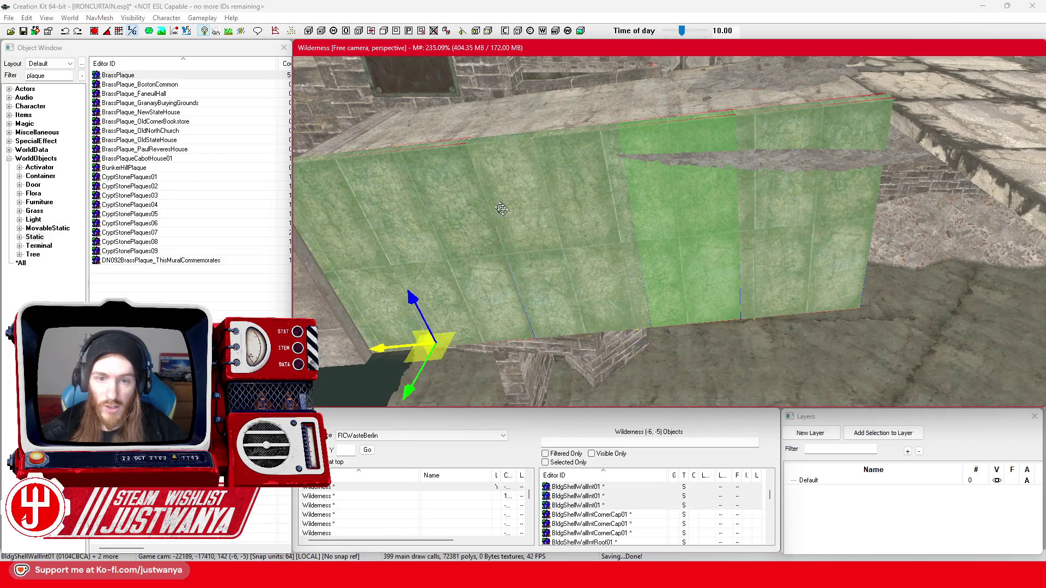
key("shift")
key("shift")
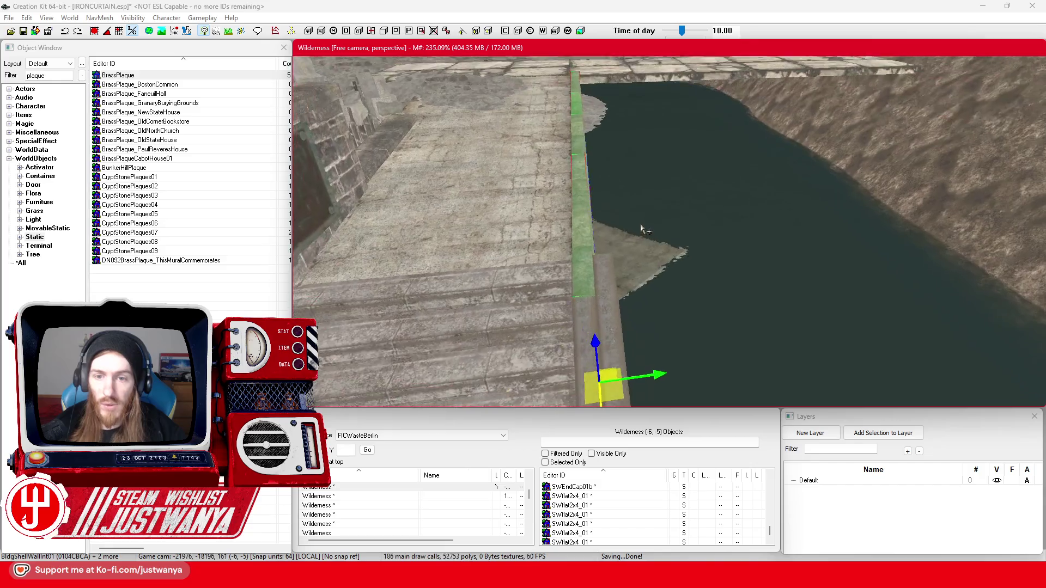
left_click_drag(662, 379, 676, 377)
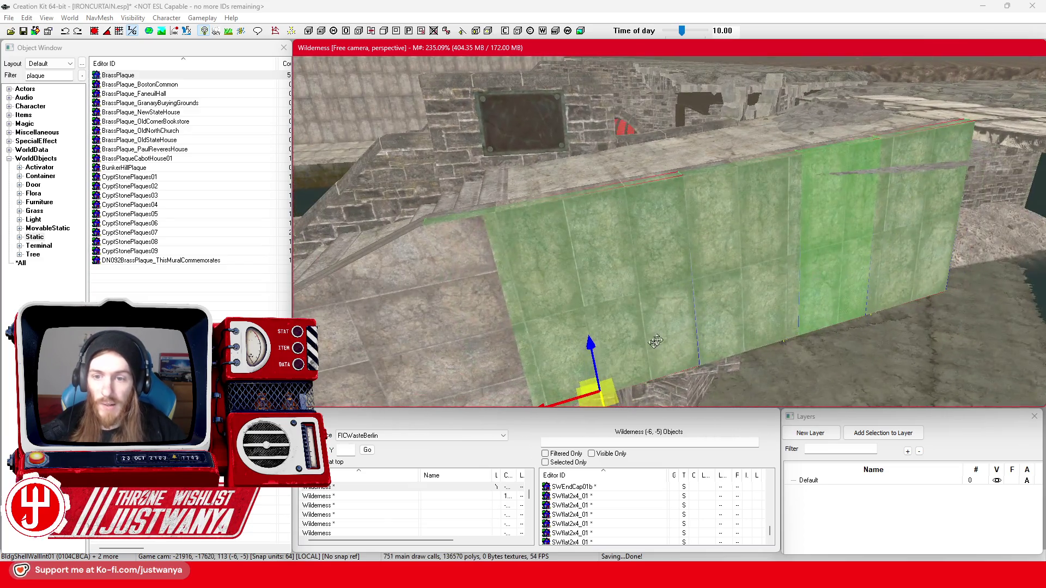
left_click(714, 291)
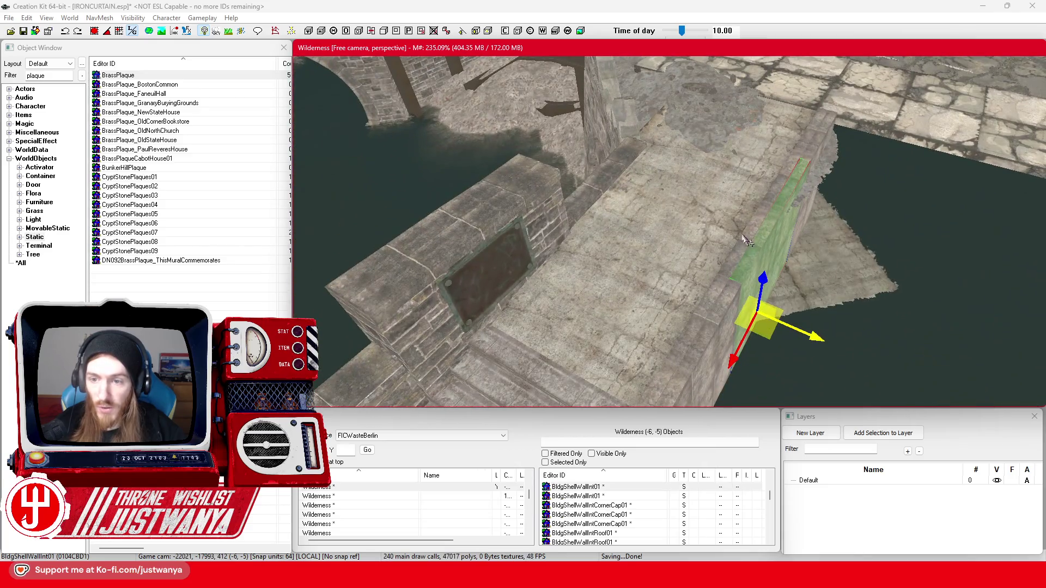
left_click(747, 241, "ctrl")
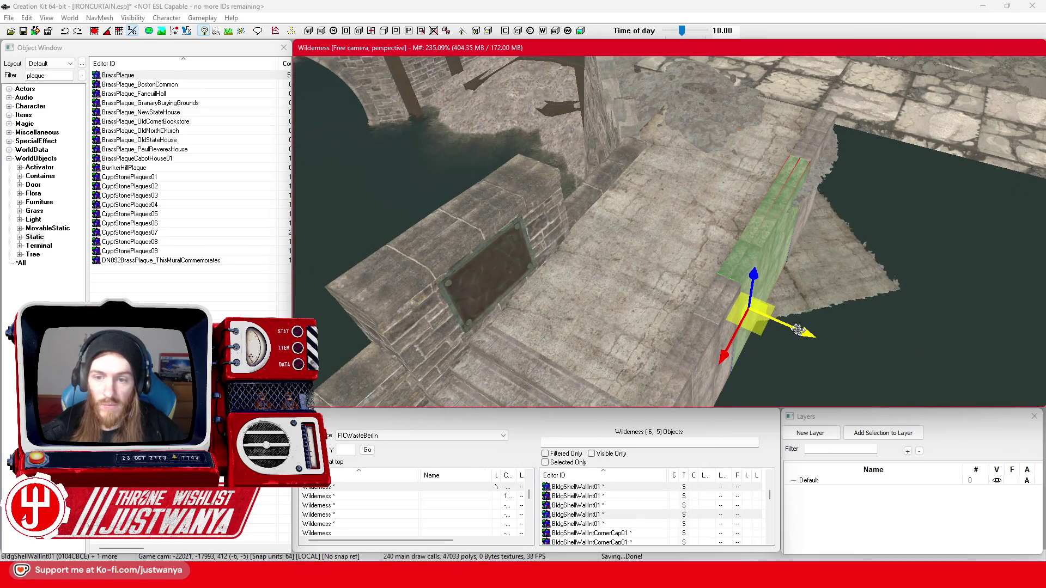
left_click(679, 273)
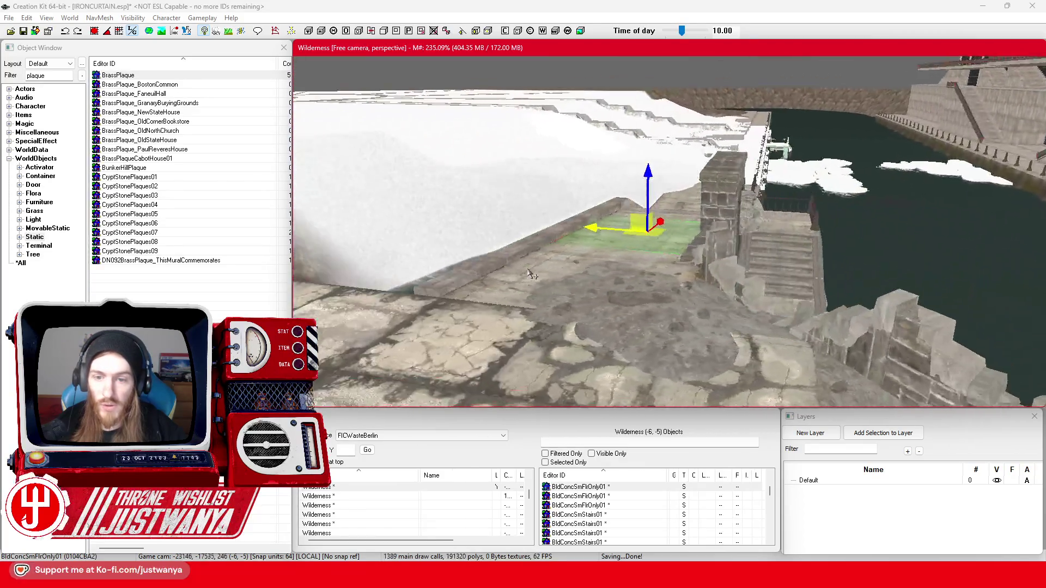
- Save IRONCURTAIN.esp with Ctrl+S, then zoom out over the clad staircase and bridge
key("shift")
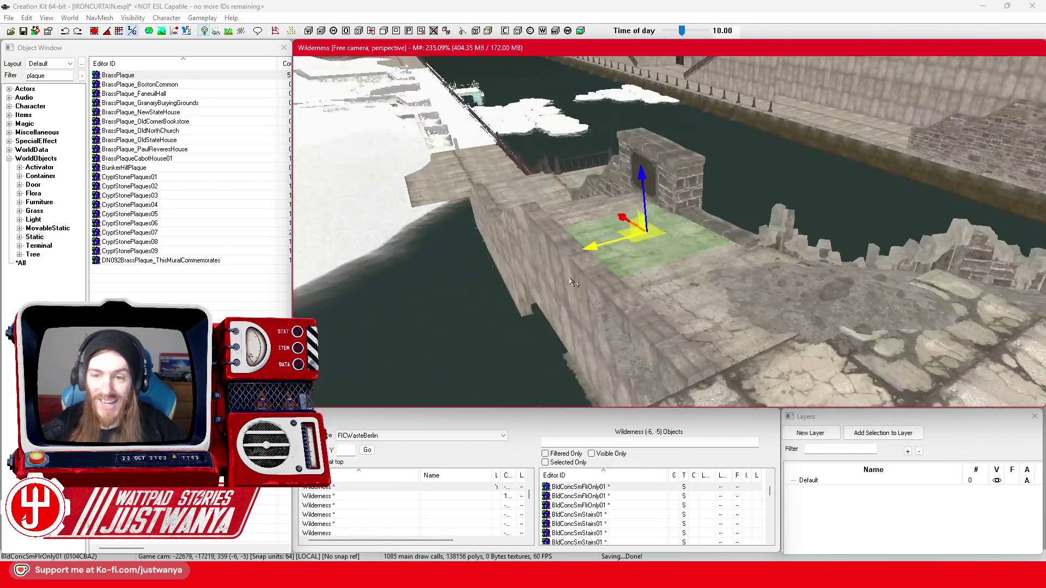
key("shift")
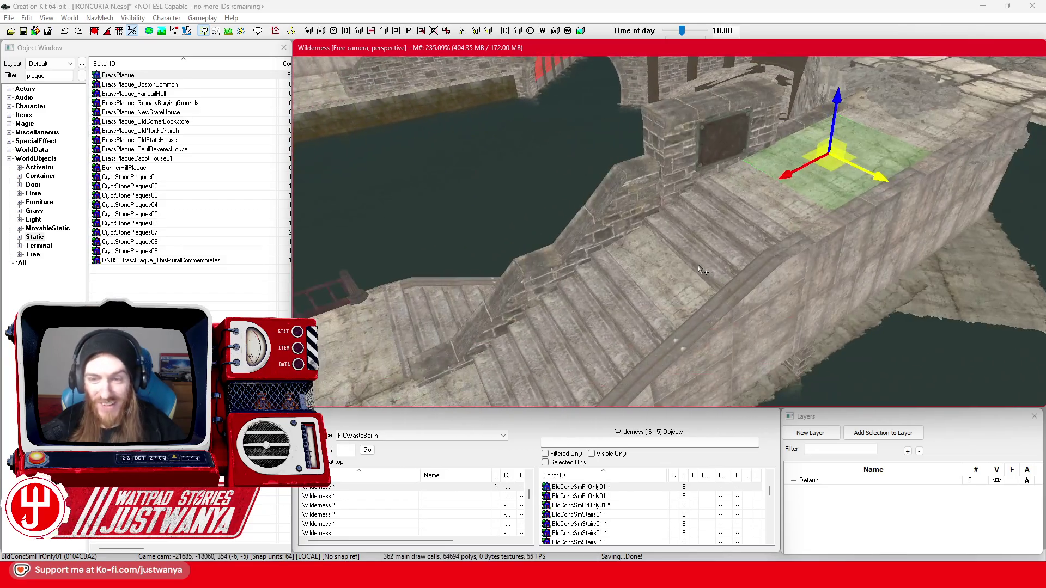
key("shift")
key("shift")
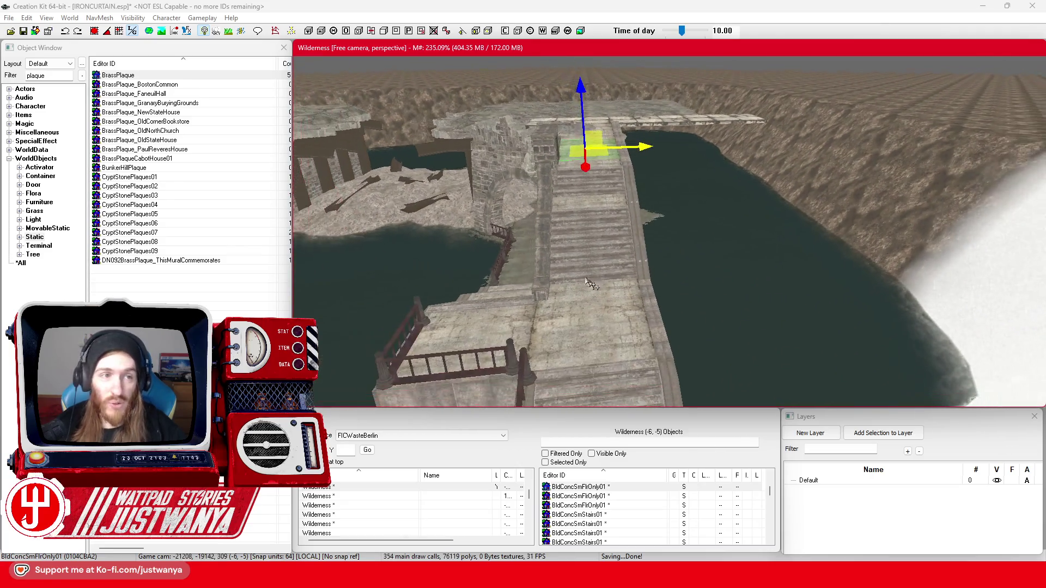
key("ctrl+s")
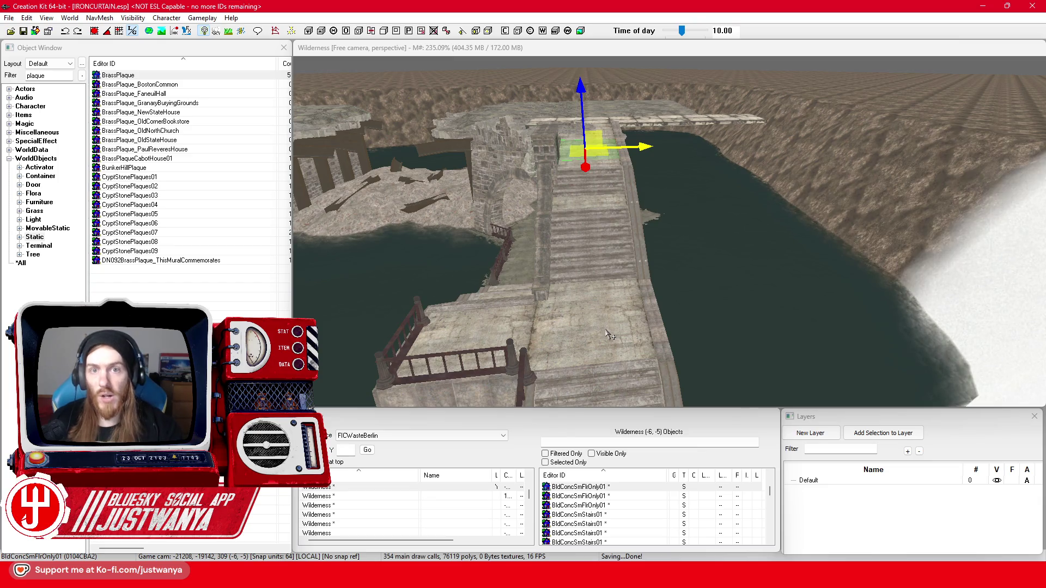
left_click(685, 62)
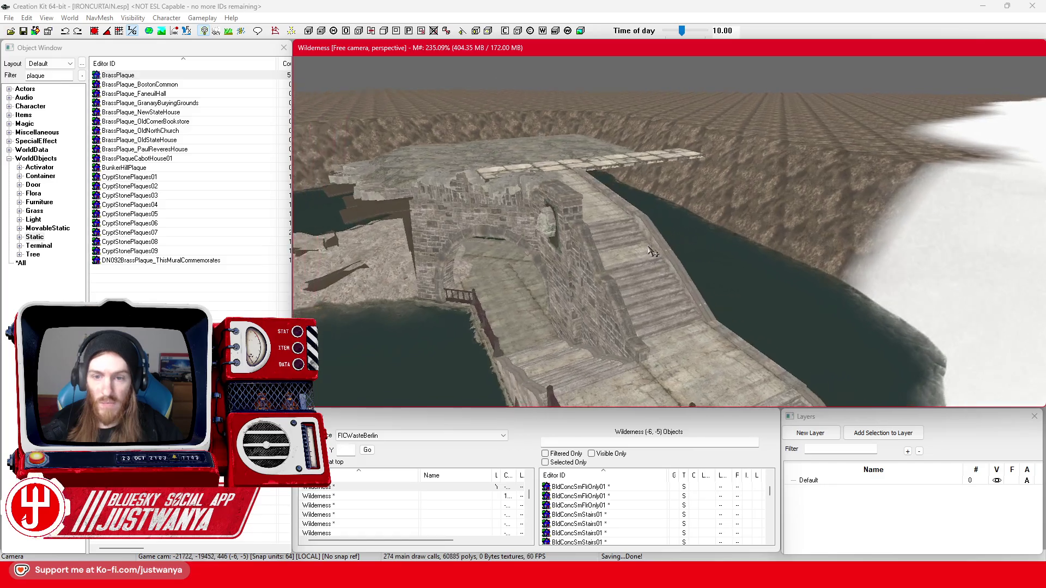
scroll(652, 252, "up", 1)
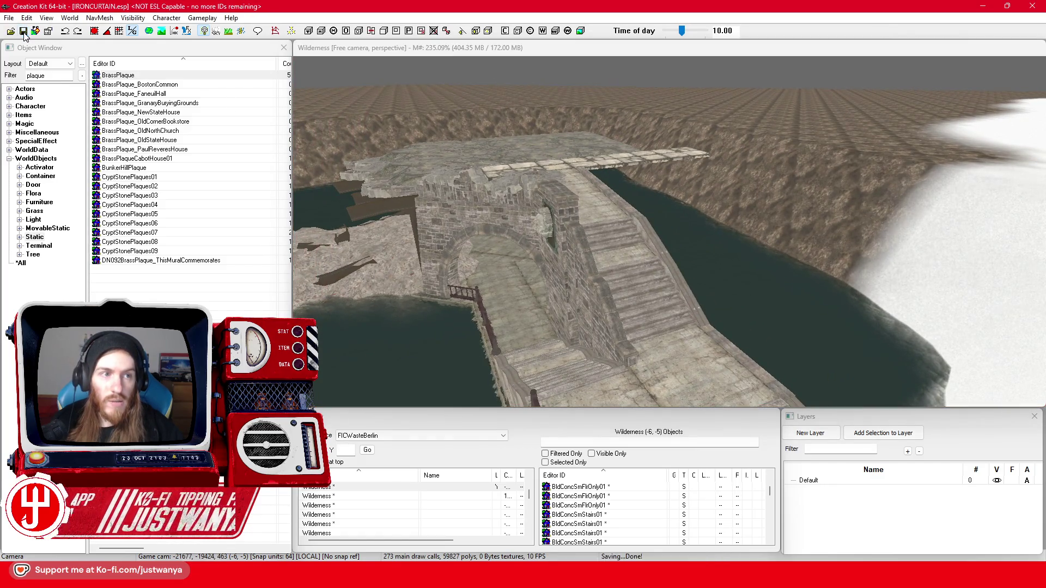
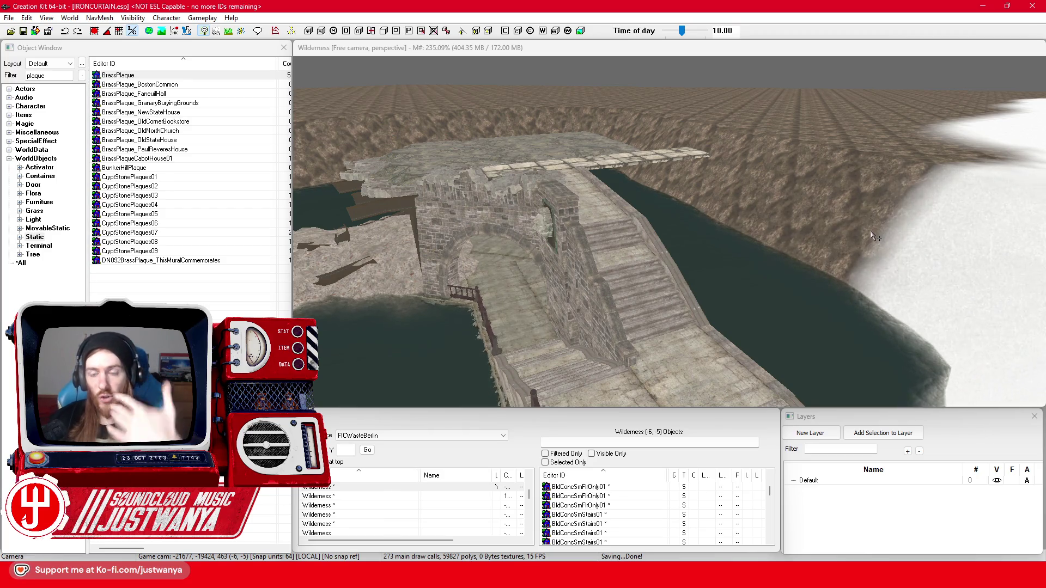
- Enter landscape editing, pick the FIC_L_SnowSand texture and enable Flatten Vertices
left_click(71, 18)
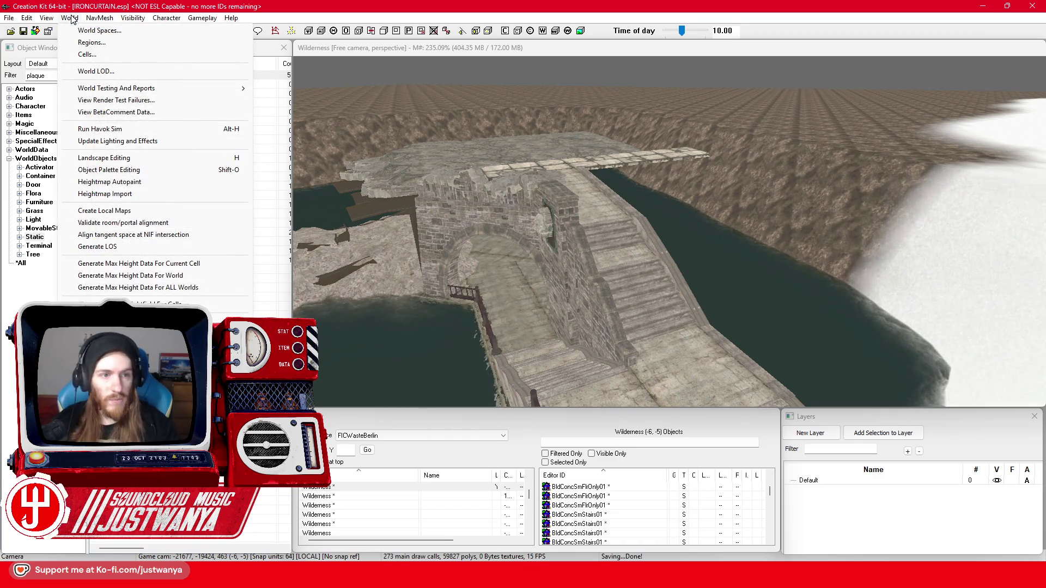
left_click(145, 158)
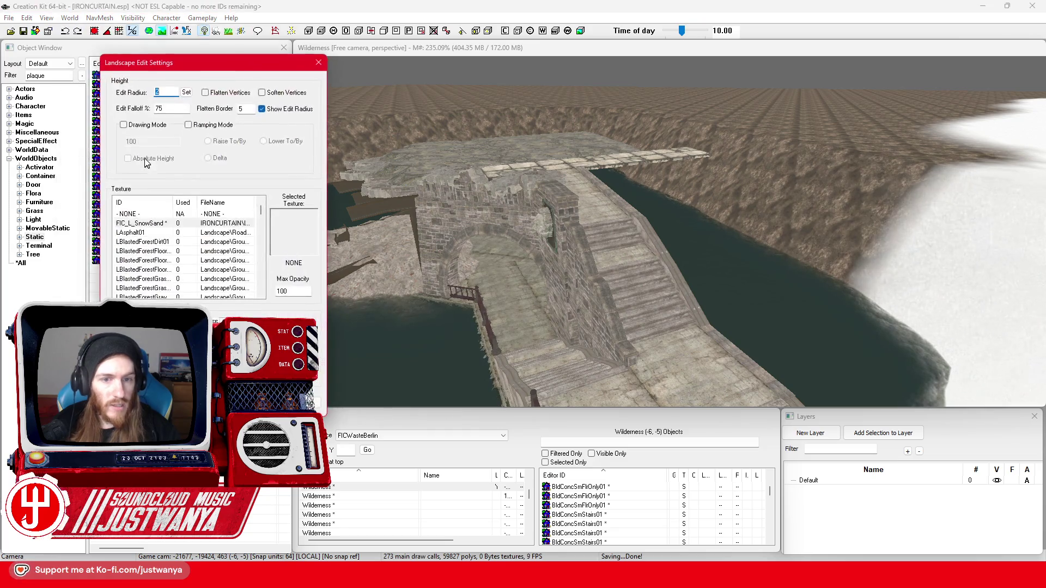
scroll(865, 299, "up", 5)
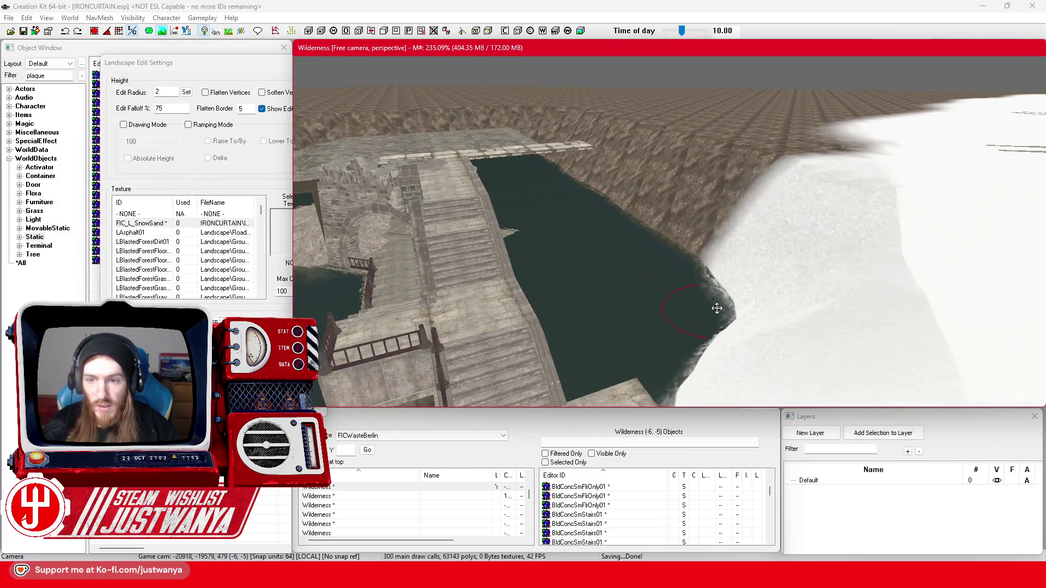
scroll(699, 313, "down", 3)
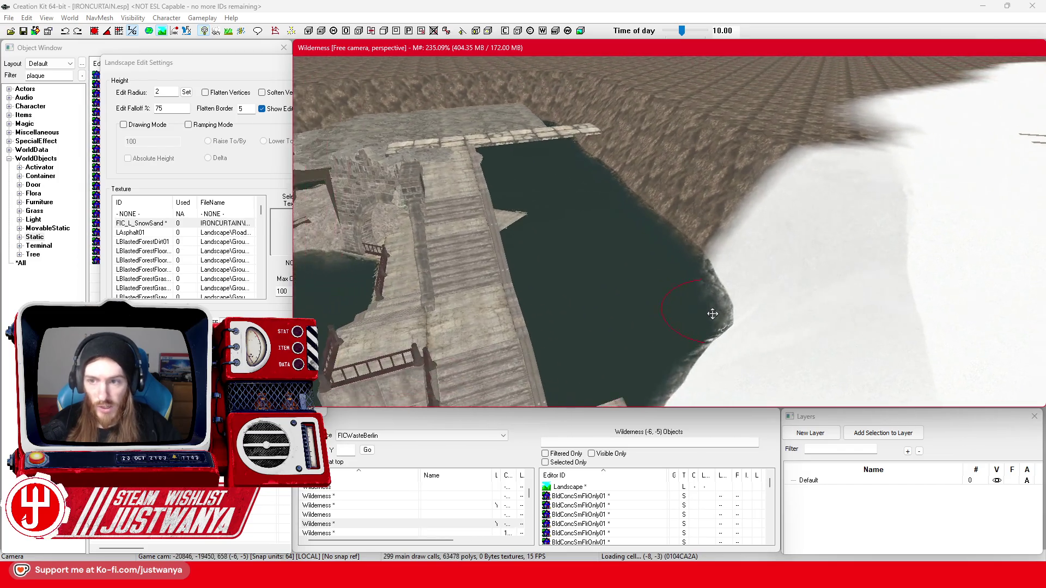
scroll(711, 316, "down", 3)
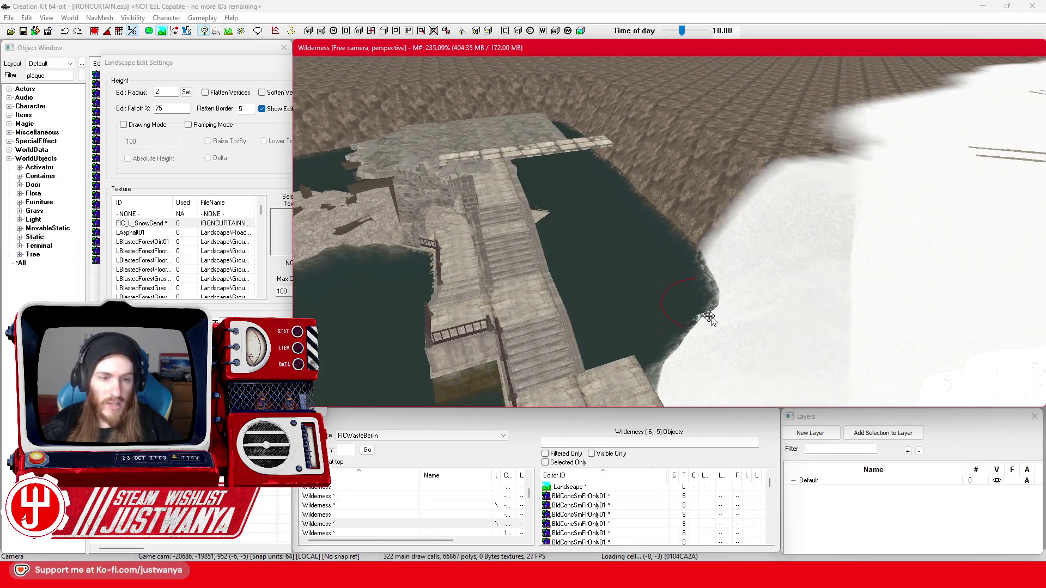
left_click(229, 239)
left_click(229, 225)
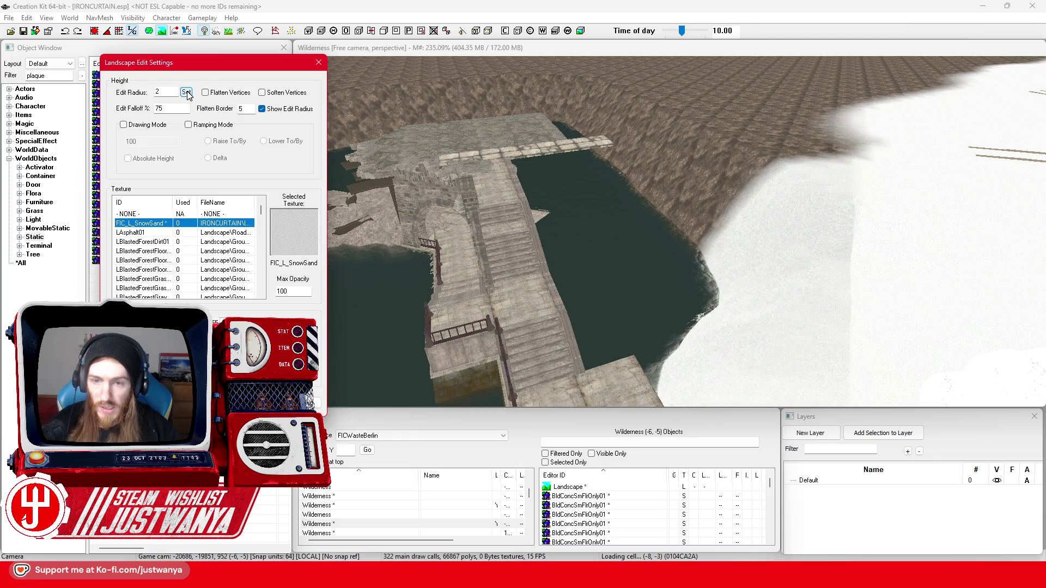
left_click(206, 93)
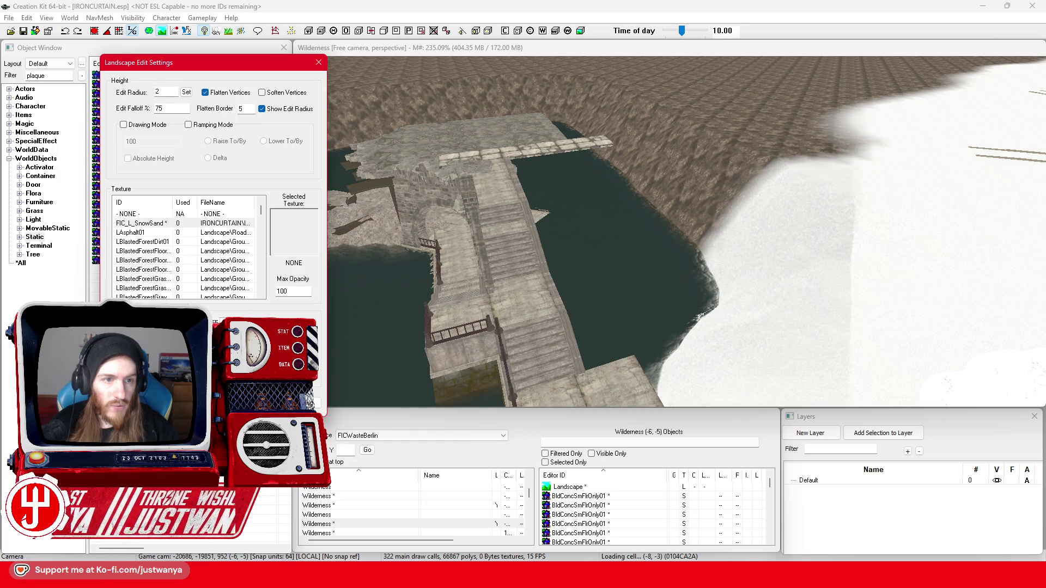
- Raise flattened ground across the water up to the bridge end
left_click(707, 182)
scroll(730, 296, "up", 3)
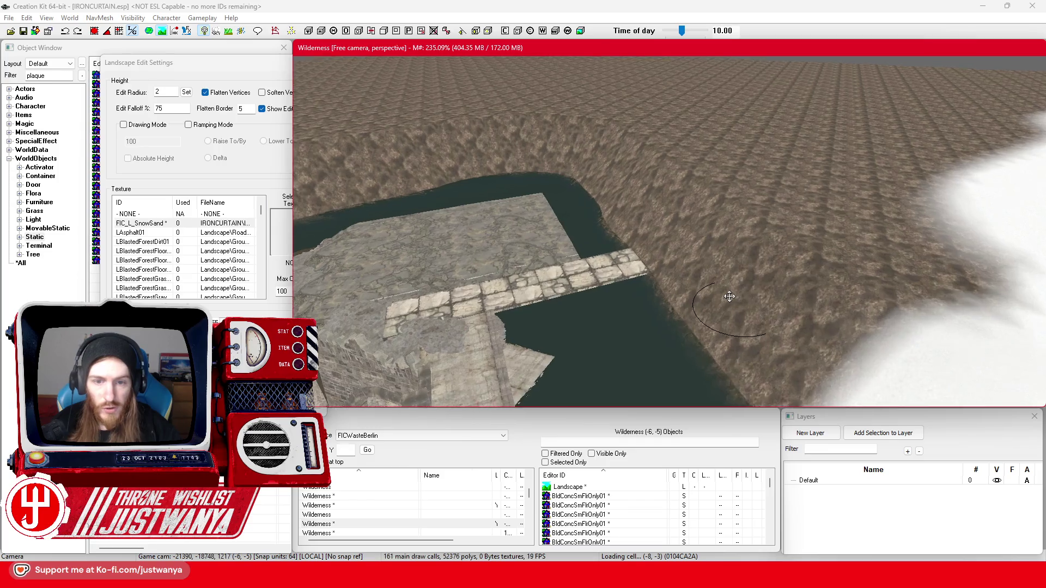
scroll(730, 296, "down", 3)
left_click(816, 211)
mouse_move(816, 211)
left_mouse_down()
mouse_move(785, 256)
mouse_move(686, 248)
mouse_move(593, 256)
mouse_move(545, 199)
mouse_move(589, 180)
left_mouse_up()
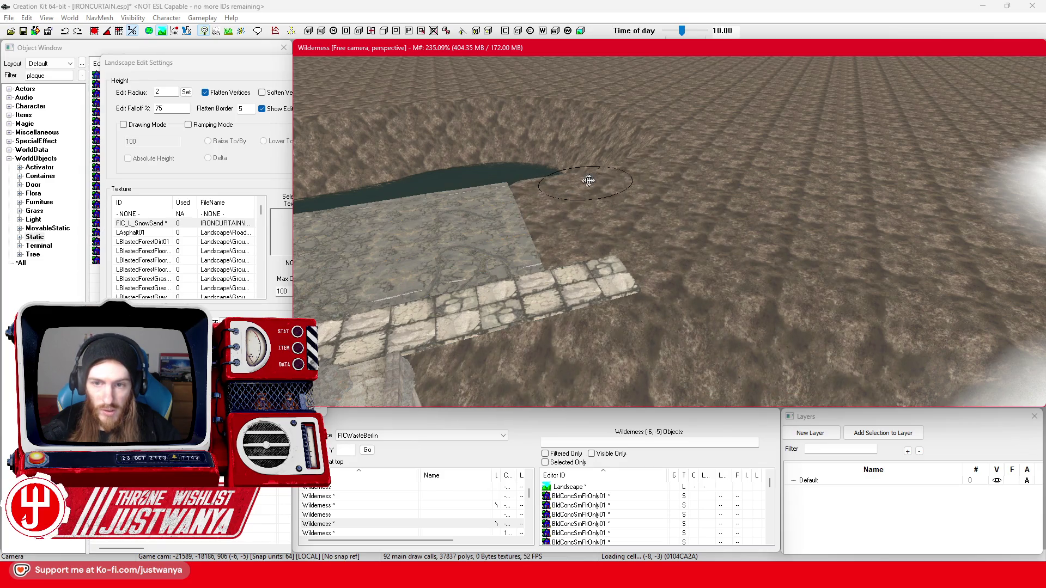
- Grow the brown mound further over the water, then turn Flatten Vertices off
scroll(589, 180, "up", 5)
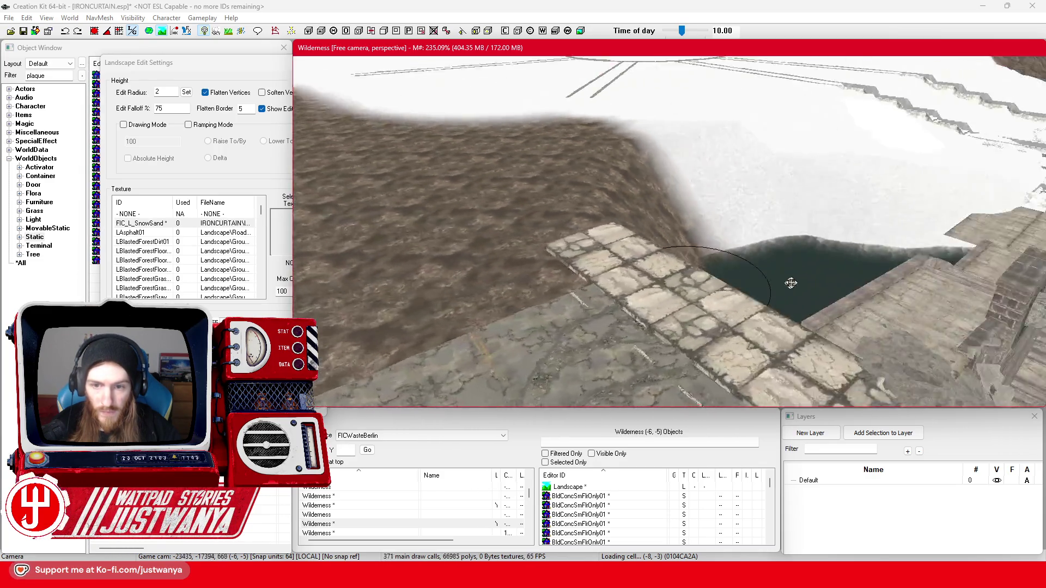
scroll(792, 283, "up", 5)
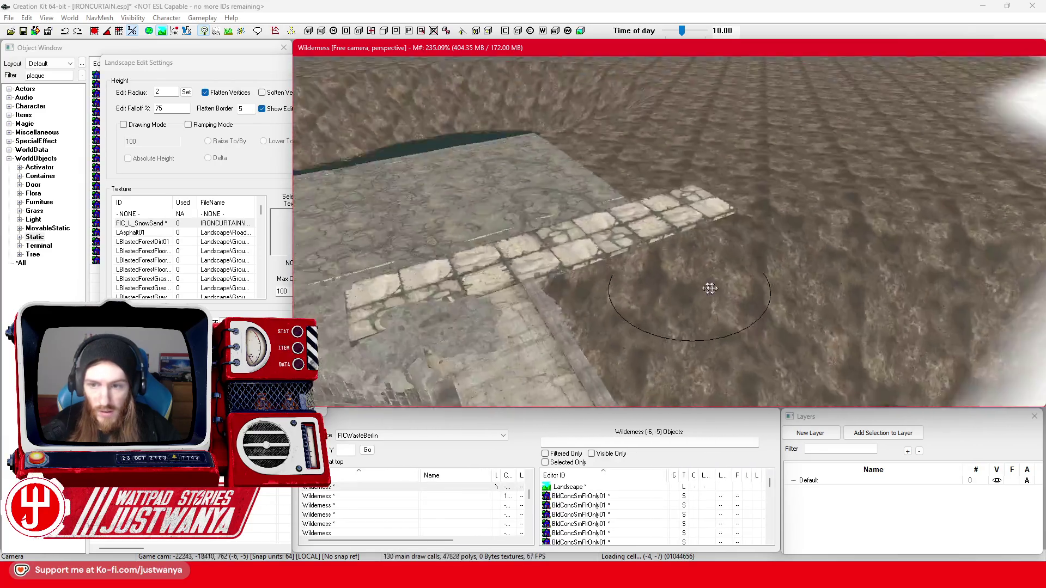
scroll(710, 288, "up", 5)
mouse_move(460, 260)
left_mouse_down()
mouse_move(494, 234)
mouse_move(525, 175)
mouse_move(611, 150)
left_mouse_up()
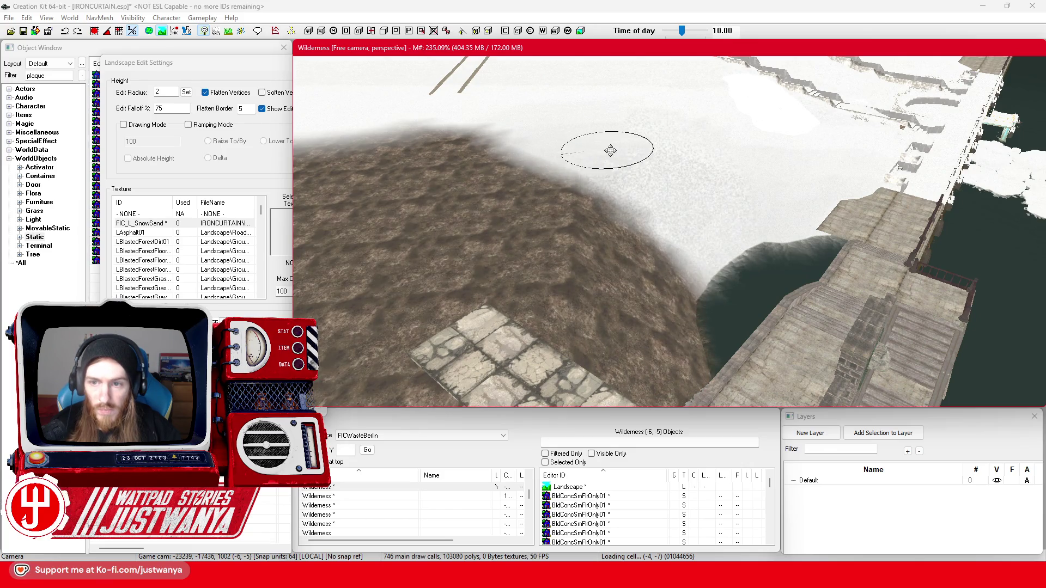
scroll(721, 311, "up", 5)
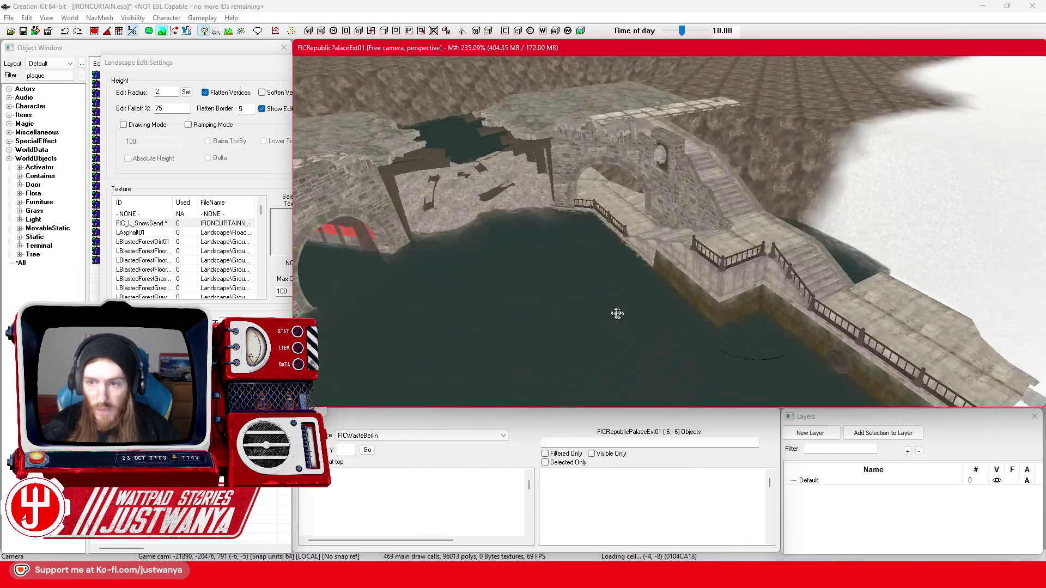
scroll(617, 314, "up", 5)
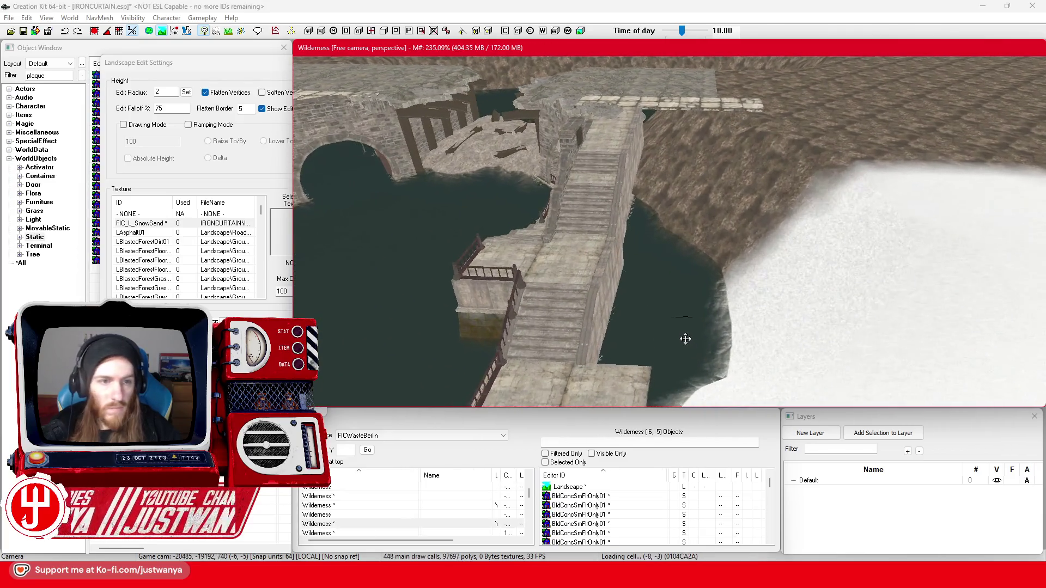
left_click(205, 93)
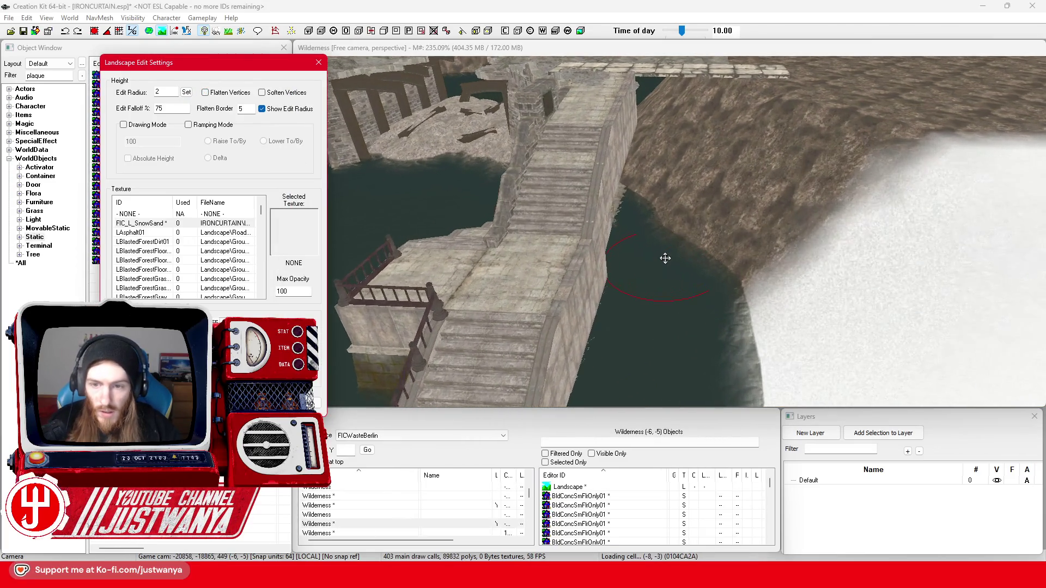
- Bring the bridge stairs into view from above and raise new land from the water
scroll(665, 258, "up", 2)
mouse_move(644, 248)
left_mouse_down()
mouse_move(686, 245)
mouse_move(642, 246)
left_mouse_up()
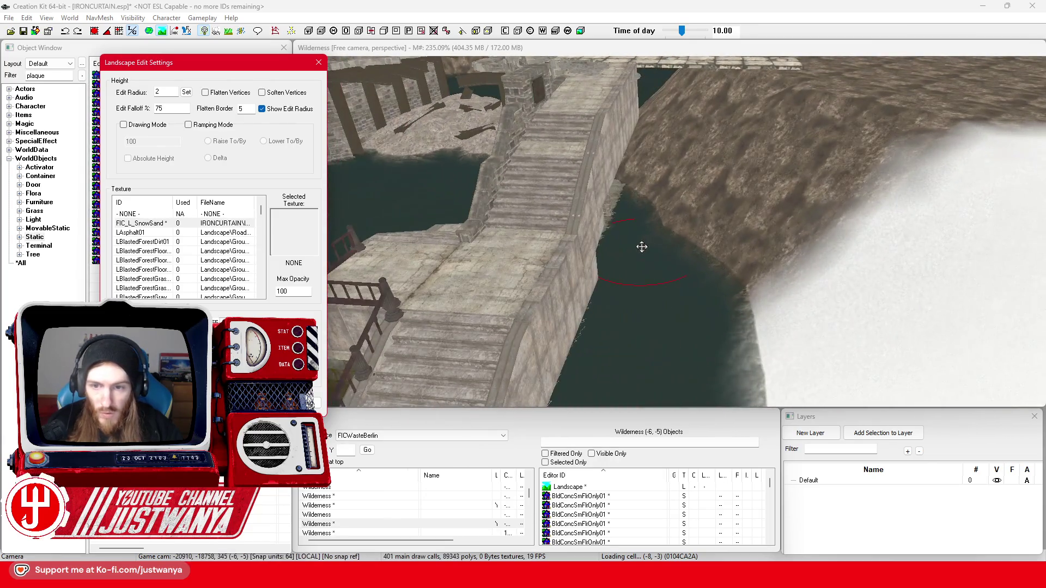
left_click(658, 219)
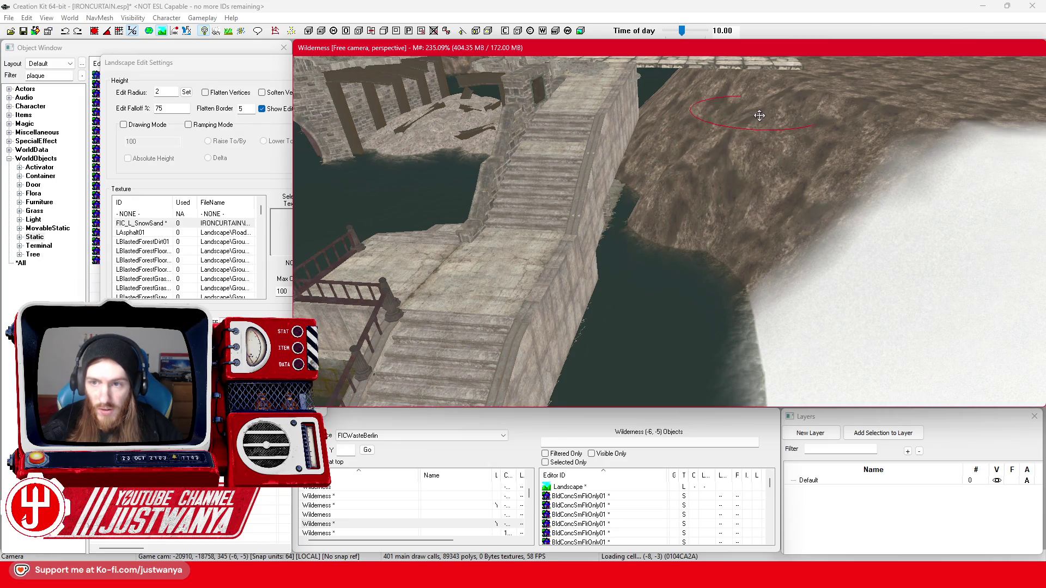
mouse_move(759, 115)
left_mouse_down()
mouse_move(624, 204)
mouse_move(628, 188)
left_mouse_up()
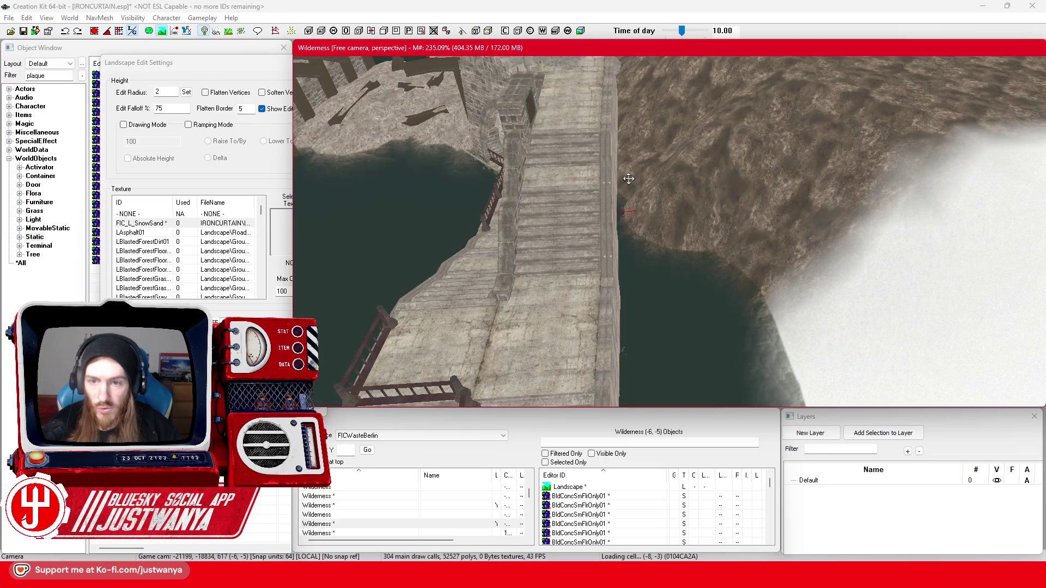
left_click_drag(667, 130, 679, 207)
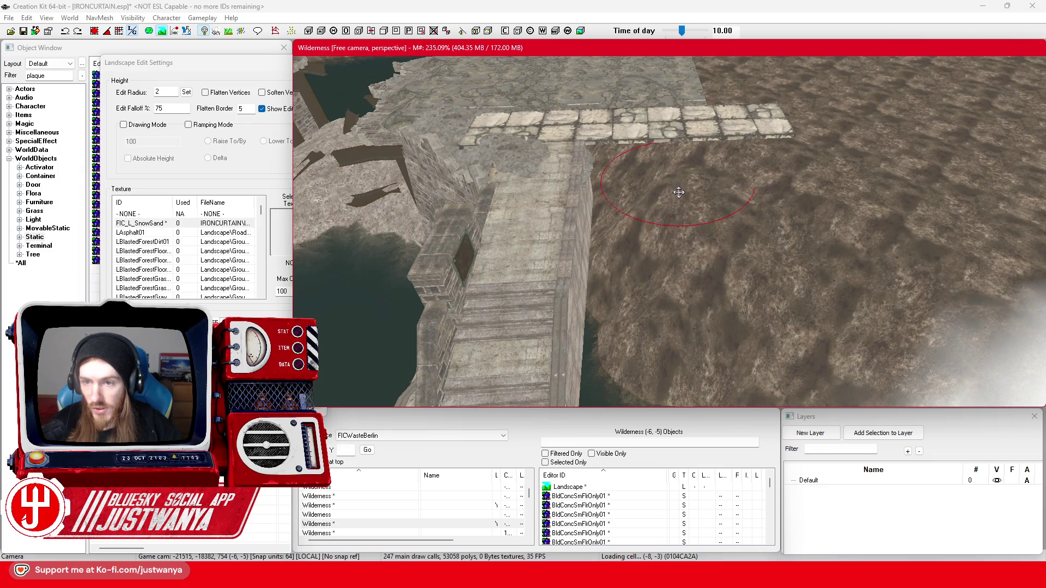
scroll(699, 230, "up", 2)
left_click_drag(699, 230, 768, 192)
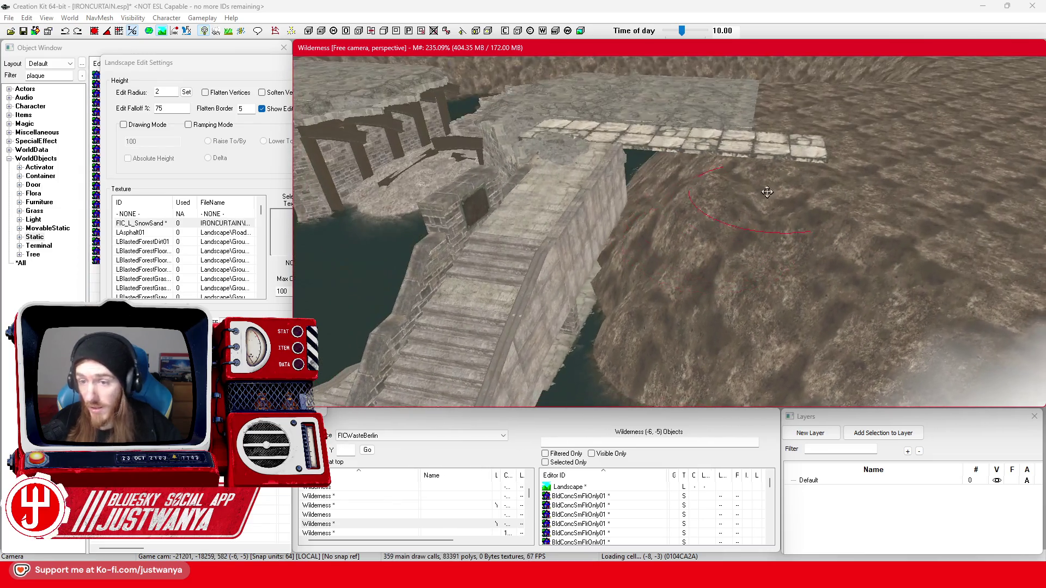
mouse_move(669, 304)
left_mouse_down()
mouse_move(660, 243)
mouse_move(686, 308)
mouse_move(675, 298)
left_mouse_up()
left_click_drag(617, 276, 626, 231)
- Sculpt the cliff beside the bridge higher, pushing the snowy bank out into the water
mouse_move(701, 303)
left_mouse_down()
mouse_move(713, 219)
mouse_move(698, 231)
mouse_move(708, 213)
left_mouse_up()
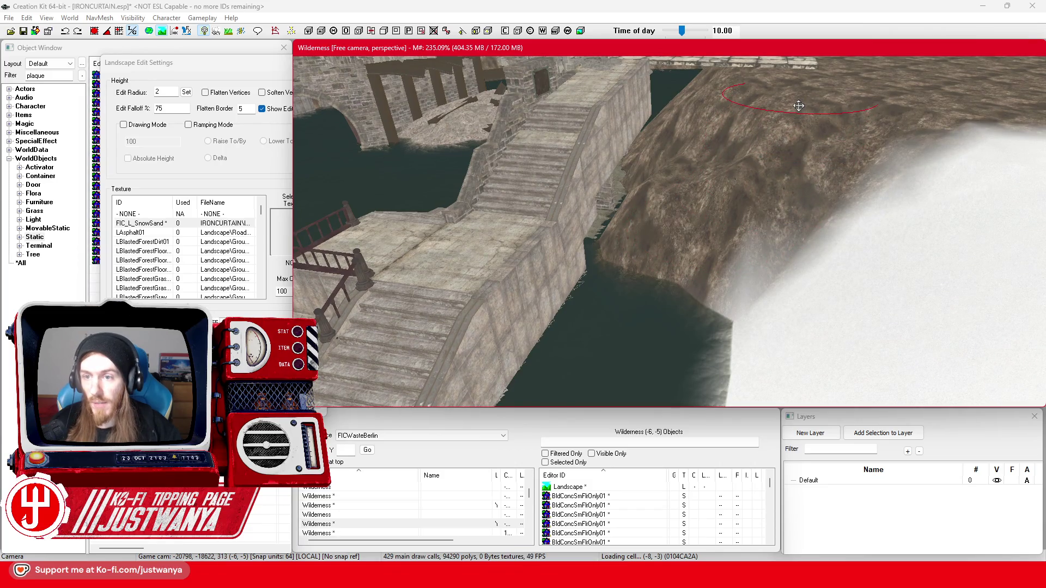
mouse_move(800, 104)
left_mouse_down()
mouse_move(850, 224)
mouse_move(860, 164)
mouse_move(785, 240)
mouse_move(673, 312)
mouse_move(677, 280)
mouse_move(700, 267)
left_mouse_up()
left_click_drag(592, 273, 594, 254)
left_click_drag(725, 340, 728, 304)
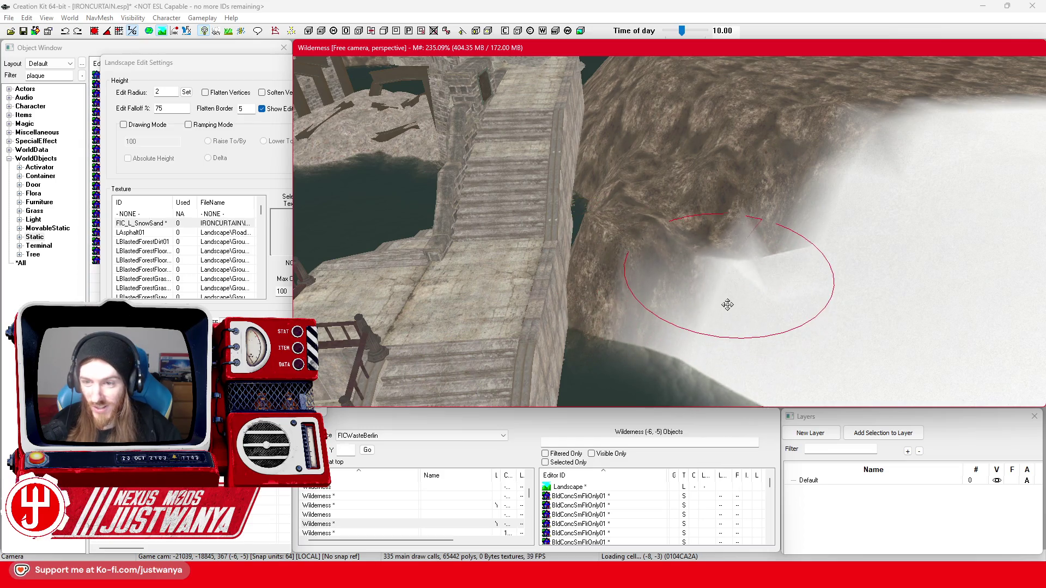
left_click_drag(788, 255, 793, 225)
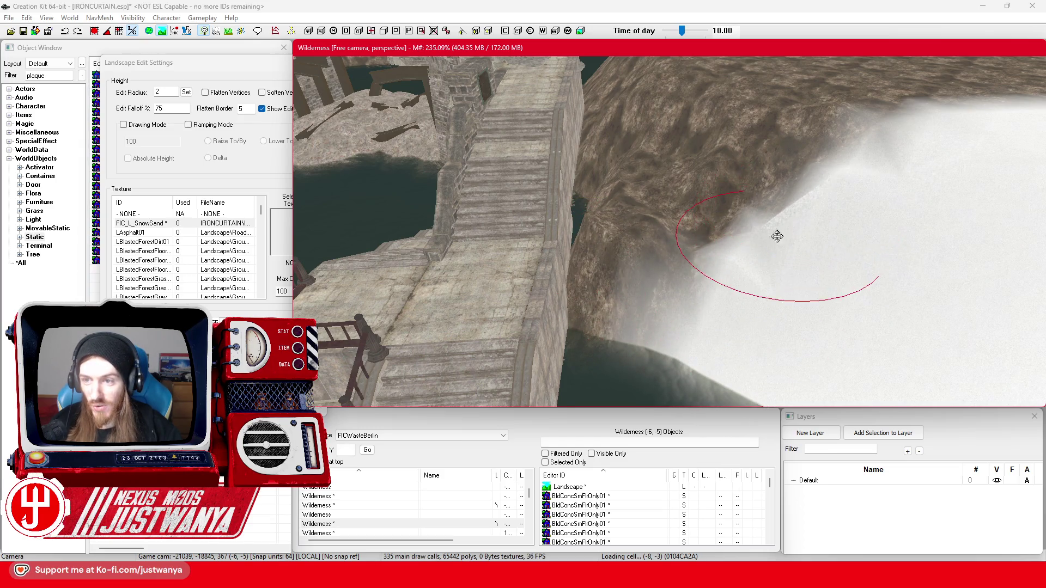
scroll(777, 236, "up", 5)
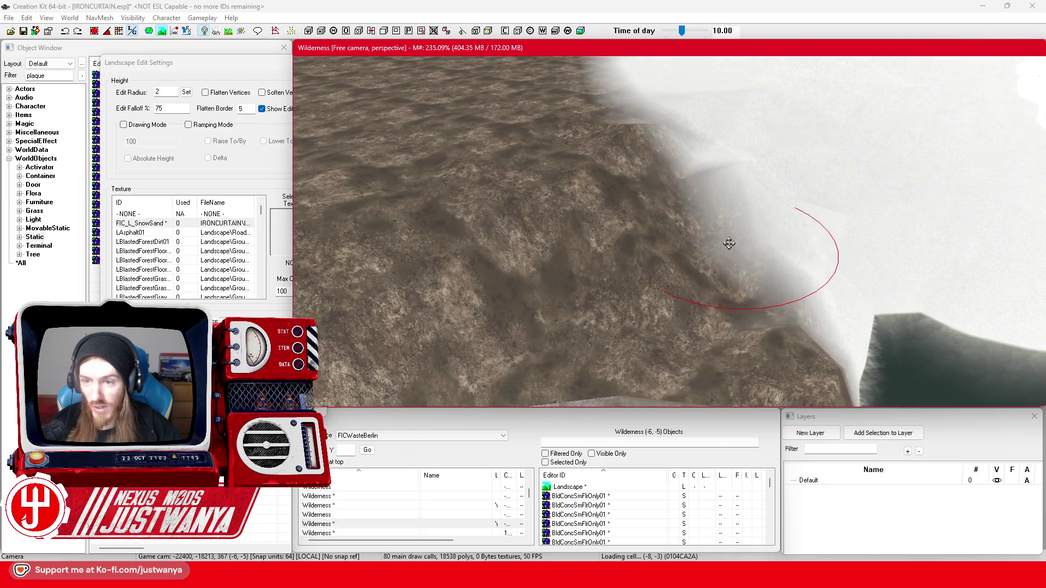
scroll(762, 251, "up", 5)
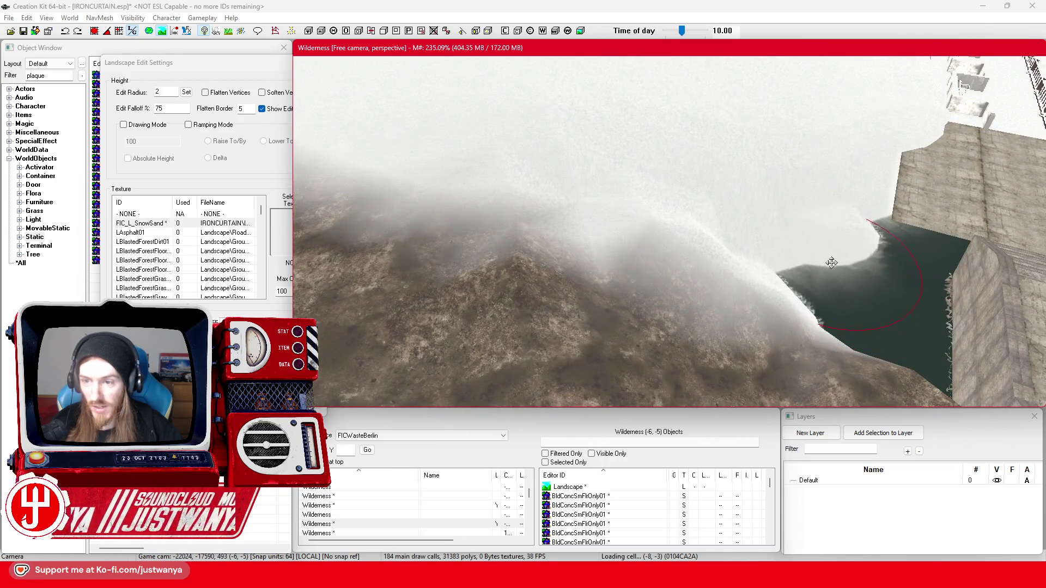
- Raise snowy ground over the water near the stairs and against the stone platform
left_click_drag(832, 262, 836, 245)
left_click_drag(863, 322, 882, 285)
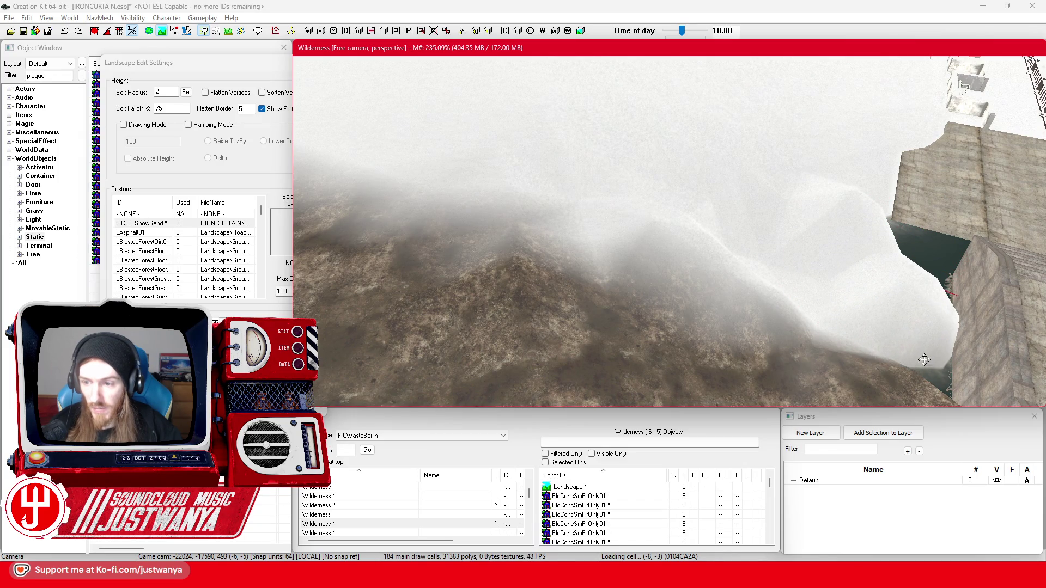
scroll(887, 362, "up", 5)
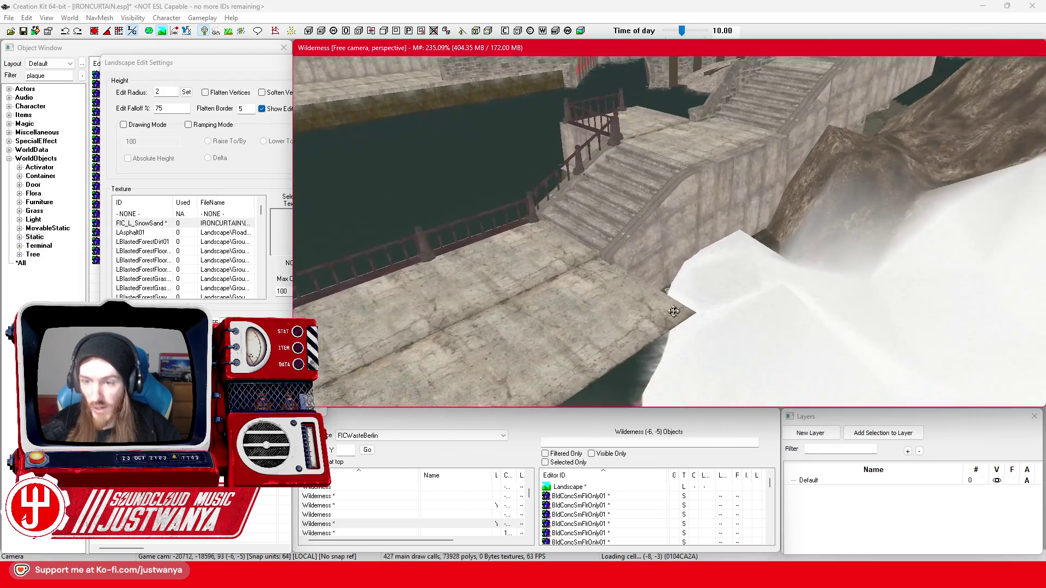
mouse_move(674, 311)
left_mouse_down()
mouse_move(845, 293)
mouse_move(859, 247)
left_mouse_up()
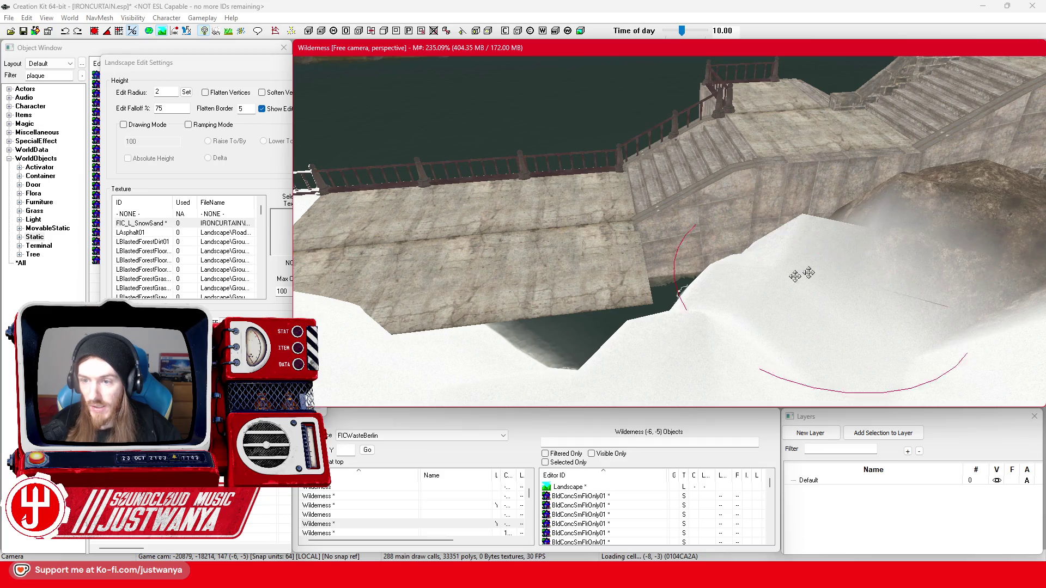
scroll(829, 297, "up", 5)
mouse_move(675, 320)
left_mouse_down()
mouse_move(684, 287)
mouse_move(528, 297)
mouse_move(594, 284)
left_mouse_up()
scroll(594, 284, "up", 5)
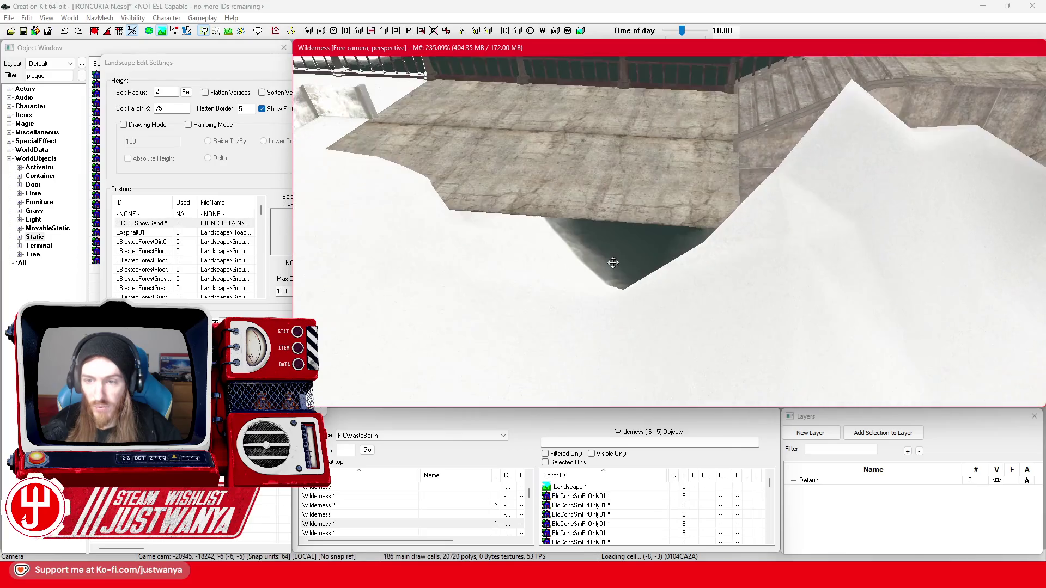
left_click_drag(672, 227, 677, 207)
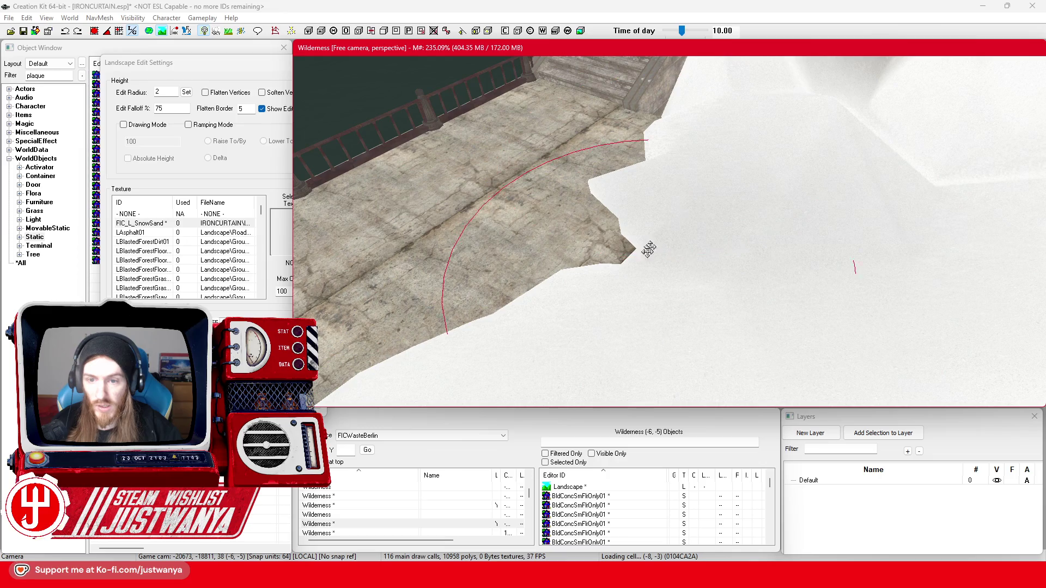
- Extend snow over the stone edge and sculpt the slope beside the stairs into a ridge
mouse_move(636, 262)
left_mouse_down()
mouse_move(706, 243)
mouse_move(736, 276)
left_mouse_up()
mouse_move(652, 259)
left_mouse_down()
mouse_move(658, 240)
mouse_move(649, 247)
mouse_move(661, 287)
mouse_move(640, 204)
left_mouse_up()
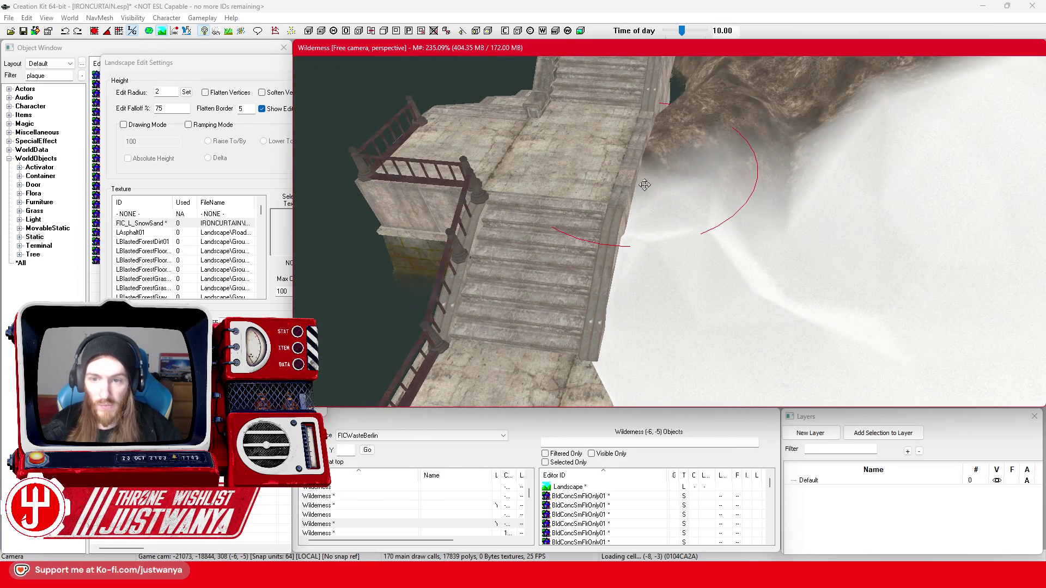
mouse_move(631, 214)
left_mouse_down()
mouse_move(713, 222)
mouse_move(692, 232)
mouse_move(666, 225)
mouse_move(705, 218)
left_mouse_up()
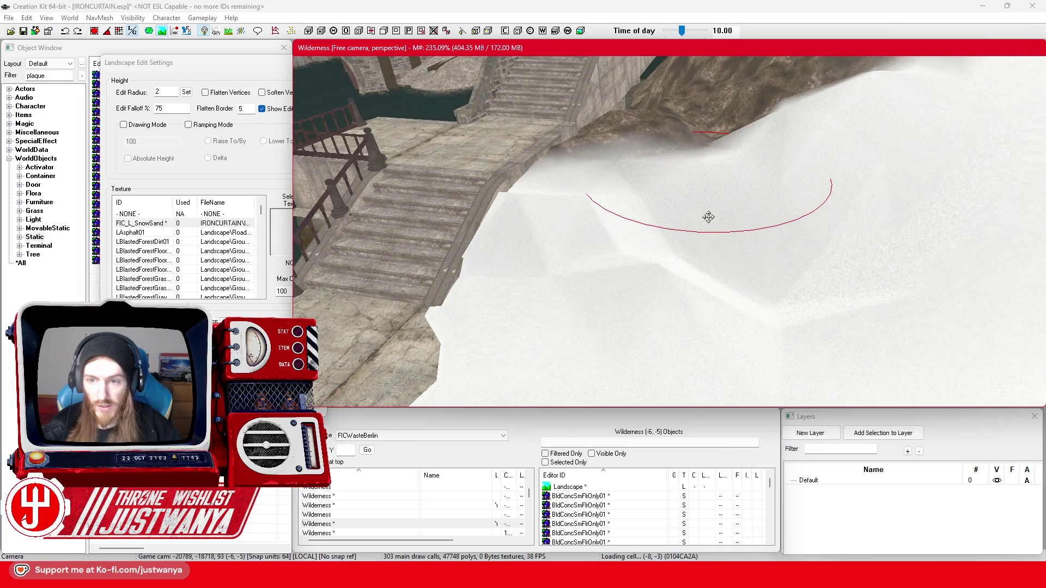
left_click_drag(756, 265, 760, 251)
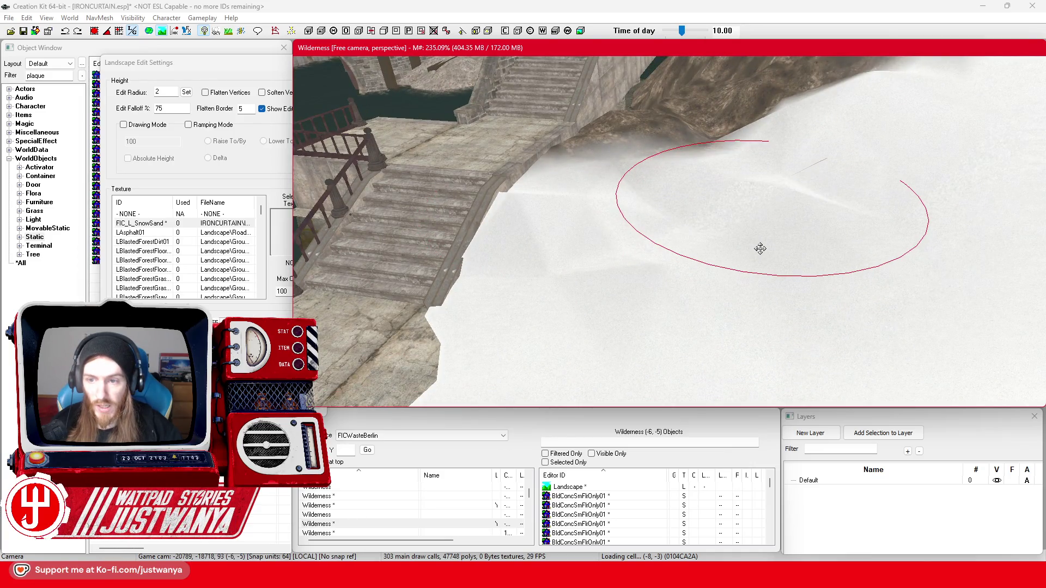
left_click_drag(681, 226, 683, 218)
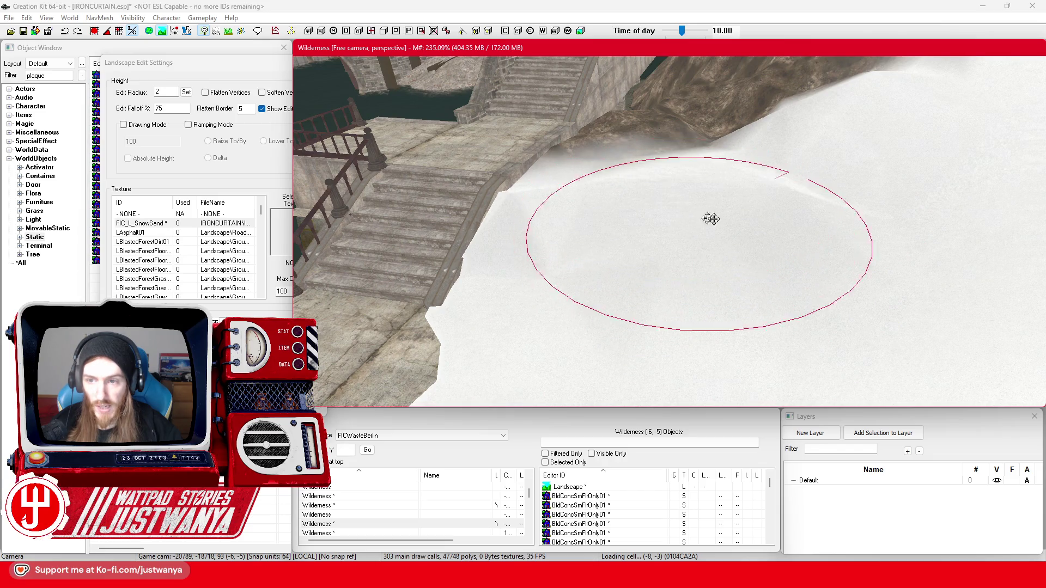
scroll(711, 218, "down", 3)
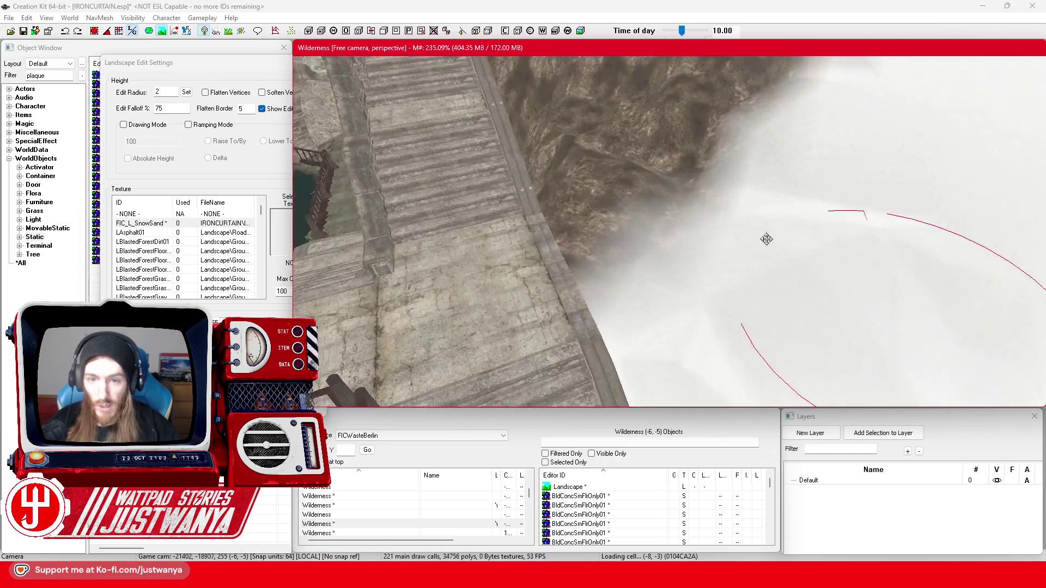
scroll(766, 239, "up", 3)
left_click_drag(653, 248, 657, 231)
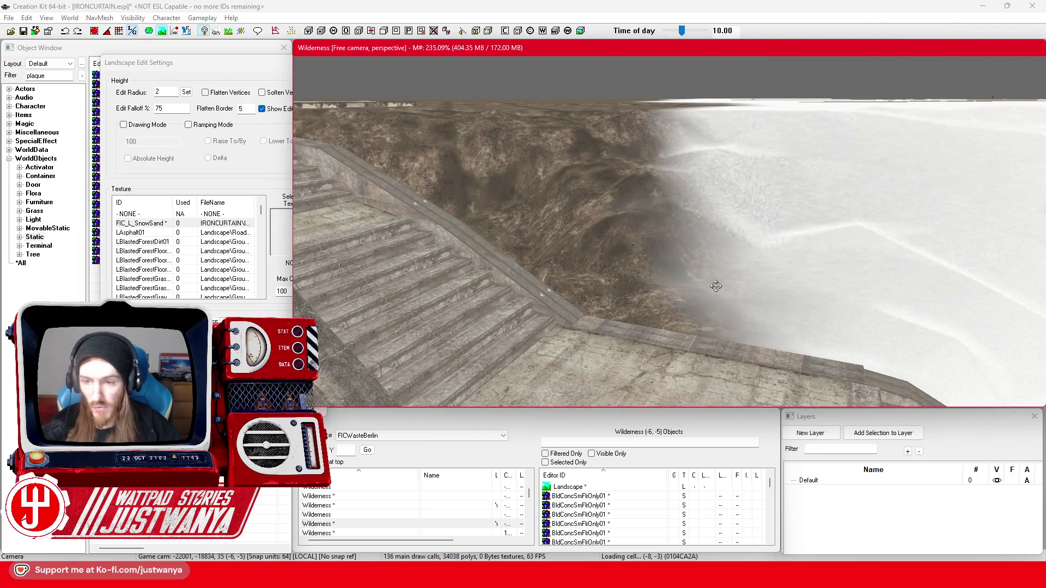
- Raise the terrain beside the stairs and next to the bridge
scroll(717, 280, "down", 3)
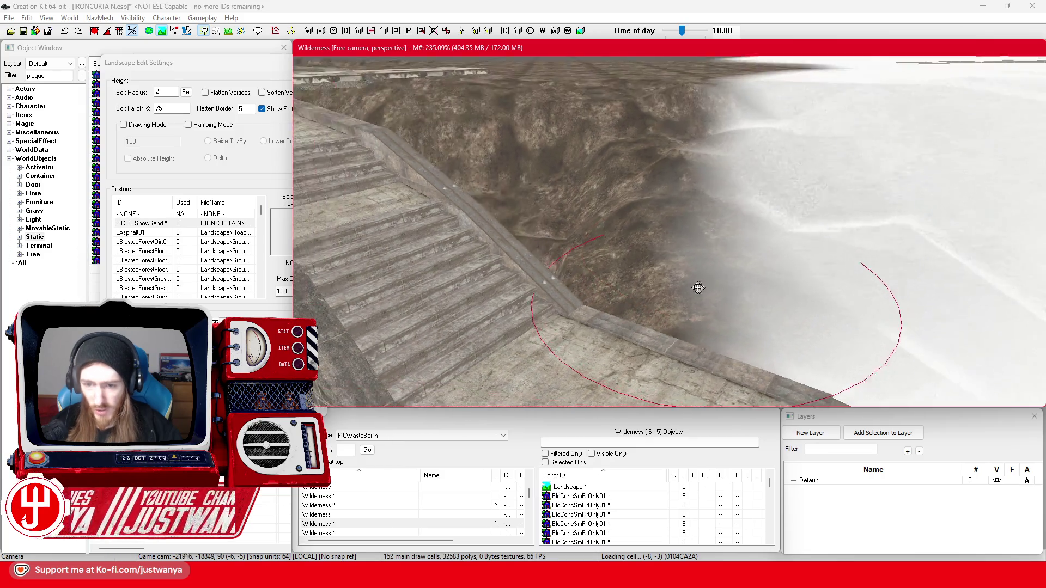
scroll(639, 294, "down", 5)
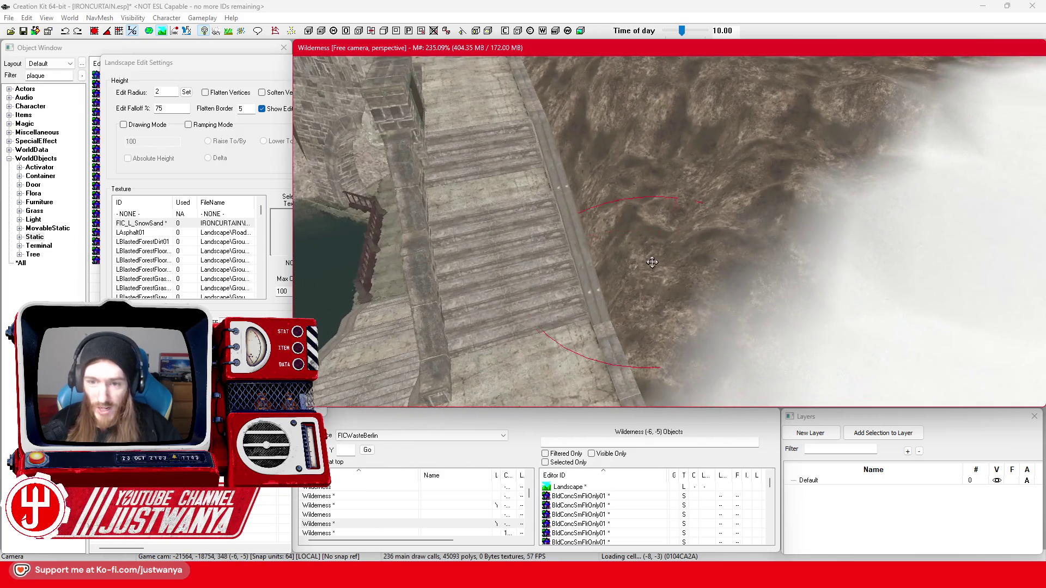
scroll(698, 207, "down", 4)
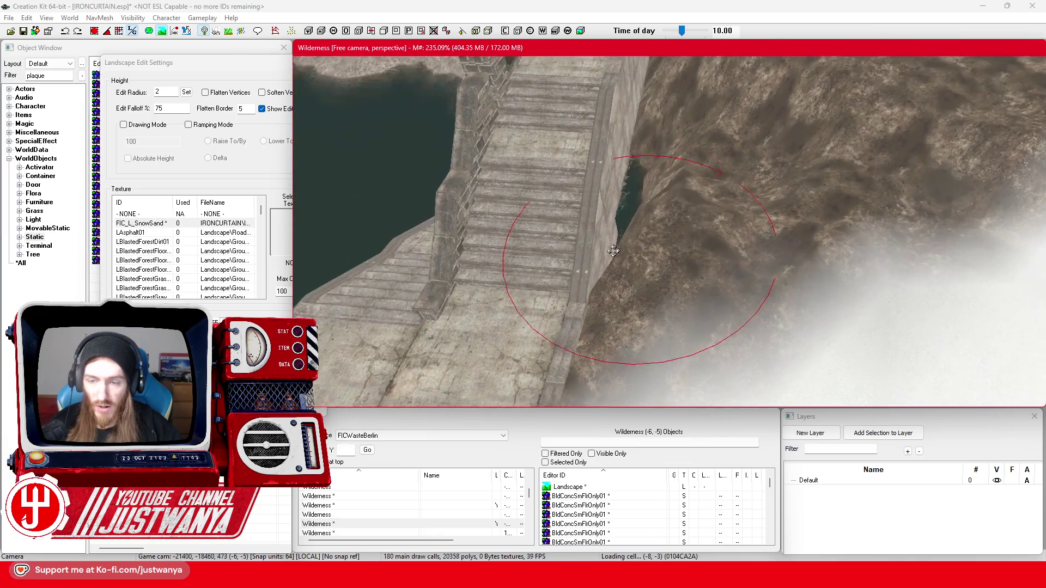
left_click_drag(741, 180, 765, 152)
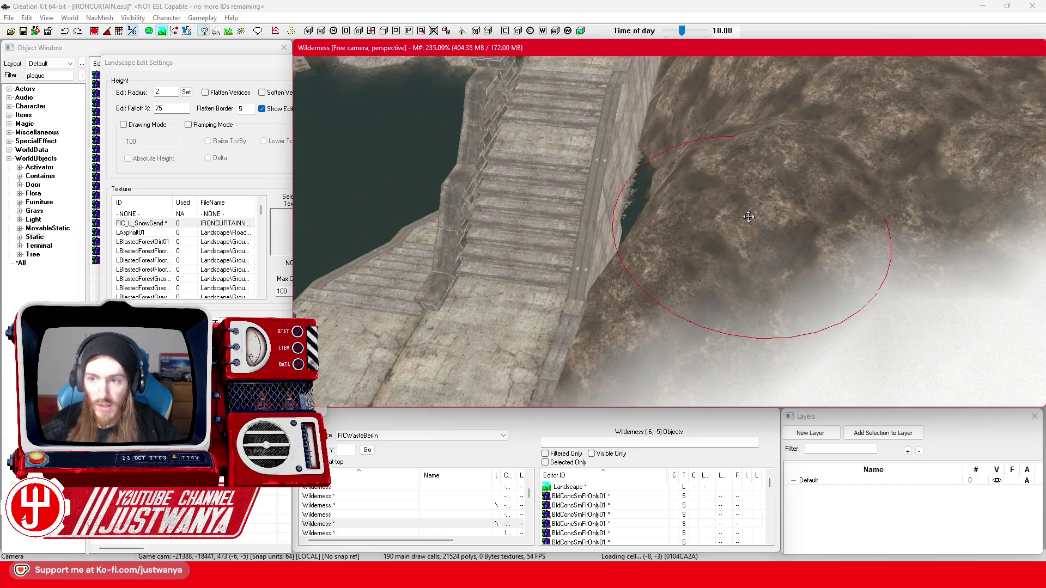
scroll(749, 217, "down", 3)
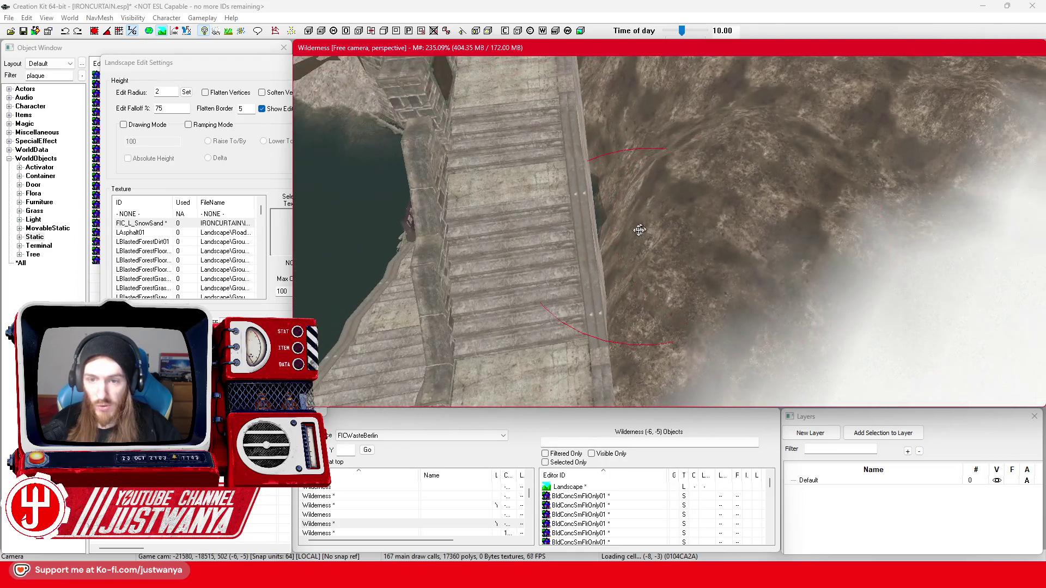
left_click_drag(615, 247, 613, 224)
key("shift")
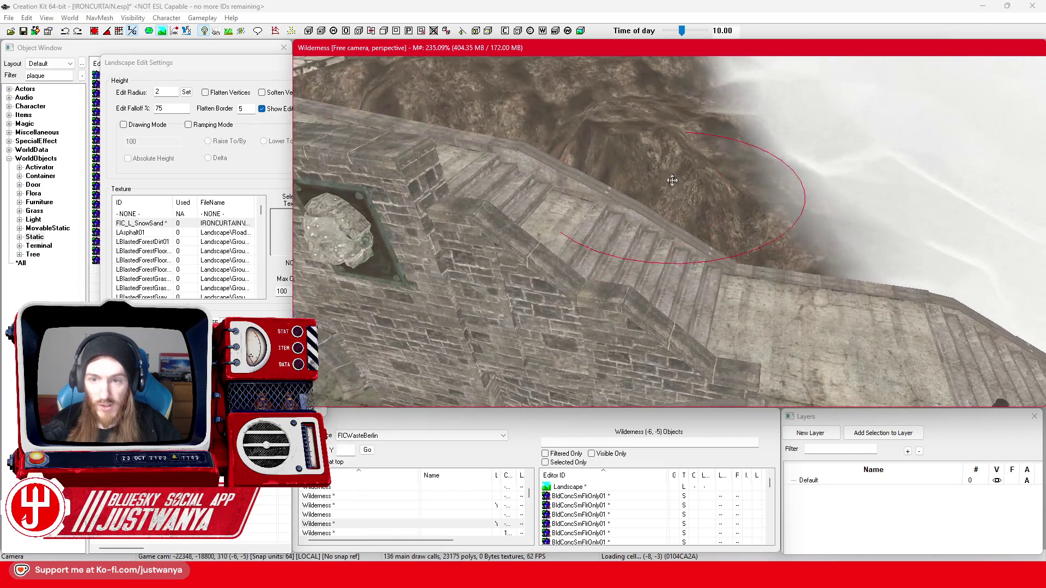
scroll(675, 196, "down", 5)
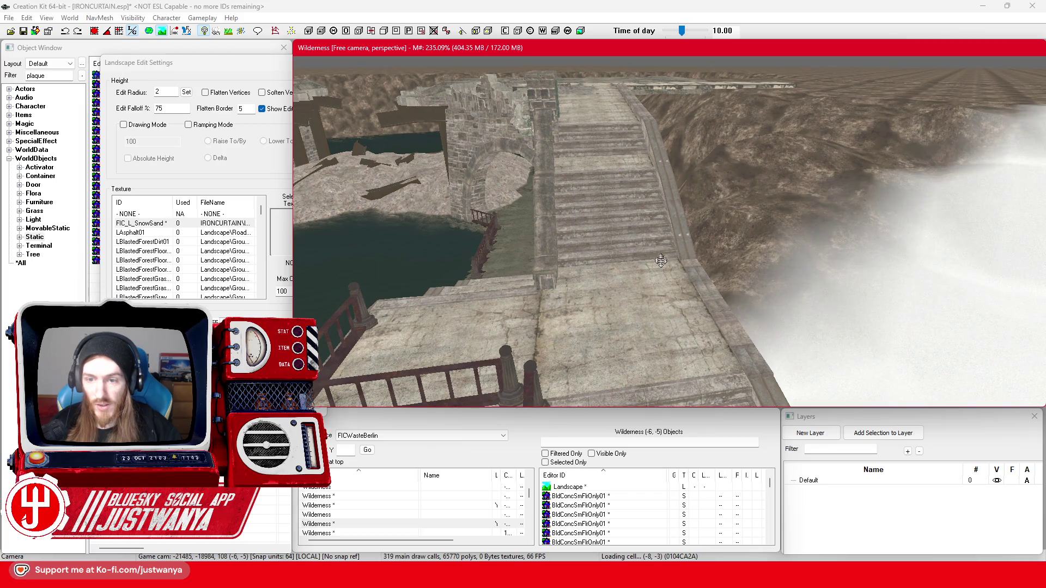
scroll(661, 261, "down", 3)
- Set the edit radius to 1 and raise the terrain beside the stone wall
double_click(165, 92)
type("1")
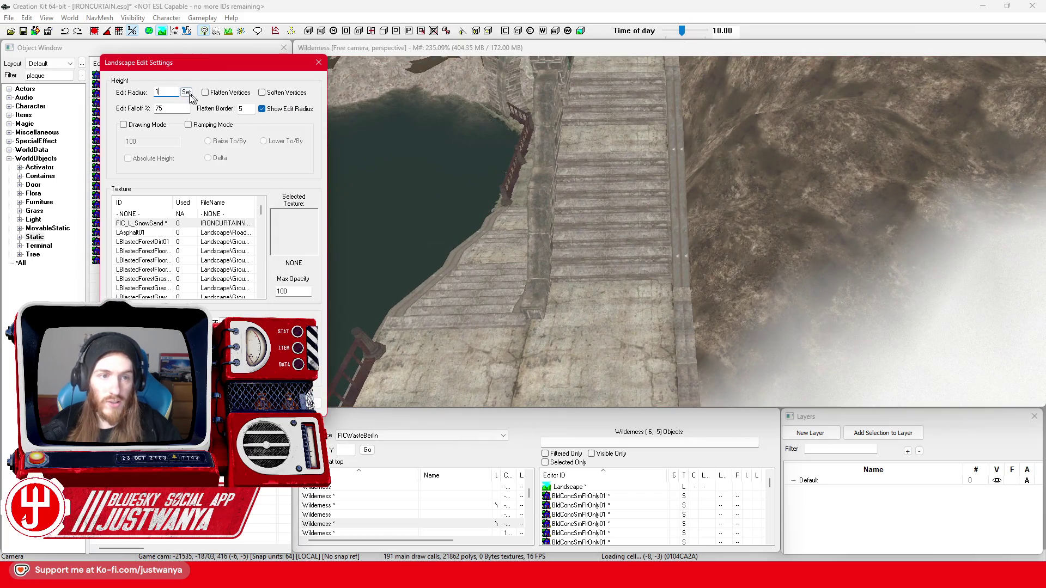
key("shift")
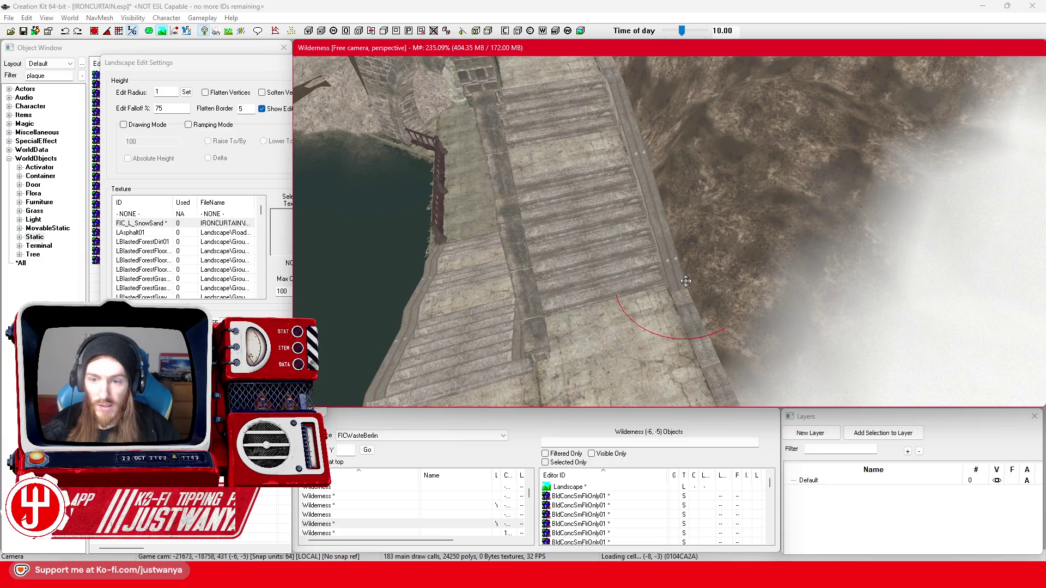
key("shift")
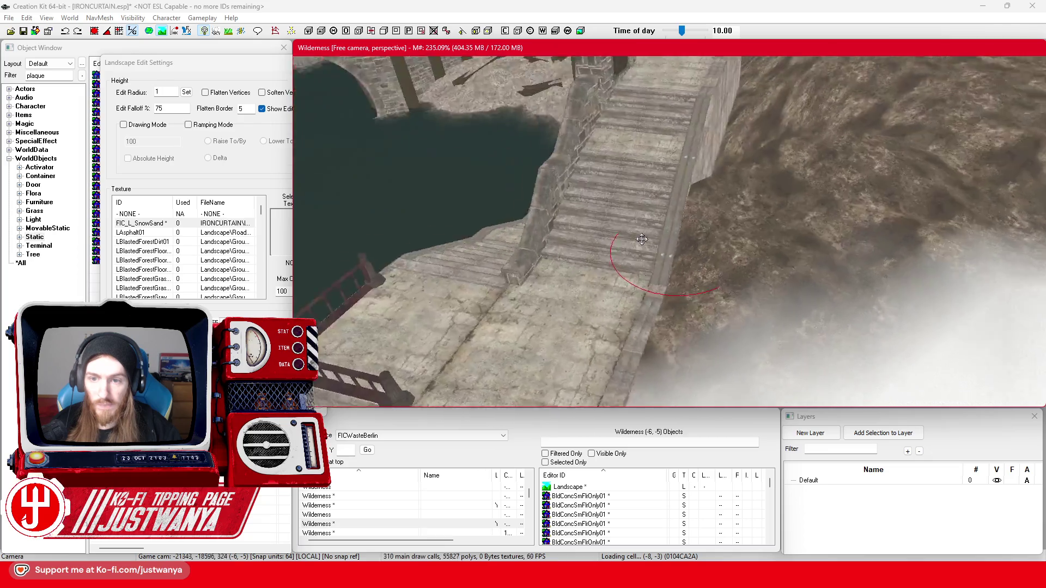
key("shift")
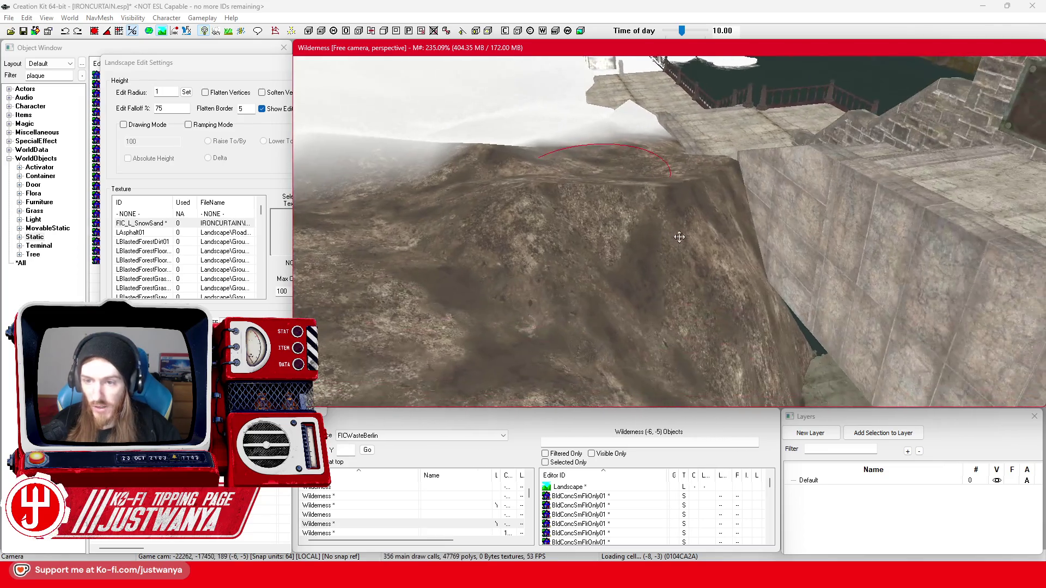
key("shift")
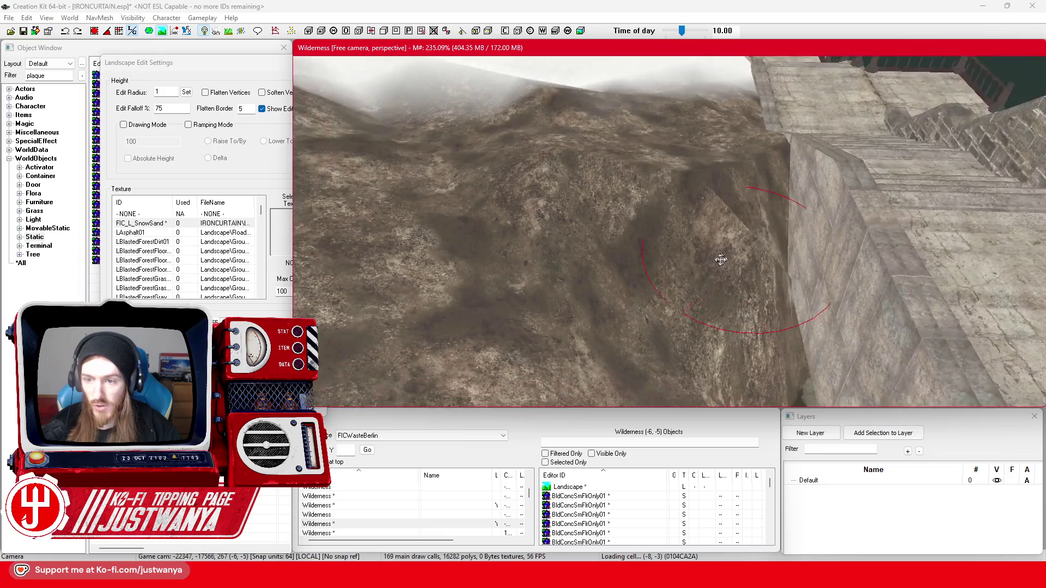
left_click_drag(802, 197, 803, 196)
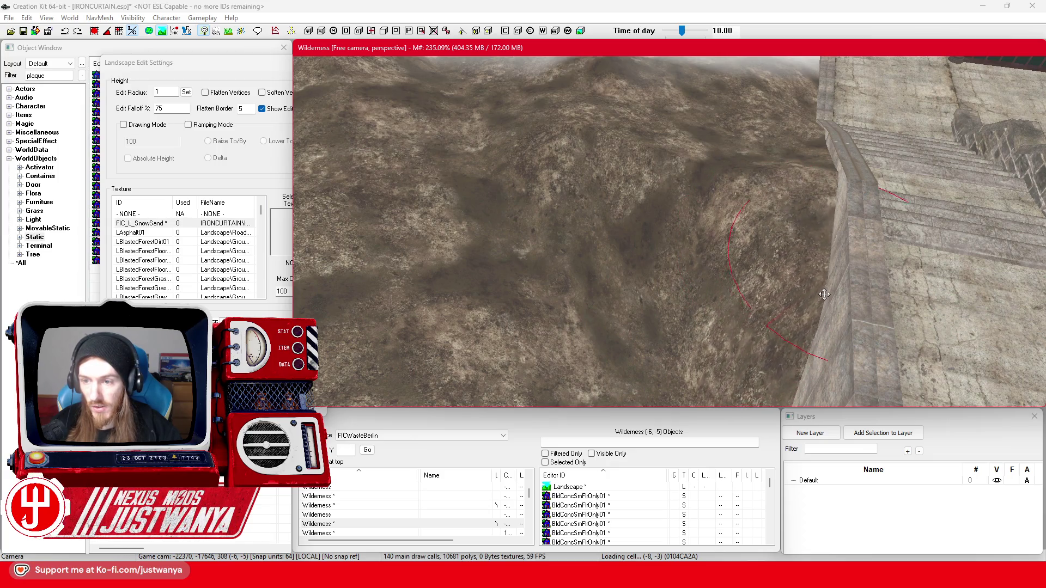
left_click_drag(823, 286, 822, 280)
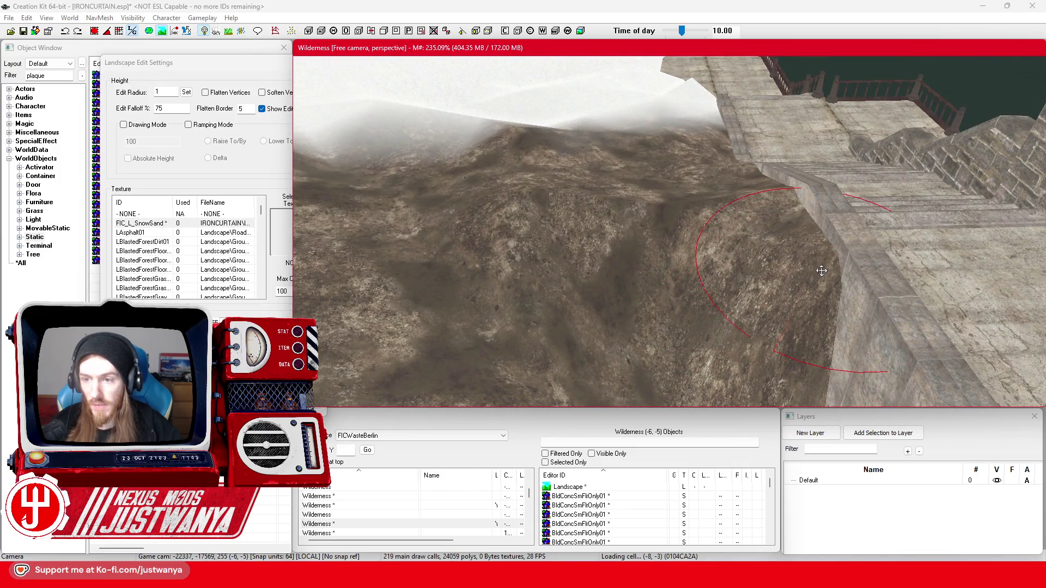
mouse_move(773, 214)
left_mouse_down()
mouse_move(785, 276)
mouse_move(728, 281)
mouse_move(692, 330)
left_mouse_up()
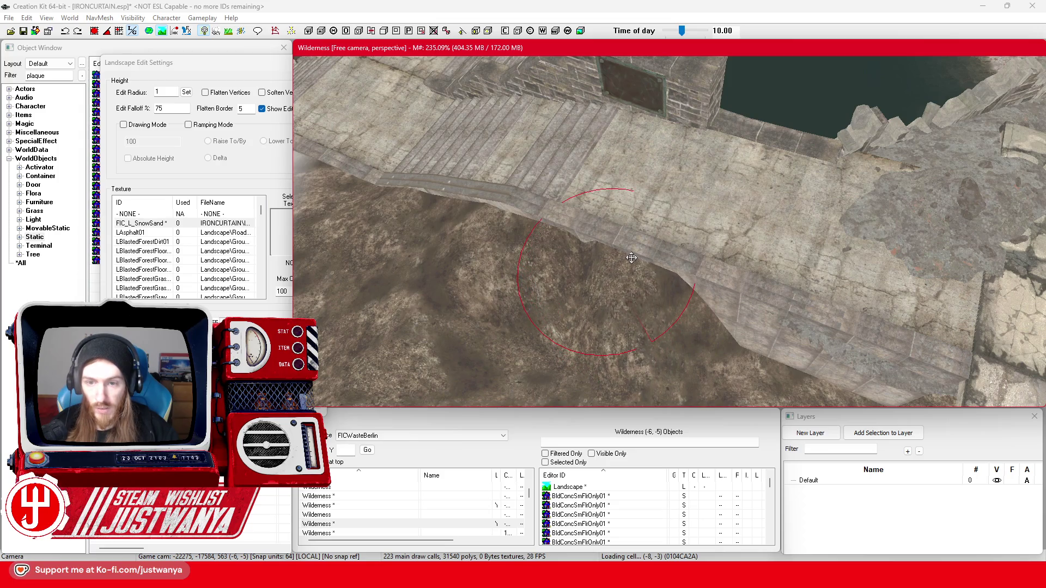
mouse_move(619, 292)
left_mouse_down()
mouse_move(627, 252)
mouse_move(549, 250)
mouse_move(673, 279)
left_mouse_up()
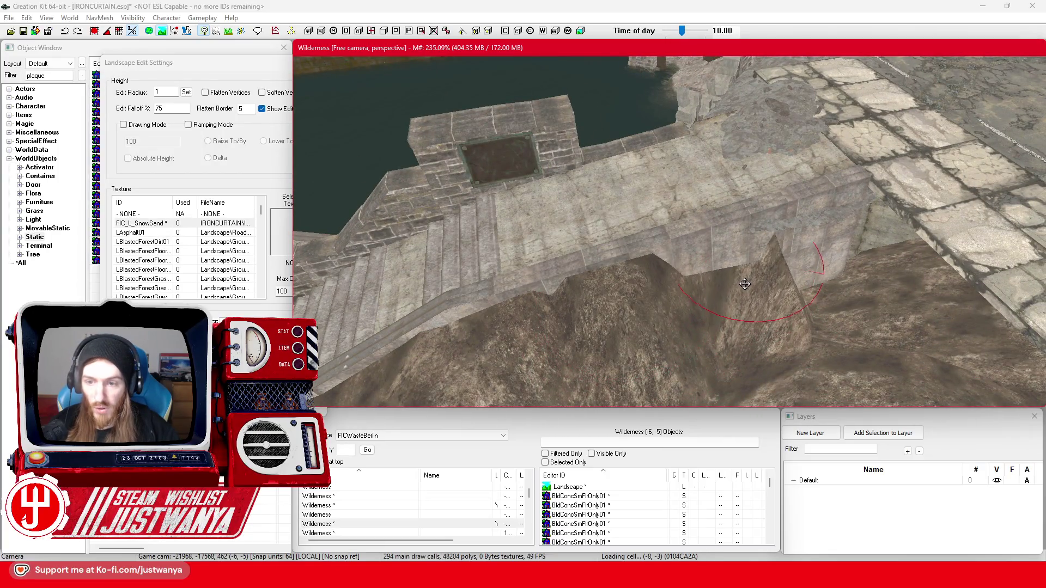
left_click_drag(774, 295, 735, 315)
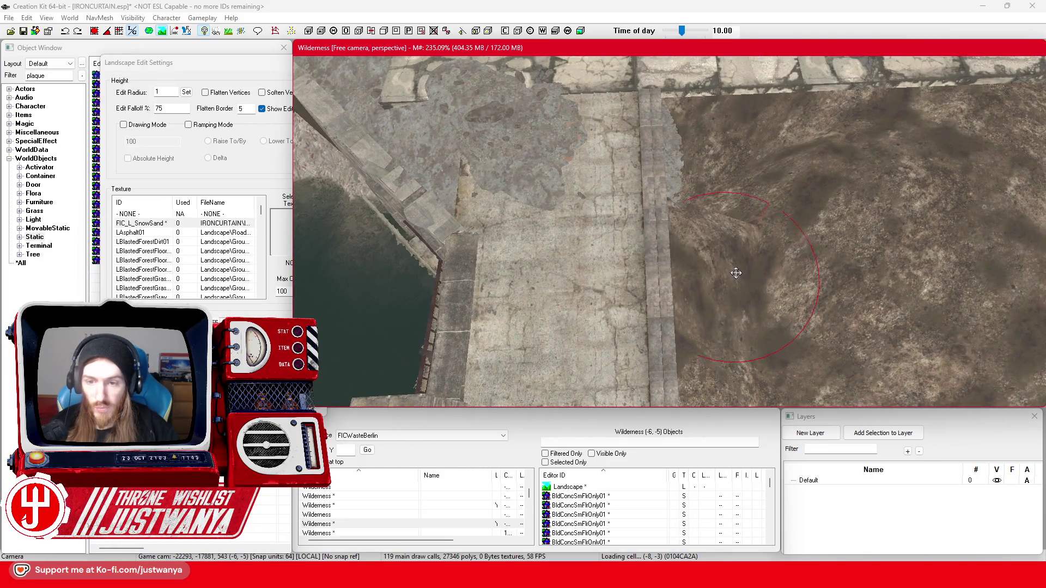
- Fill in the terrain trench beside the bridge wall
mouse_move(746, 268)
left_mouse_down()
mouse_move(730, 285)
mouse_move(544, 331)
mouse_move(514, 310)
mouse_move(616, 314)
left_mouse_up()
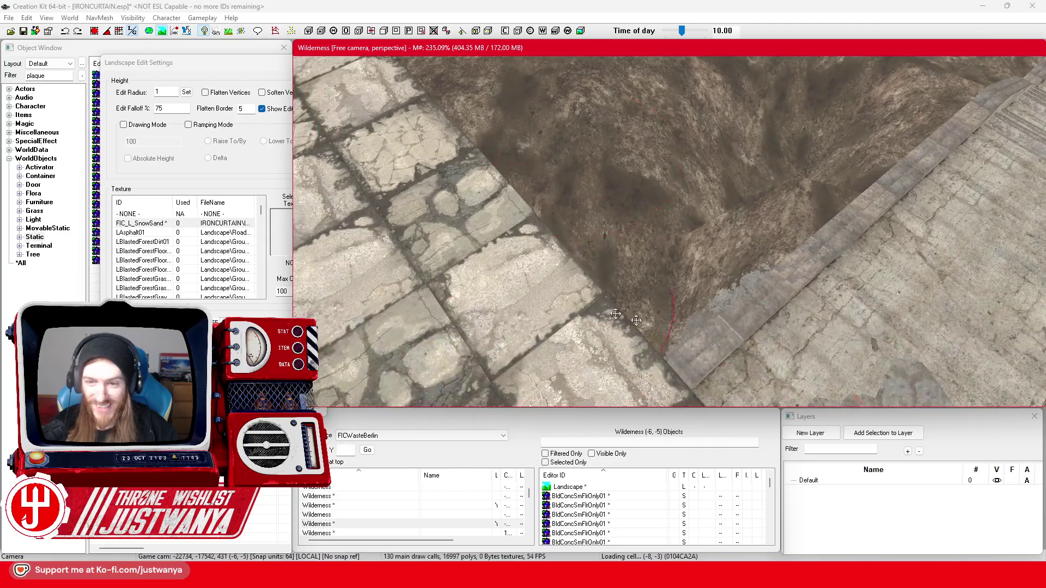
mouse_move(676, 284)
left_mouse_down()
mouse_move(746, 258)
mouse_move(803, 304)
mouse_move(870, 303)
mouse_move(858, 288)
left_mouse_up()
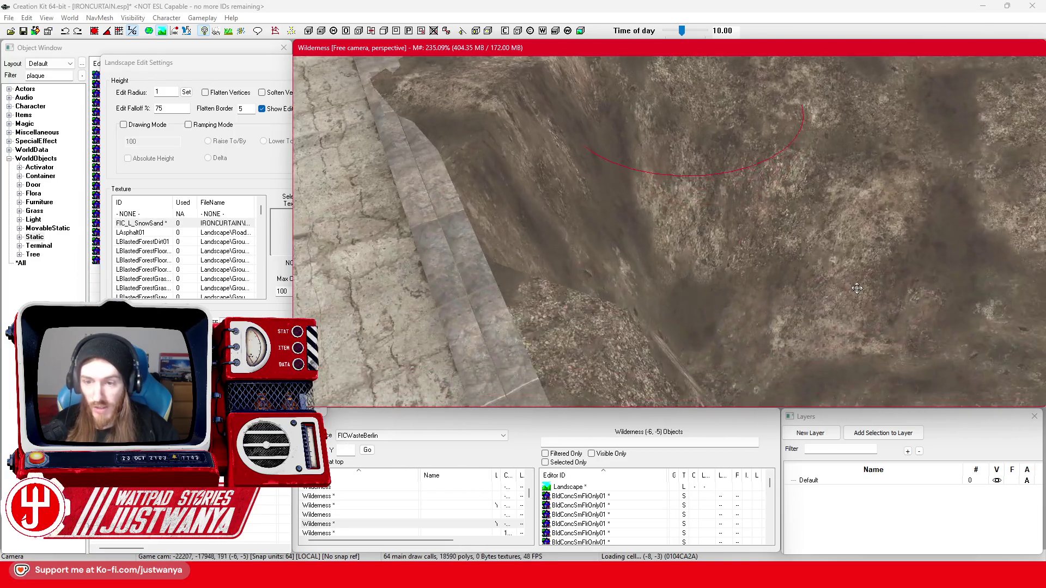
mouse_move(683, 337)
left_mouse_down()
mouse_move(701, 289)
mouse_move(727, 333)
left_mouse_up()
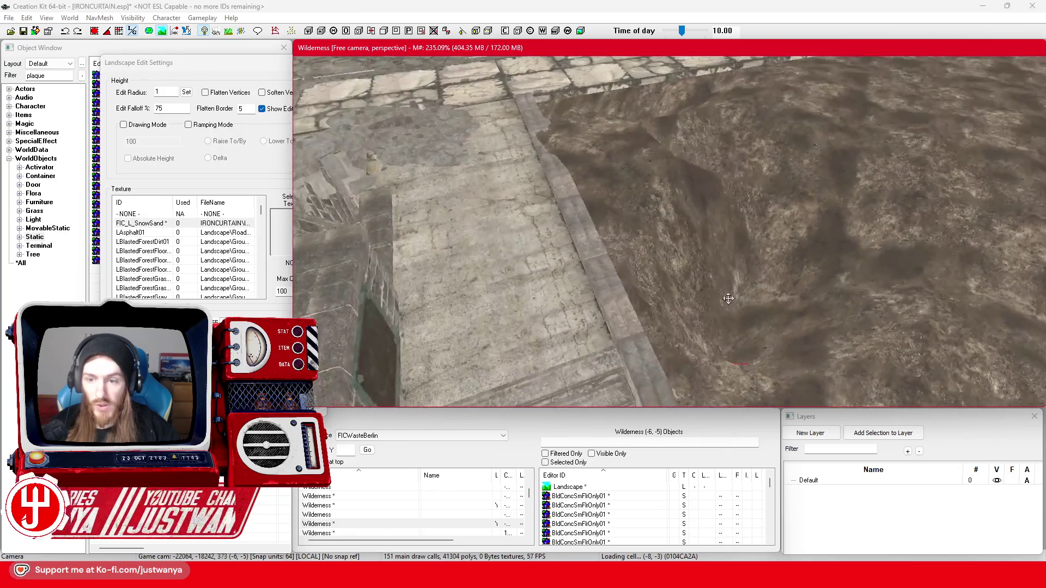
mouse_move(737, 298)
left_mouse_down()
mouse_move(705, 313)
mouse_move(808, 275)
left_mouse_up()
mouse_move(808, 234)
left_mouse_down()
mouse_move(871, 280)
mouse_move(880, 263)
mouse_move(698, 238)
mouse_move(794, 276)
mouse_move(834, 273)
mouse_move(812, 261)
mouse_move(738, 305)
mouse_move(747, 261)
mouse_move(750, 276)
left_mouse_up()
- Smooth the diagonal ridge next to the paved area
left_click_drag(714, 315, 723, 296)
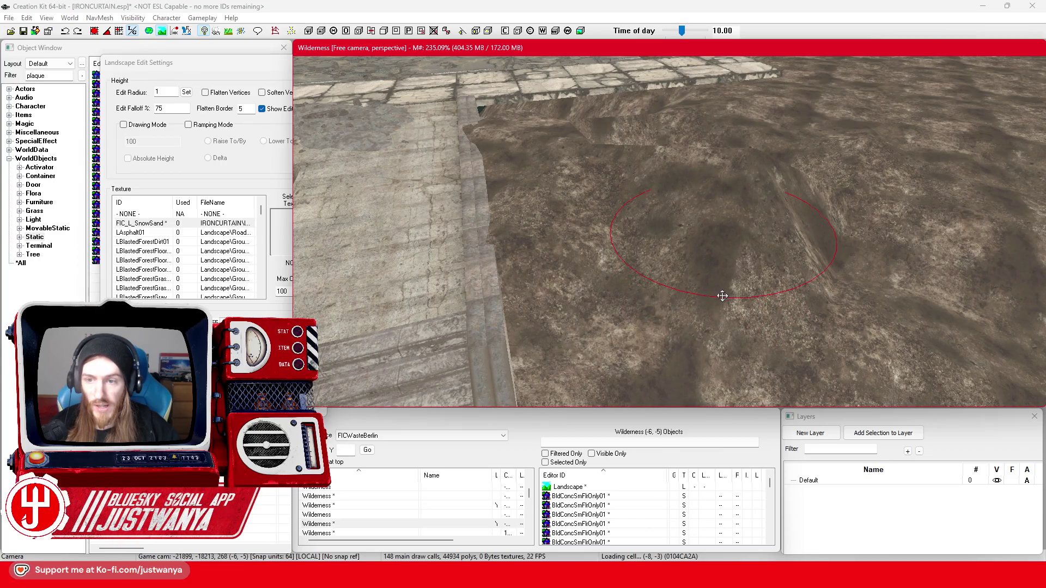
mouse_move(867, 289)
left_mouse_down()
mouse_move(927, 300)
mouse_move(969, 278)
mouse_move(953, 285)
left_mouse_up()
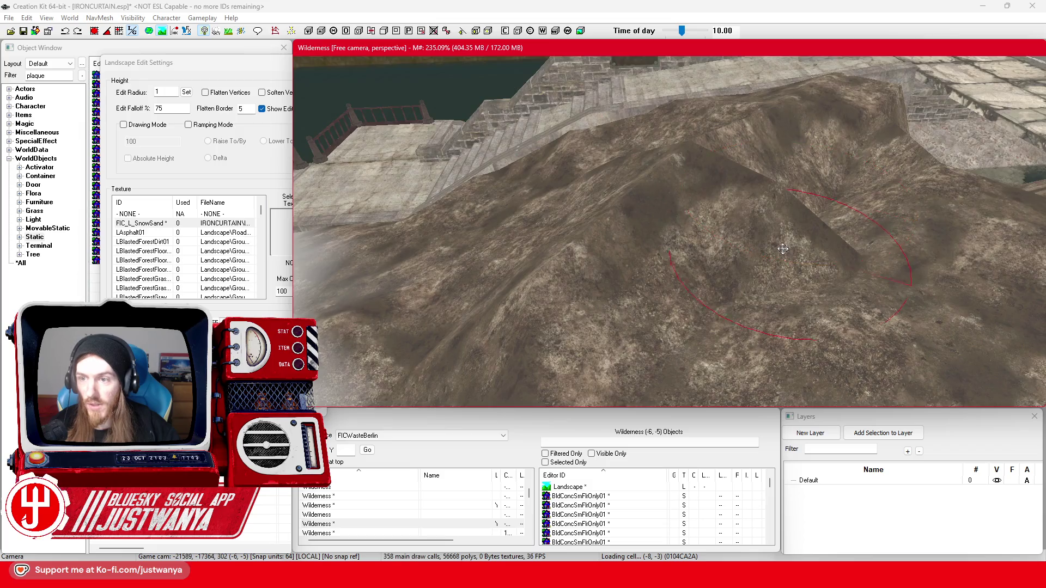
scroll(741, 259, "up", 3)
scroll(741, 259, "up", 2)
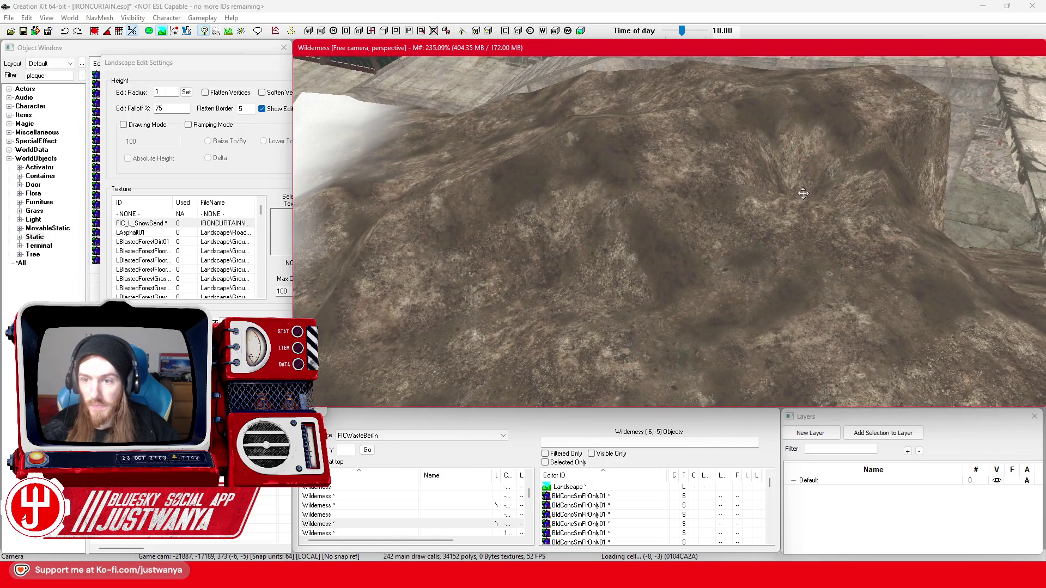
scroll(808, 175, "up", 2)
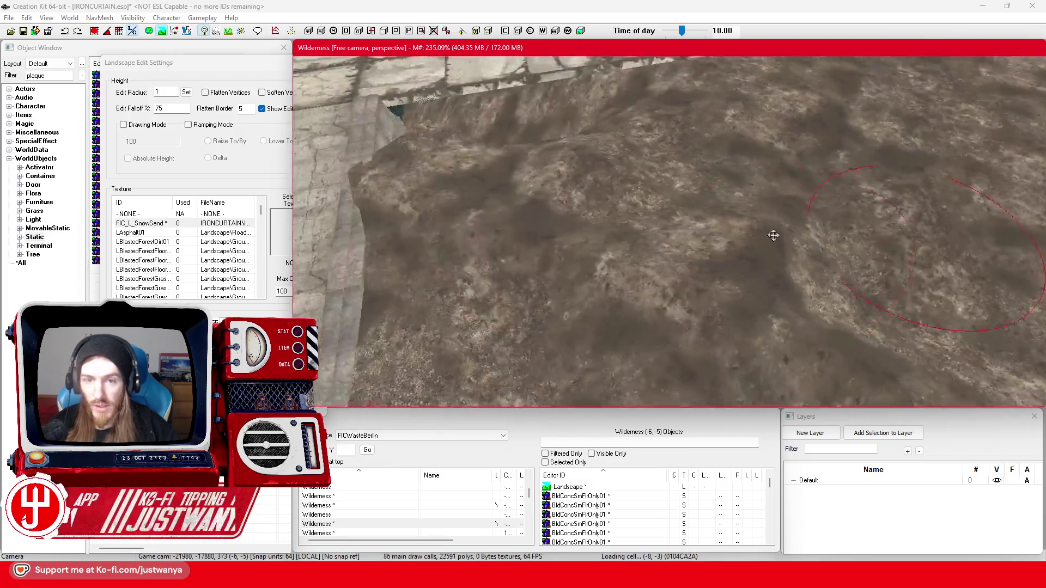
key("shift")
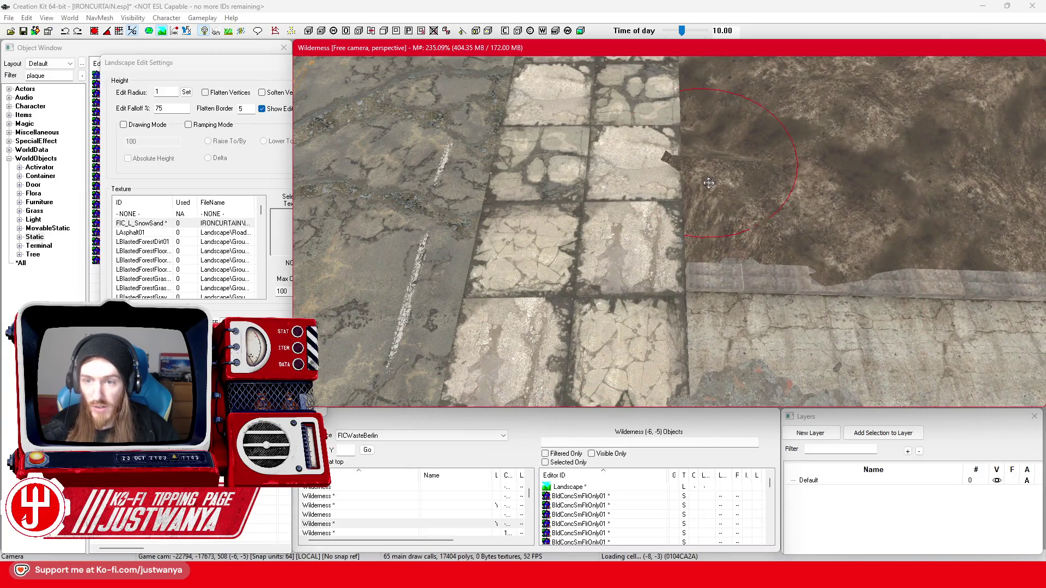
- Raise the ground at the tile edge so it rises over the cracked paving
key("shift")
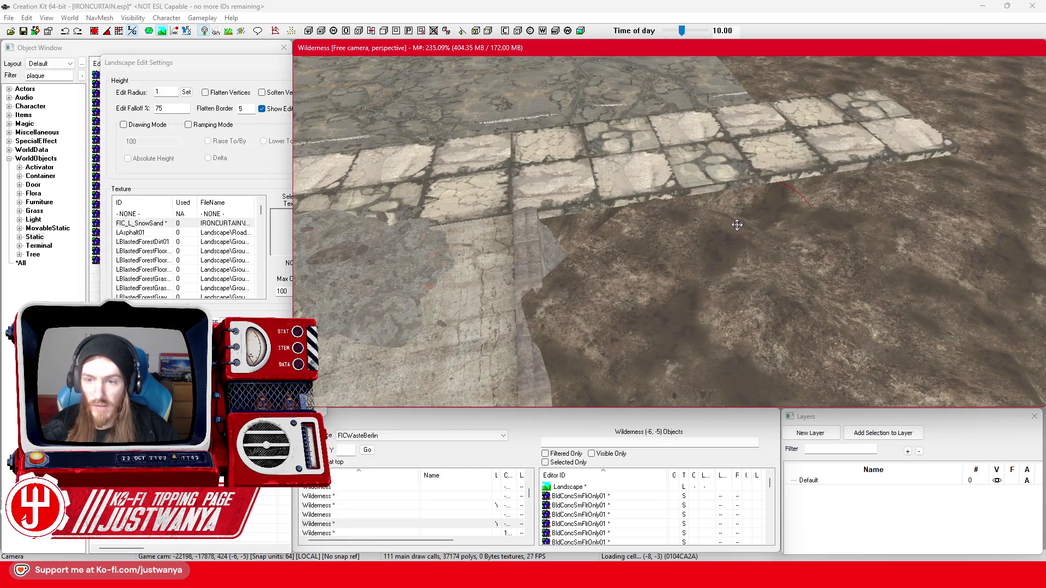
scroll(752, 246, "up", 2)
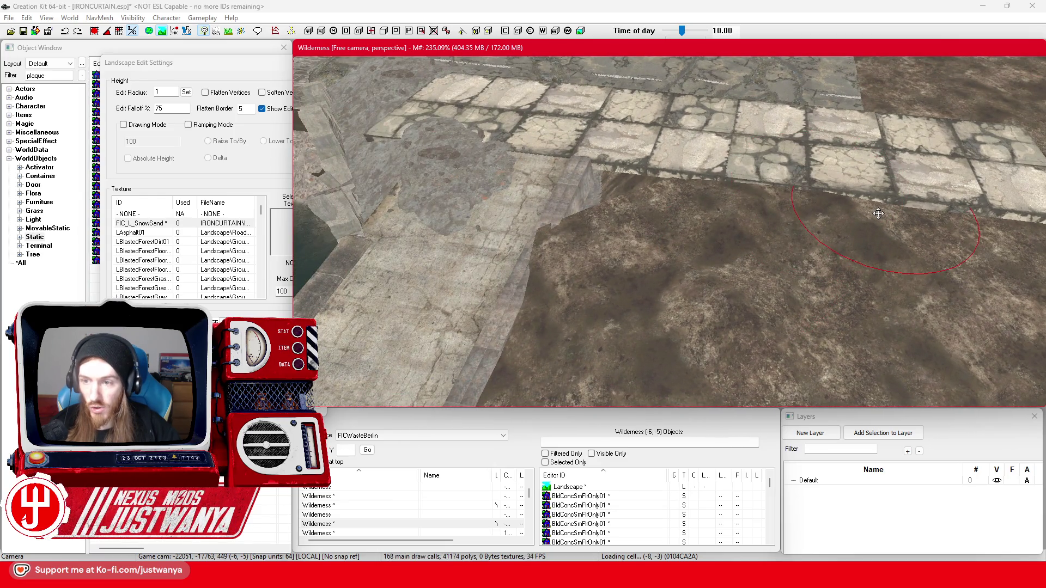
mouse_move(872, 256)
left_mouse_down()
mouse_move(627, 251)
mouse_move(682, 246)
left_mouse_up()
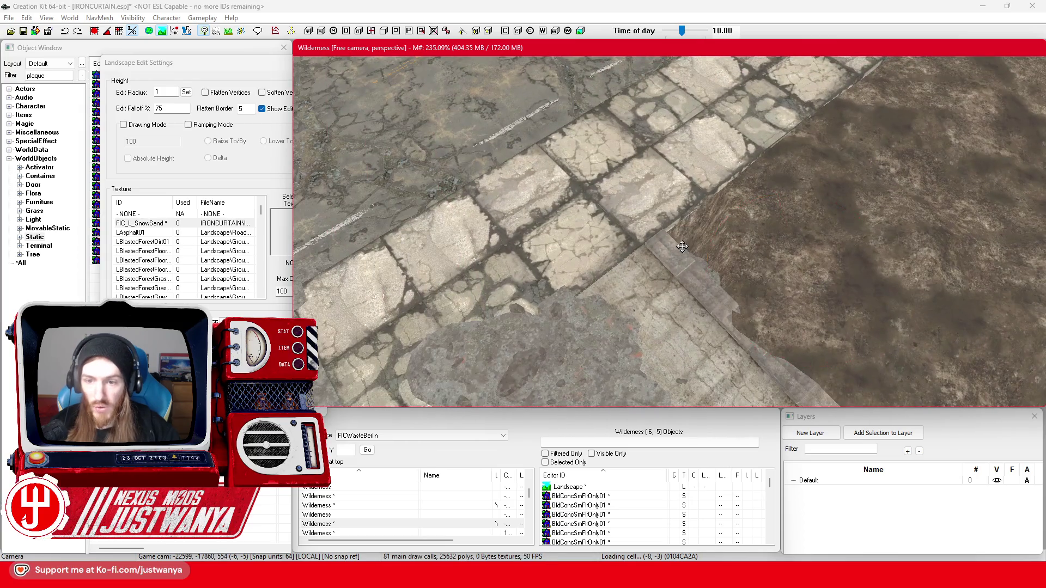
key("d")
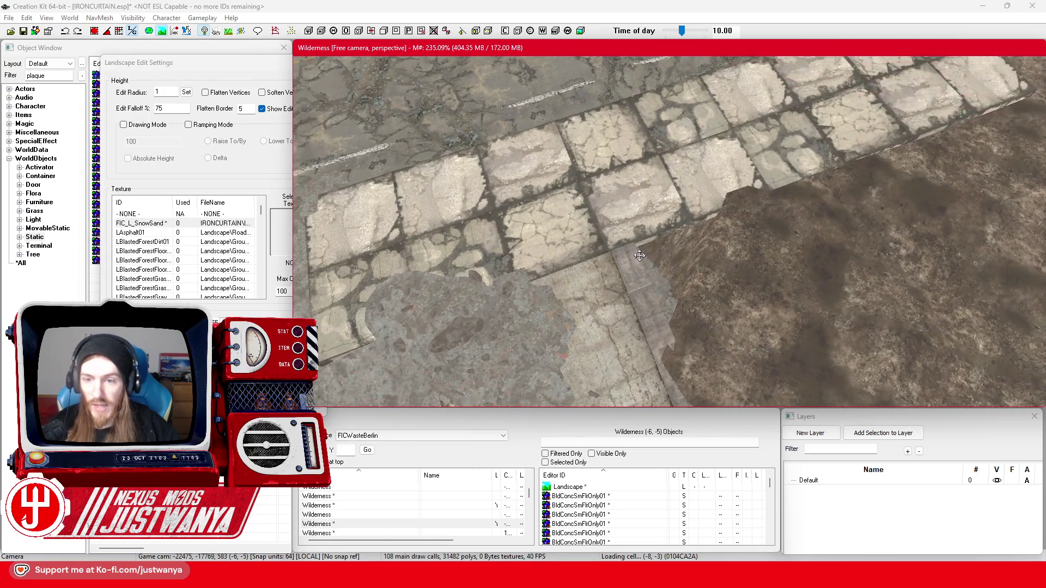
left_click_drag(656, 217, 657, 212)
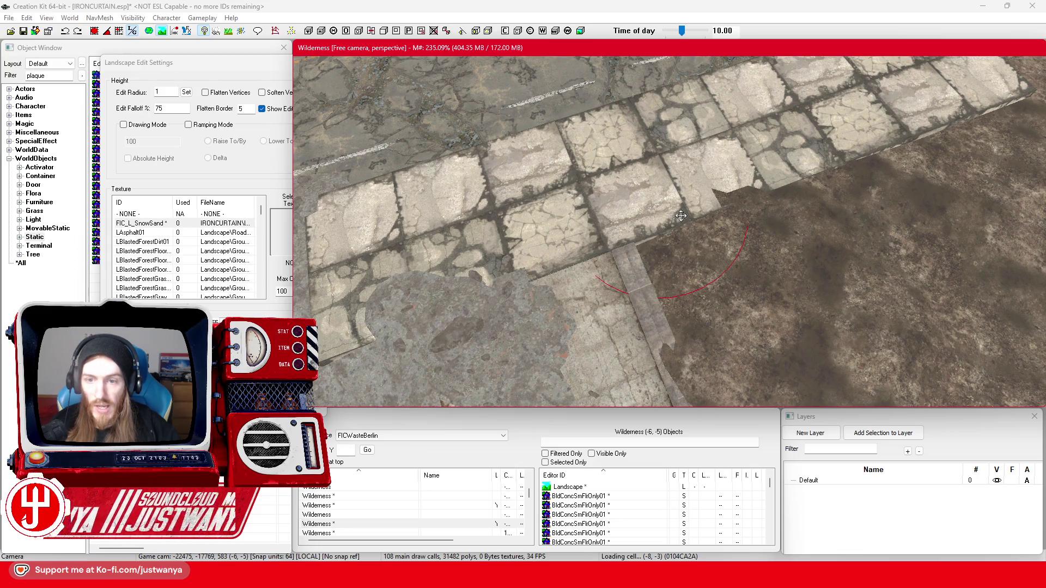
left_click_drag(679, 218, 681, 213)
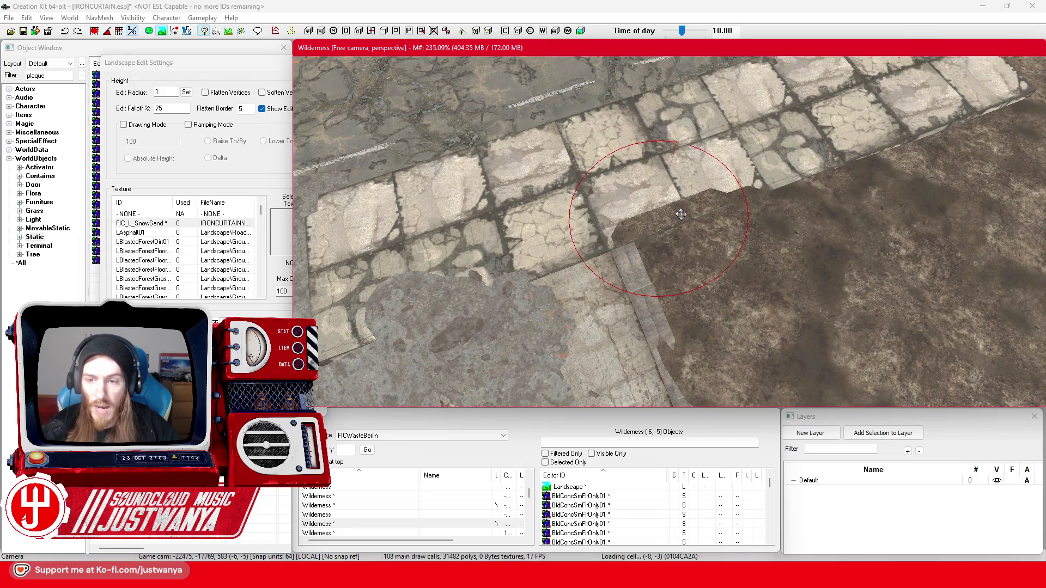
- Build a peak and ridge in the bare ground extending toward the snow
key("w")
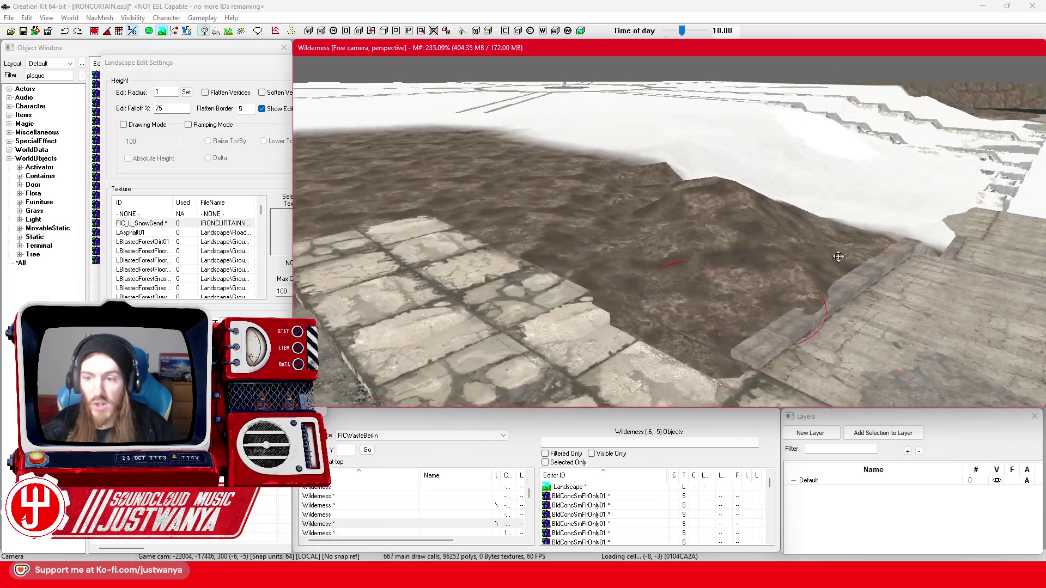
key("w")
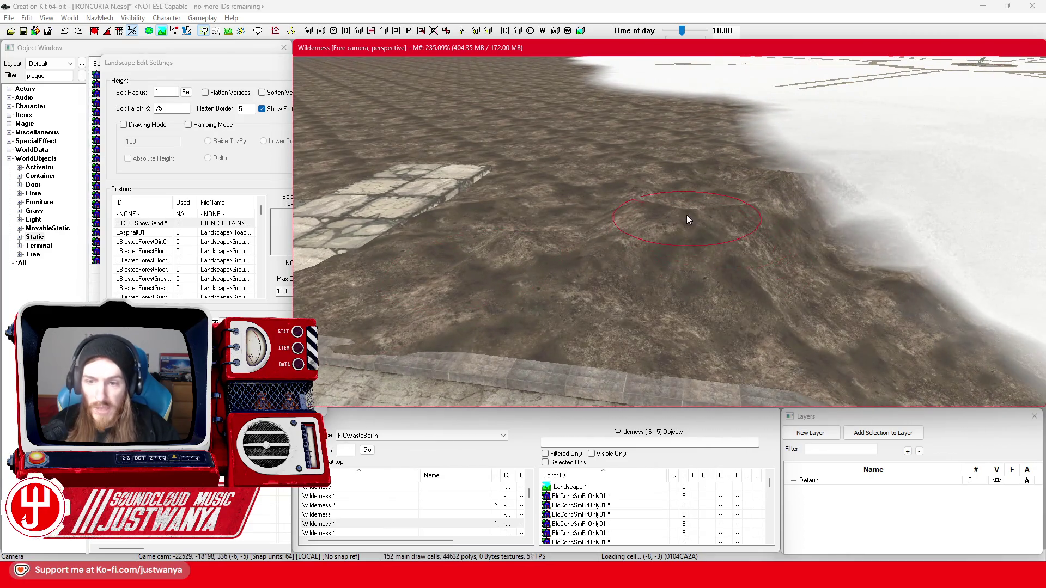
left_click_drag(687, 219, 686, 218)
left_click_drag(620, 243, 620, 246)
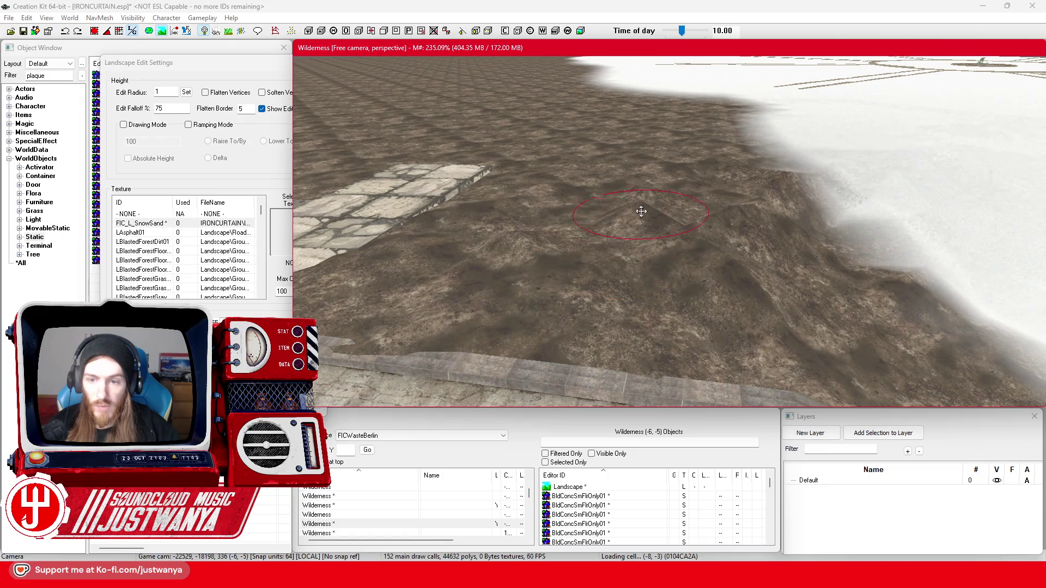
left_click_drag(739, 211, 738, 214)
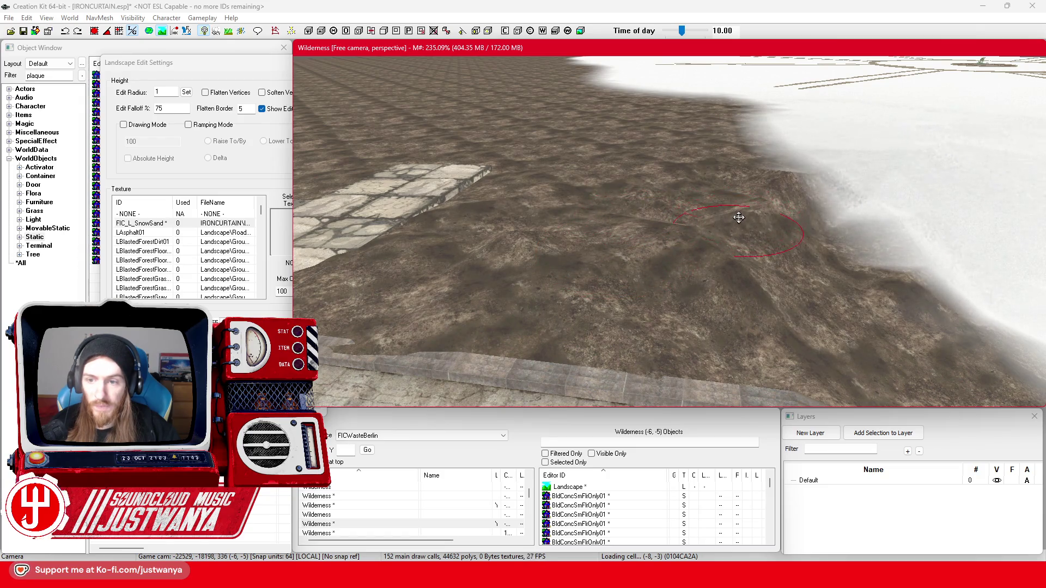
left_click_drag(791, 259, 793, 264)
left_click_drag(700, 240, 700, 239)
scroll(700, 240, "up", 5)
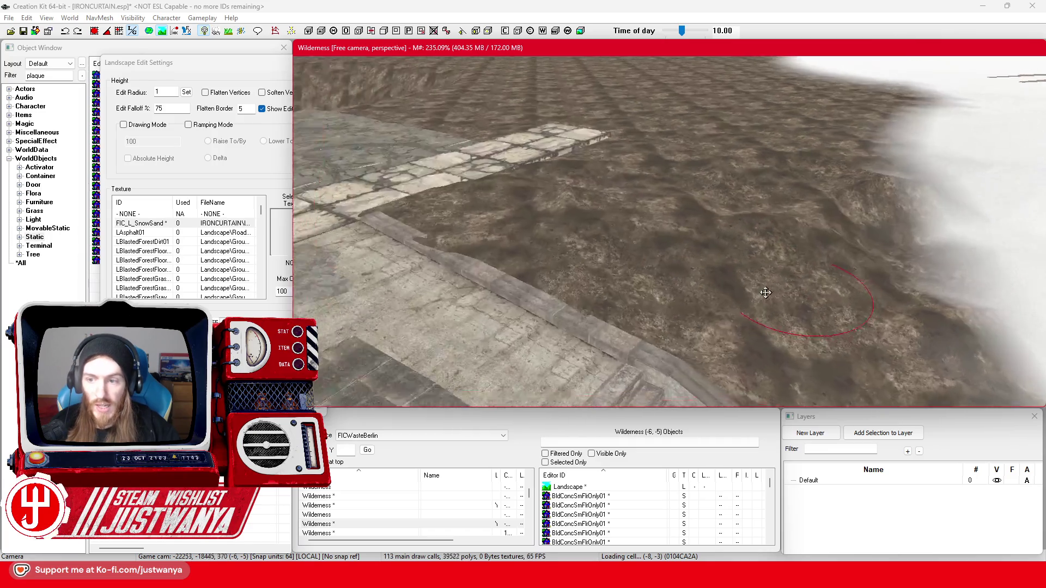
scroll(687, 285, "up", 5)
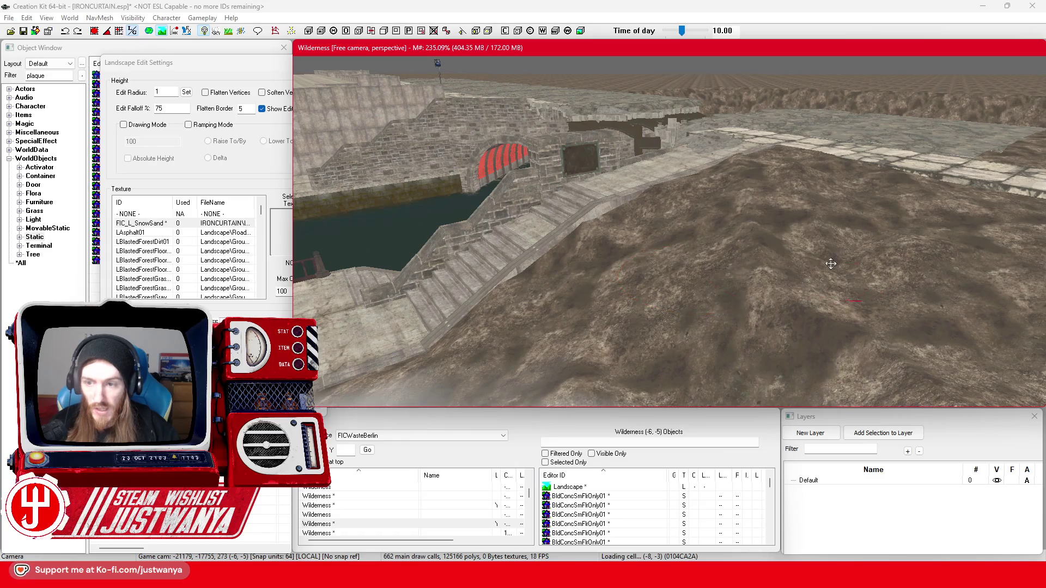
scroll(719, 275, "up", 10)
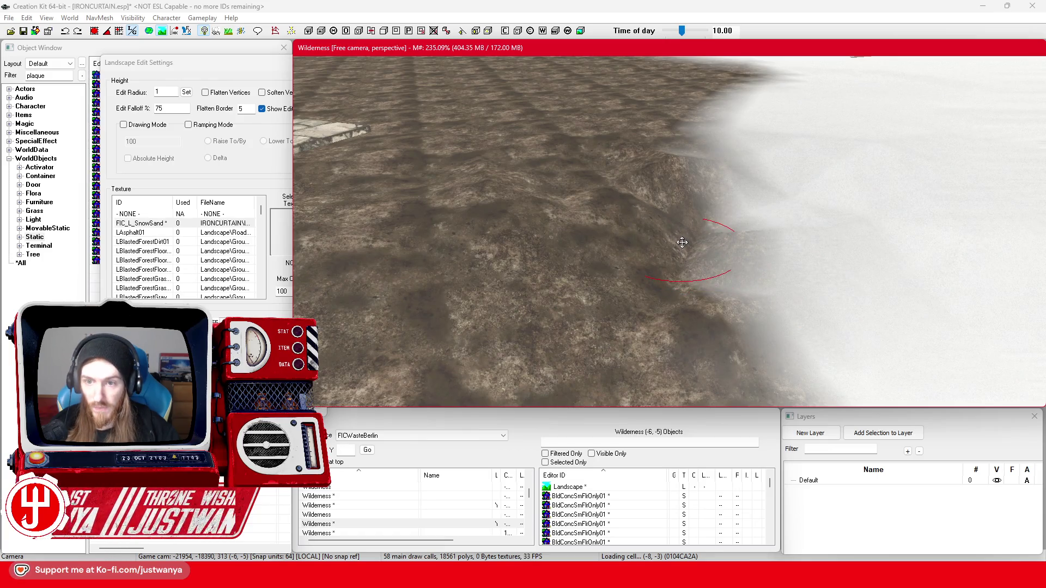
scroll(688, 253, "down", 2)
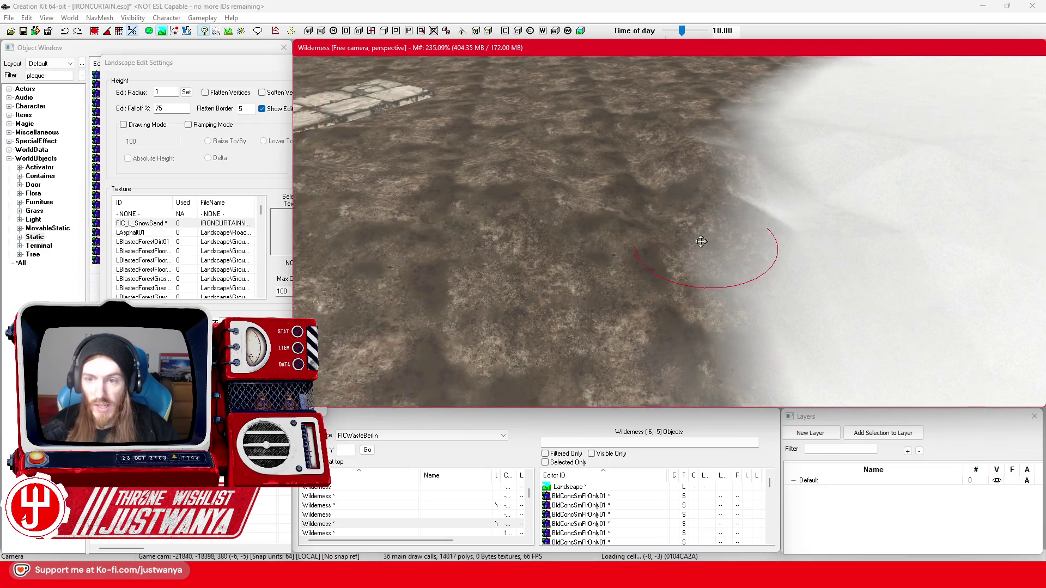
scroll(714, 219, "up", 5)
mouse_move(706, 215)
left_mouse_down()
mouse_move(731, 201)
mouse_move(736, 215)
mouse_move(469, 226)
left_mouse_up()
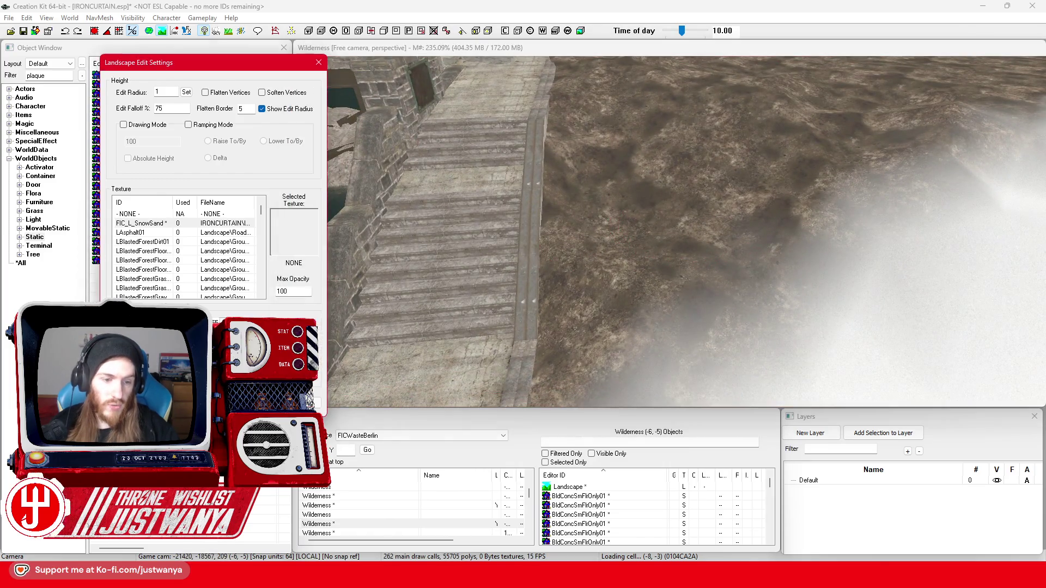
- Exit landscape editing with H, save the plugin, and filter objects for FIC_*Tea
key("h")
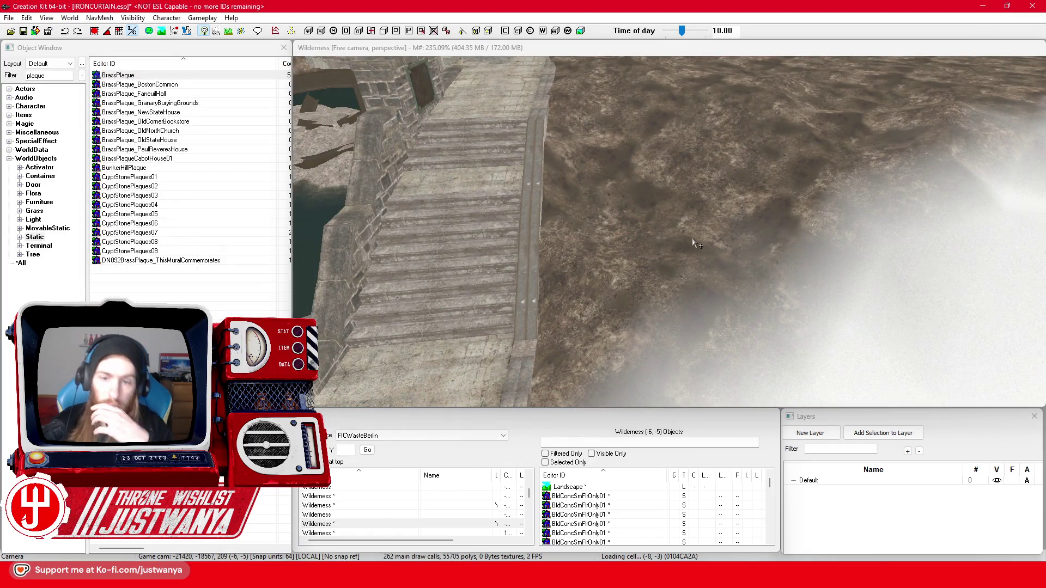
left_click(23, 31)
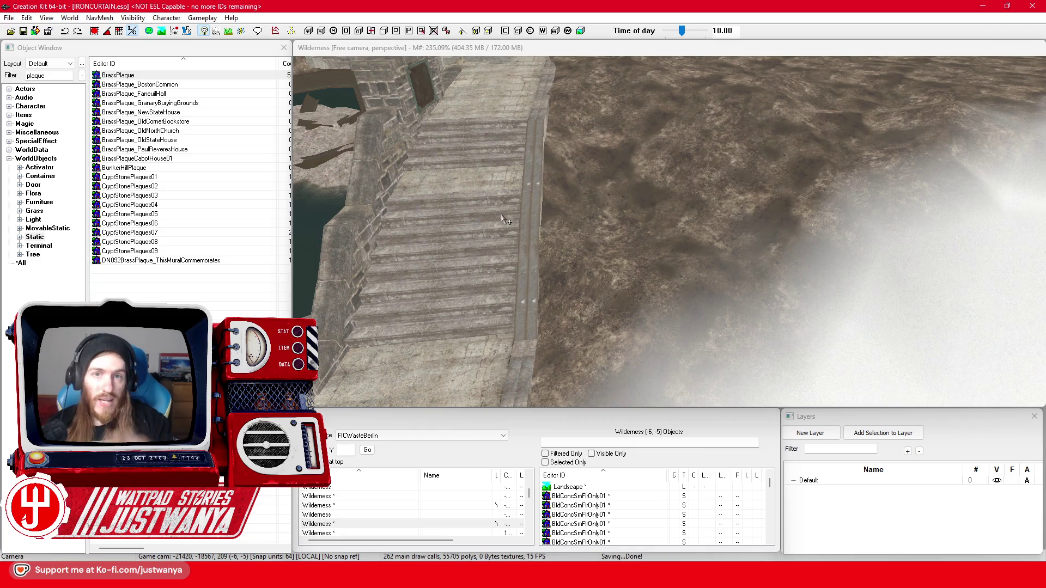
scroll(502, 218, "down", 5)
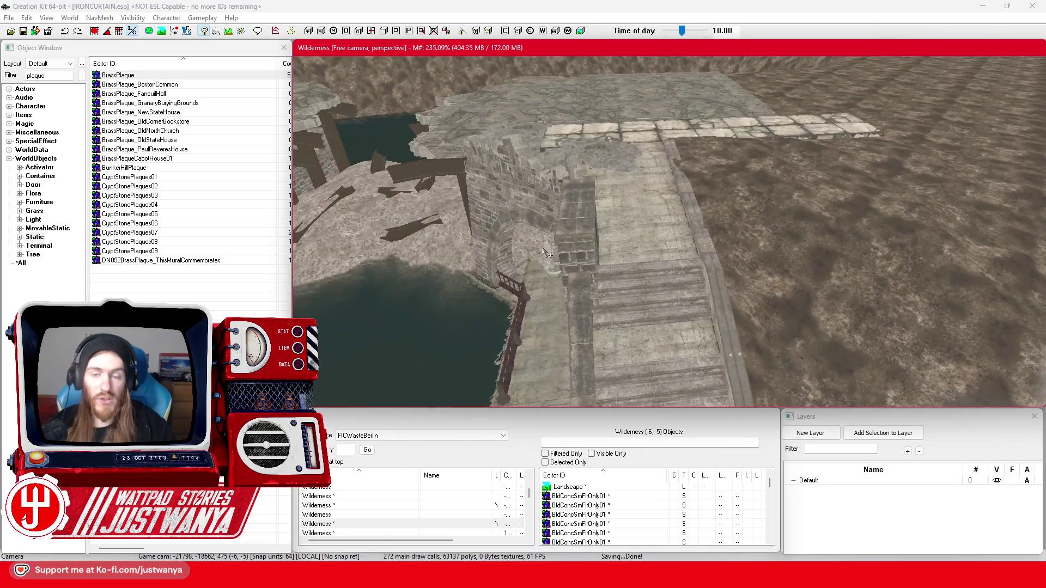
scroll(595, 263, "up", 2)
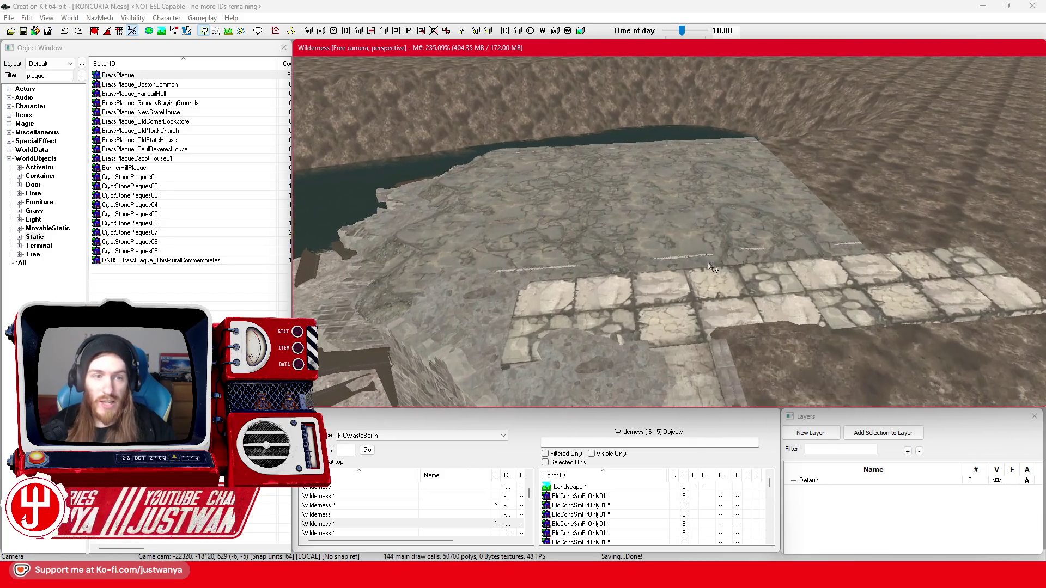
double_click(36, 75)
type("FIC_Tea")
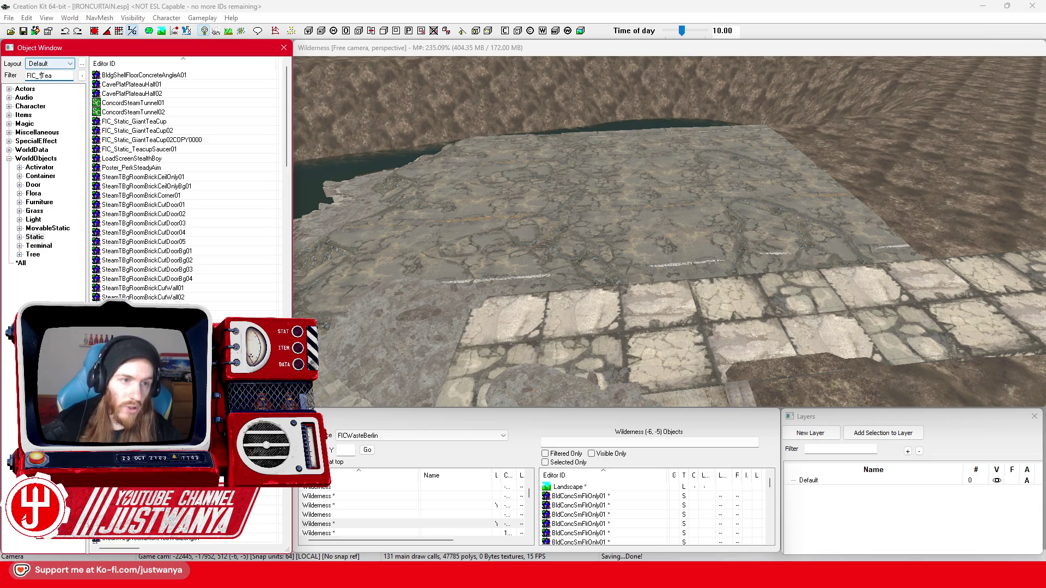
- Place FIC_Static_GiantTeaCup on the paved plaza and open its reference properties
left_click_drag(145, 80, 579, 213)
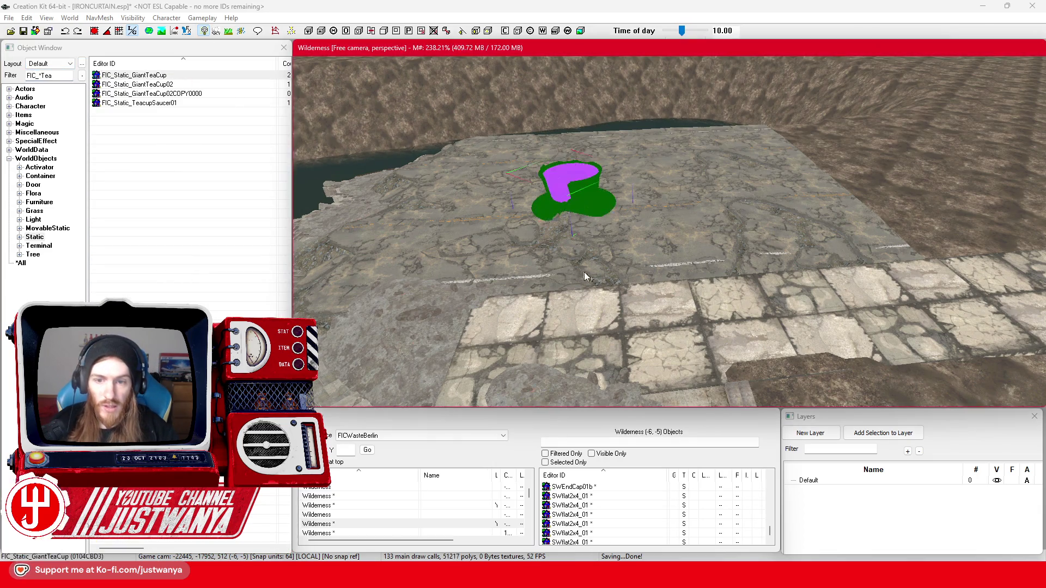
scroll(607, 281, "up", 3)
scroll(607, 282, "up", 3)
left_click(627, 291)
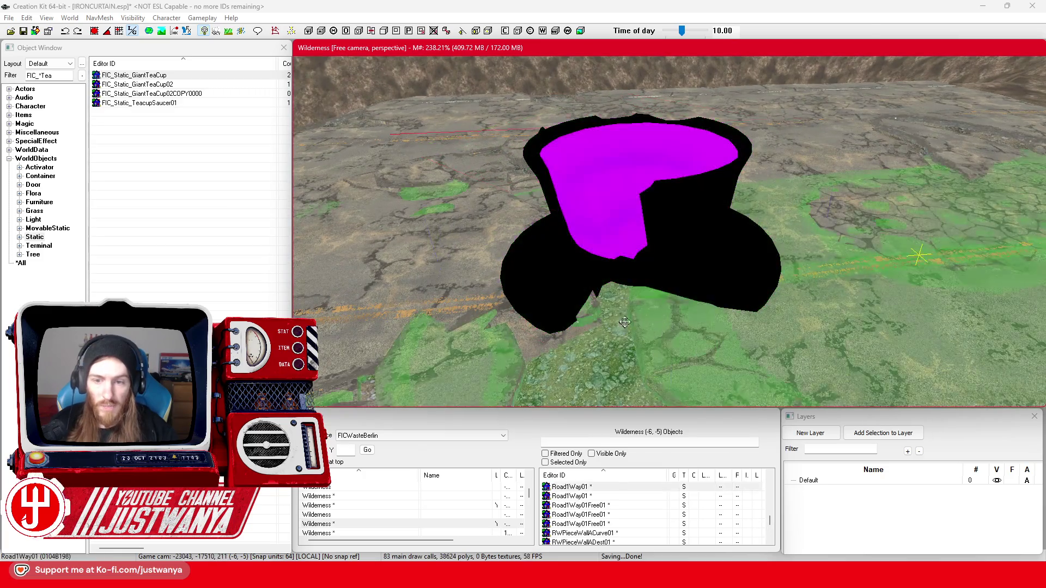
scroll(643, 299, "up", 4)
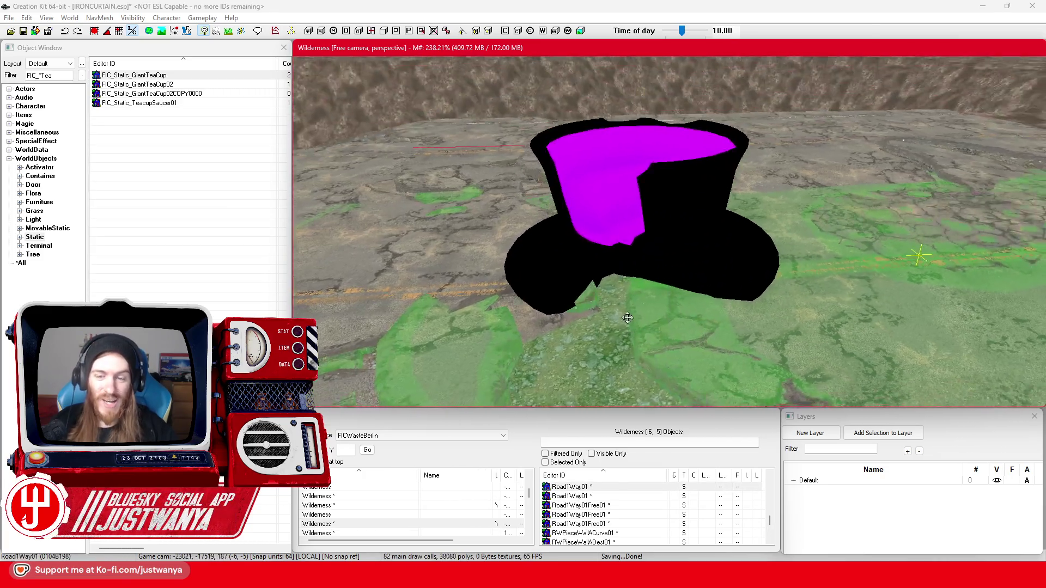
left_click(647, 238)
double_click(647, 238)
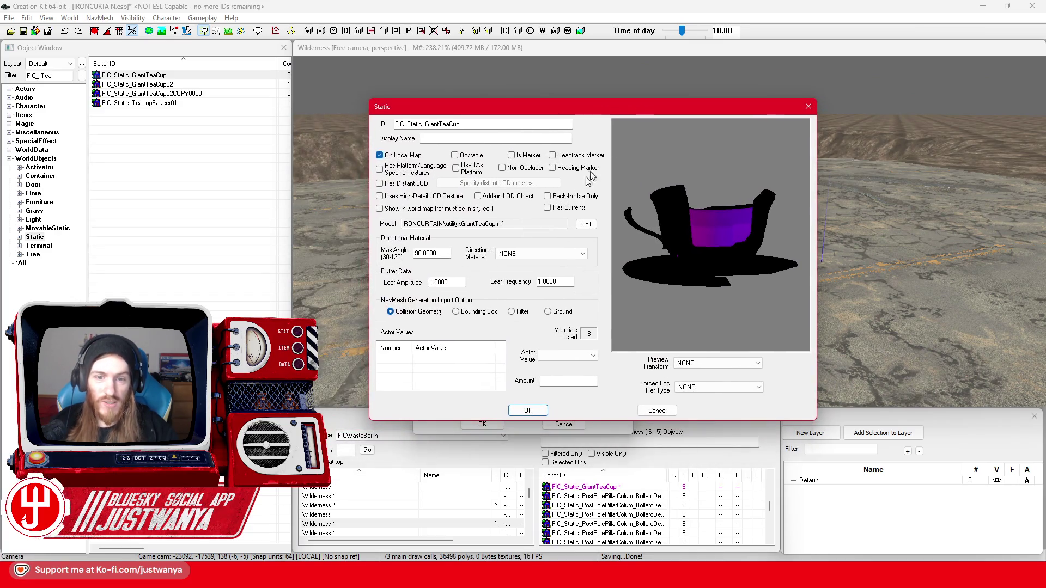
- Check the teacup model's materials, close the dialogs, and delete the teacup
left_click(586, 224)
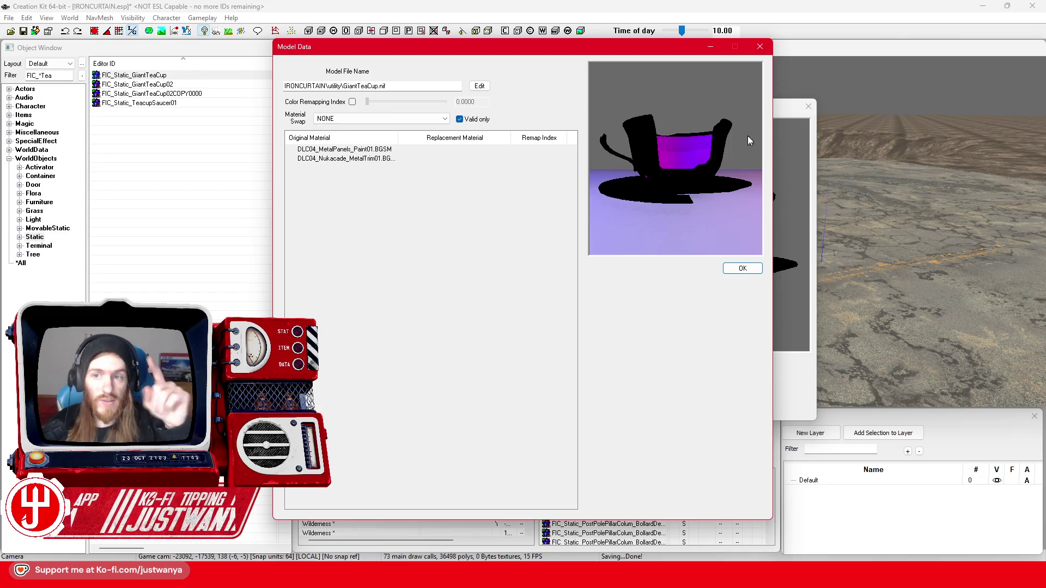
left_click(760, 47)
left_click(809, 113)
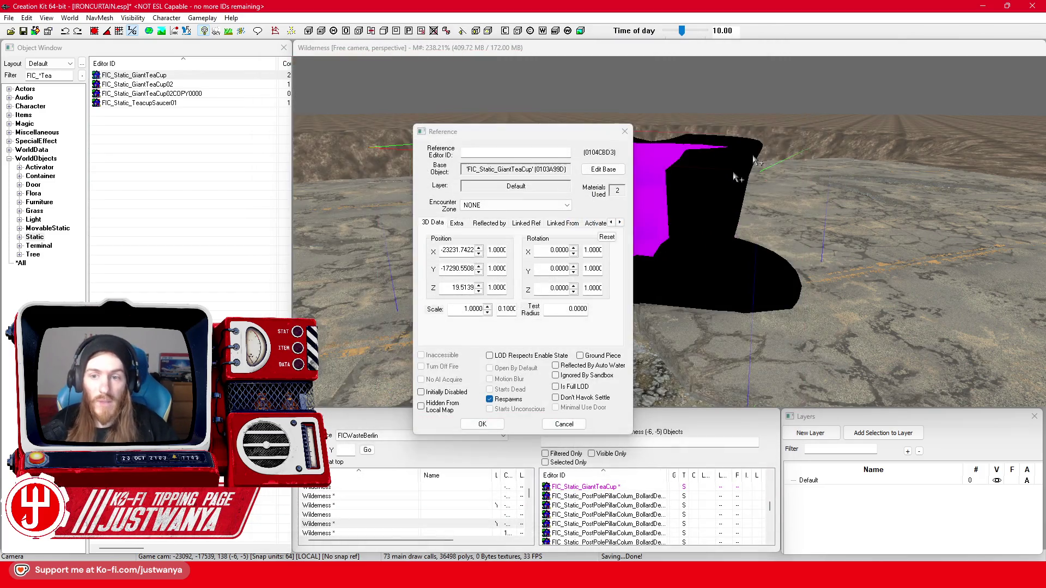
left_click(641, 128)
key("Delete")
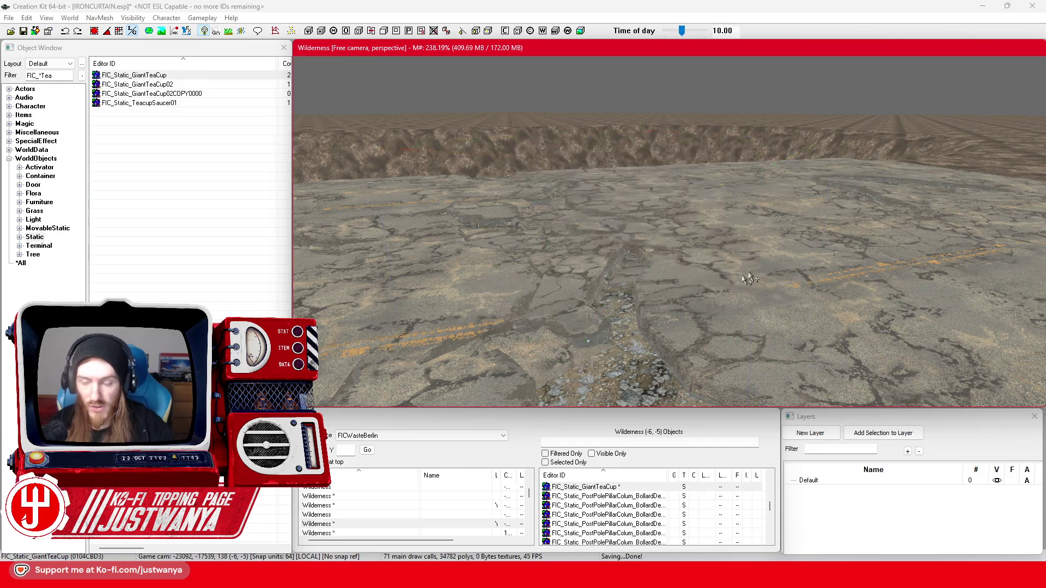
scroll(677, 298, "up", 10)
scroll(677, 300, "down", 5)
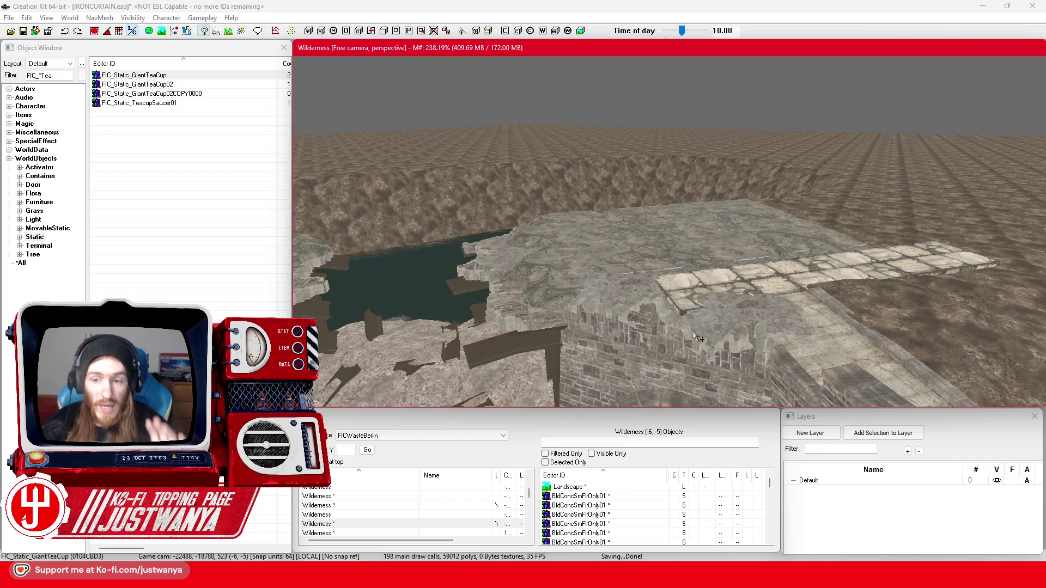
- Save the IRONCURTAIN plugin
scroll(698, 337, "up", 5)
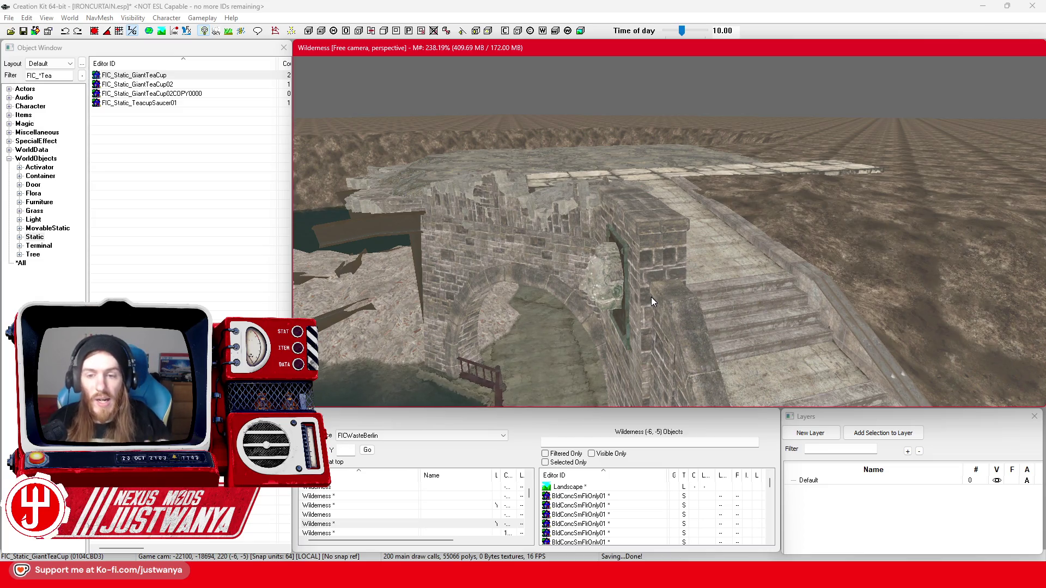
scroll(632, 339, "down", 3)
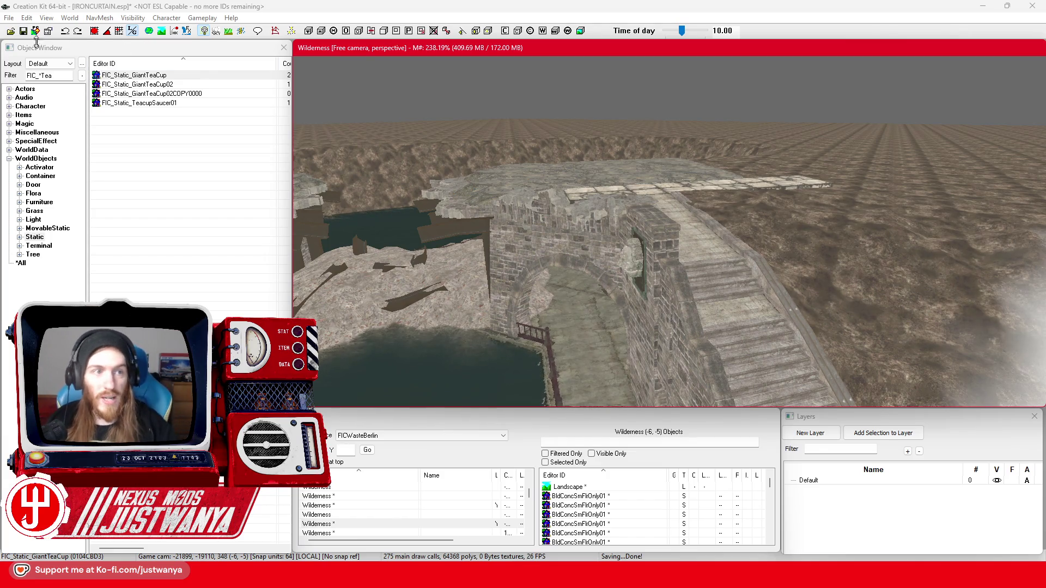
left_click(23, 31)
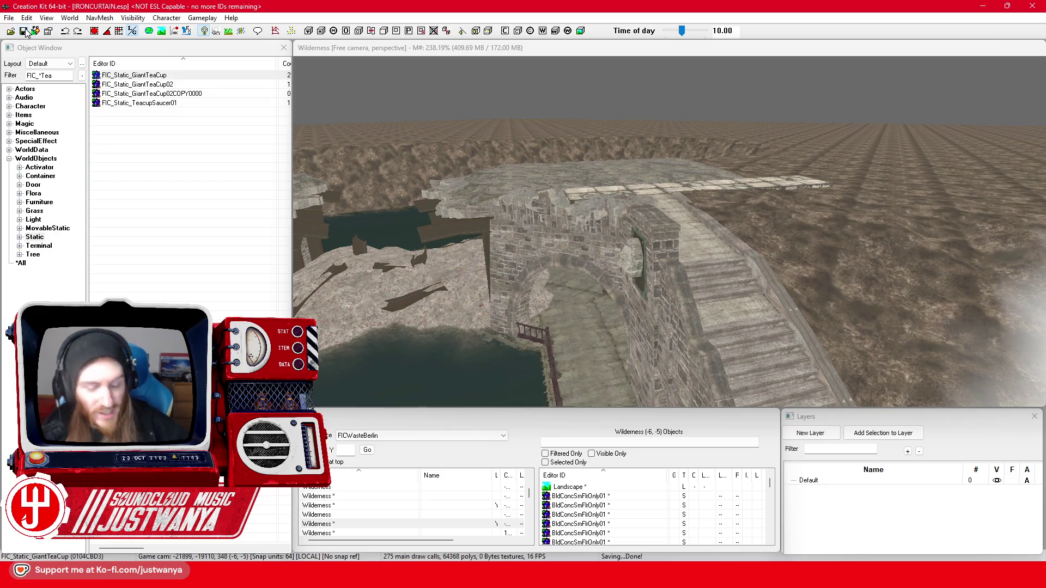
- Look over the bridge from above and toward its arch, then filter objects for Reichstag
scroll(765, 313, "up", 2)
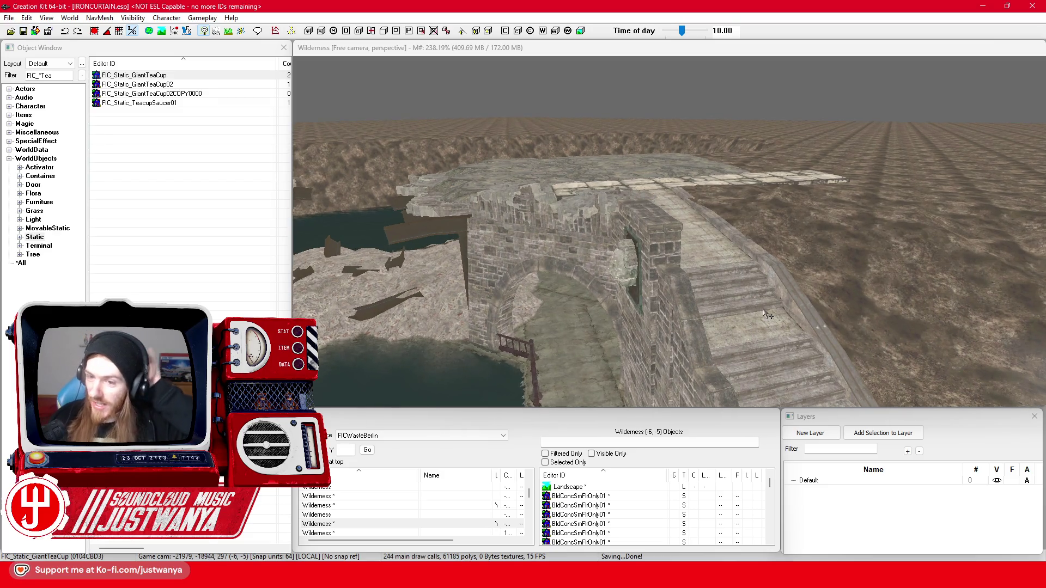
scroll(768, 315, "down", 3)
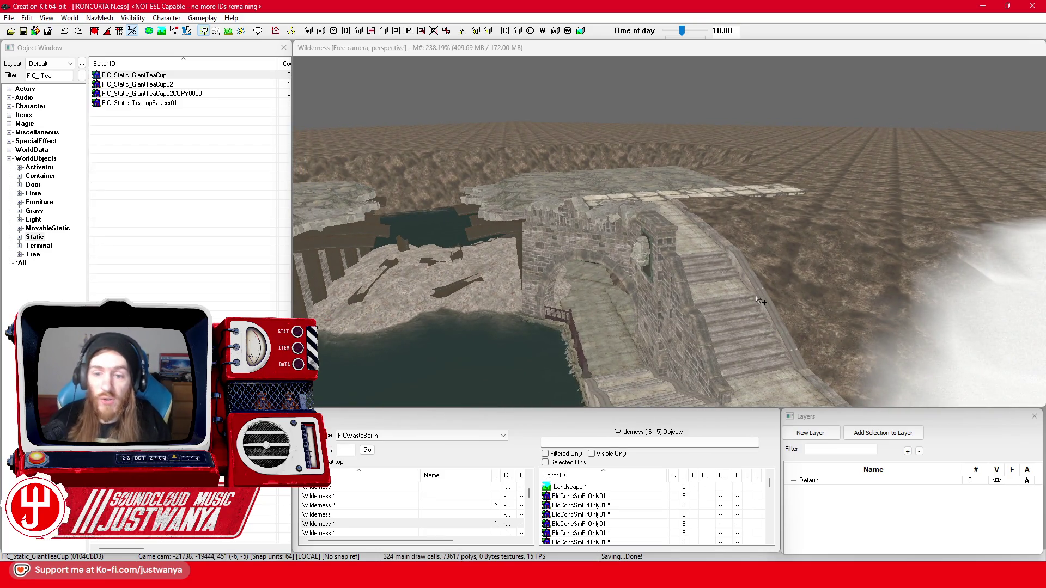
scroll(806, 267, "up", 3)
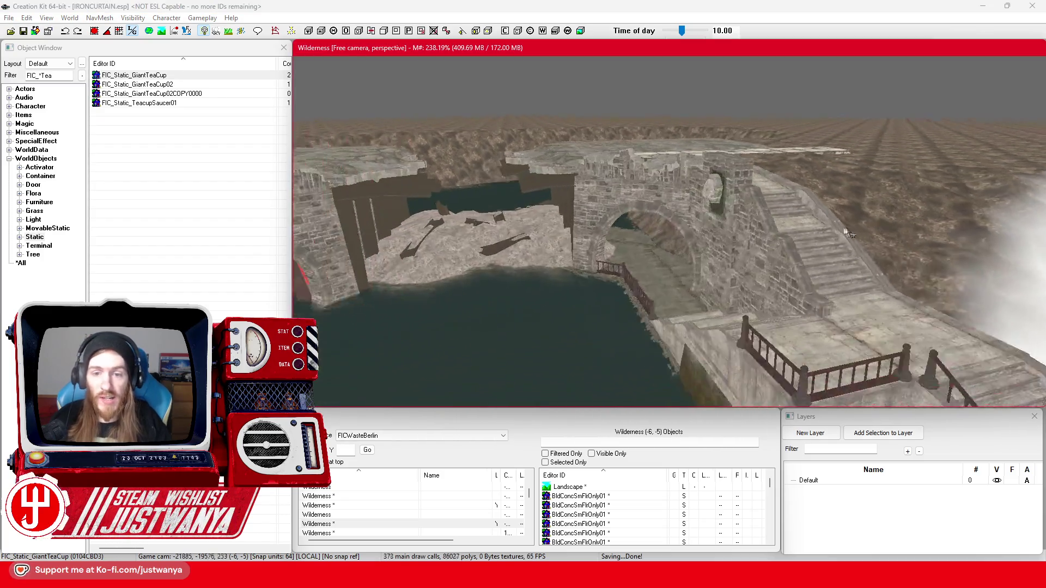
left_click_drag(849, 233, 887, 233)
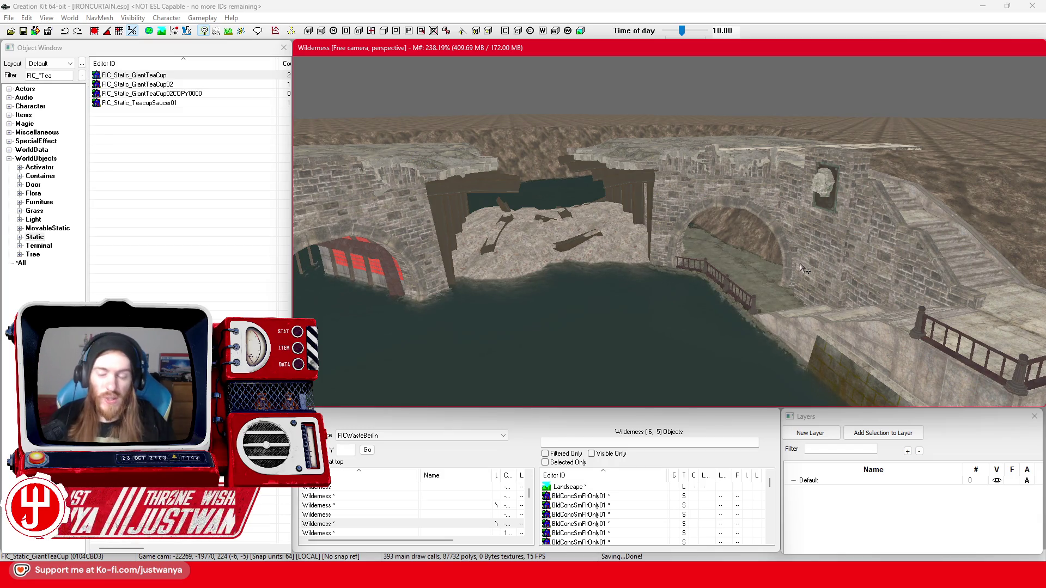
left_click_drag(887, 194, 748, 245)
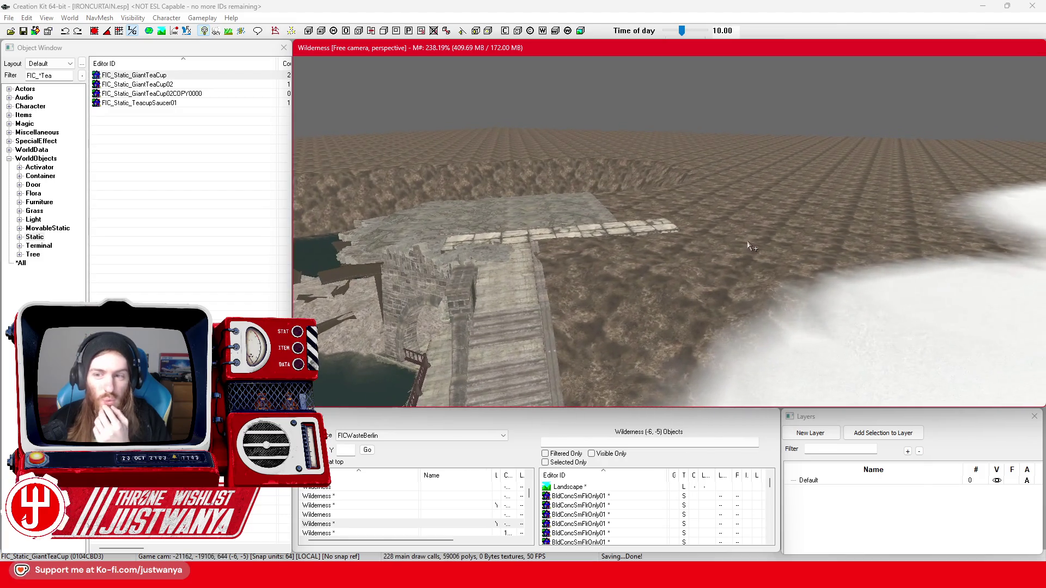
scroll(752, 267, "up", 5)
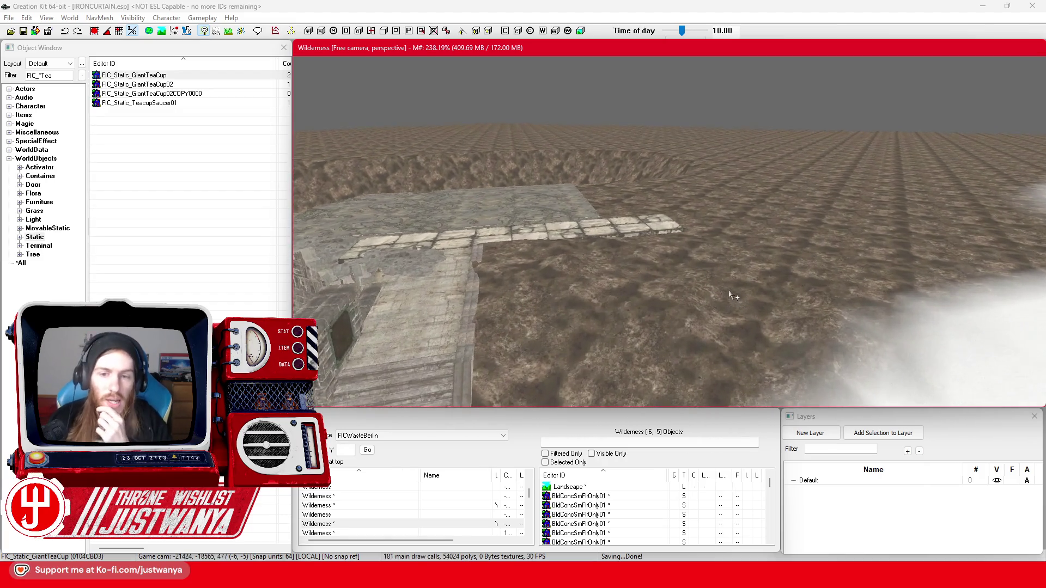
mouse_move(616, 272)
left_mouse_down()
mouse_move(710, 247)
mouse_move(567, 299)
mouse_move(492, 298)
left_mouse_up()
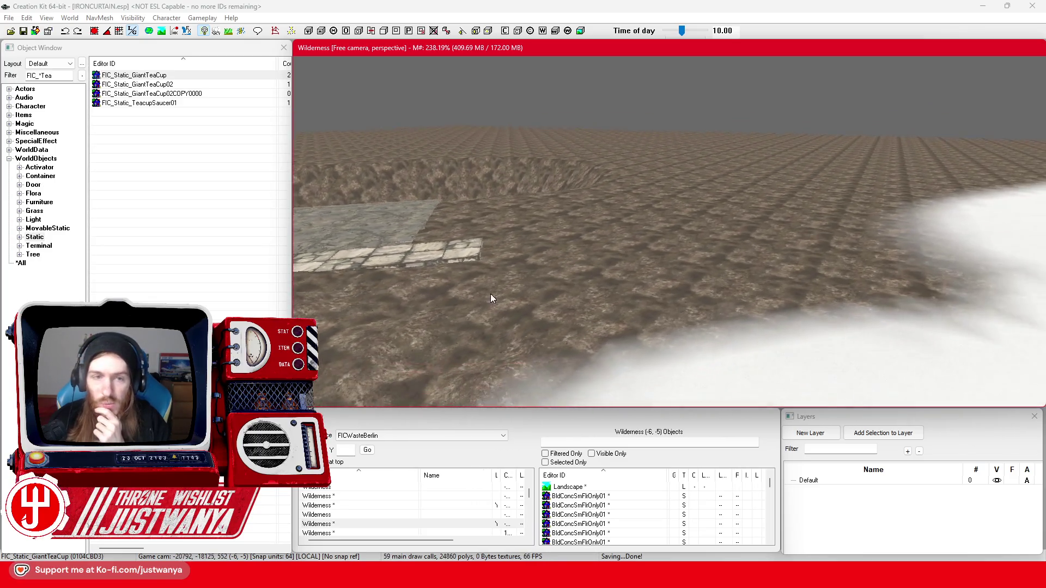
left_click(48, 75)
type("Reich")
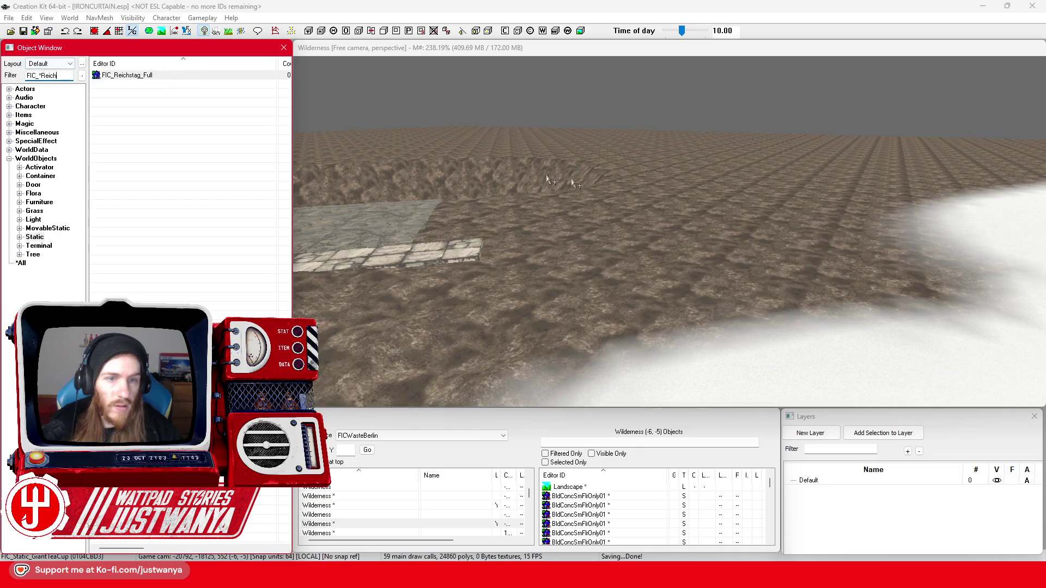
- Place FIC_Reichstag_Full from the Object Window into the render window and zoom to view it
left_click_drag(716, 210, 714, 345)
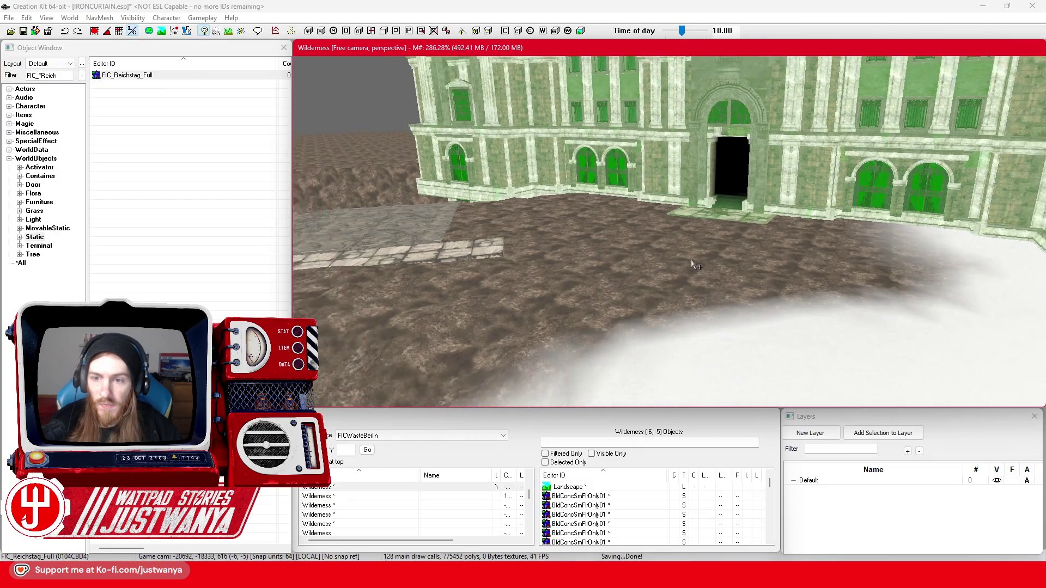
scroll(686, 291, "down", 5)
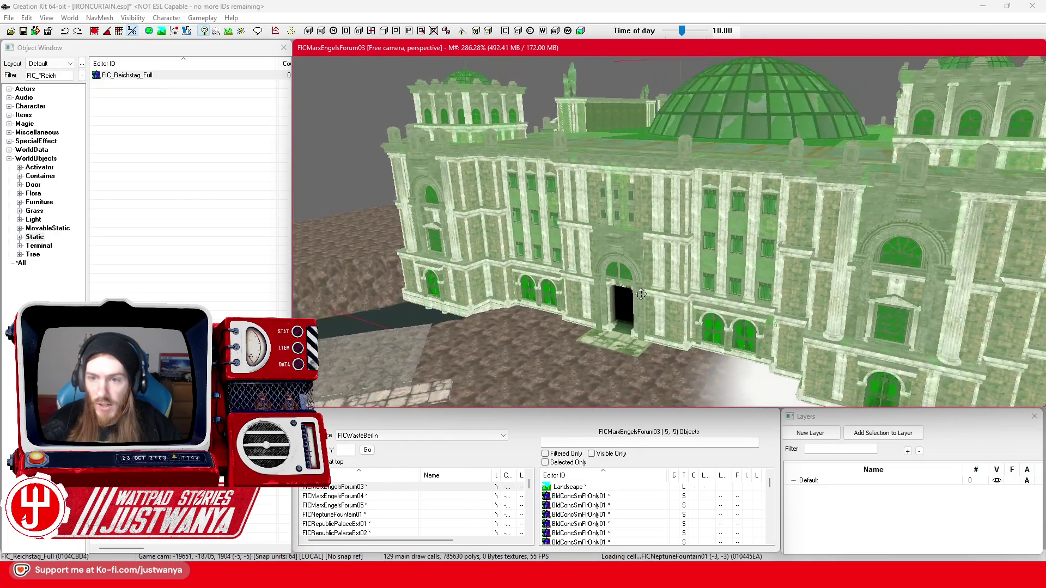
scroll(642, 304, "down", 5)
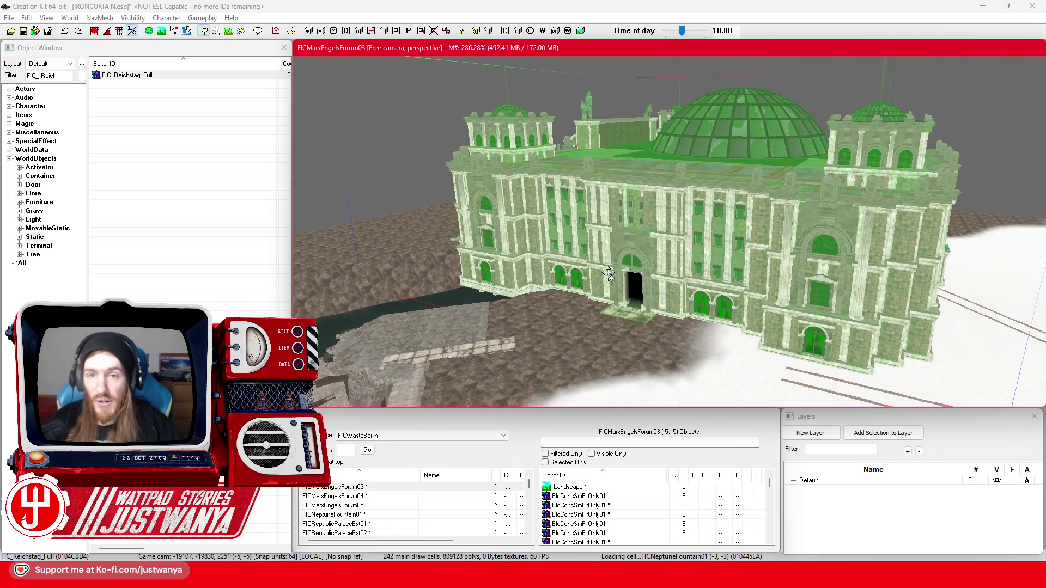
scroll(620, 277, "up", 5)
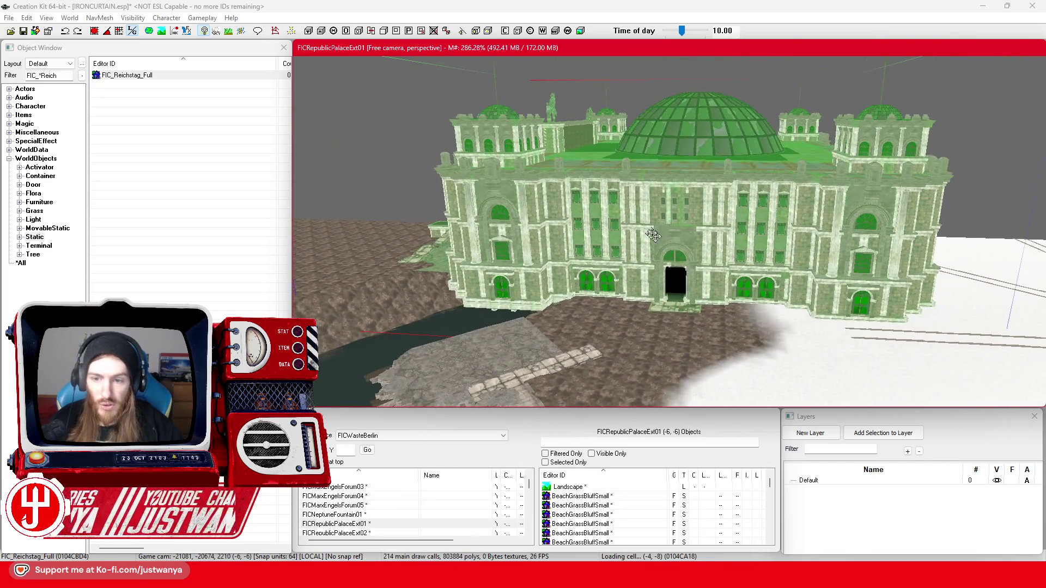
- Select the Reichstag's front door, orbit around the building, then zoom back toward the bridge
left_click(692, 267)
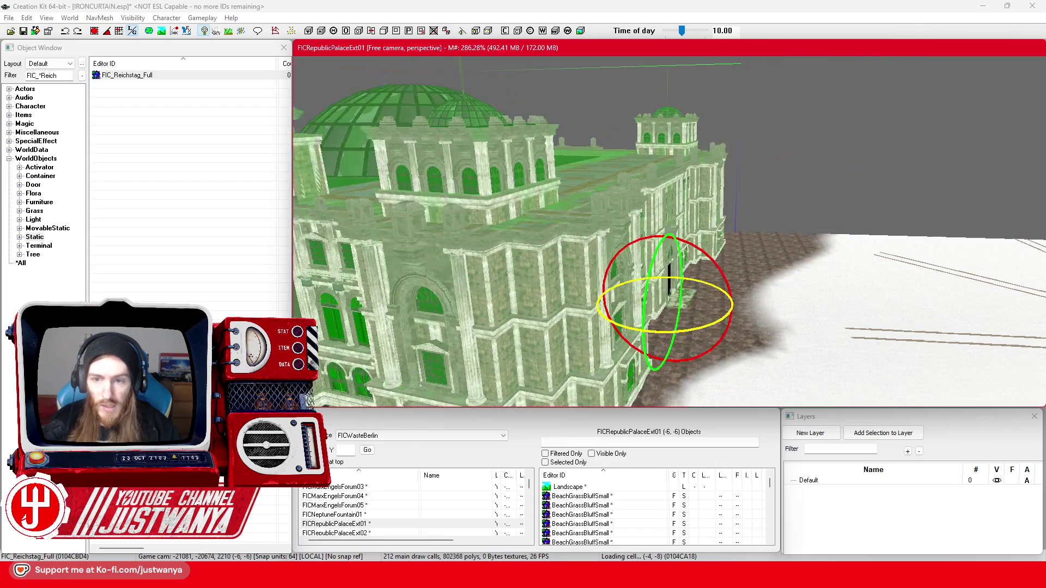
key("w")
left_click_drag(643, 334, 822, 122)
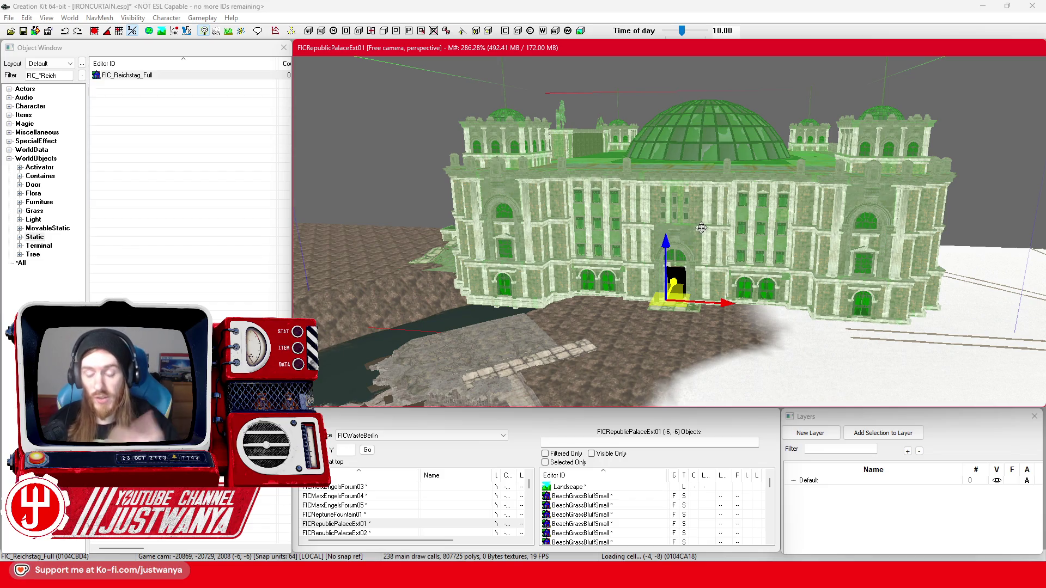
scroll(686, 175, "up", 5)
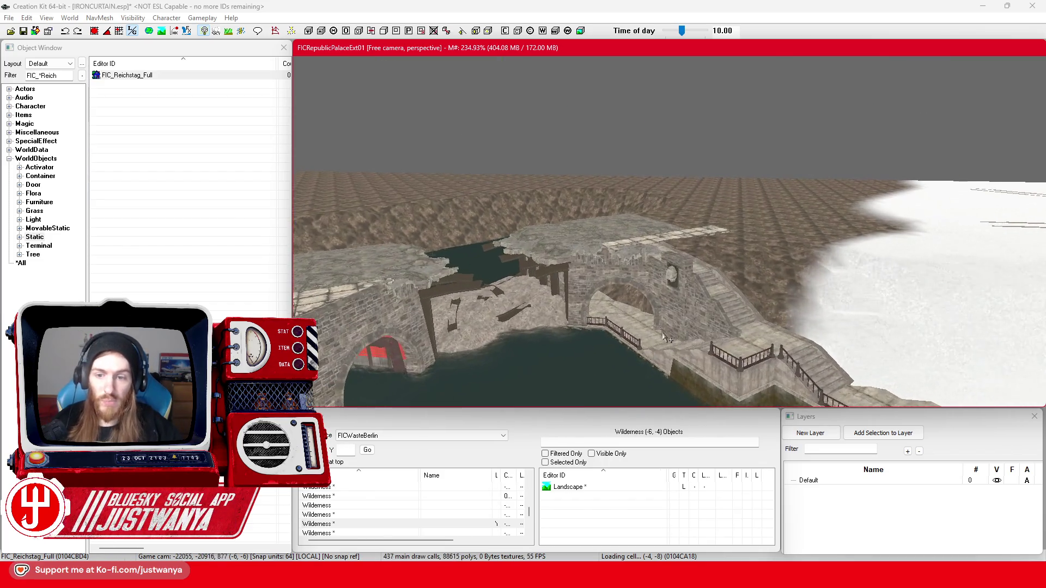
scroll(665, 337, "up", 5)
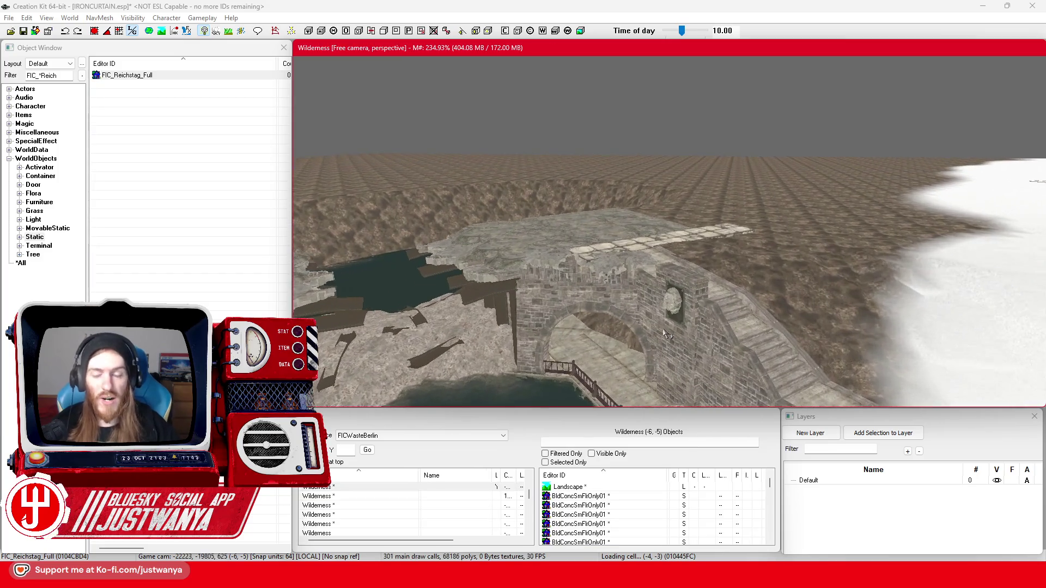
scroll(664, 334, "up", 5)
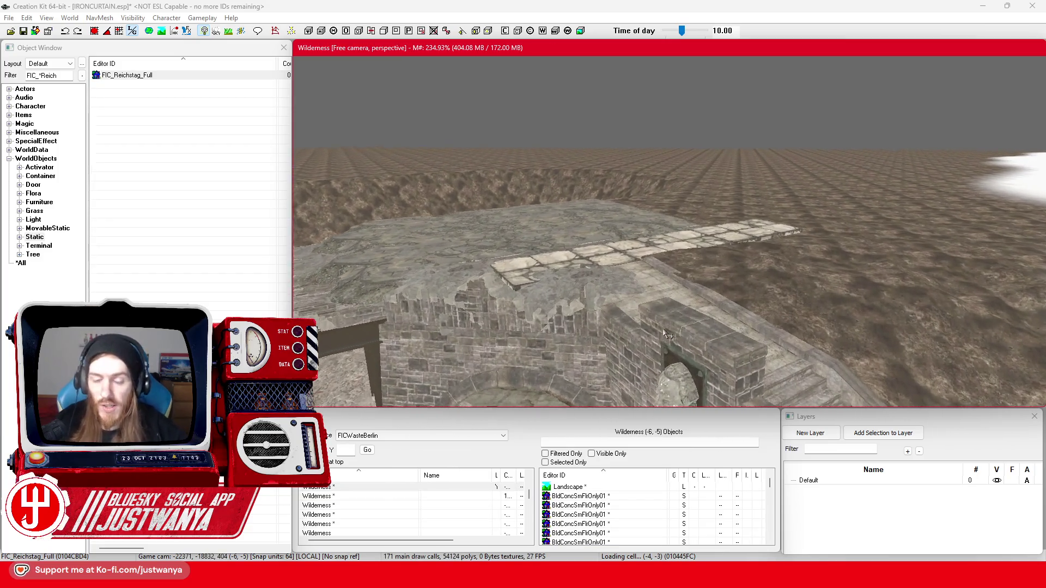
scroll(665, 334, "up", 2)
left_click(669, 296)
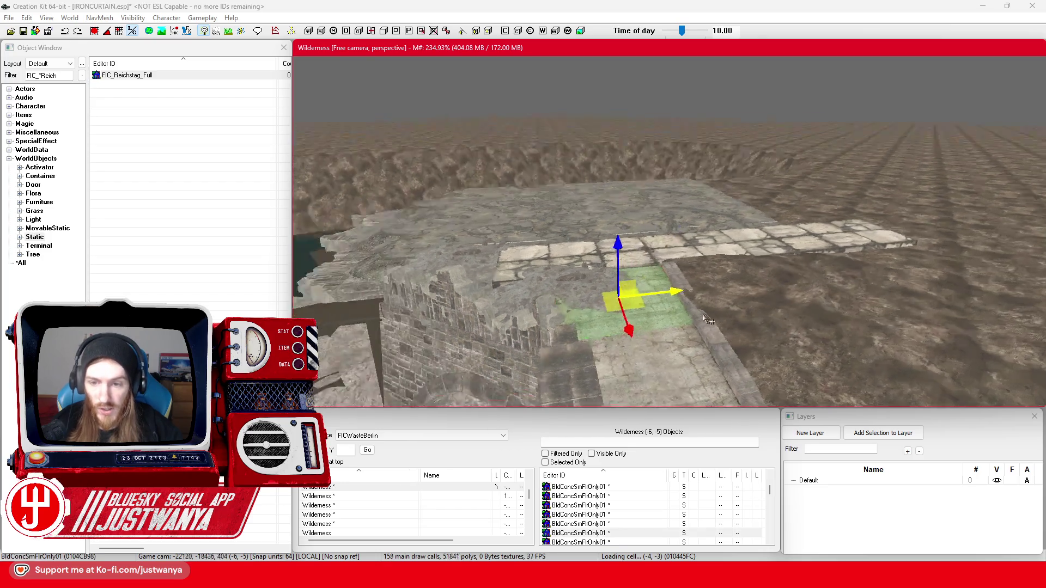
key("shift")
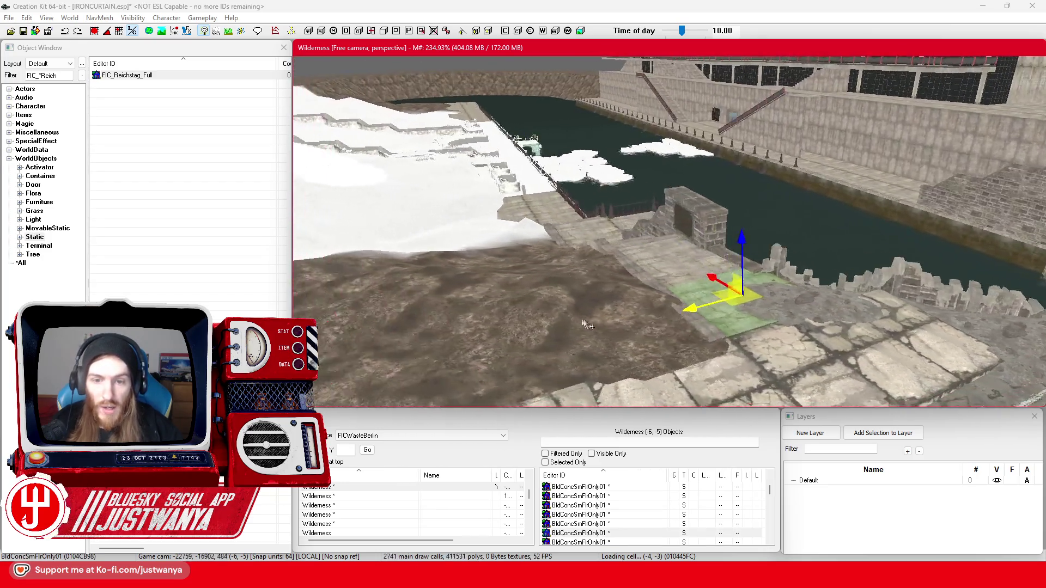
key("shift")
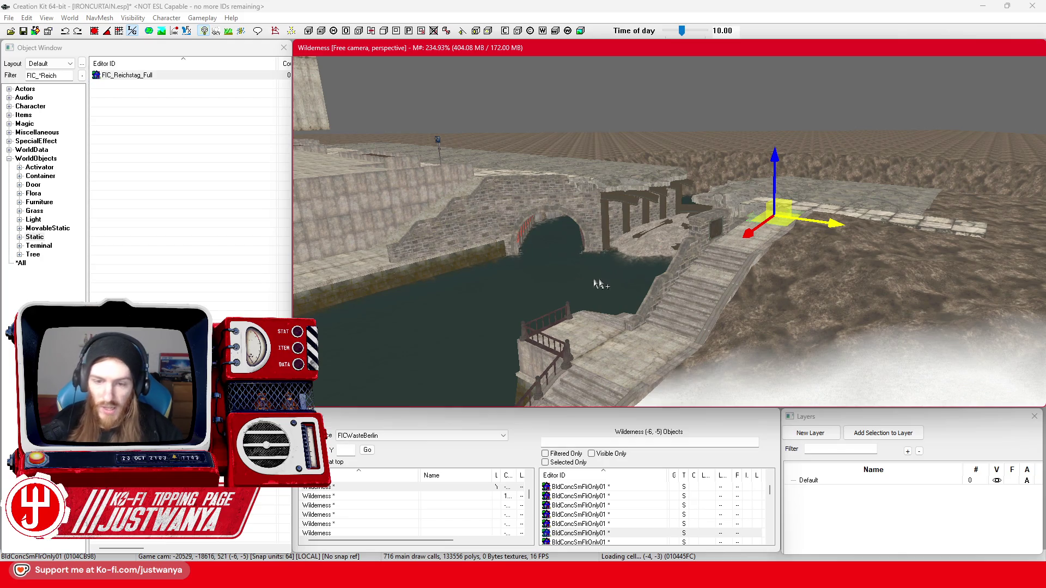
key("shift")
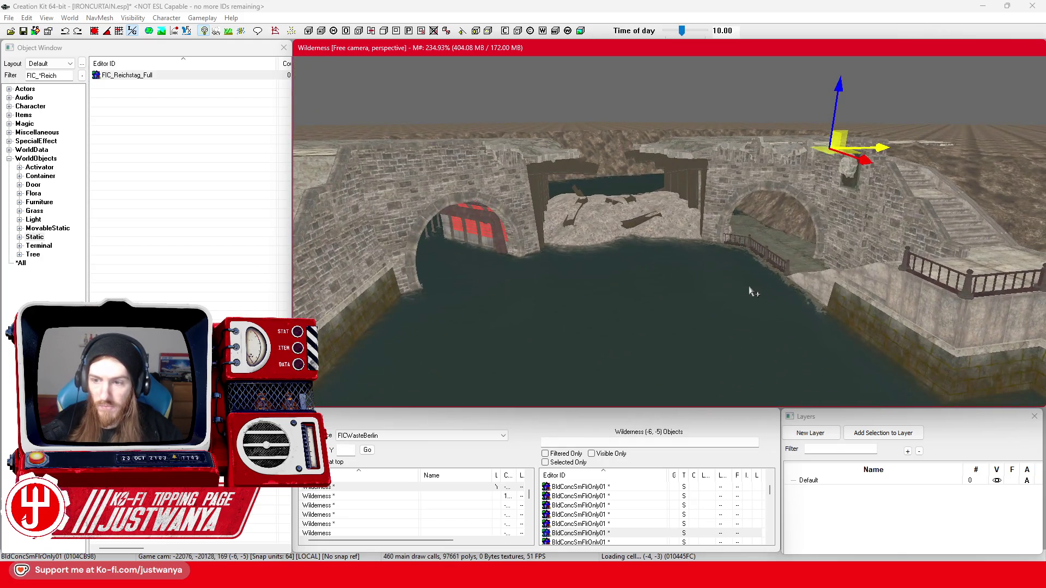
key("shift")
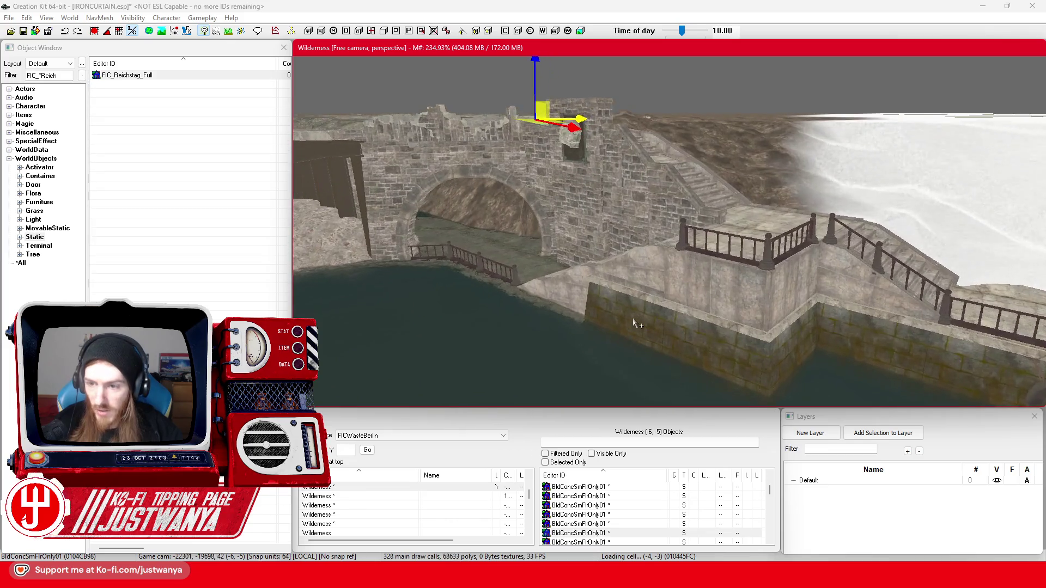
key("shift")
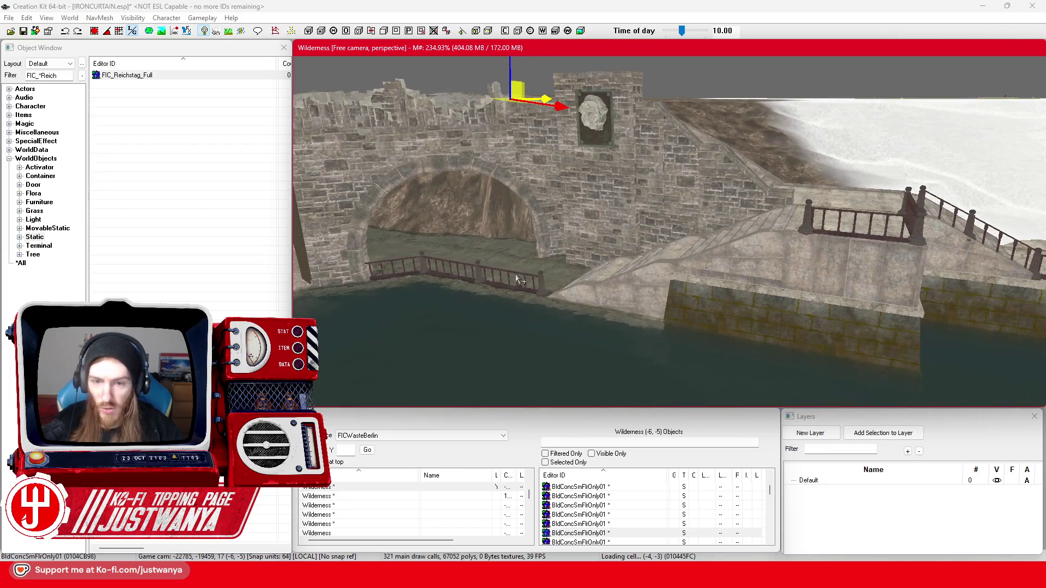
key("shift")
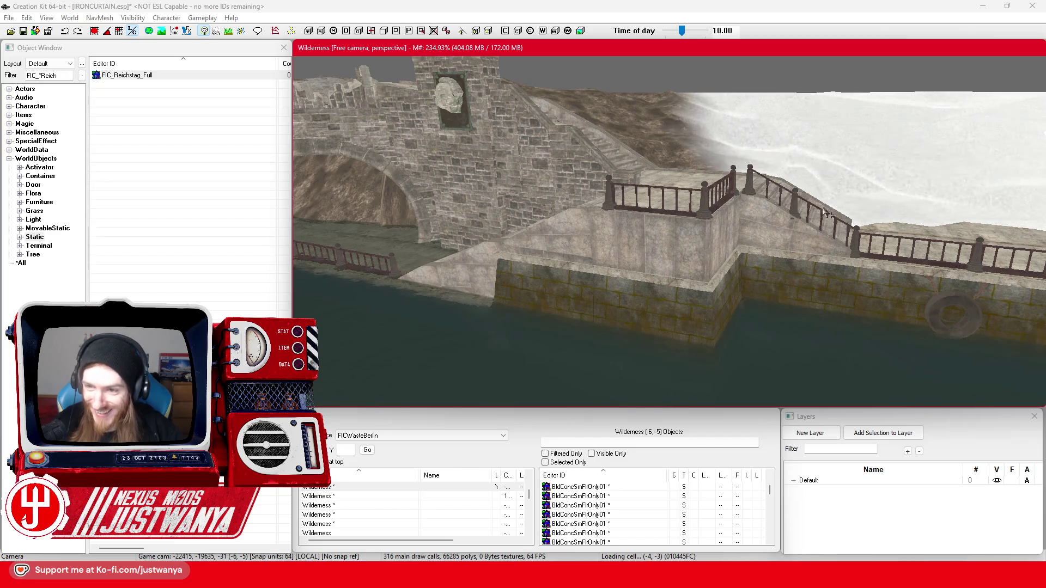
left_click(825, 219)
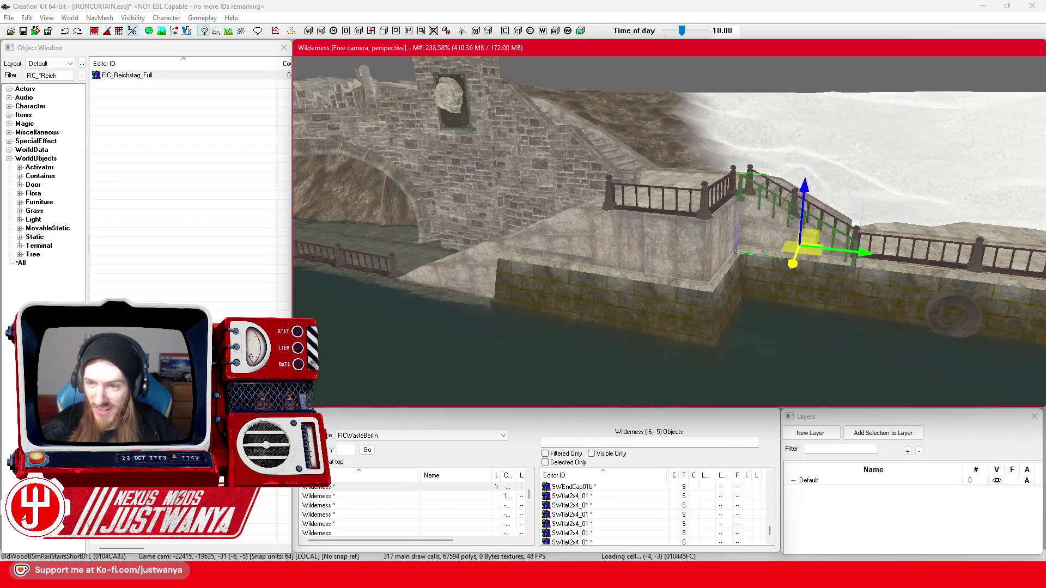
- Move and turn the BldWoodBSmRailStairsShort01R railing toward the quay wall, then undo and refocus
left_click_drag(818, 254, 784, 303)
key("e")
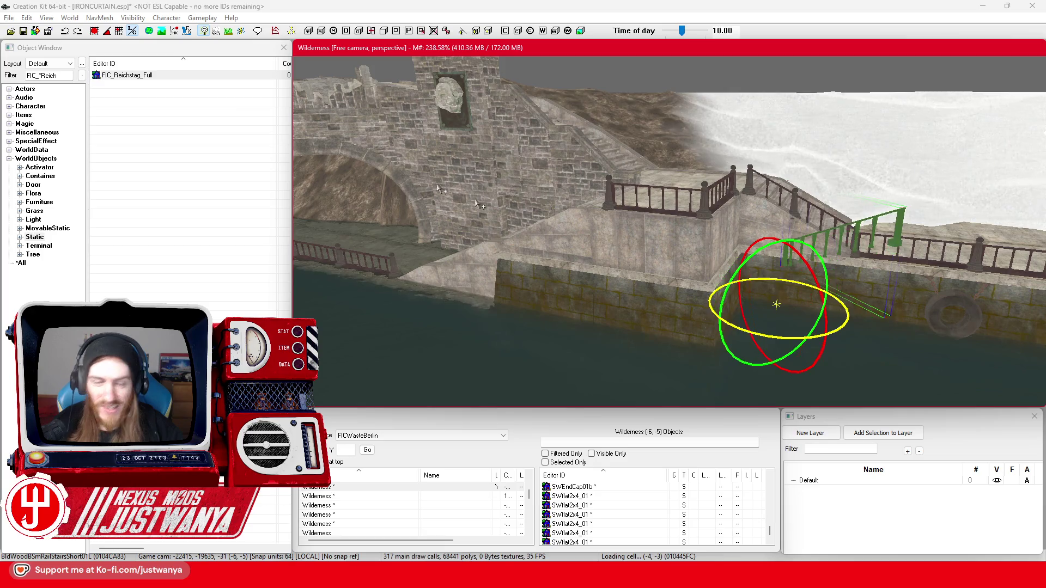
left_click_drag(777, 279, 810, 284)
scroll(778, 250, "up", 3)
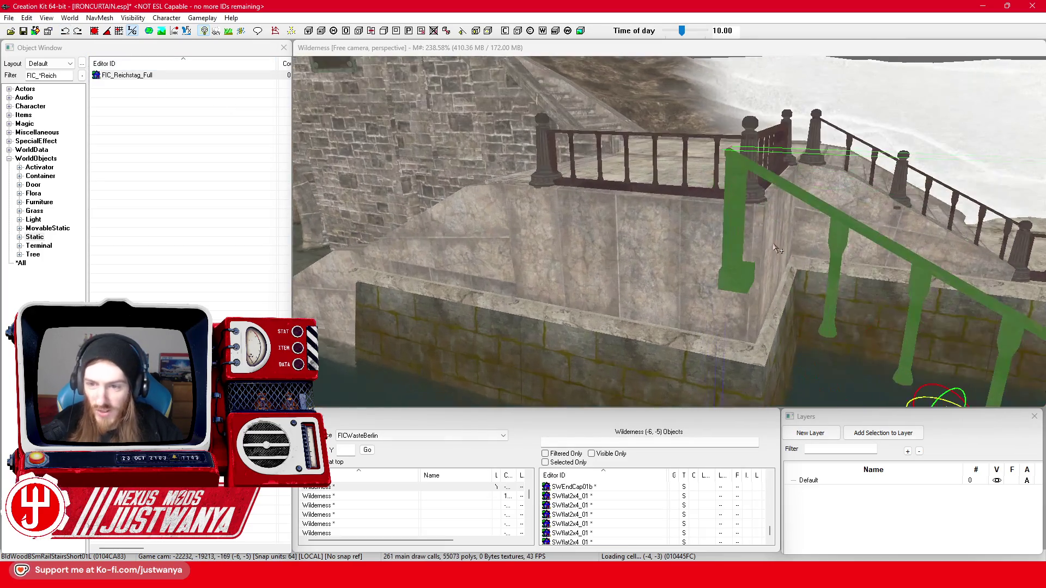
key("shift")
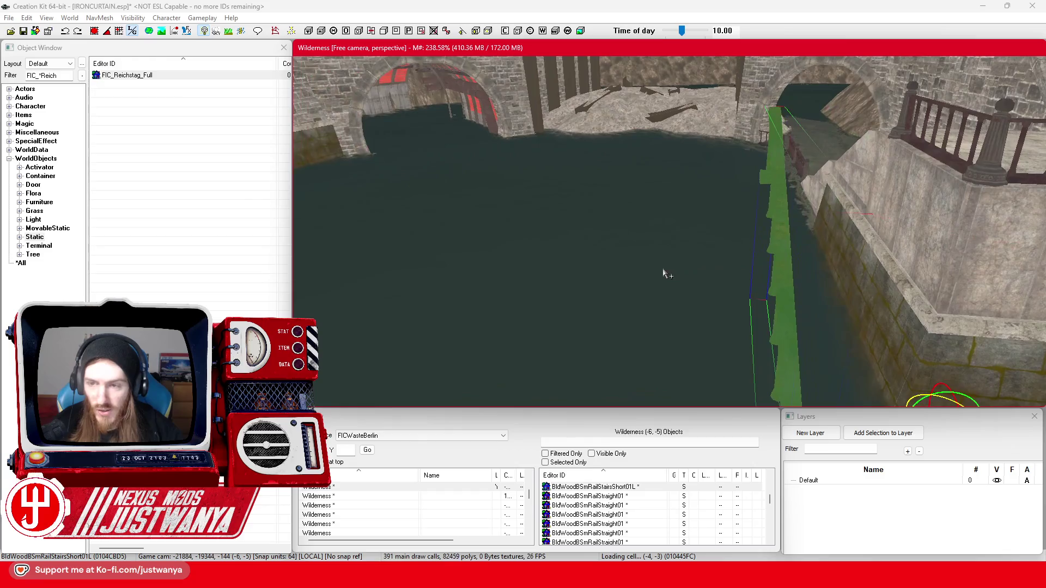
key("ctrl+z")
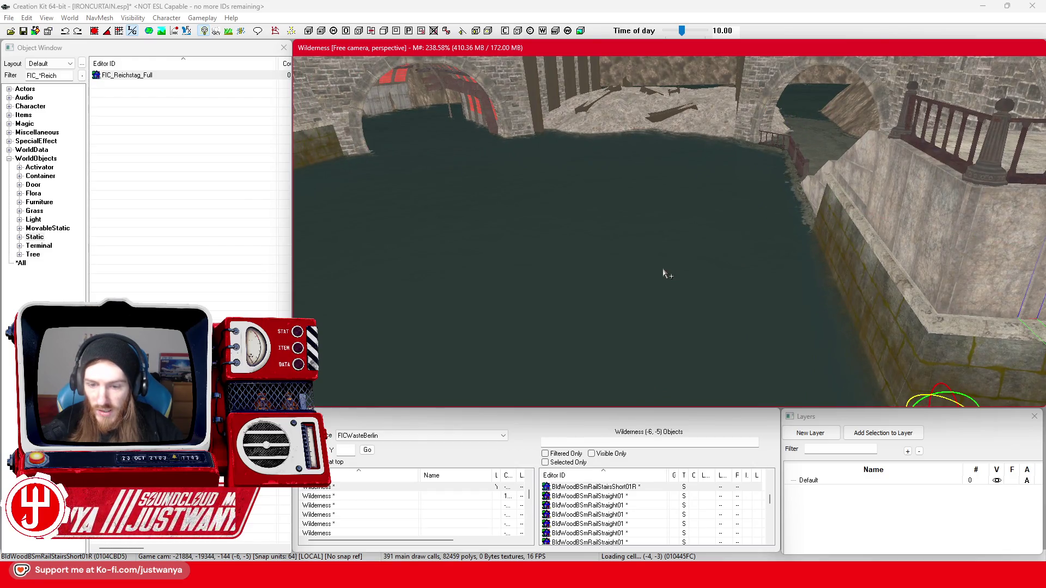
key("c")
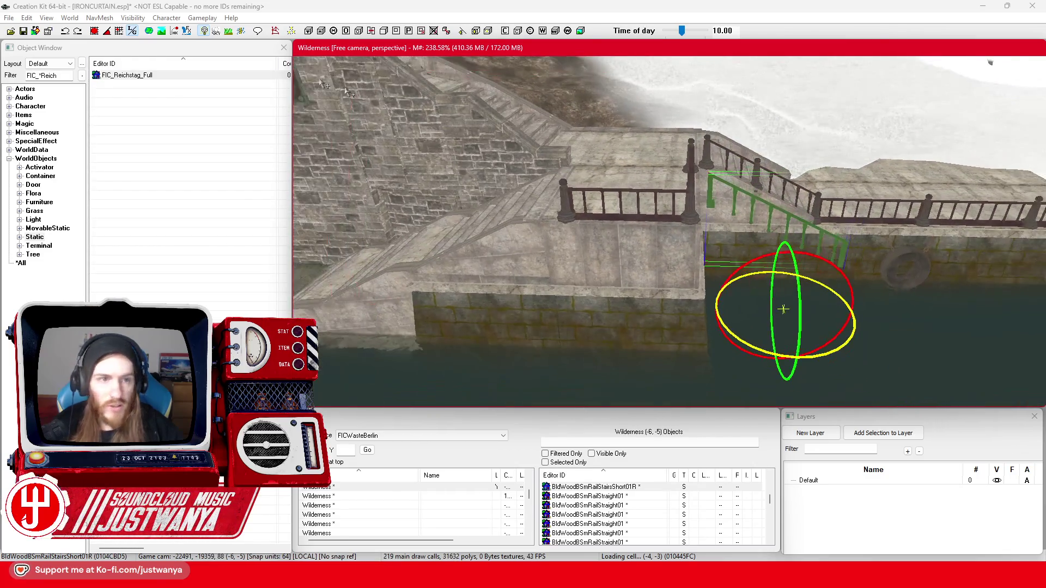
- Turn the stair railing to face the other way and slide it left onto the stairs
left_click_drag(850, 322, 816, 332)
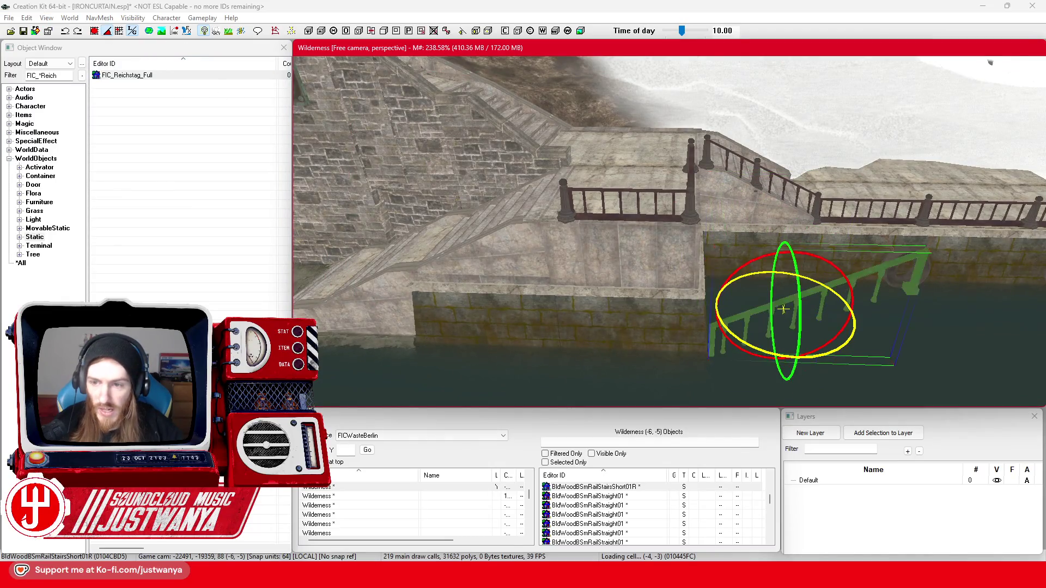
key("w")
mouse_move(739, 306)
left_mouse_down()
mouse_move(306, 286)
mouse_move(327, 286)
left_mouse_up()
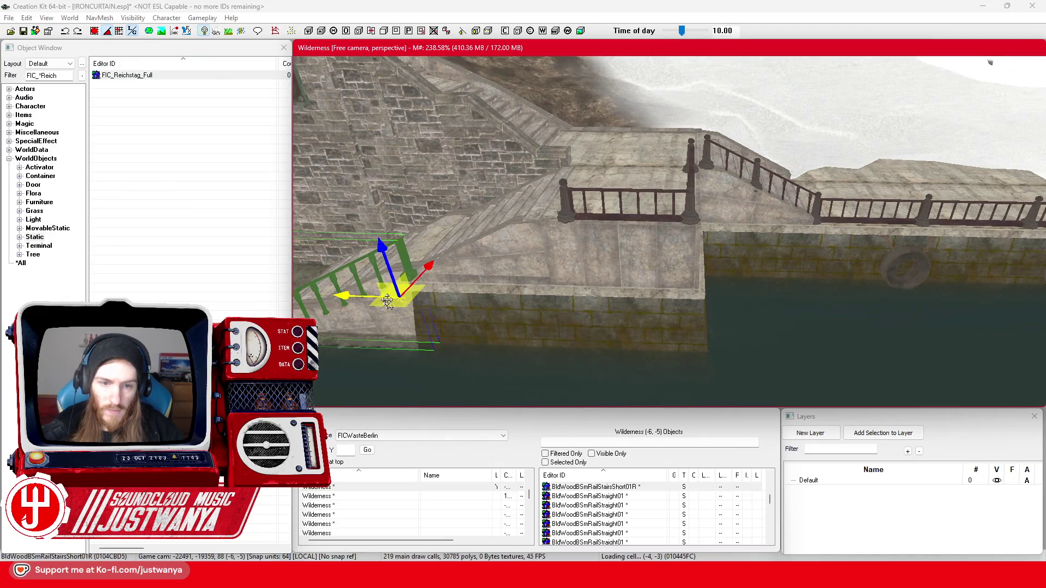
key("c")
key("shift")
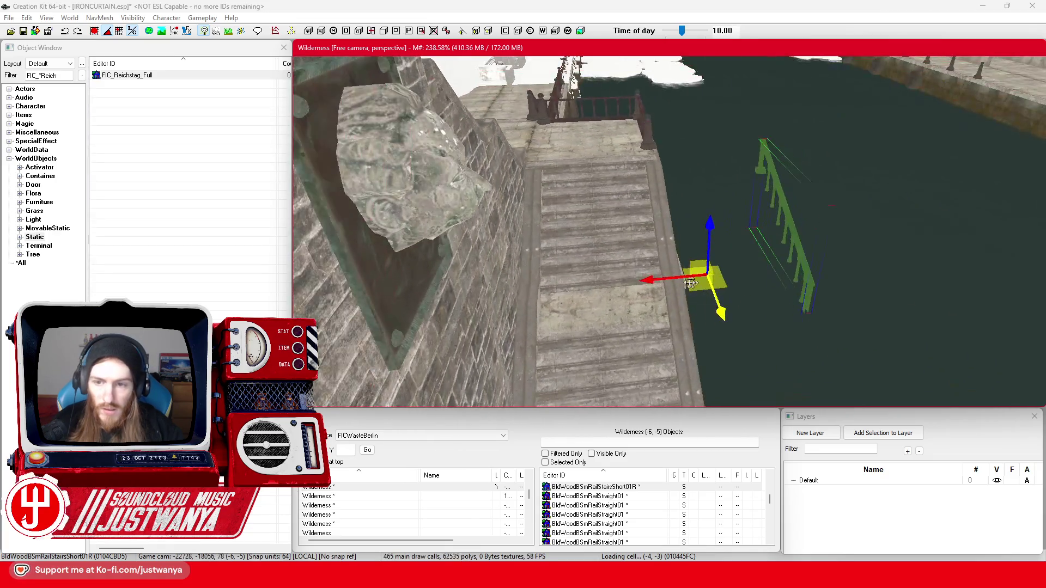
left_click_drag(593, 285, 597, 284)
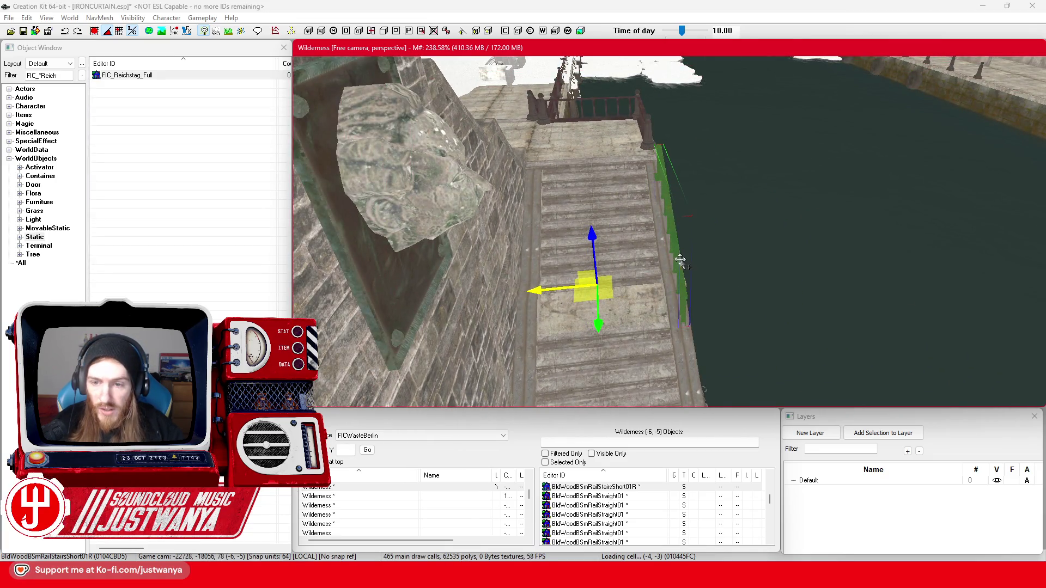
key("shift")
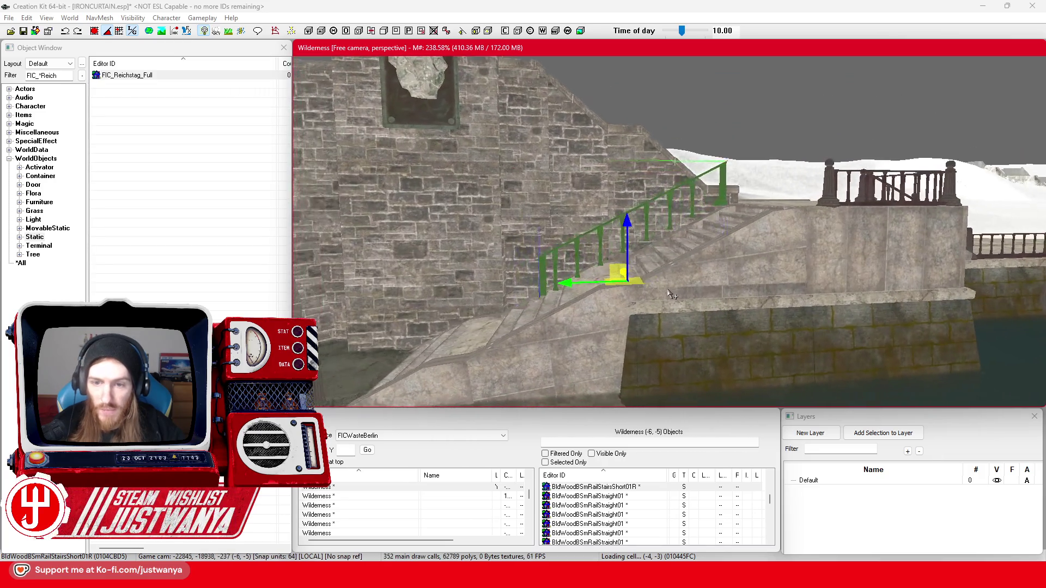
left_click_drag(570, 285, 647, 280)
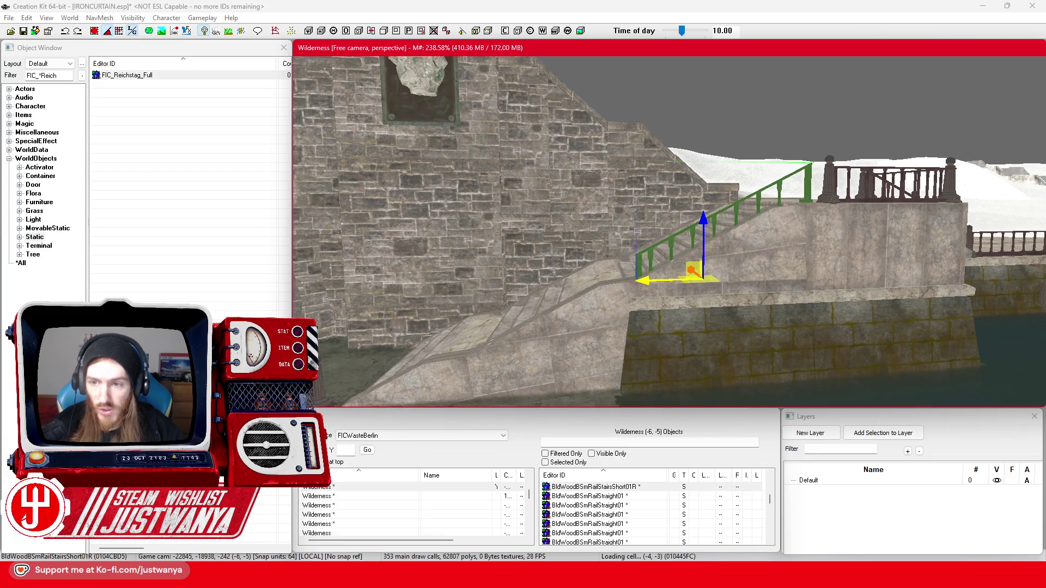
- Adjust the railing's height and shift it slightly left, constrained to the vertical axis
scroll(638, 309, "up", 3)
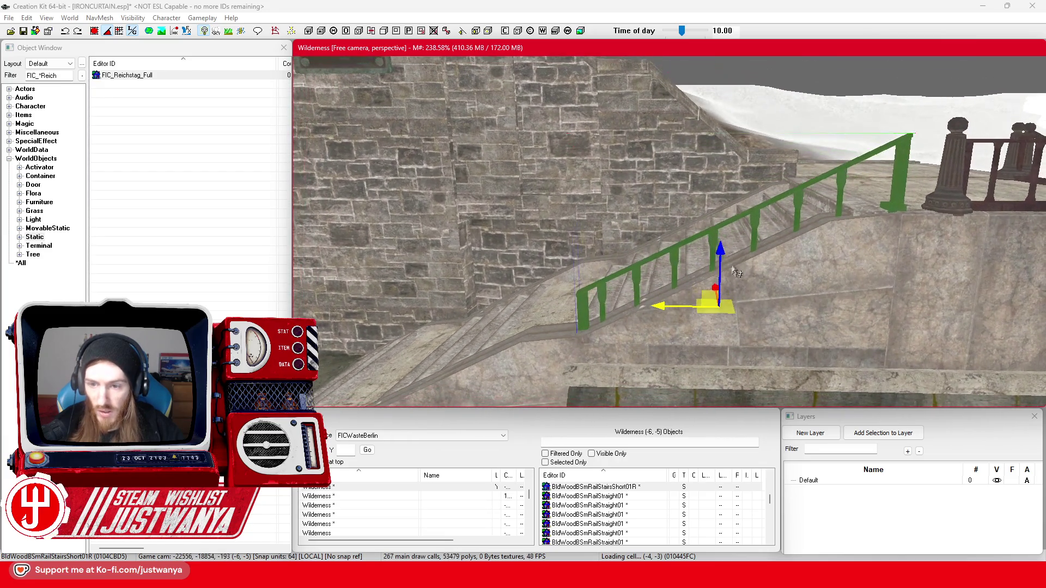
mouse_move(720, 256)
left_mouse_down()
mouse_move(720, 243)
mouse_move(720, 258)
left_mouse_up()
left_click_drag(677, 306, 658, 306)
left_click(706, 265)
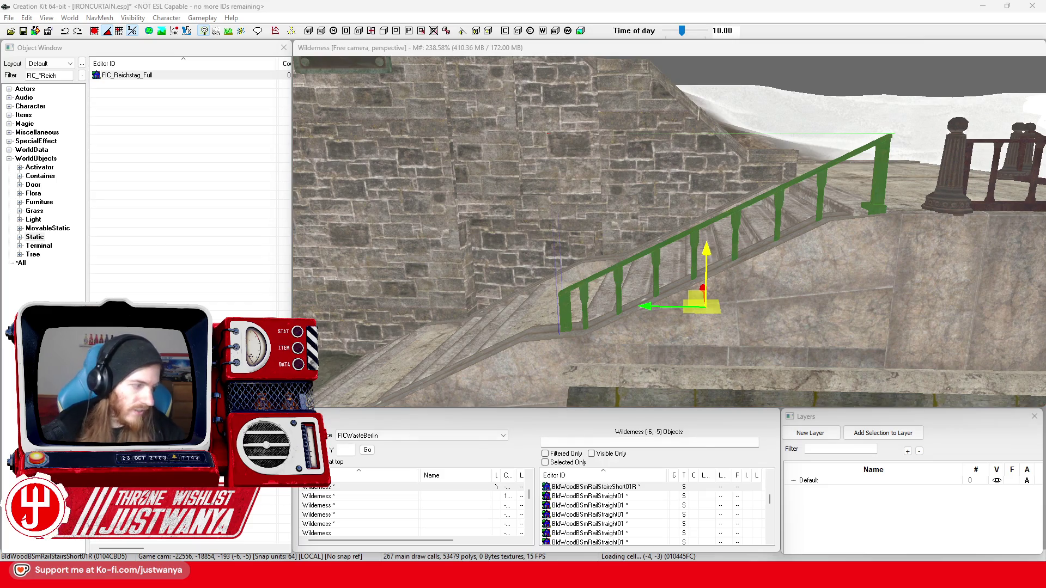
scroll(536, 258, "down", 3)
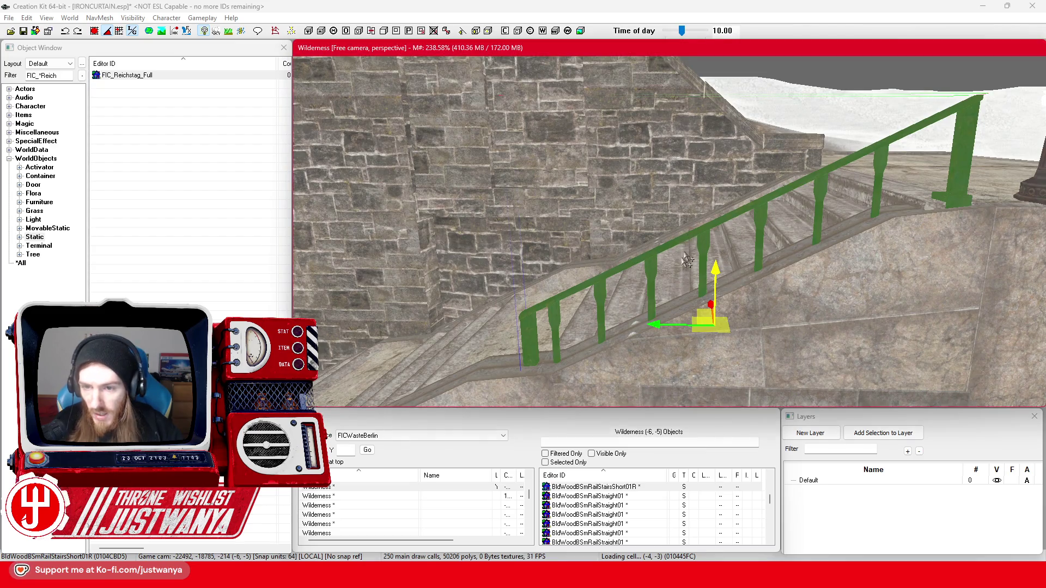
key("shift")
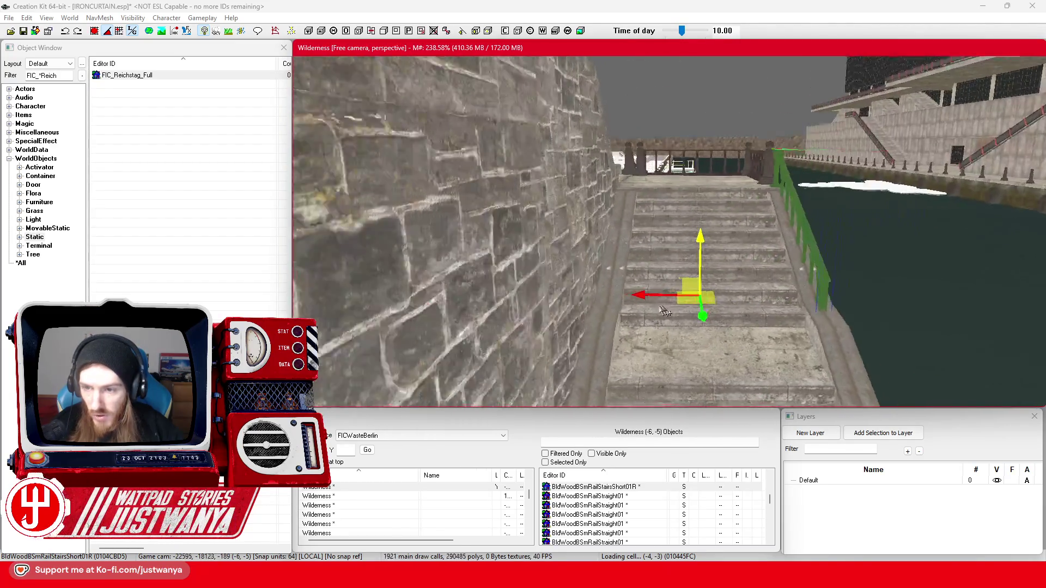
key("shift")
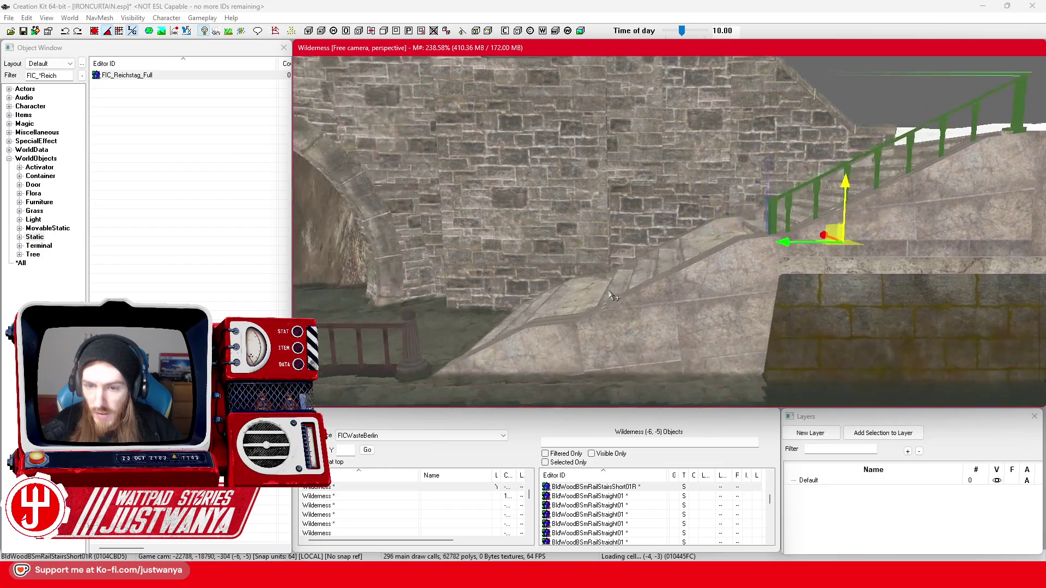
- Slide the railing down the stairs and lower it onto the stair slope
left_click_drag(832, 234, 659, 231)
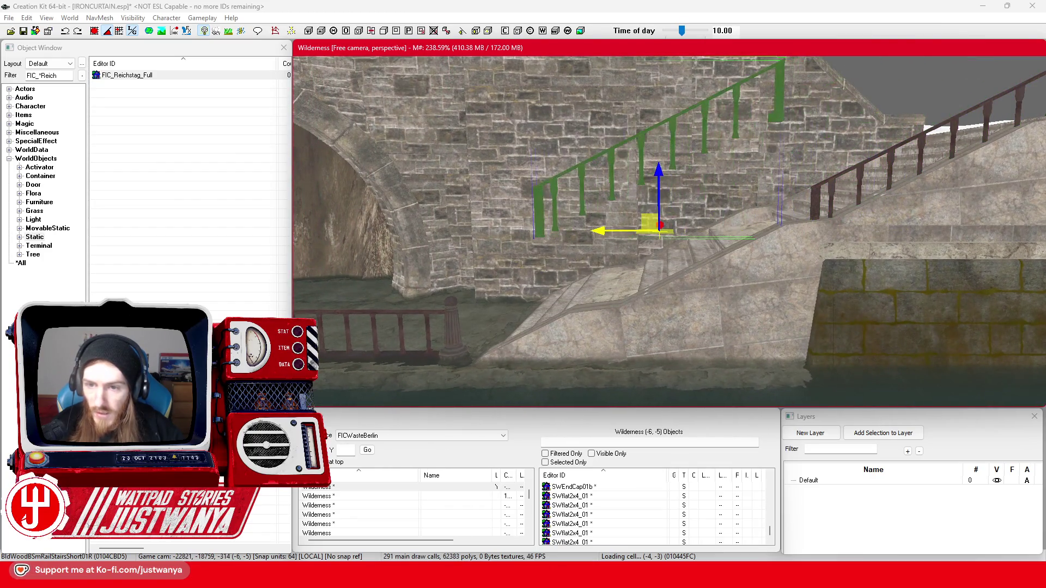
left_click_drag(663, 179, 663, 267)
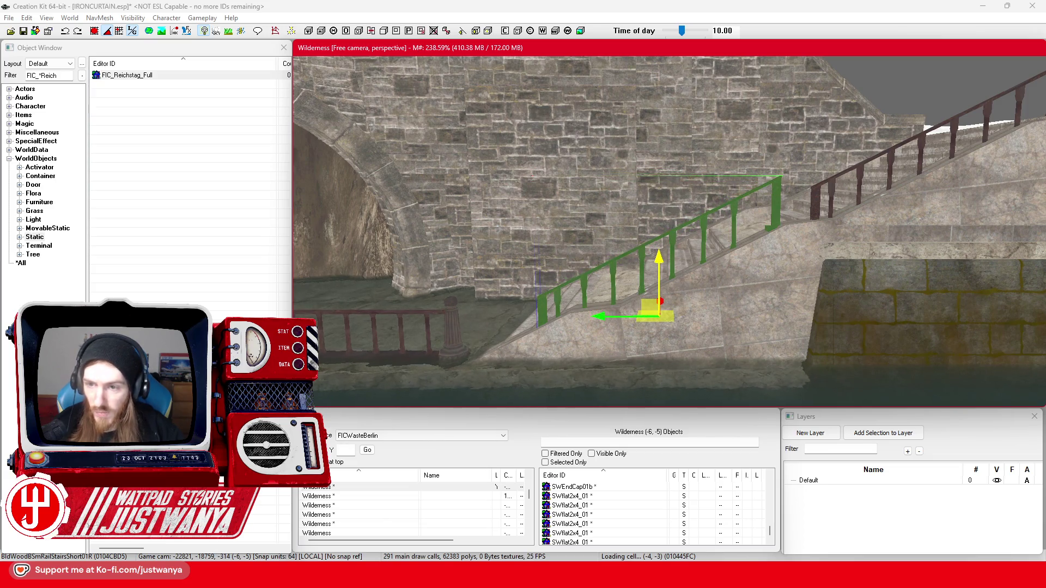
key("shift")
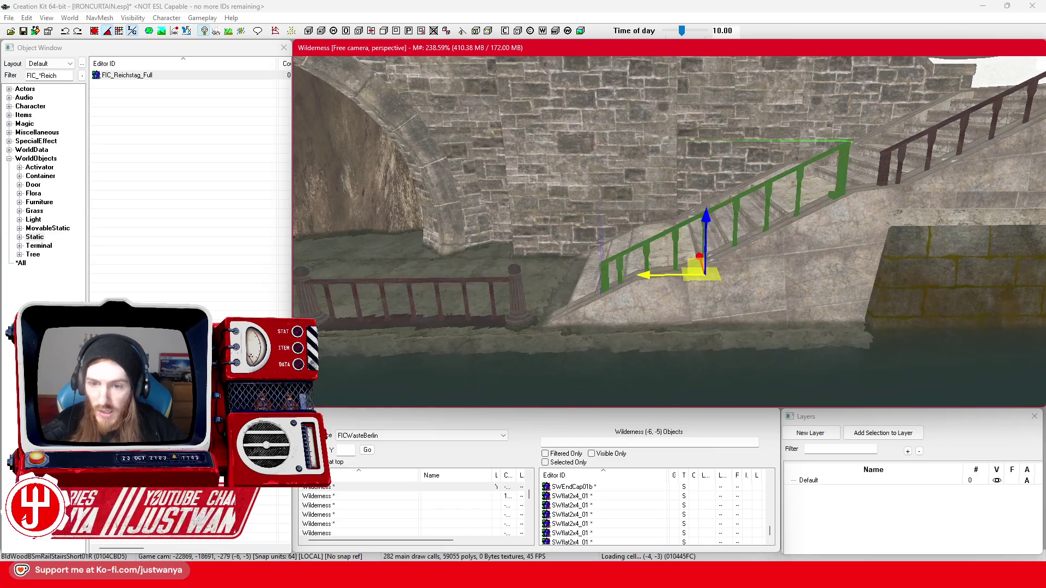
left_click_drag(673, 256, 634, 256)
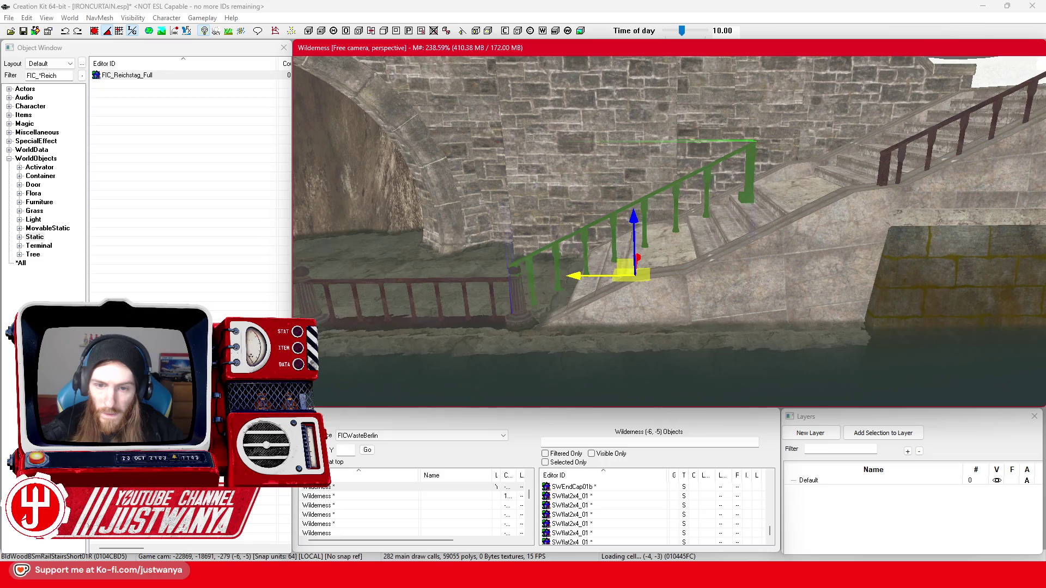
left_click_drag(638, 223, 638, 237)
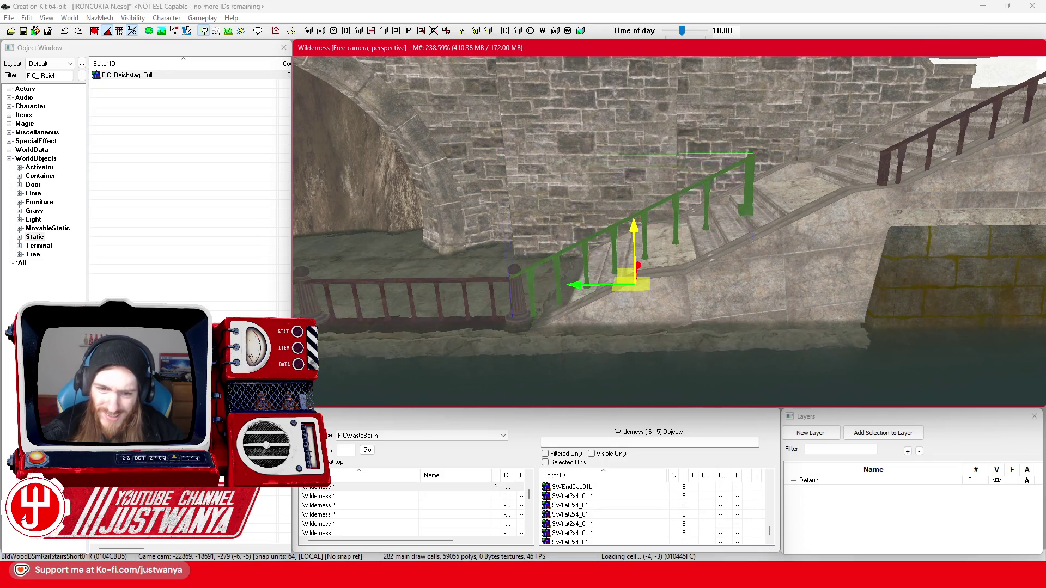
left_click_drag(583, 286, 607, 285)
scroll(600, 271, "up", 8)
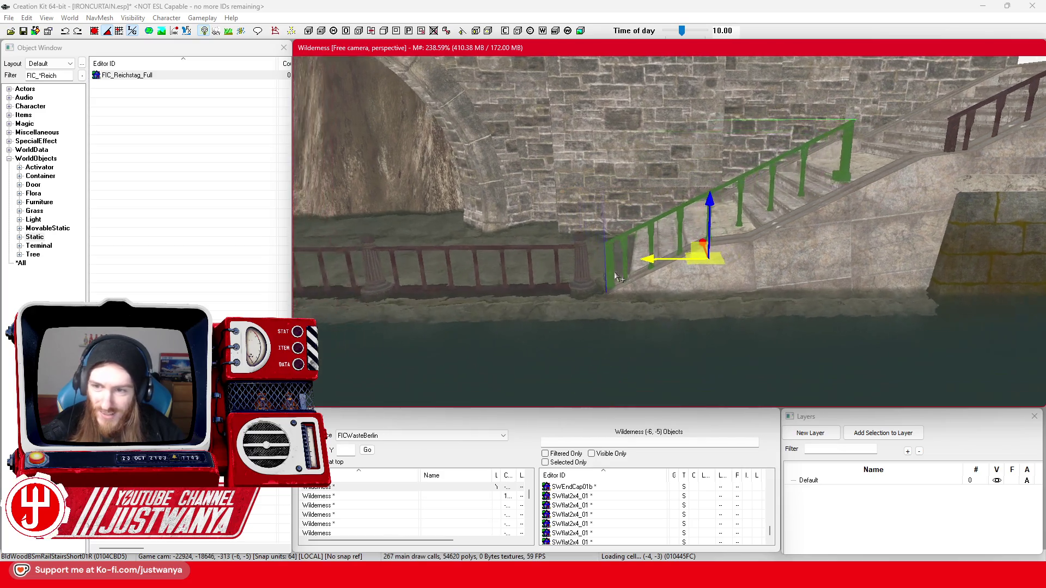
scroll(600, 270, "down", 10)
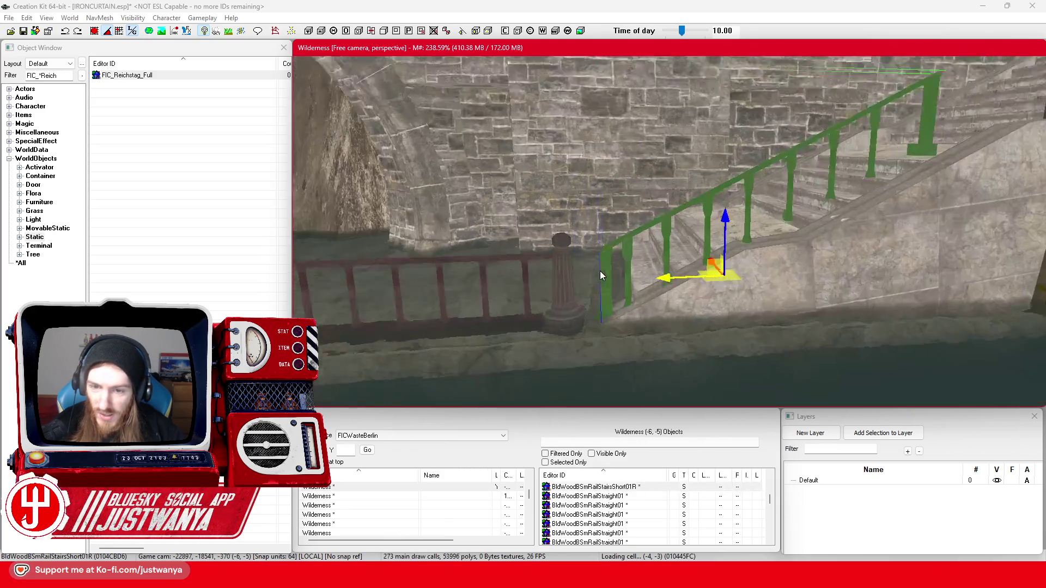
- Raise the railing so its balusters clear the steps and nudge it left into place
left_click_drag(541, 282, 711, 224)
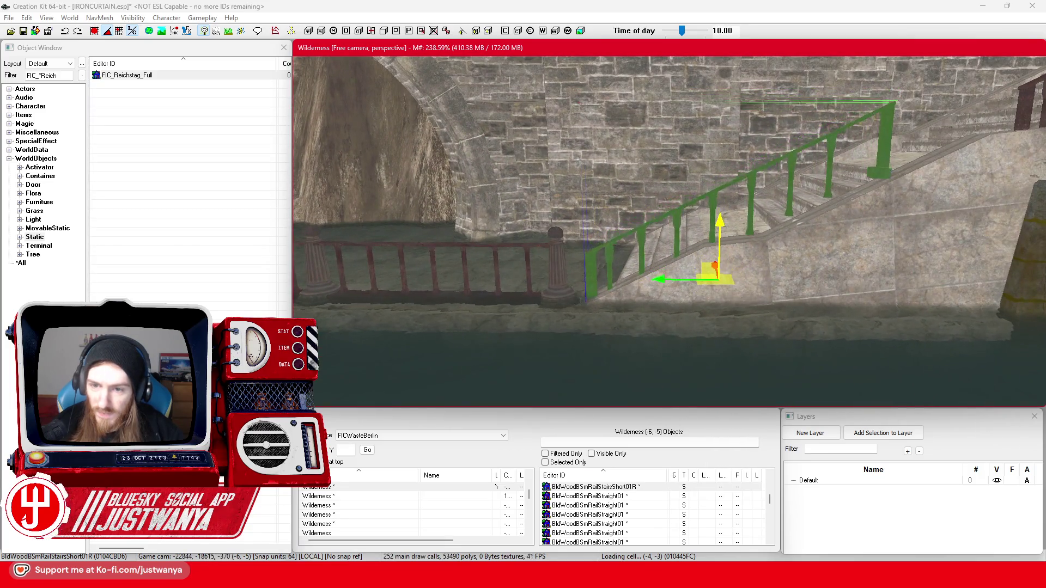
left_click_drag(721, 234, 684, 276)
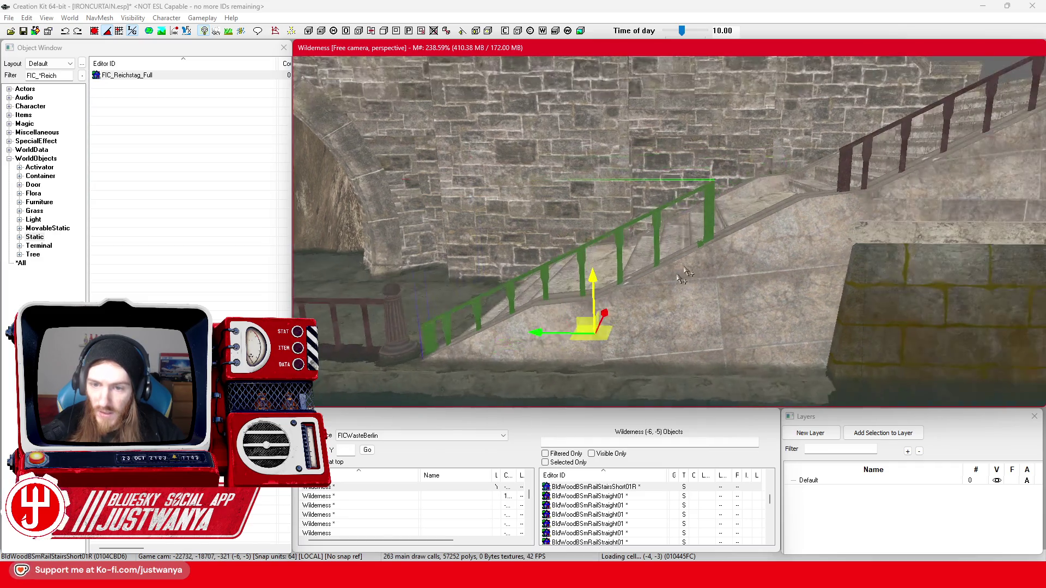
left_click_drag(542, 335, 638, 334)
left_click_drag(689, 289, 689, 261)
left_click_drag(628, 301, 607, 299)
scroll(607, 298, "down", 5)
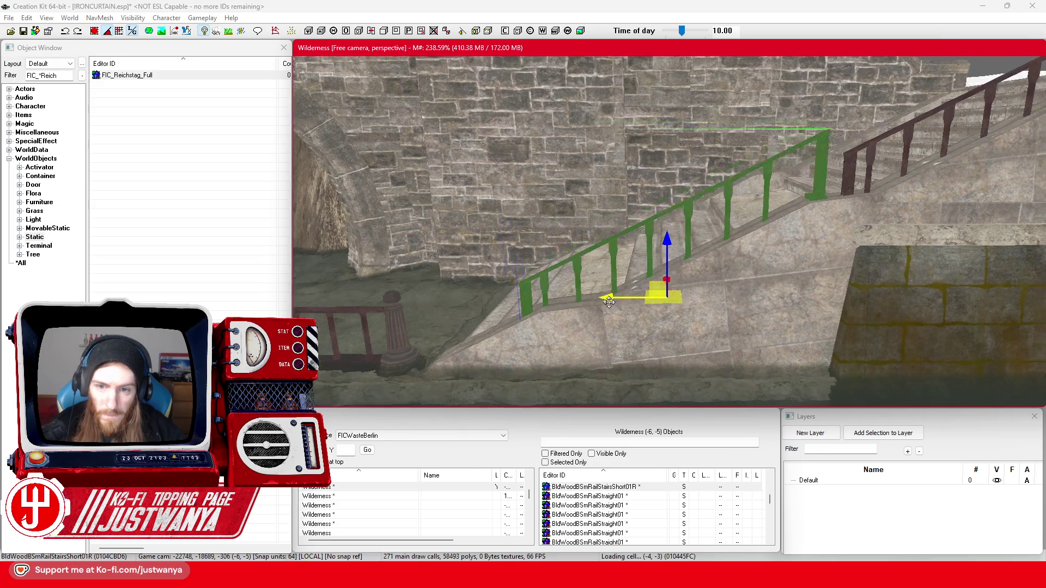
- Move the bollard at the foot of the stairs toward the wall
left_click(439, 332)
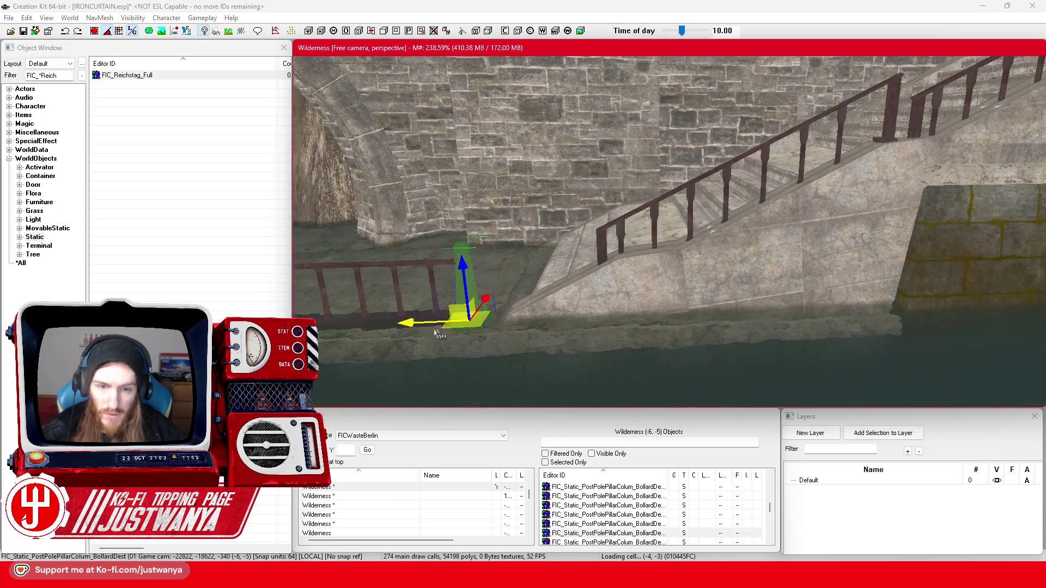
left_click_drag(439, 332, 816, 313)
scroll(798, 316, "up", 3)
scroll(795, 315, "up", 2)
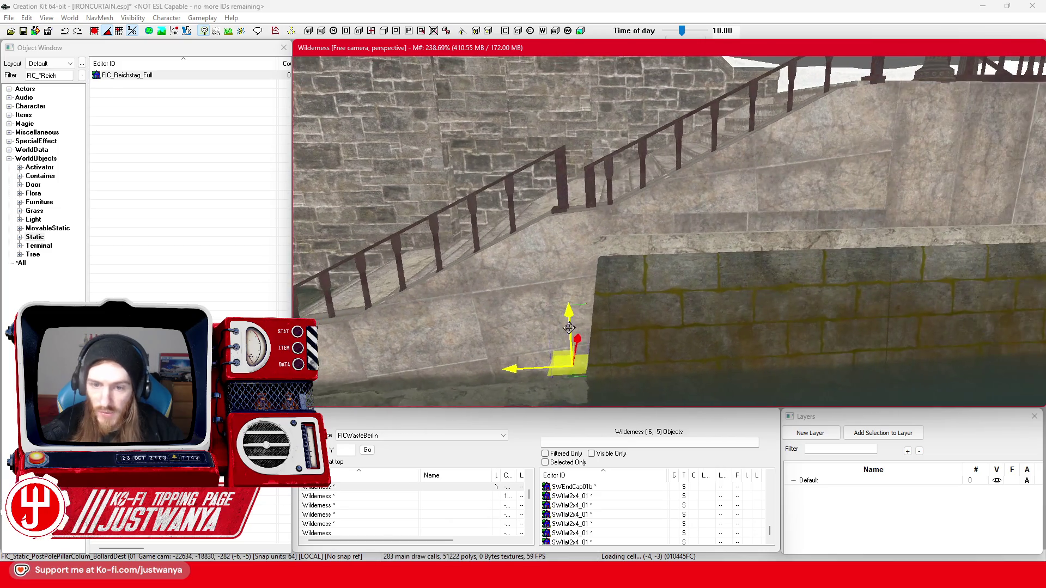
- Lift the bollard onto the stair landing and move it along the rail to the top of the stairs
left_click_drag(567, 302, 562, 209)
scroll(577, 167, "up", 3)
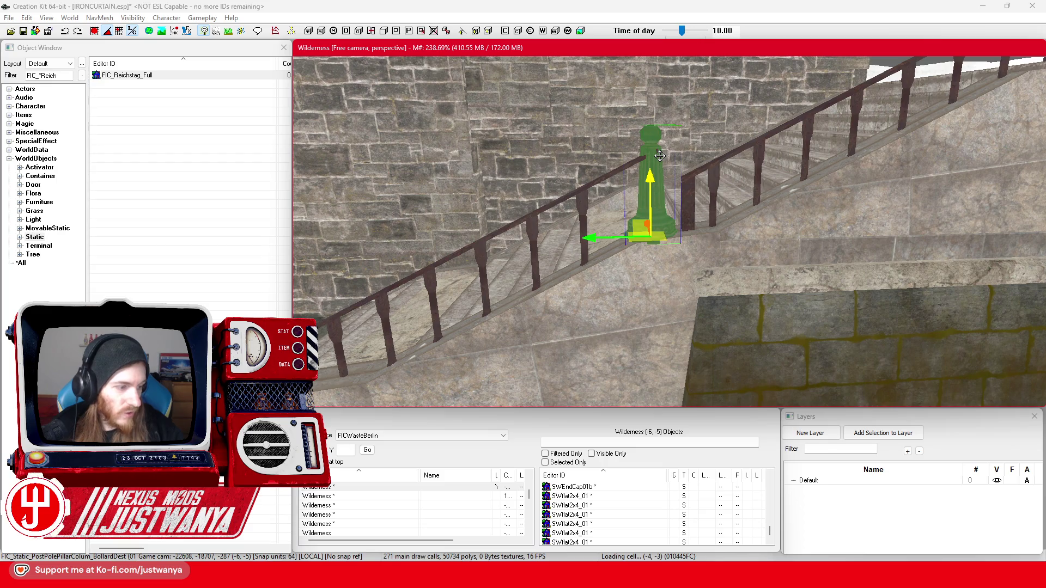
key("shift")
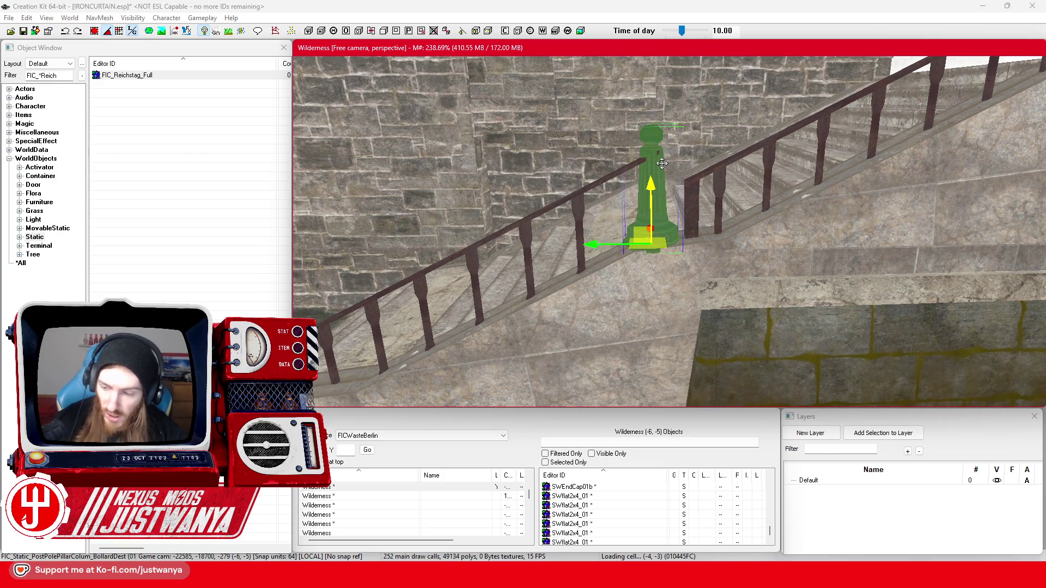
left_click_drag(598, 242, 639, 243)
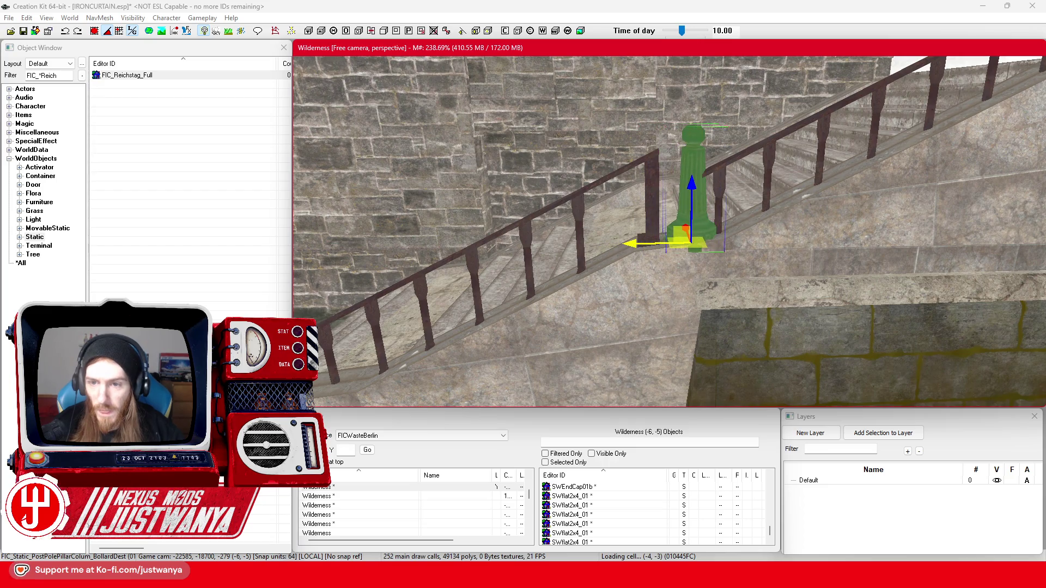
key("shift")
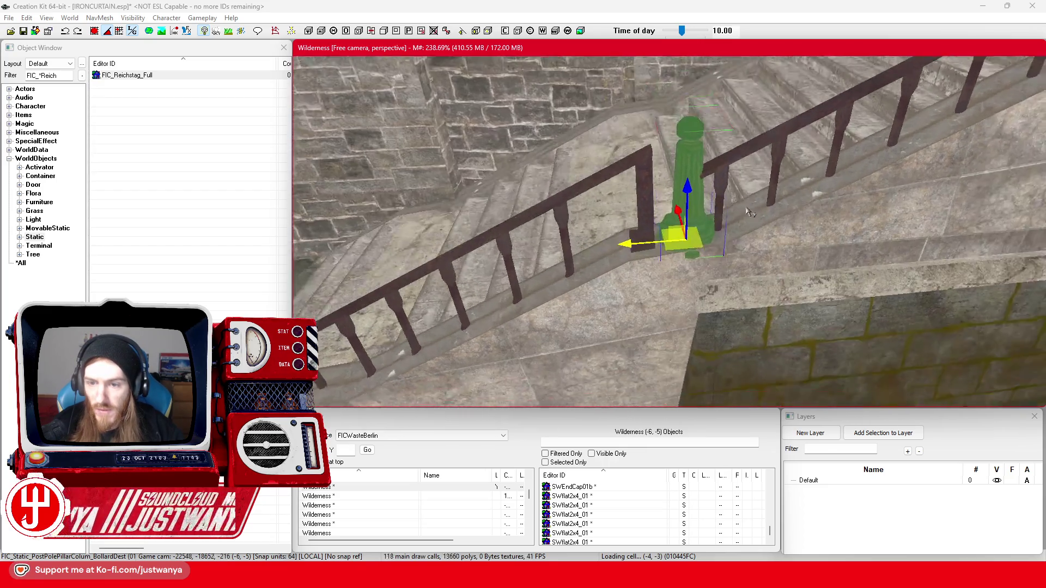
scroll(730, 357, "down", 5)
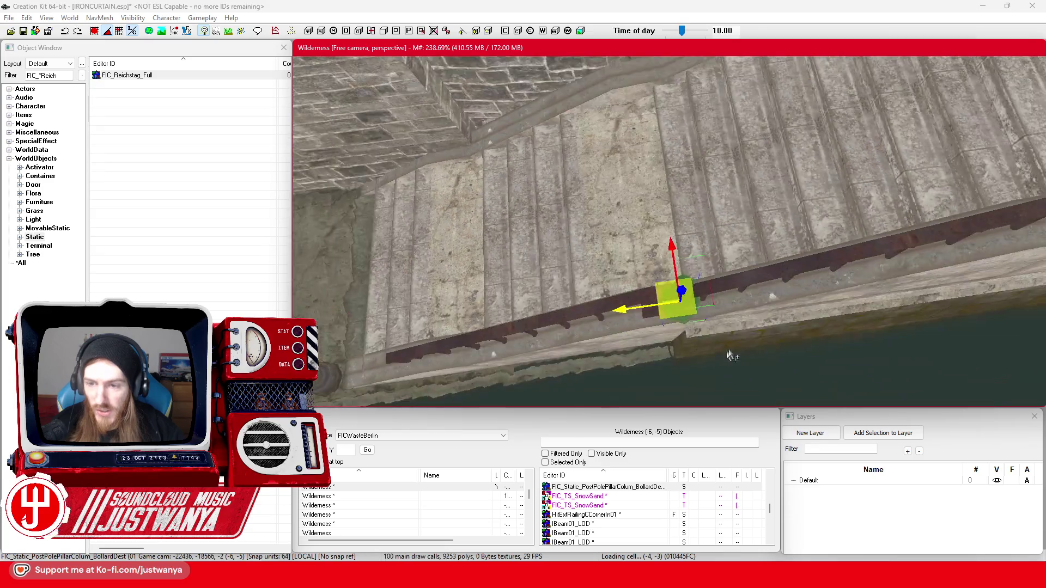
key("shift")
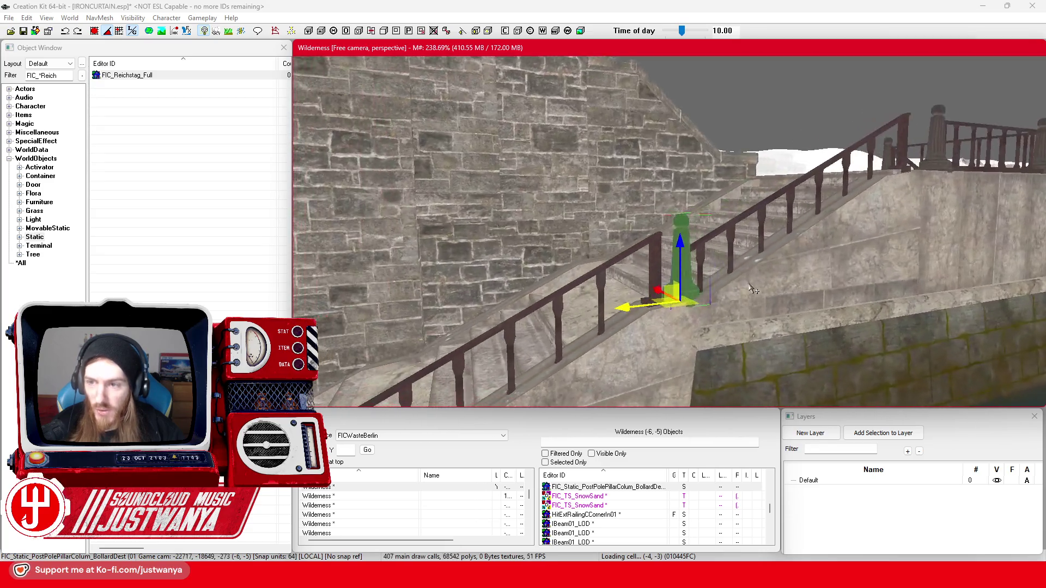
key("shift")
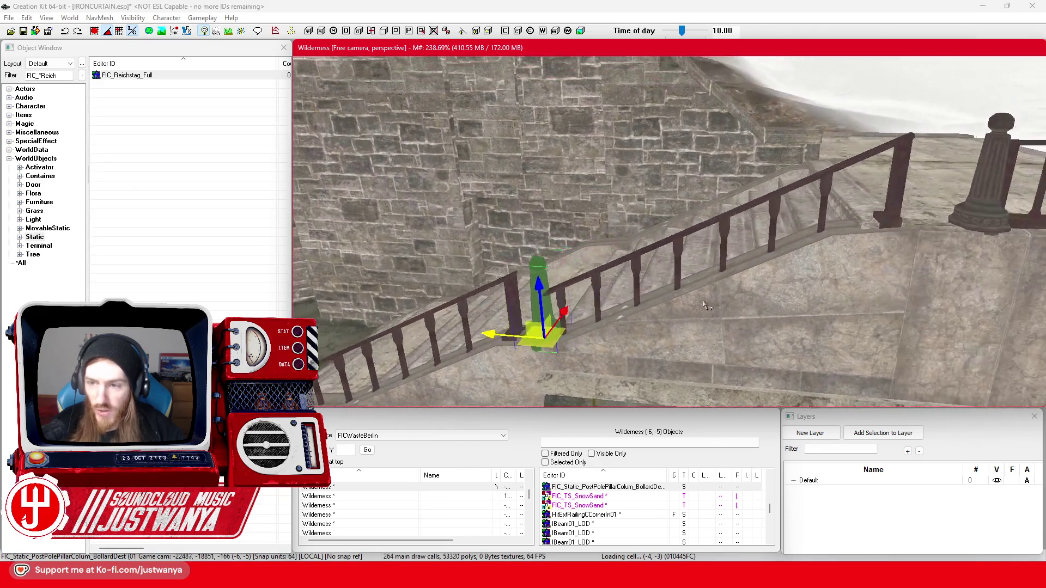
mouse_move(847, 227)
left_mouse_down()
mouse_move(860, 232)
mouse_move(768, 235)
left_mouse_up()
key("shift")
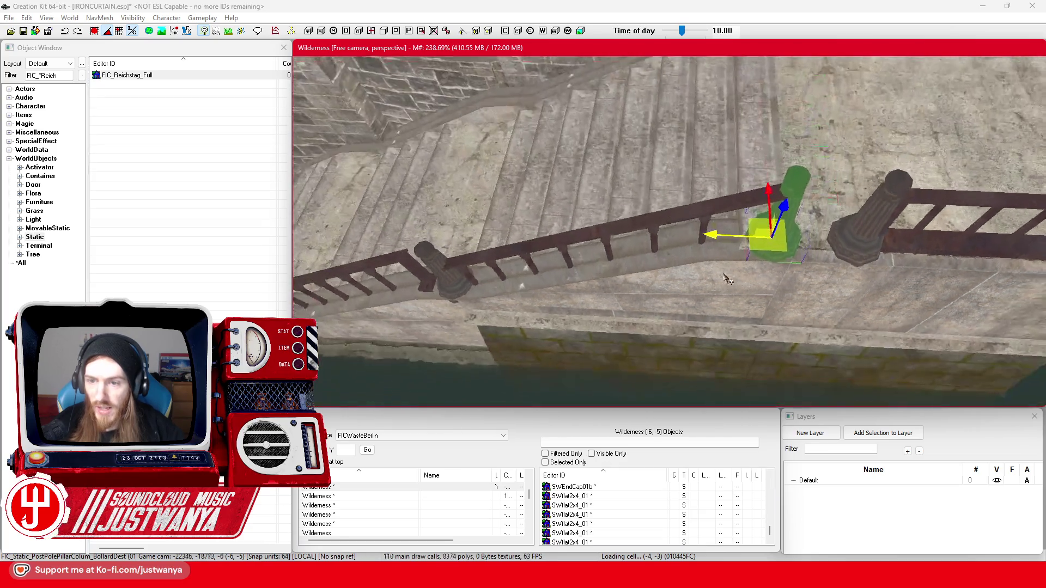
key("shift")
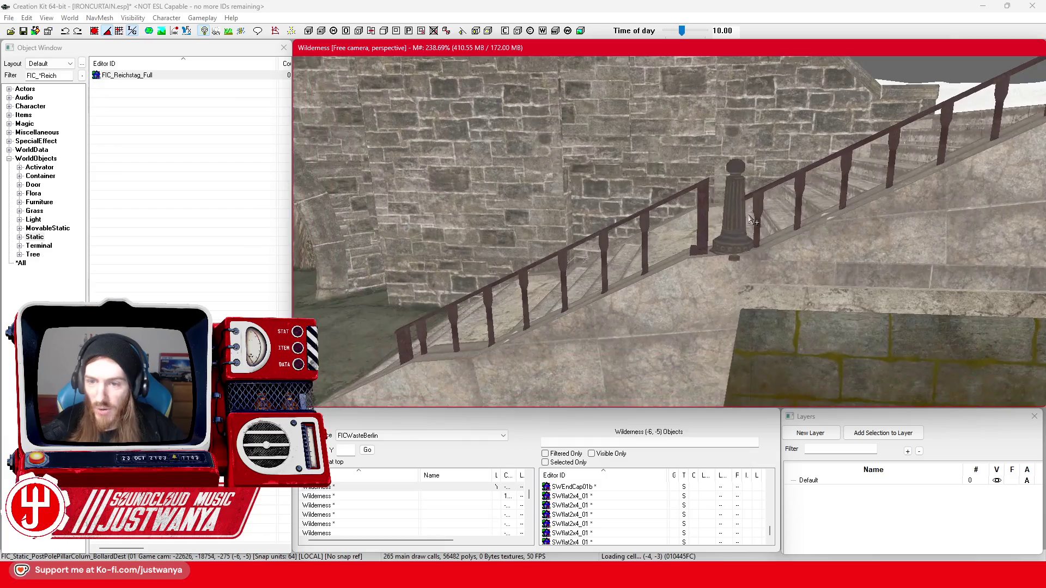
- Duplicate the bollard post with Ctrl+D and slide the copy left along the railing
left_click(765, 192)
scroll(766, 193, "down", 3)
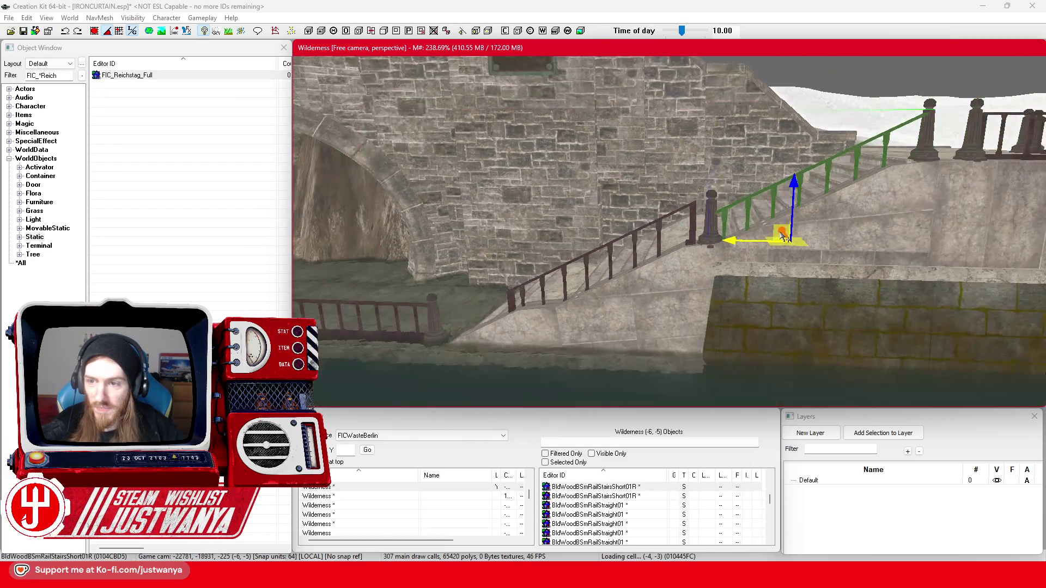
scroll(773, 238, "up", 3)
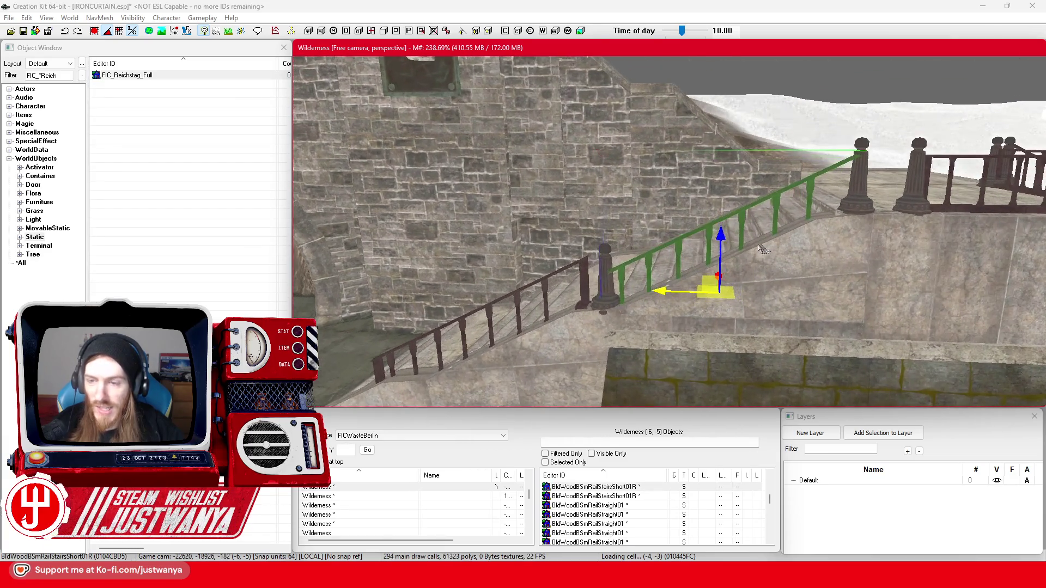
left_click(604, 275)
scroll(654, 288, "up", 3)
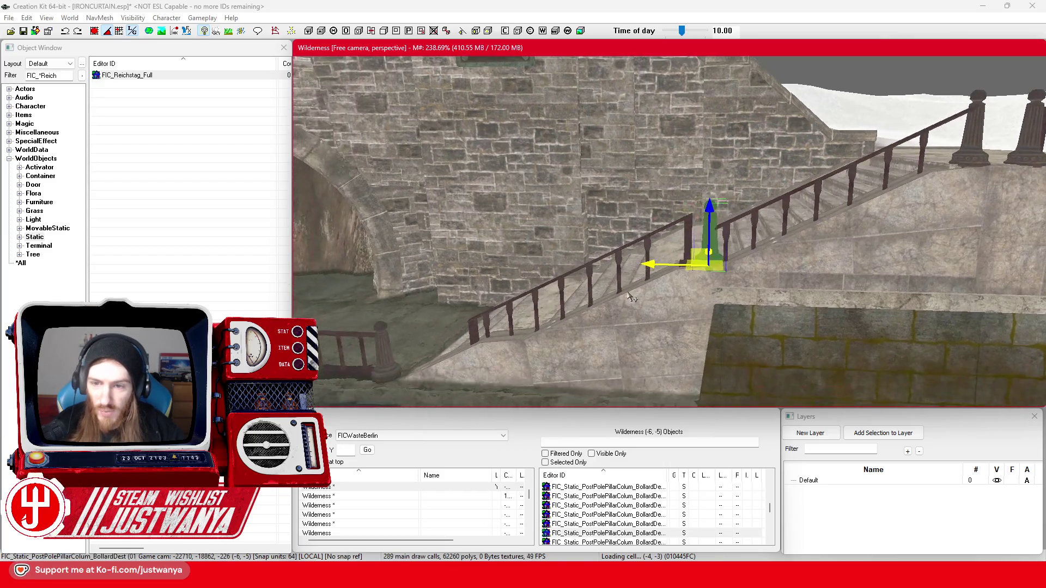
key("ctrl+d")
left_click_drag(677, 301, 636, 299)
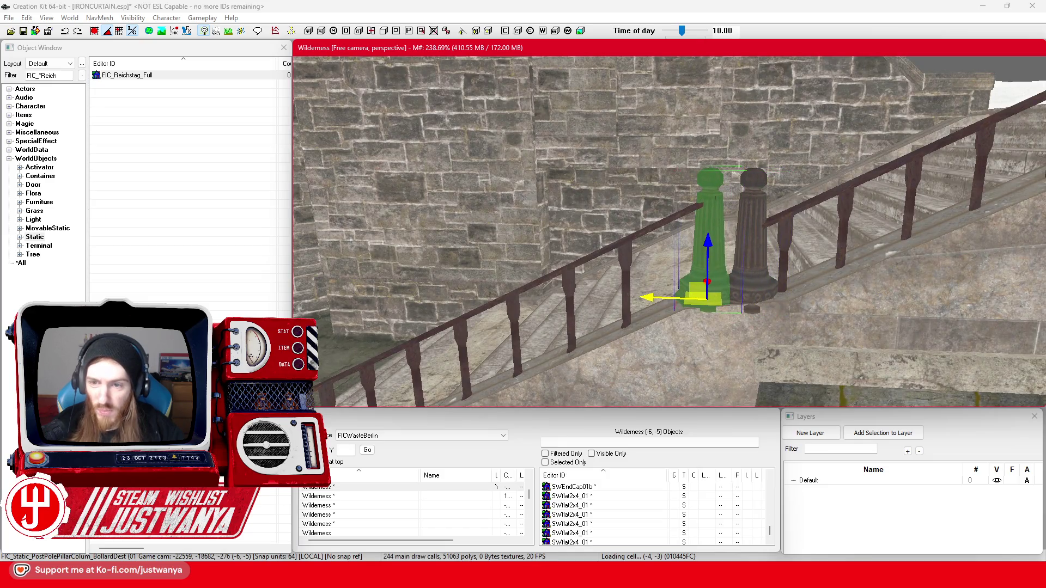
key("shift")
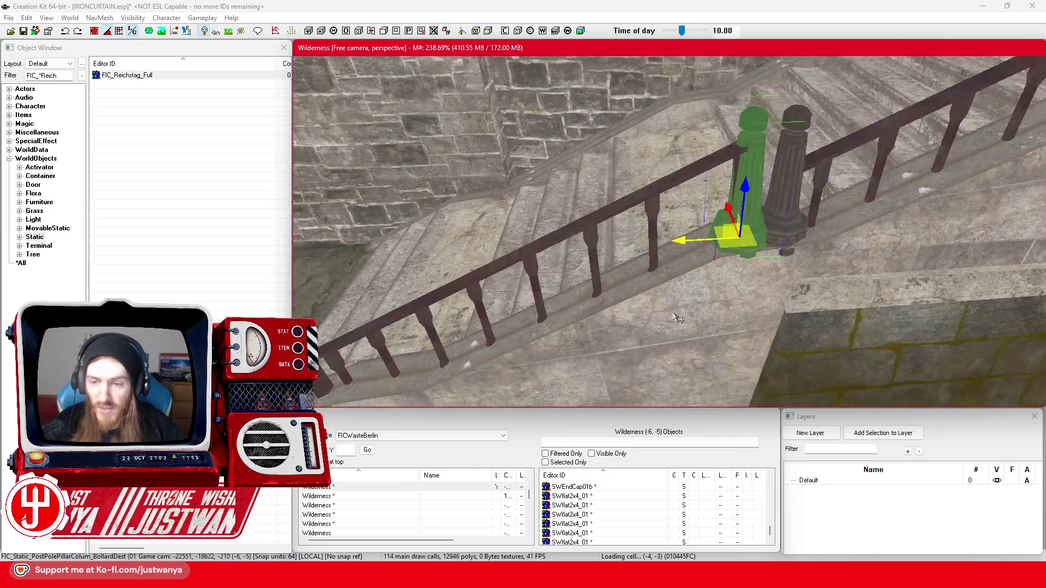
key("shift")
scroll(554, 308, "down", 5)
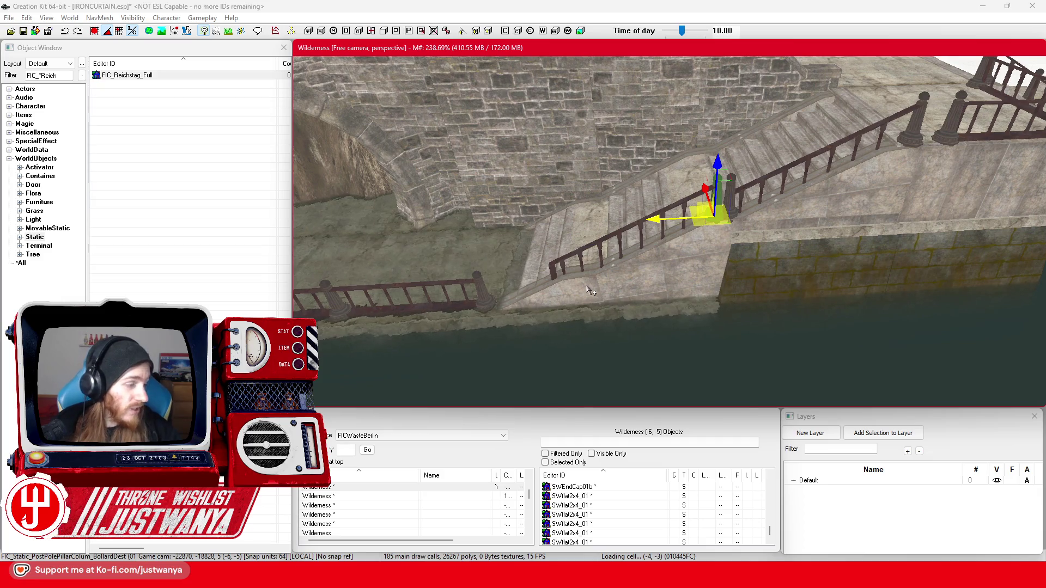
- Delete the lower stair railing section, then select the bollard at the railing's end
scroll(588, 290, "up", 5)
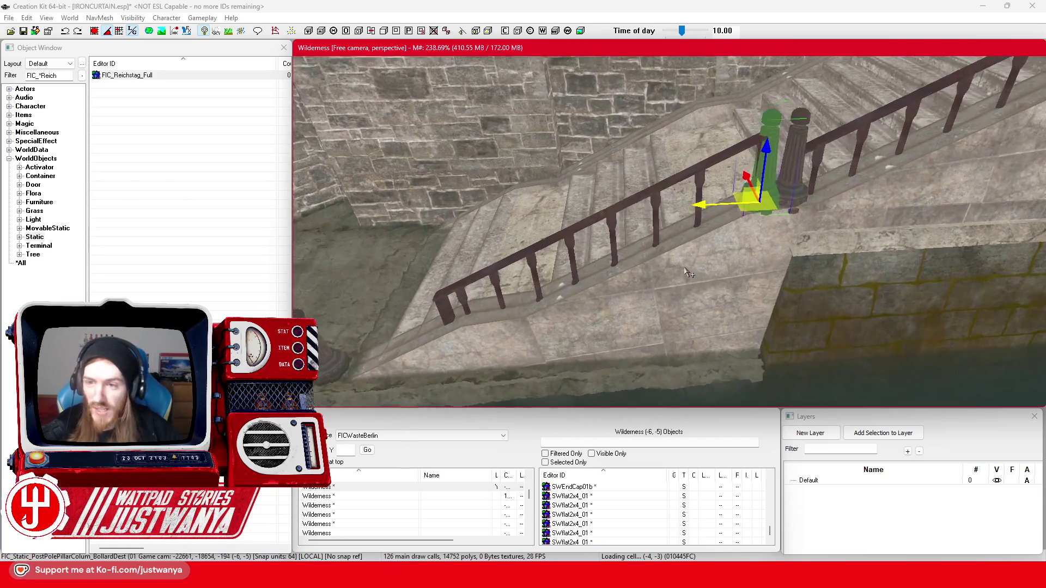
scroll(685, 271, "up", 1)
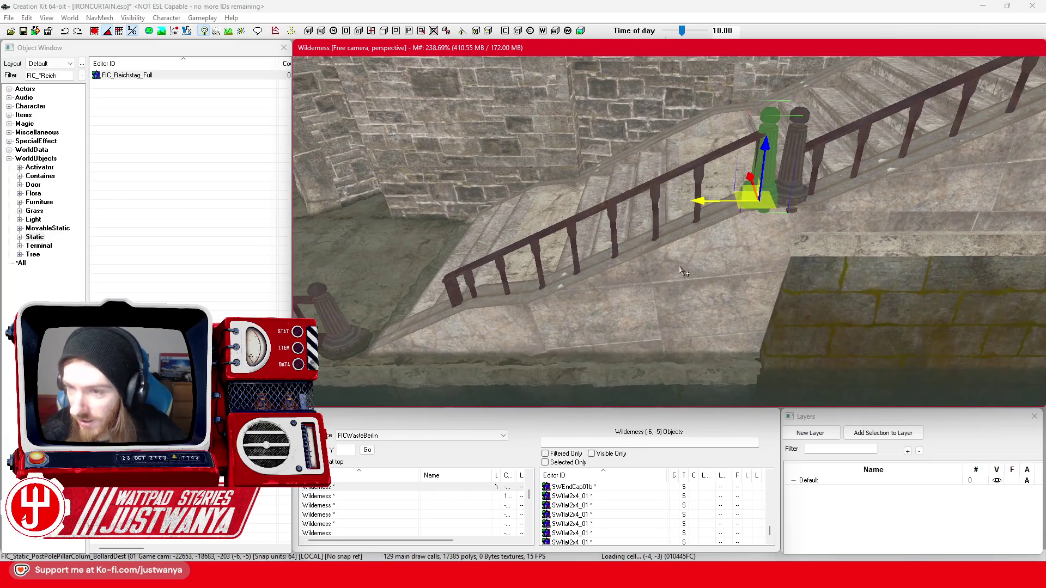
left_click(657, 202)
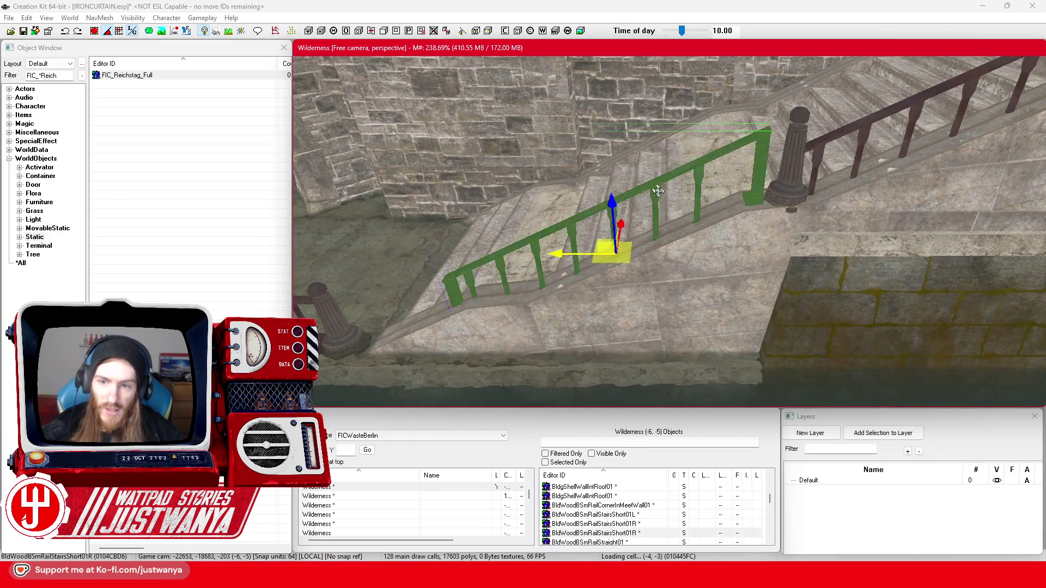
scroll(662, 212, "down", 3)
key("Delete")
scroll(672, 229, "down", 2)
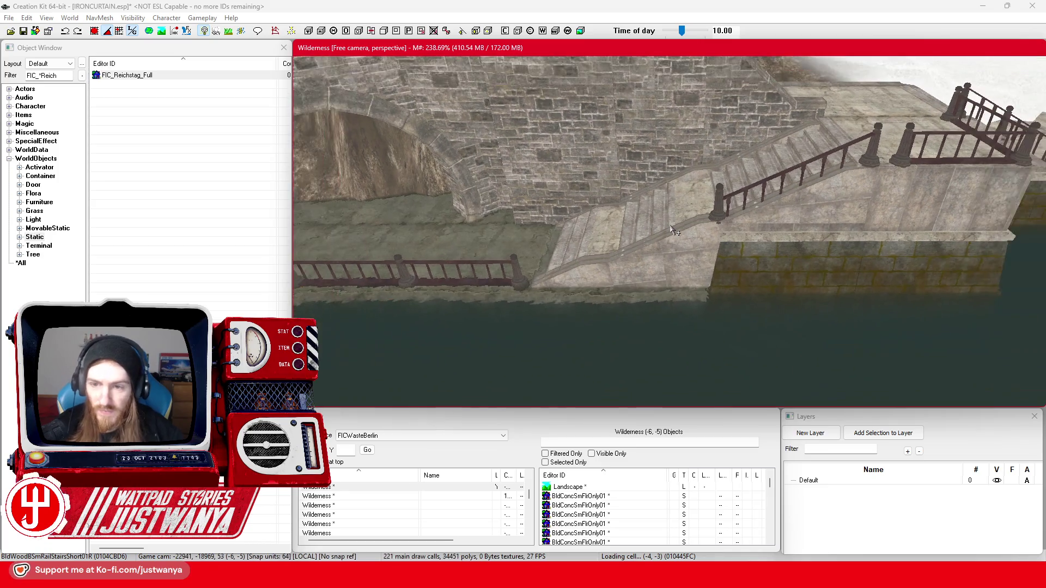
scroll(678, 224, "up", 3)
scroll(685, 216, "down", 3)
mouse_move(672, 238)
left_mouse_down()
mouse_move(568, 274)
mouse_move(662, 272)
mouse_move(633, 278)
left_mouse_up()
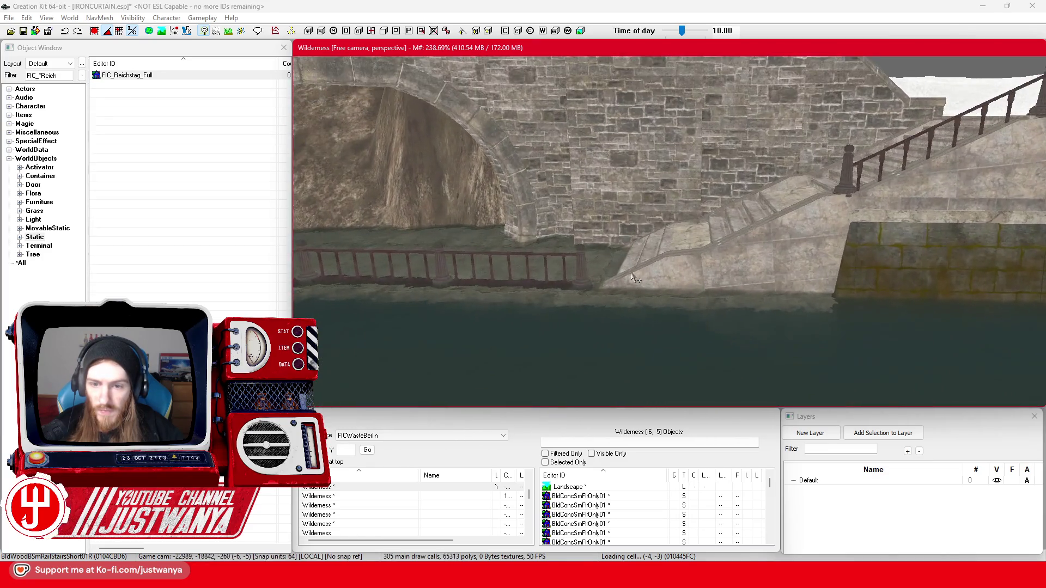
left_click(554, 297)
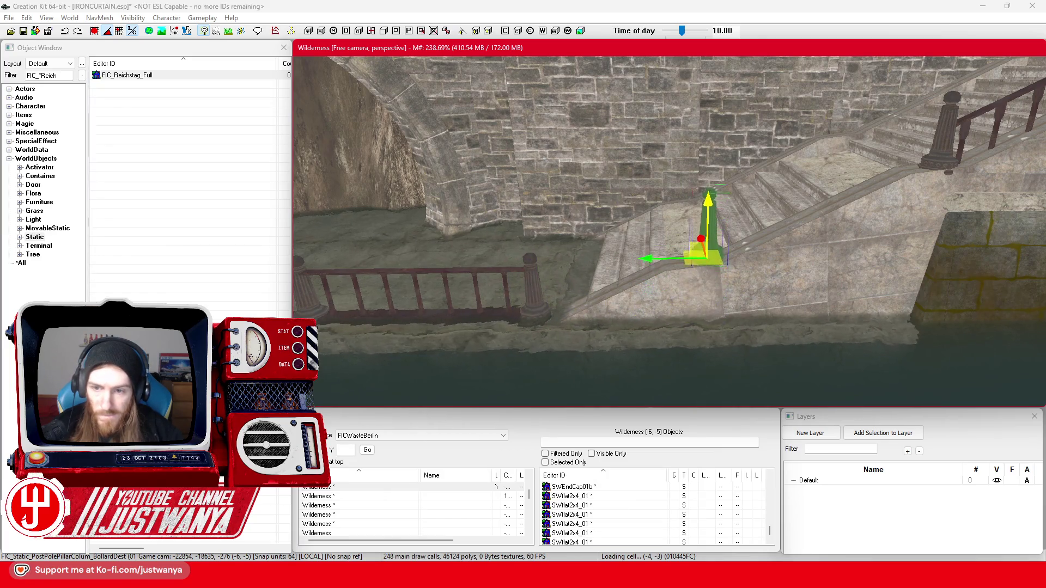
- Toggle the selected bollard between rotate and move modes while viewing it from above and the side
scroll(709, 248, "up", 3)
key("e")
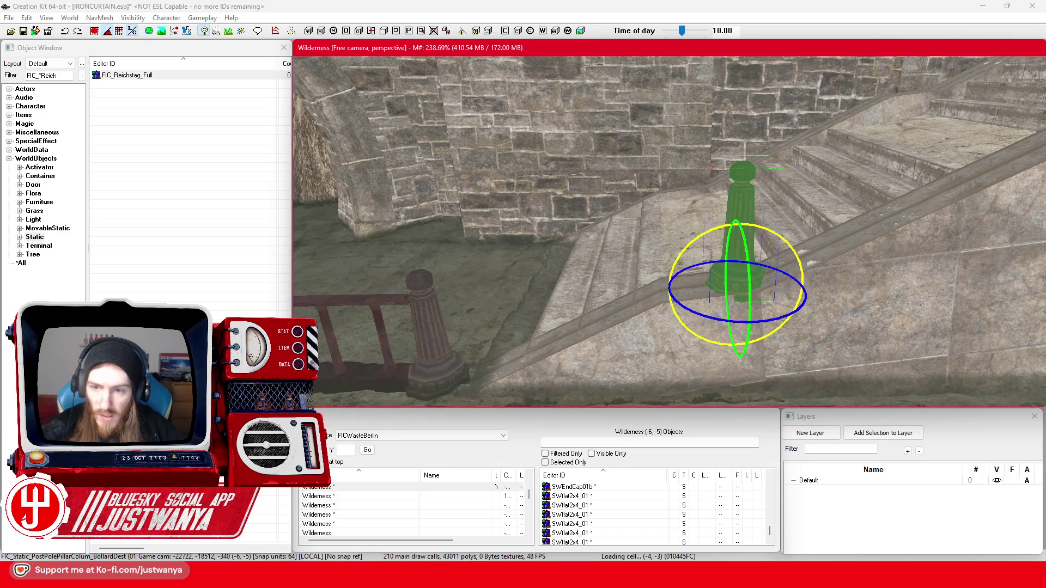
left_click(105, 32)
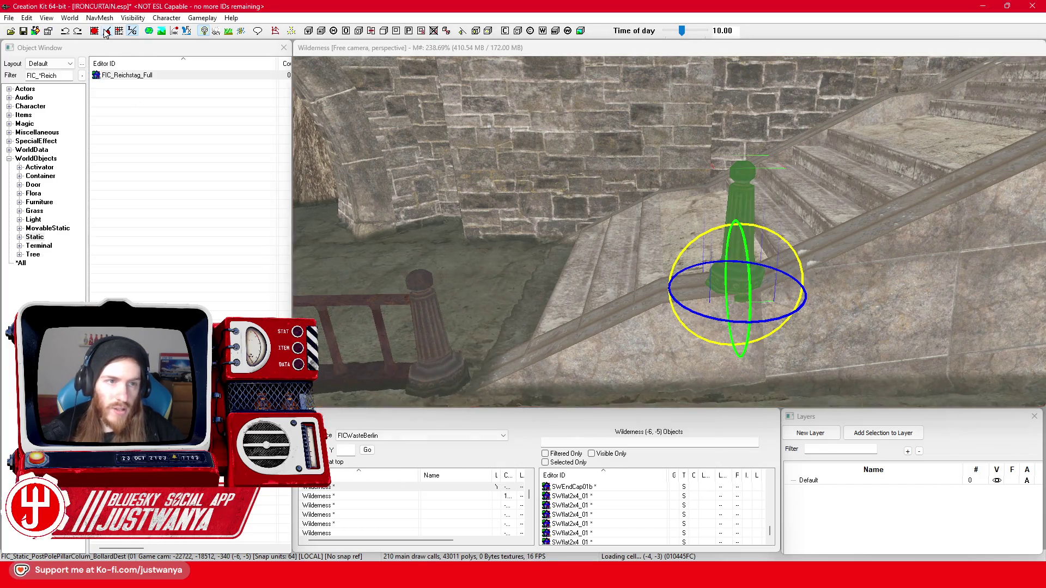
left_click(716, 232)
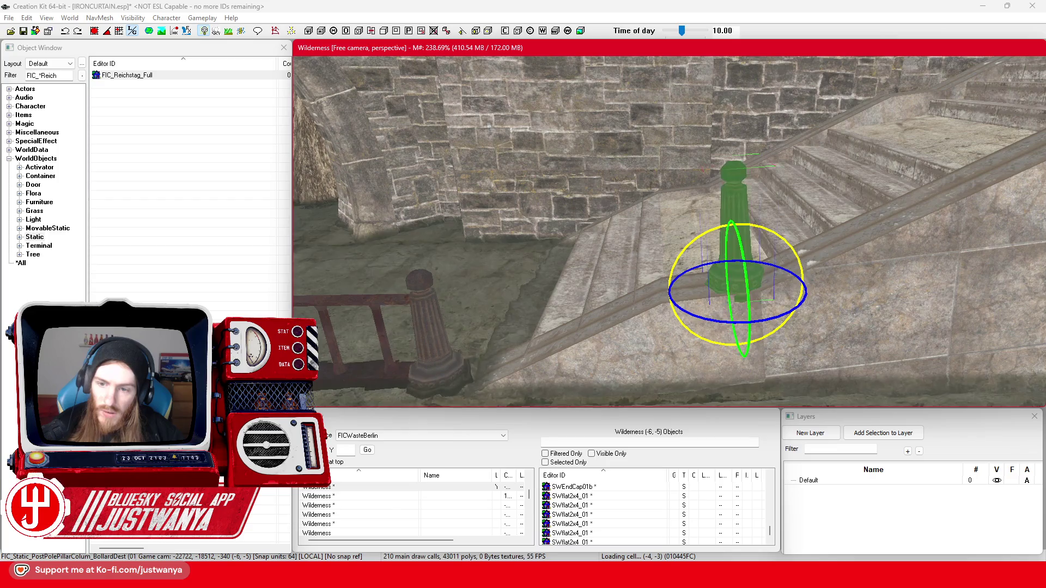
key("shift")
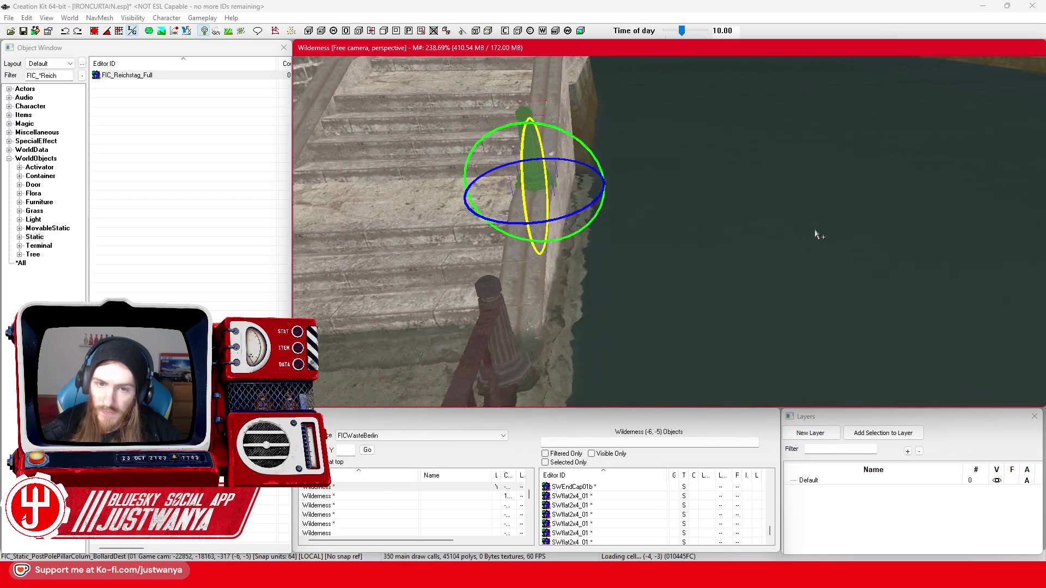
key("2")
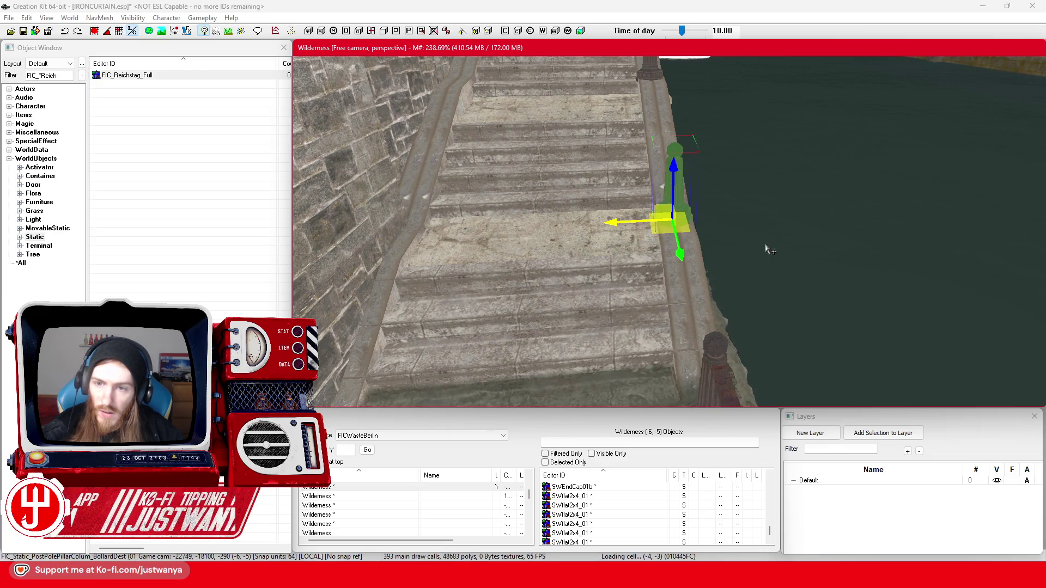
key("shift")
scroll(691, 242, "down", 5)
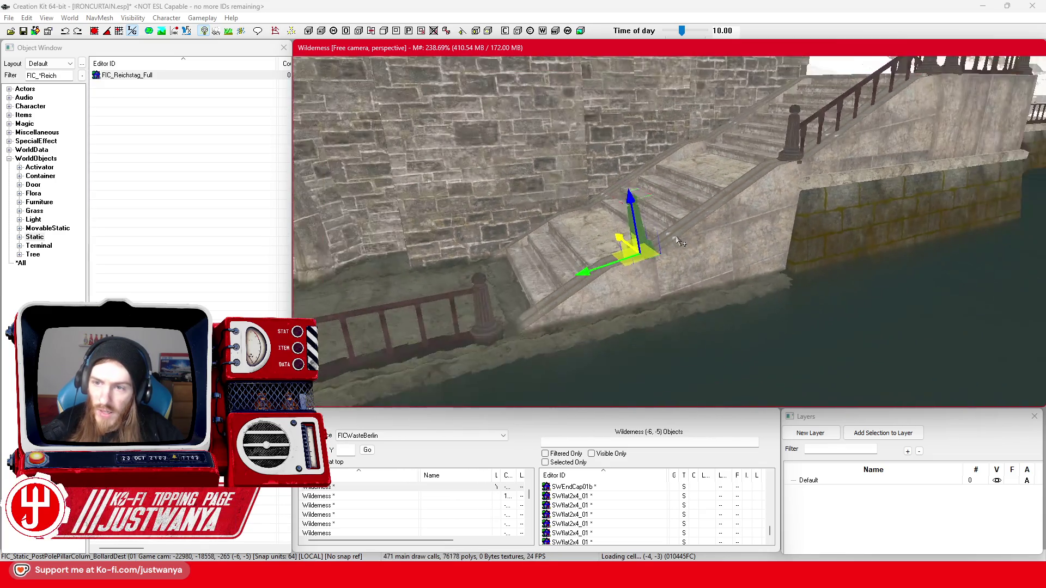
key("shift")
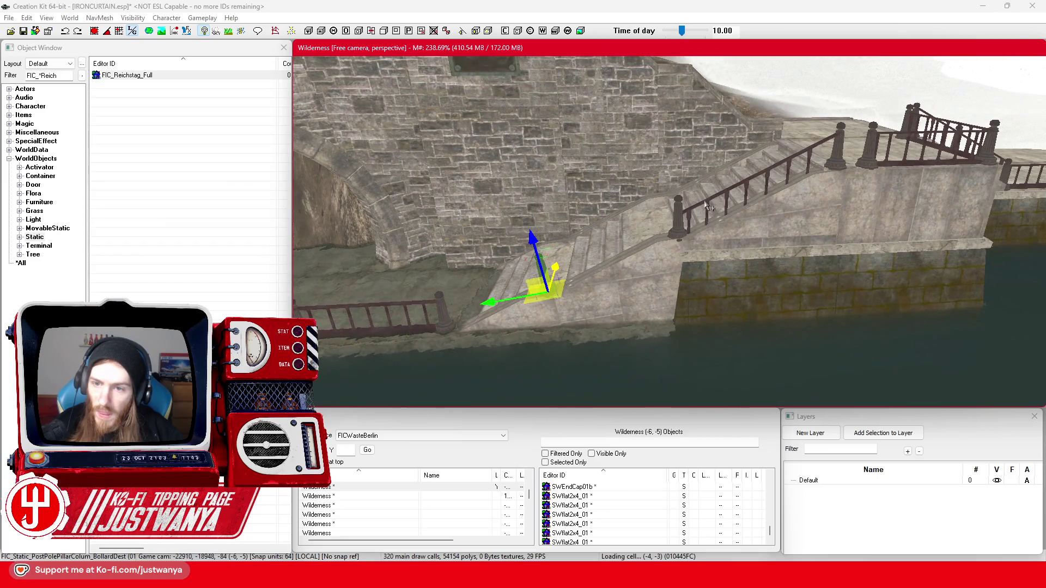
- Select a stair bollard and nudge it slightly along the railing
left_click(705, 206)
key("shift")
key("e")
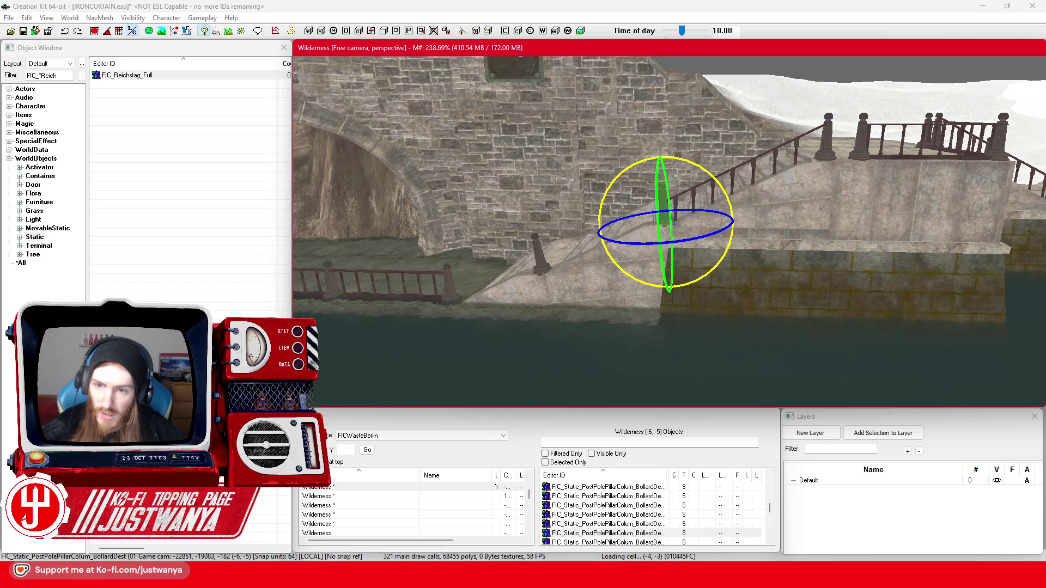
key("w")
scroll(608, 234, "up", 4)
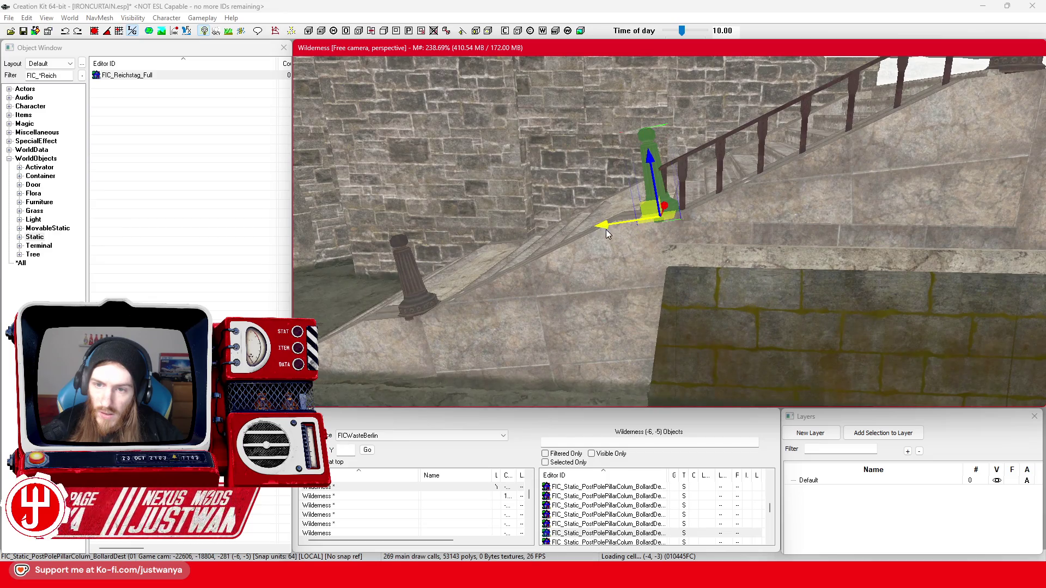
left_click_drag(608, 235, 612, 234)
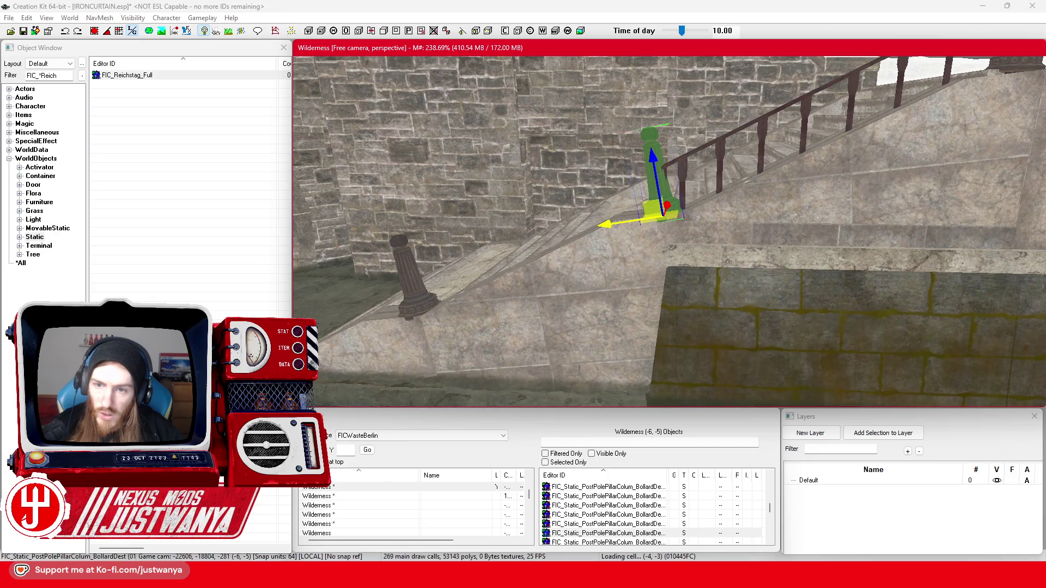
- Slide the stair railing down the stairs, undo a trial tilt, and set it against the wall
left_click(702, 167)
left_click_drag(753, 214, 556, 188)
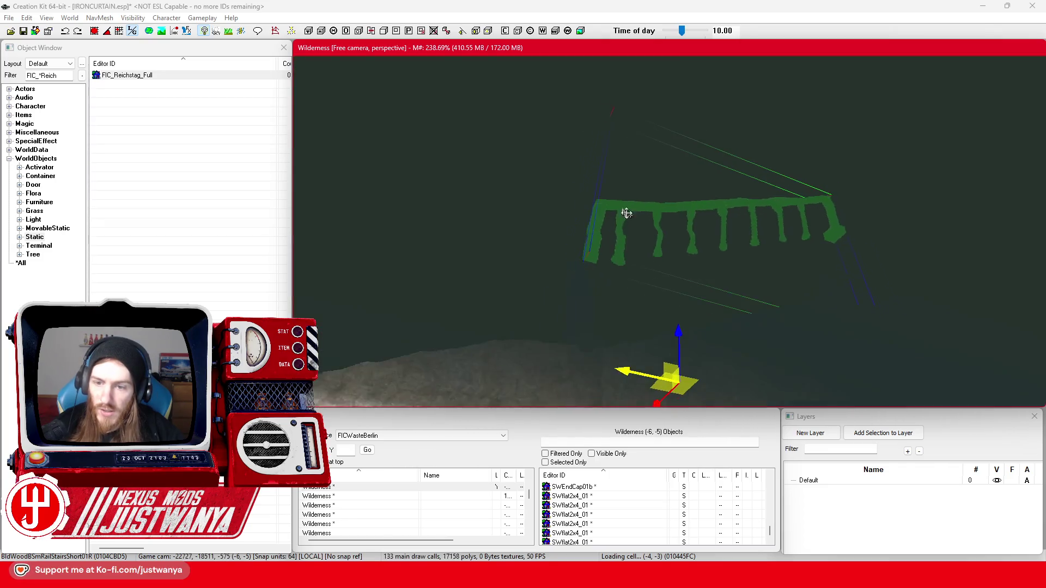
scroll(627, 213, "down", 5)
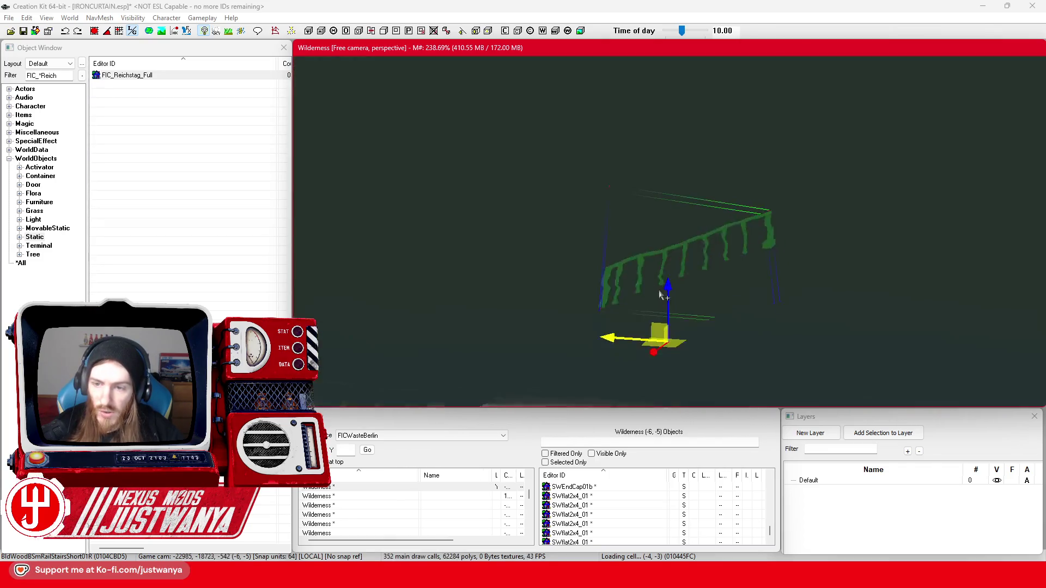
key("e")
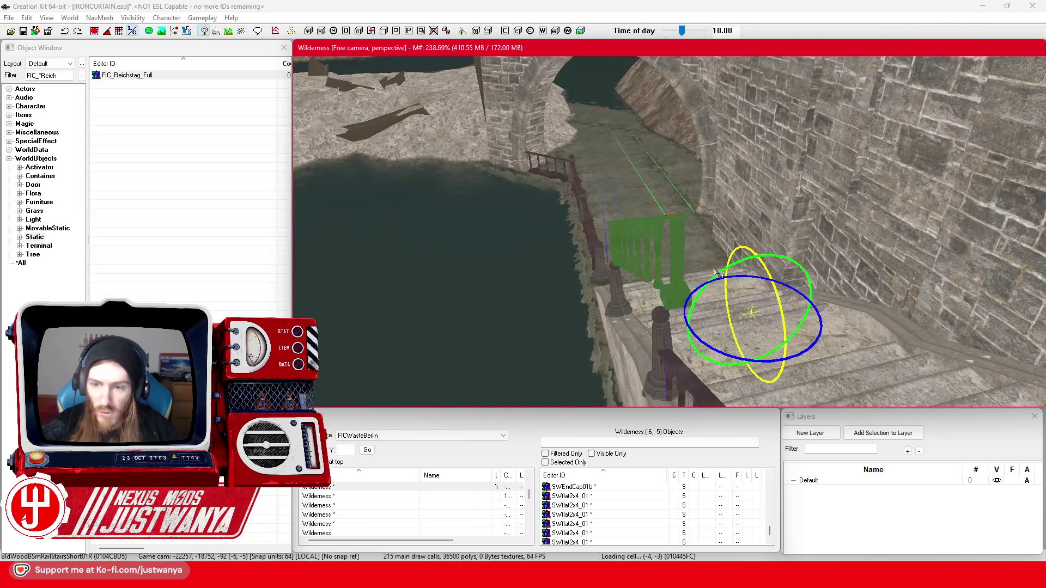
left_click_drag(726, 270, 714, 327)
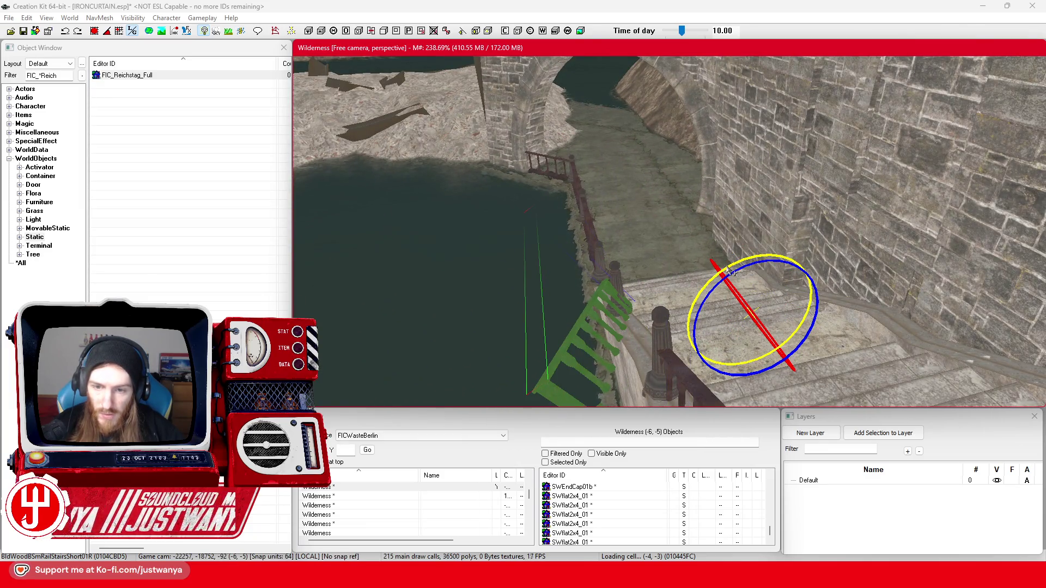
left_click_drag(747, 386, 741, 403)
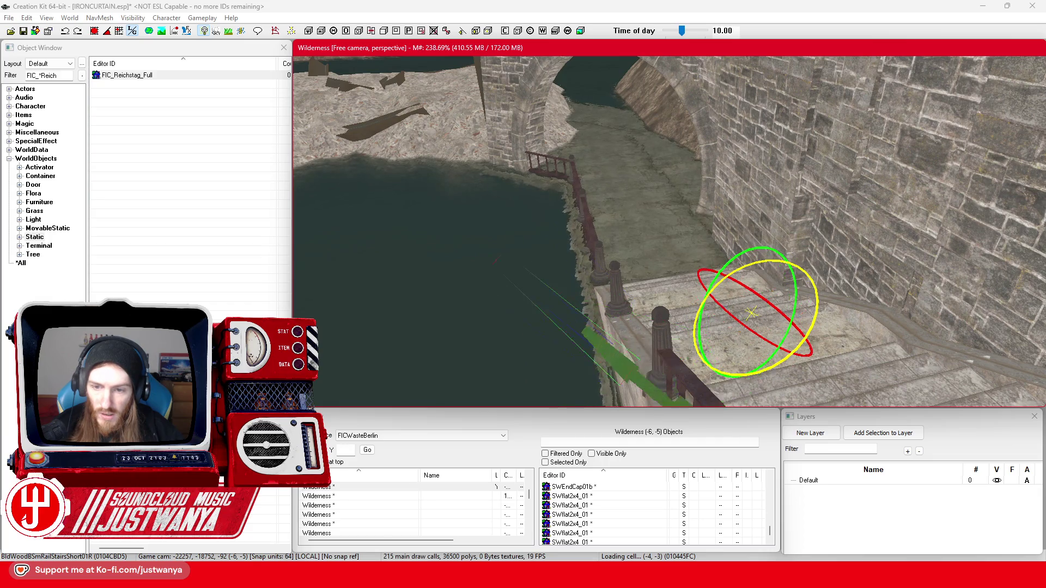
key("ctrl+z")
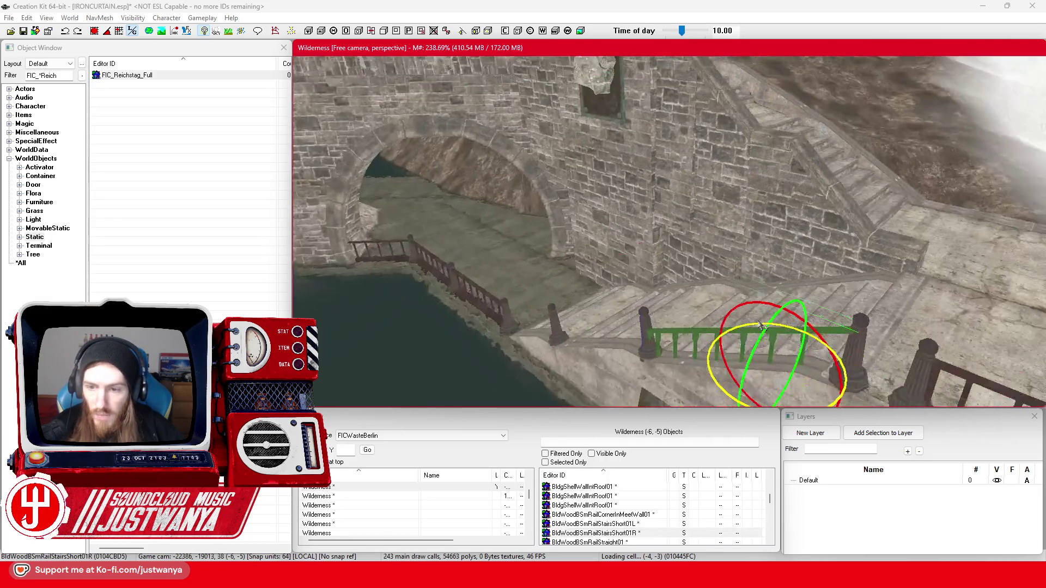
key("w")
scroll(776, 316, "up", 2)
left_click_drag(775, 283, 681, 275)
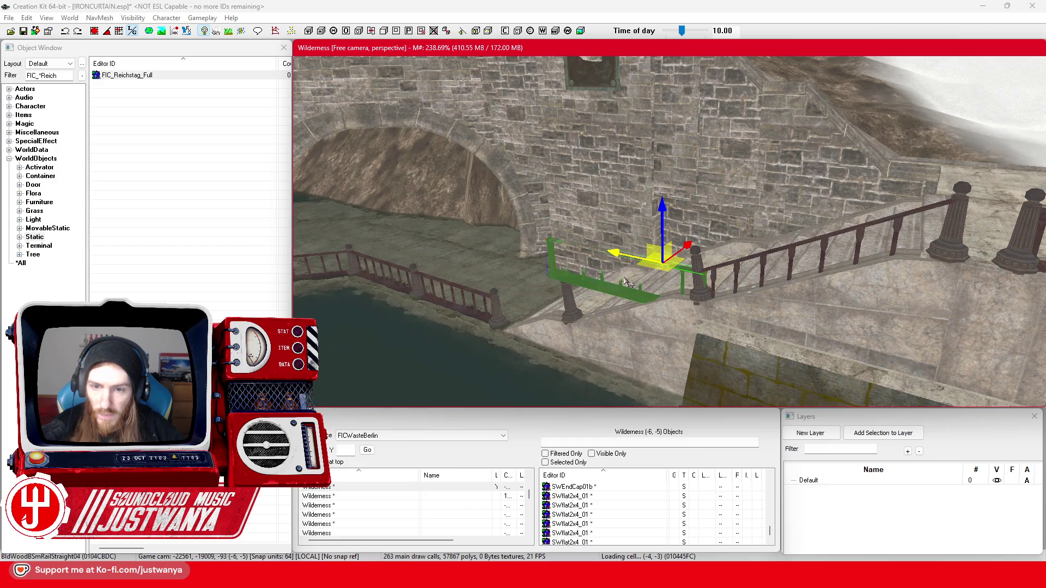
scroll(635, 279, "up", 4)
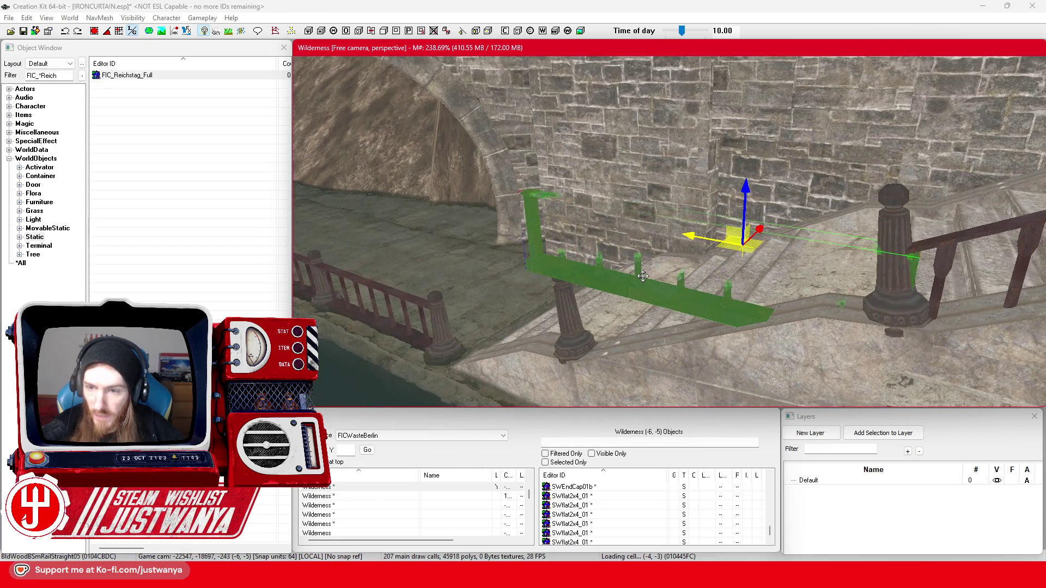
- Cycle the rail's model to BldWoodBSmRailBroke02 and slide it left toward the arch wall
key("bracketright")
key("bracketright")
key("bracketright")
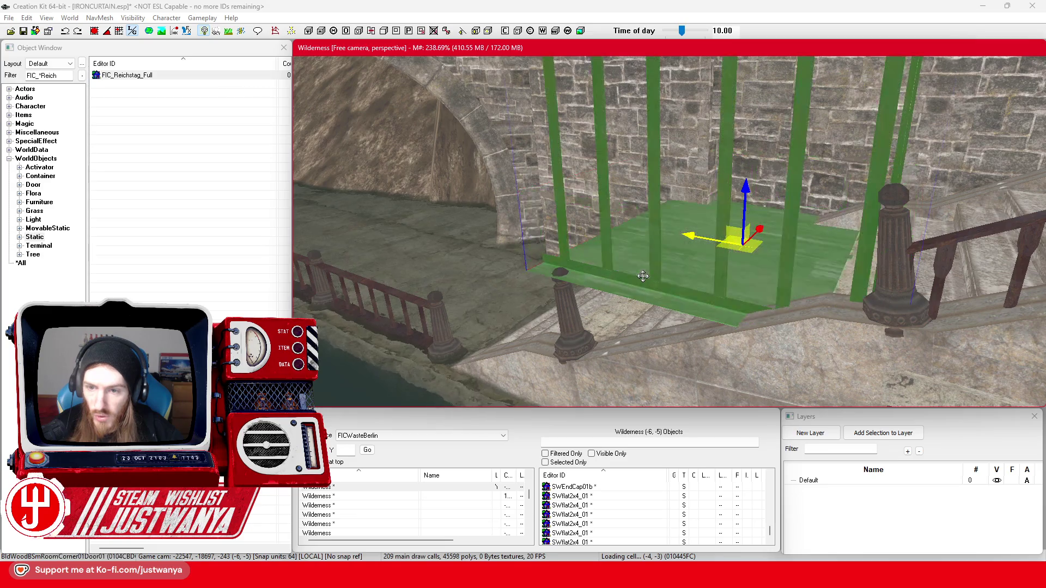
key("bracketright")
key("bracketright")
key("bracketright")
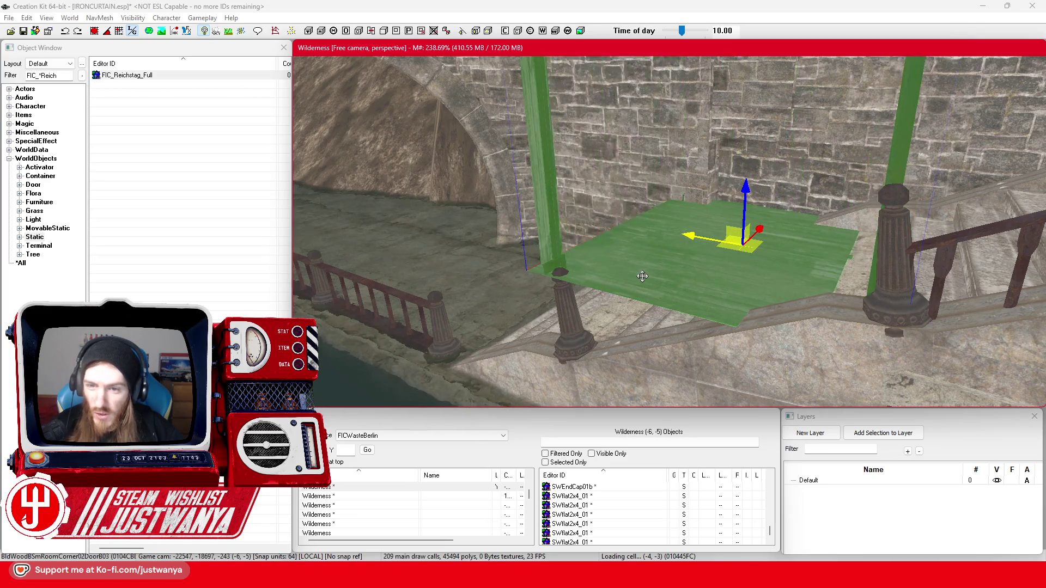
key("bracketright")
key("bracketright")
key("bracketright")
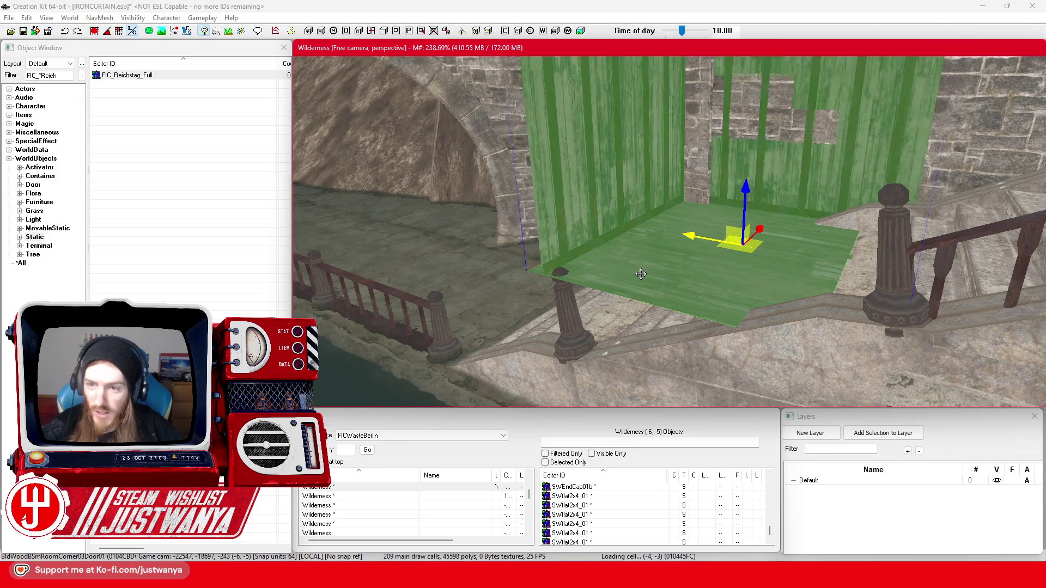
key("bracketright")
key("bracketright")
key("bracketright")
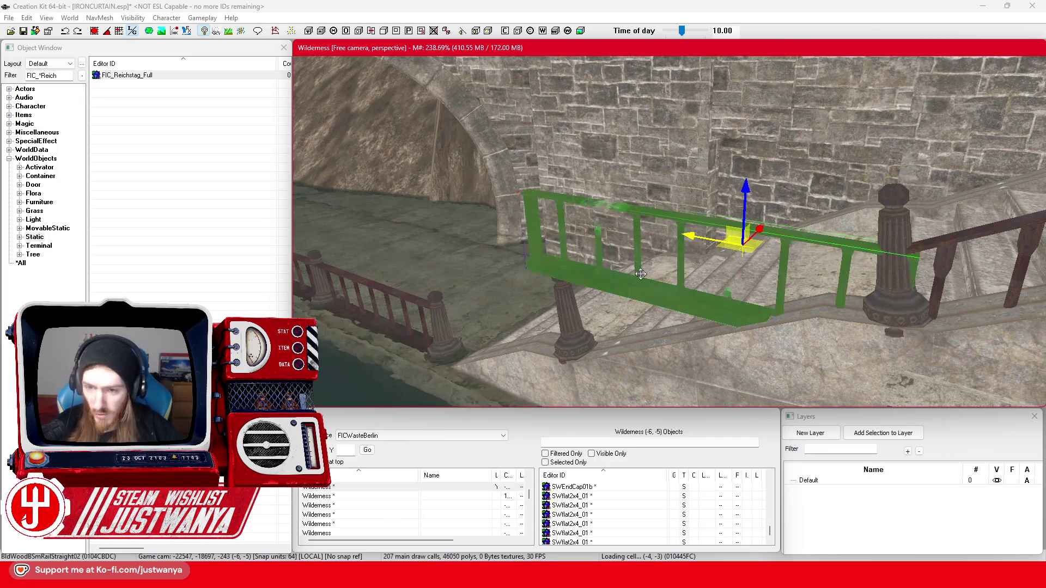
key("bracketright")
key("bracketright")
key("bracketright")
key("bracketright")
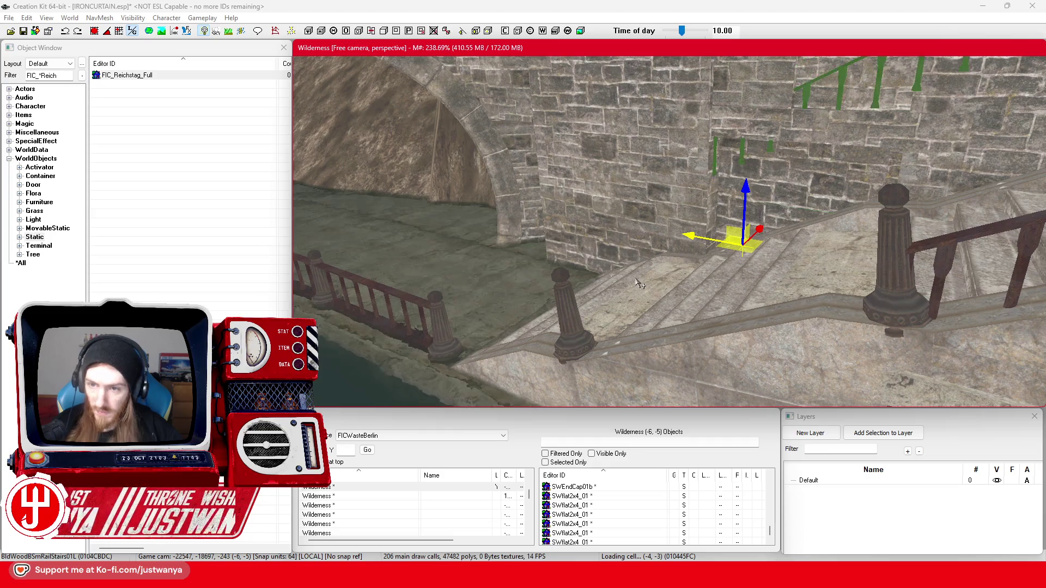
key("bracketright")
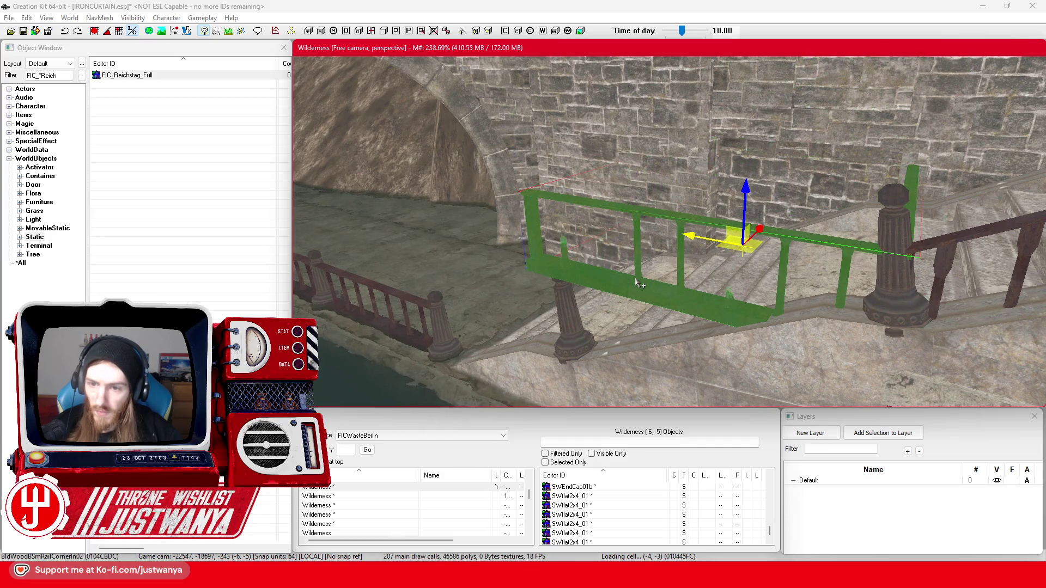
key("bracketright")
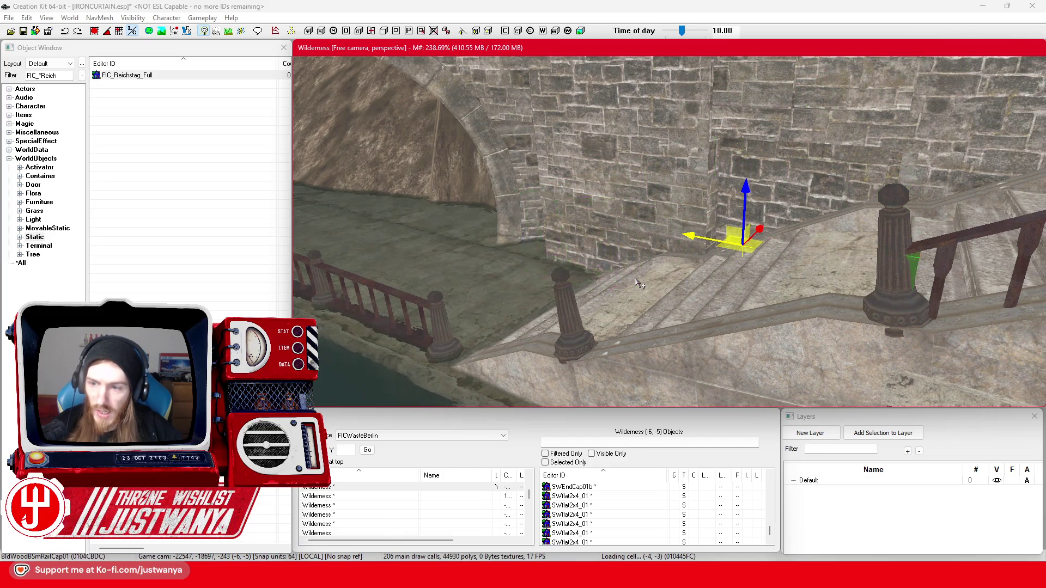
left_click_drag(694, 250, 645, 234)
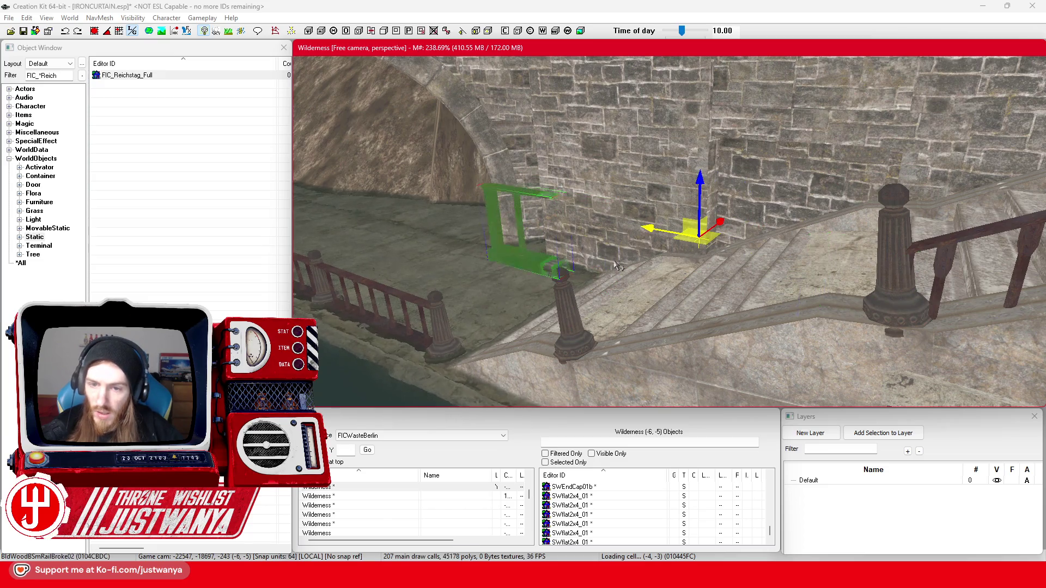
- Rotate the broken rail around and position it against the upper stair bollard
key("e")
left_click_drag(692, 266, 774, 266)
key("w")
mouse_move(679, 250)
left_mouse_down()
mouse_move(531, 333)
mouse_move(602, 322)
mouse_move(569, 371)
mouse_move(600, 380)
mouse_move(677, 228)
left_mouse_up()
scroll(532, 334, "down", 2)
scroll(533, 334, "up", 3)
key("2")
key("1")
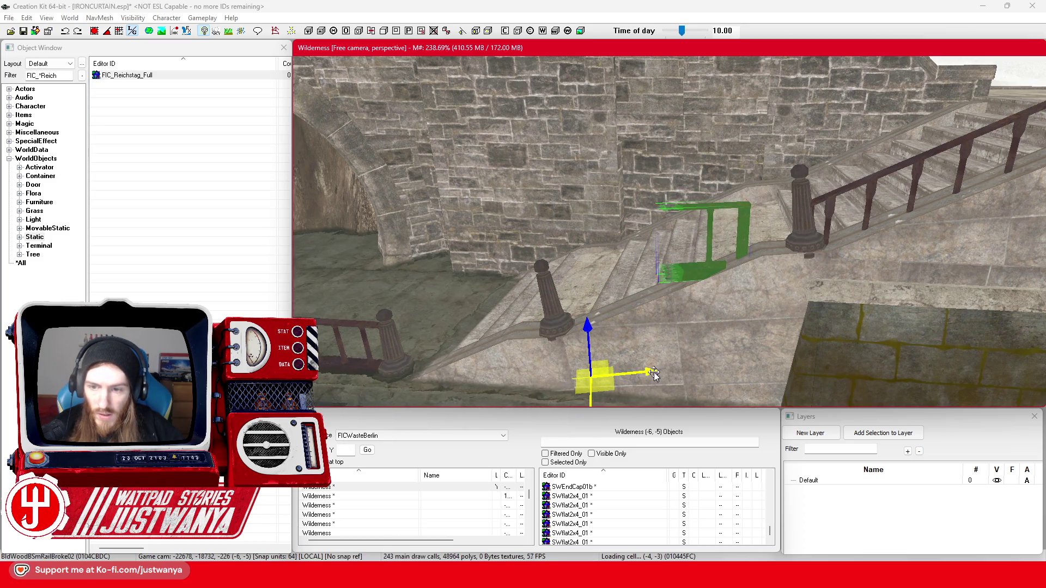
left_click_drag(654, 374, 709, 369)
- Pull a second broken rail down the stairs and open its Reference window (Z rotation -51.6925)
key("shift")
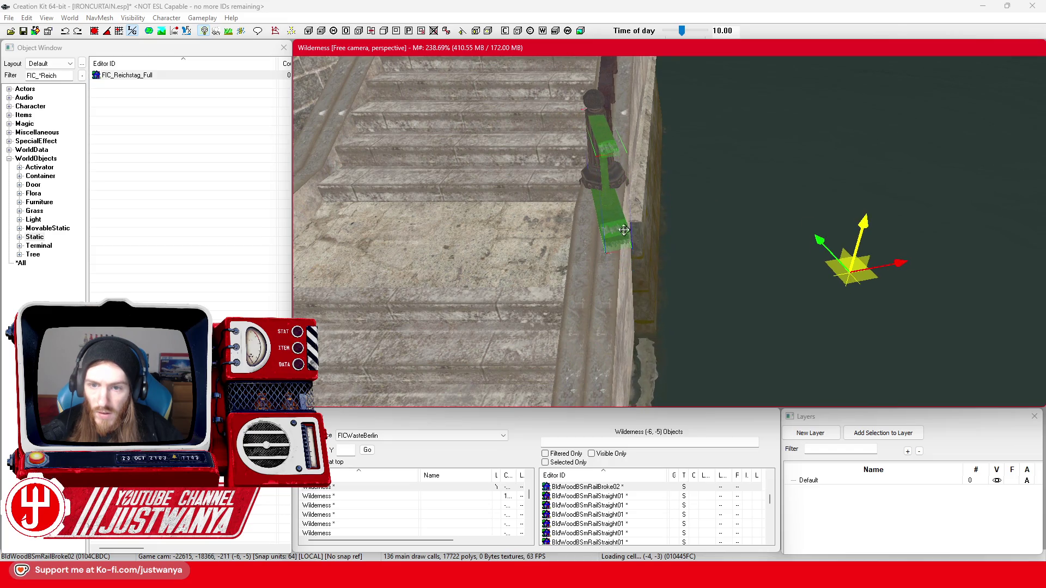
key("shift")
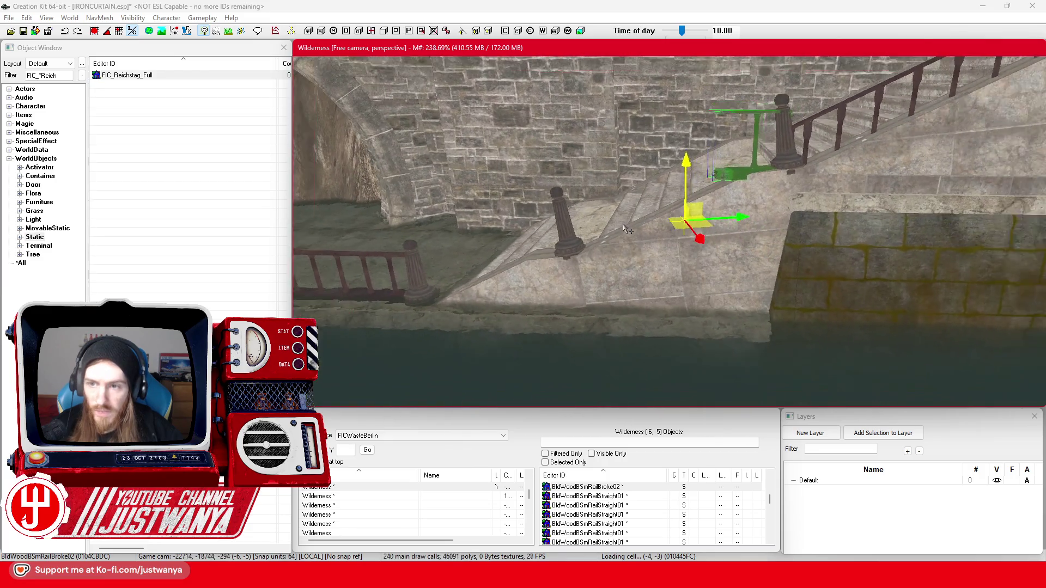
key("shift")
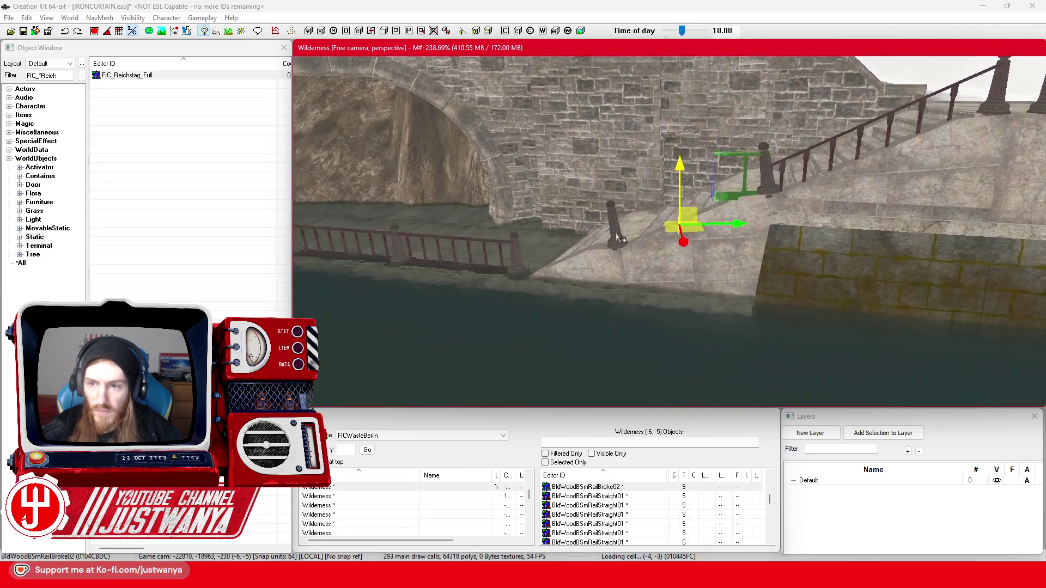
key("shift")
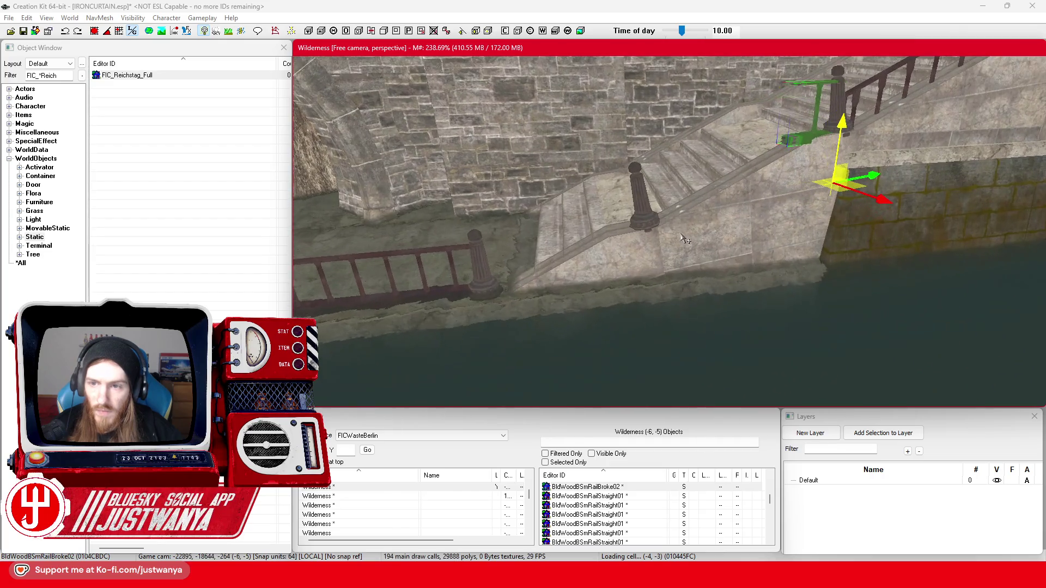
left_click(690, 252)
key("e")
left_click_drag(676, 240, 498, 367)
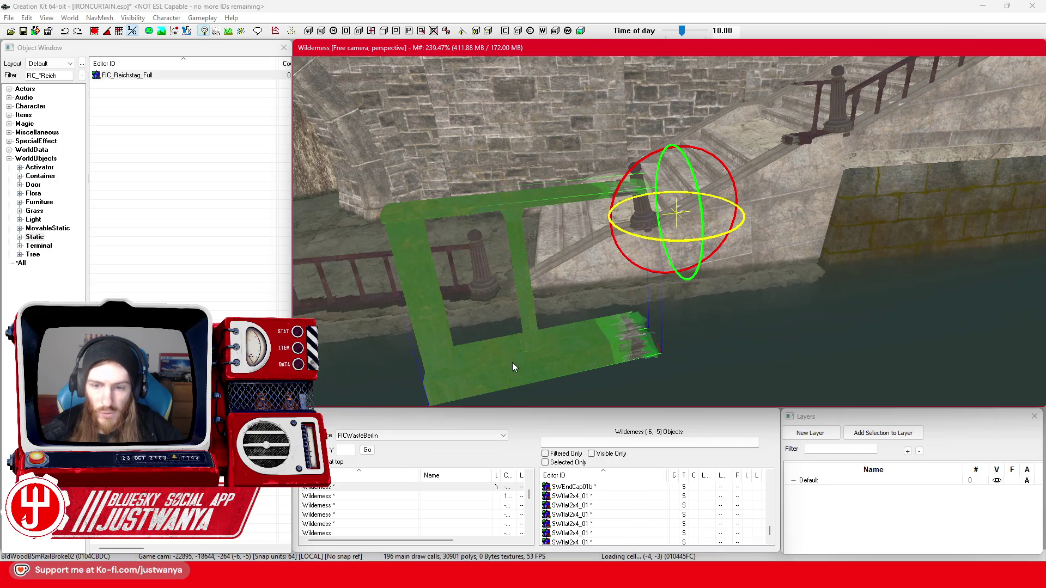
double_click(508, 368)
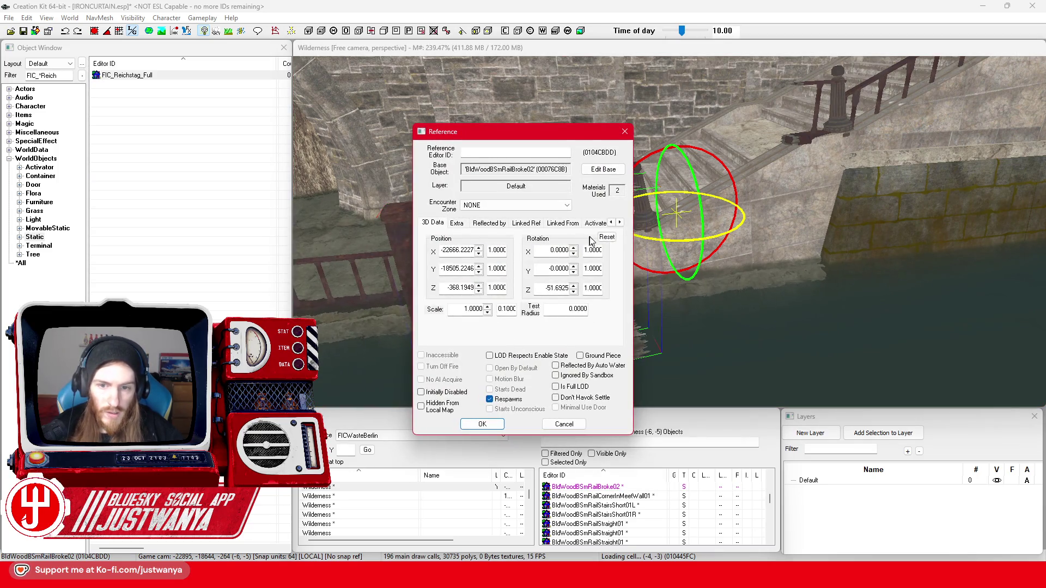
- Reset the rail's rotation so it stands upright and close its reference properties
left_click(606, 237)
left_click(493, 423)
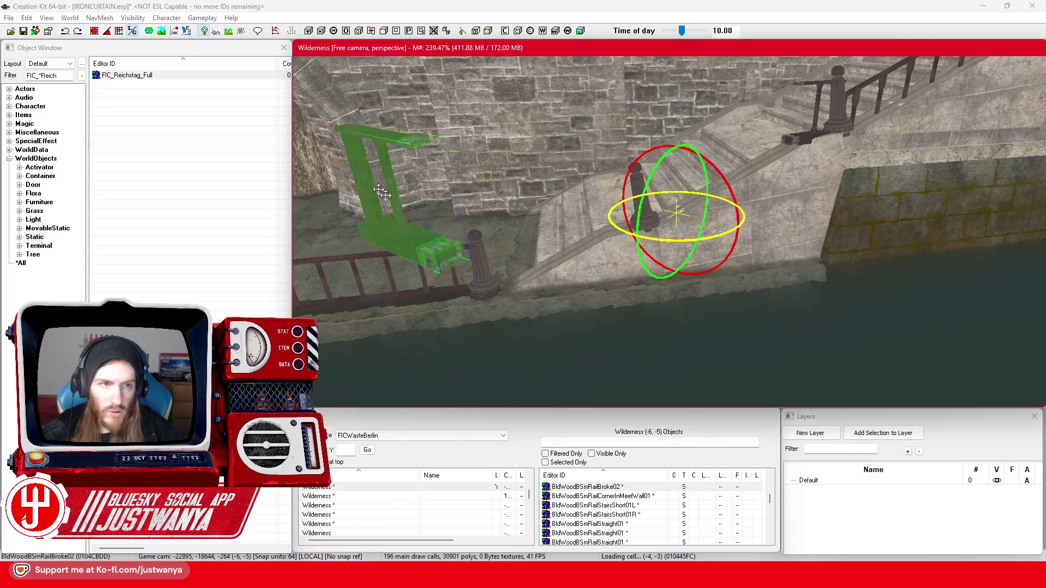
left_click(108, 33)
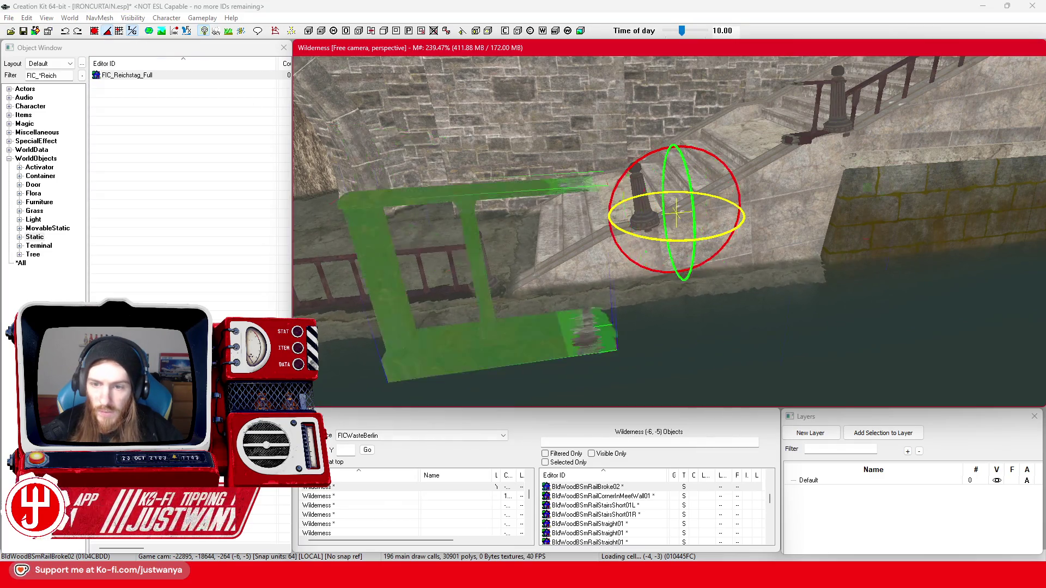
- Lower the railing onto the stairs and tilt it to match the stair slope
key("w")
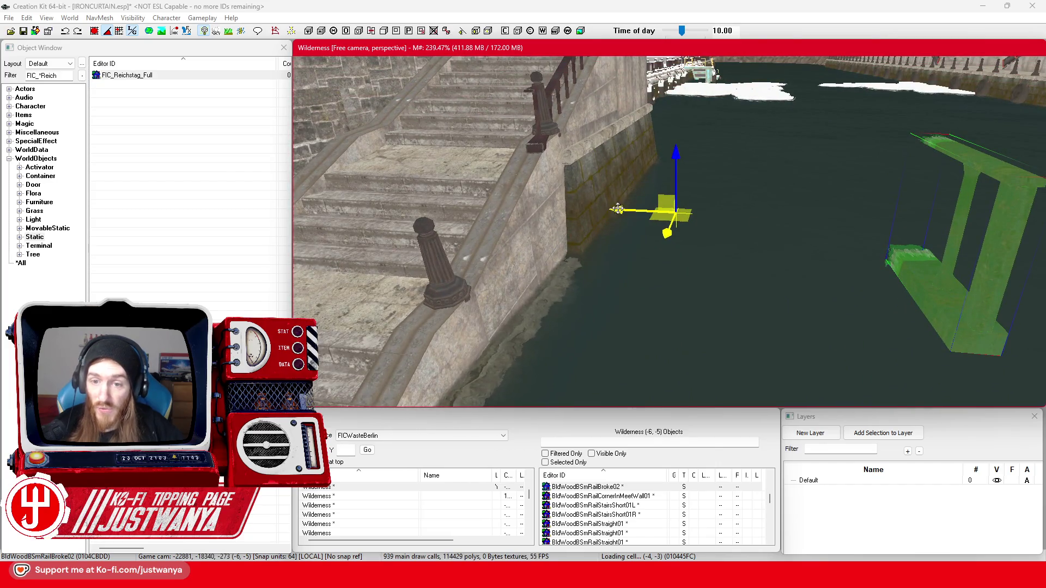
key("shift")
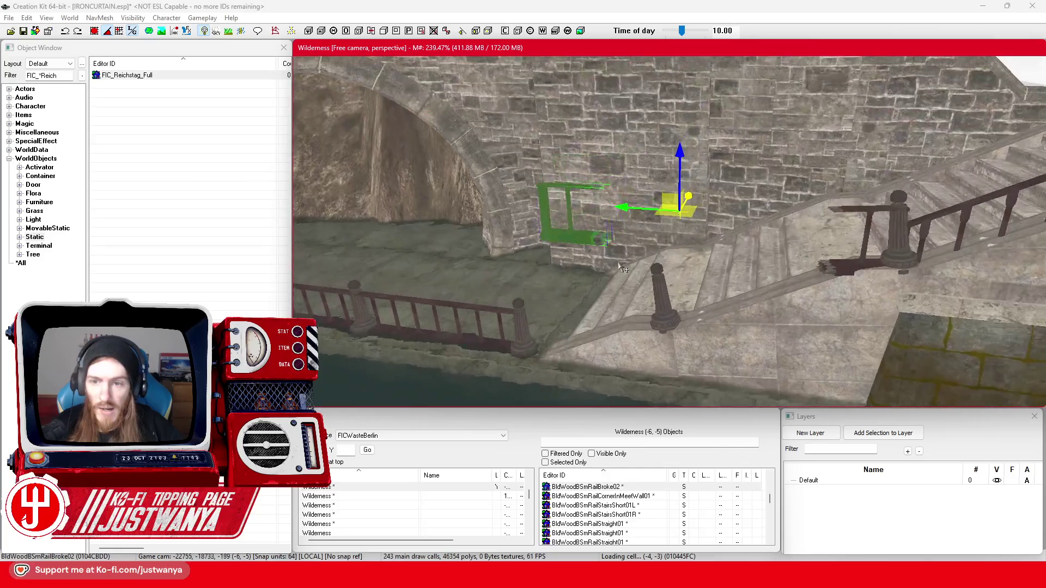
scroll(621, 267, "up", 5)
left_click_drag(848, 159, 822, 236)
key("e")
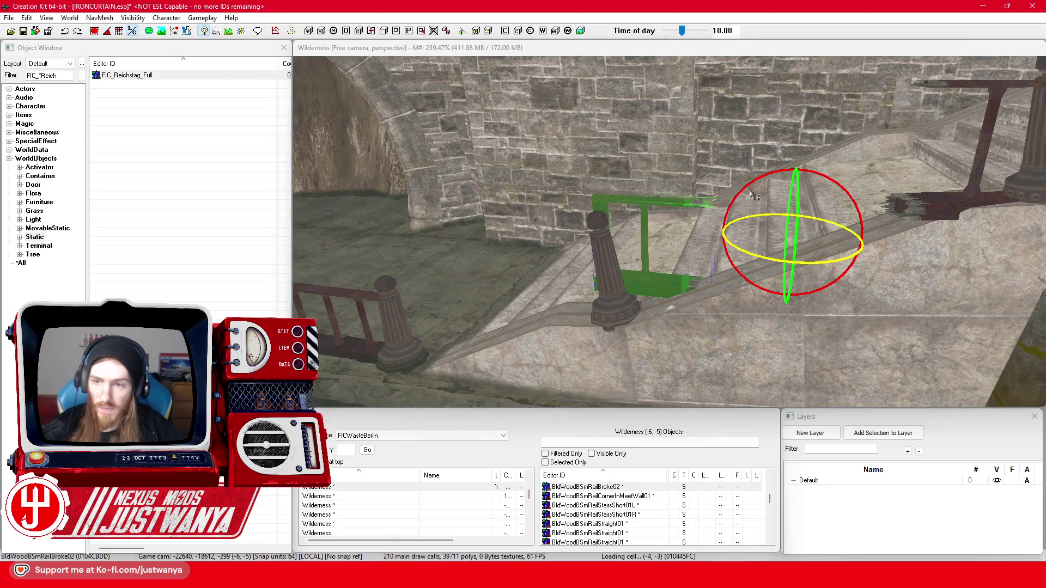
left_click_drag(750, 185, 766, 209)
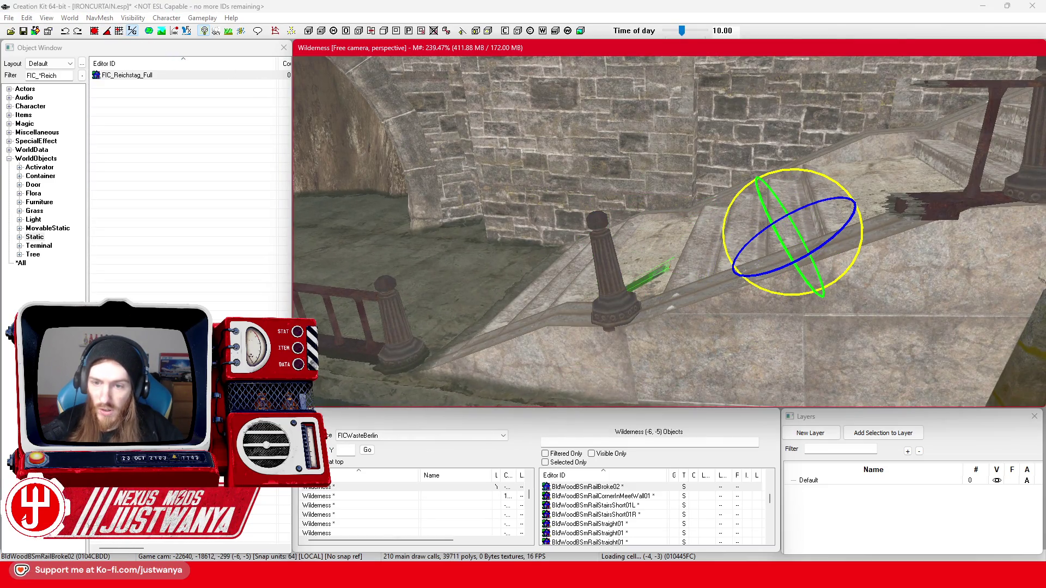
key("w")
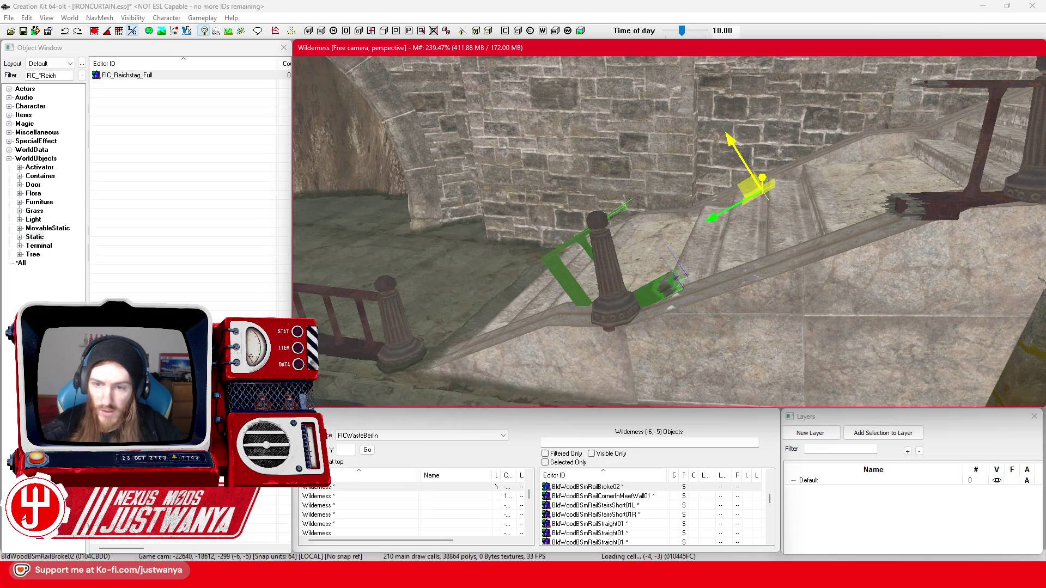
key("e")
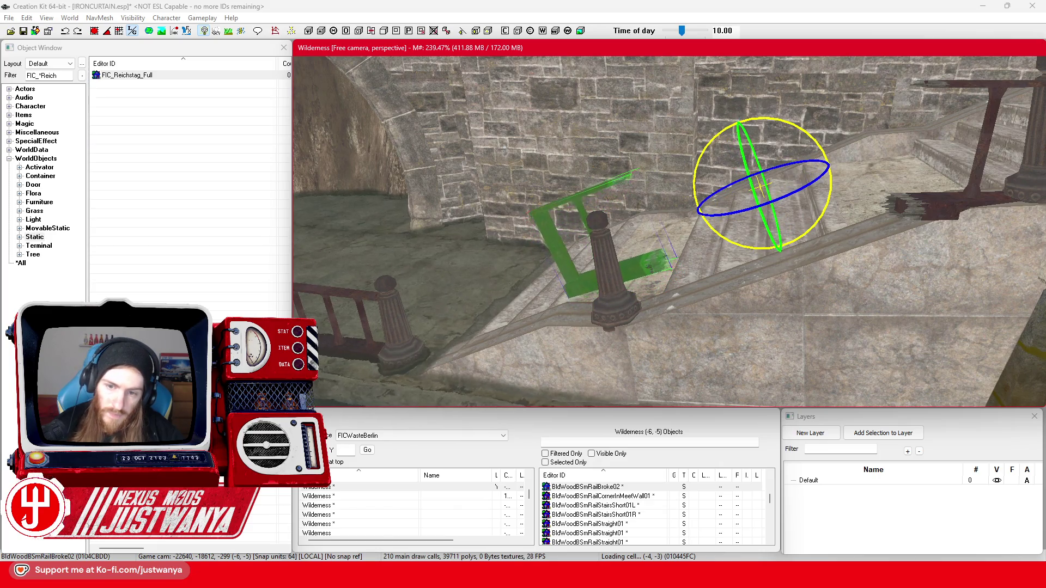
key("w")
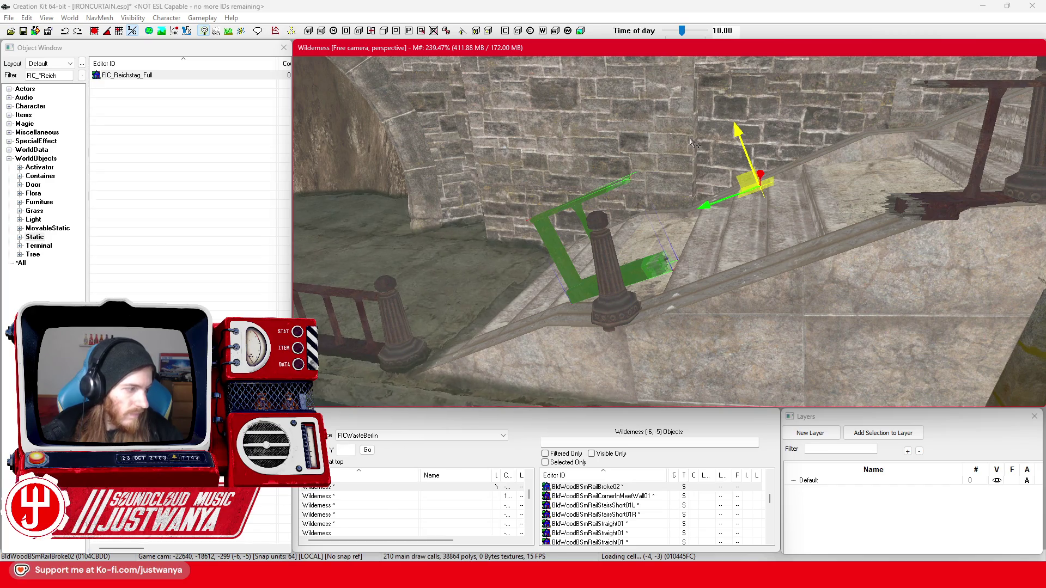
left_click_drag(743, 135, 746, 150)
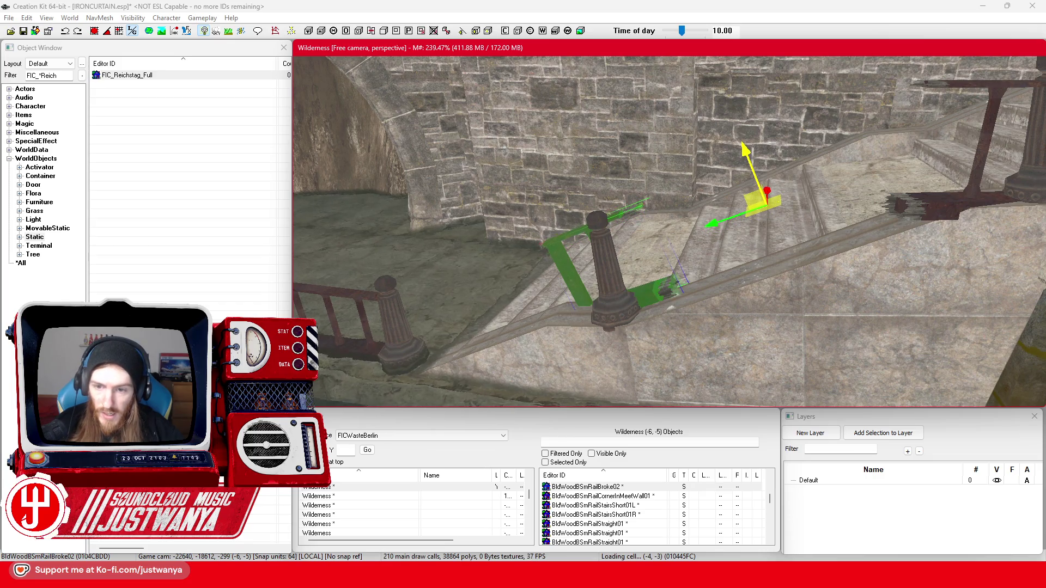
- Bring the stairs into view and select the broken rail piece BldWoodBSmRailBroke02
left_click_drag(671, 306, 863, 218)
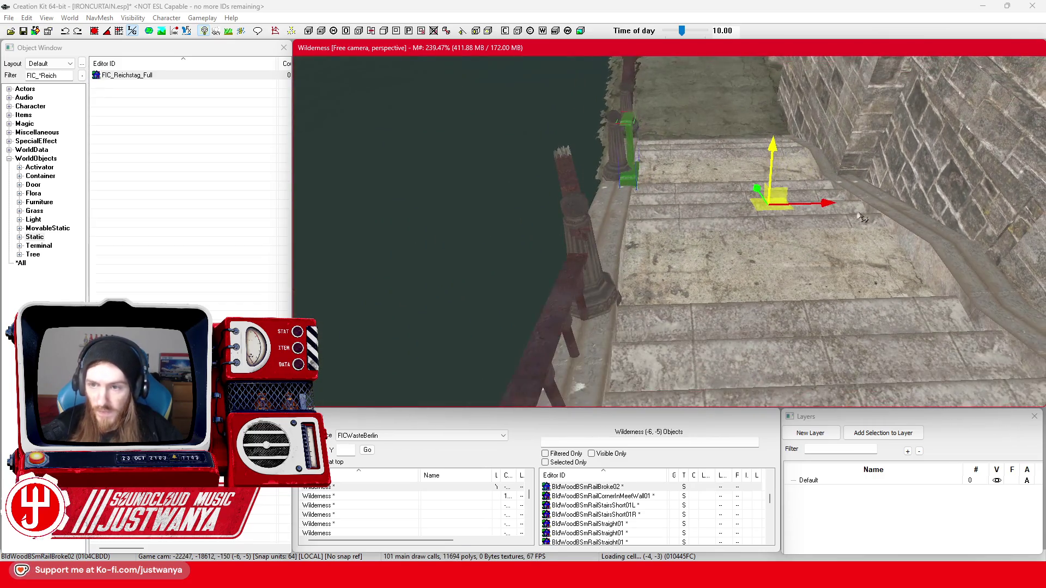
left_click_drag(668, 232, 599, 238)
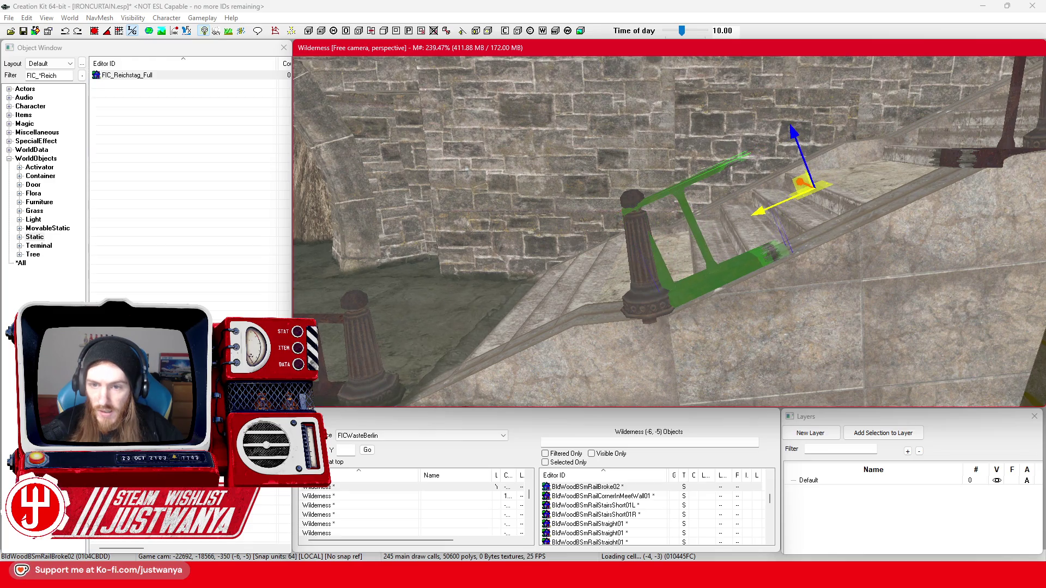
left_click_drag(741, 235, 719, 261)
scroll(719, 261, "up", 5)
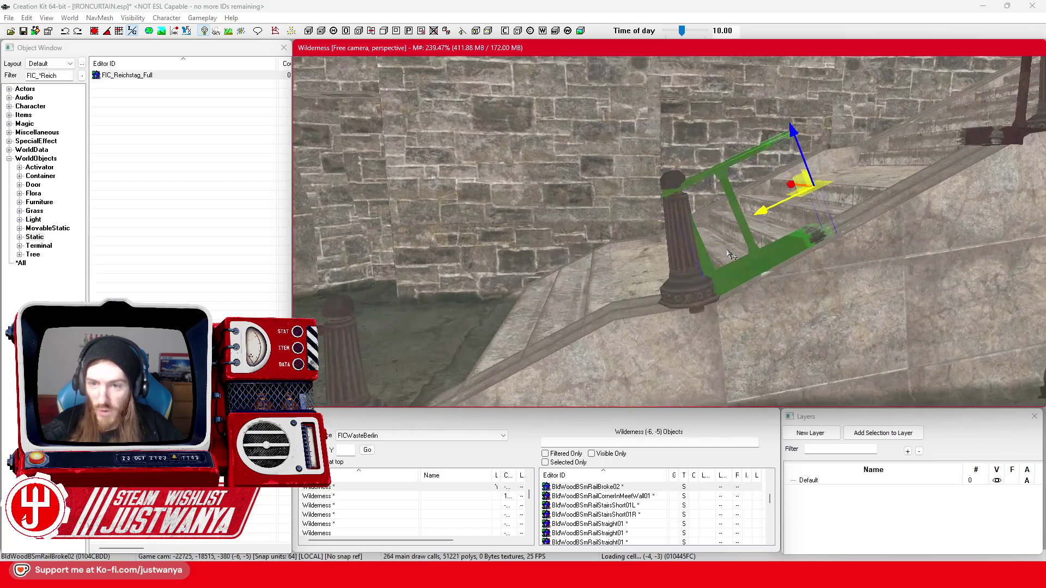
left_click(680, 243)
scroll(709, 278, "up", 1)
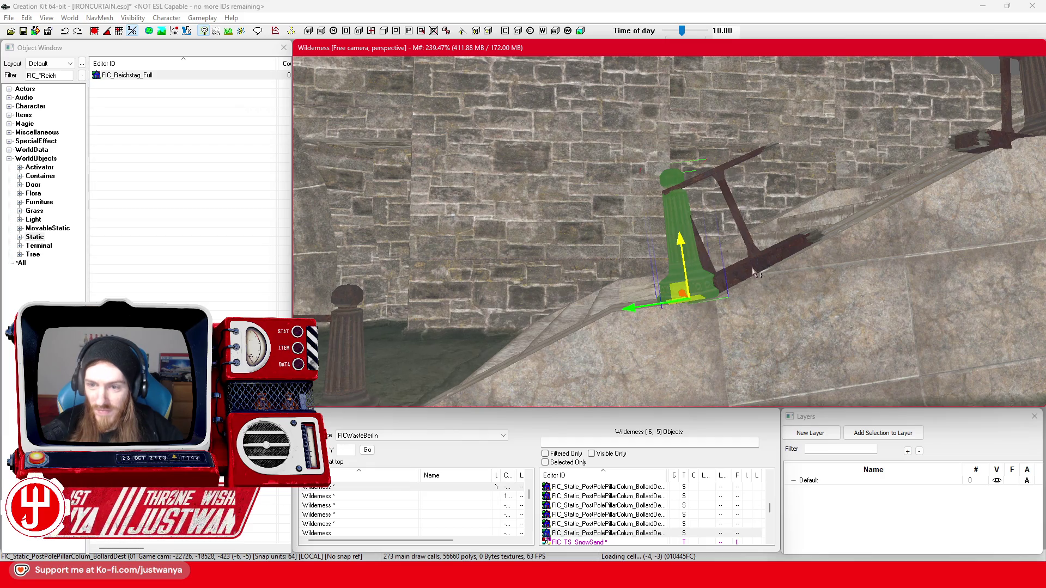
left_click(764, 293)
- Slide the broken rail piece down the stairs next to the lower railing post
scroll(727, 311, "down", 5)
scroll(758, 295, "up", 5)
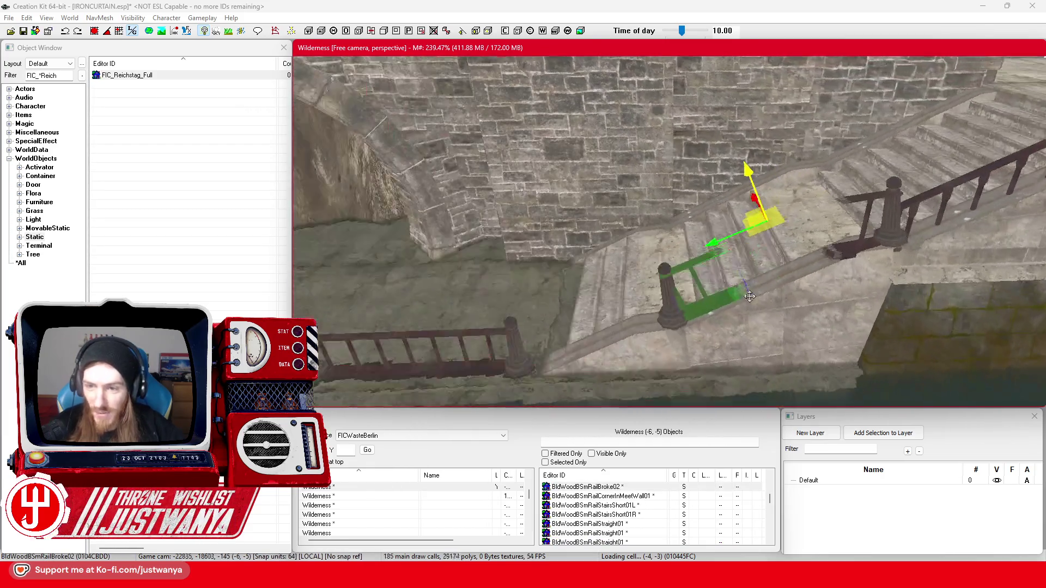
scroll(759, 295, "down", 5)
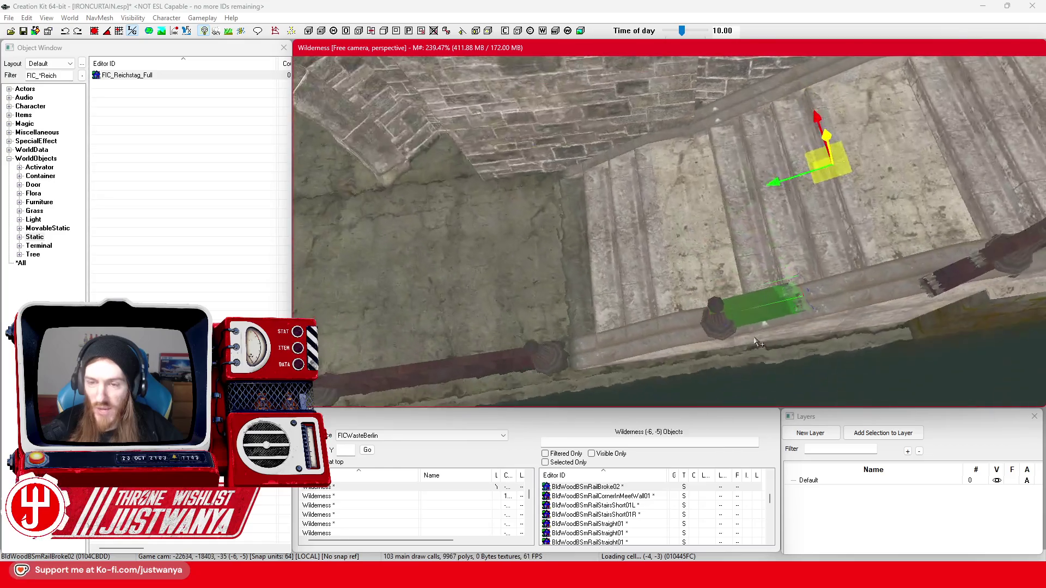
scroll(763, 288, "down", 5)
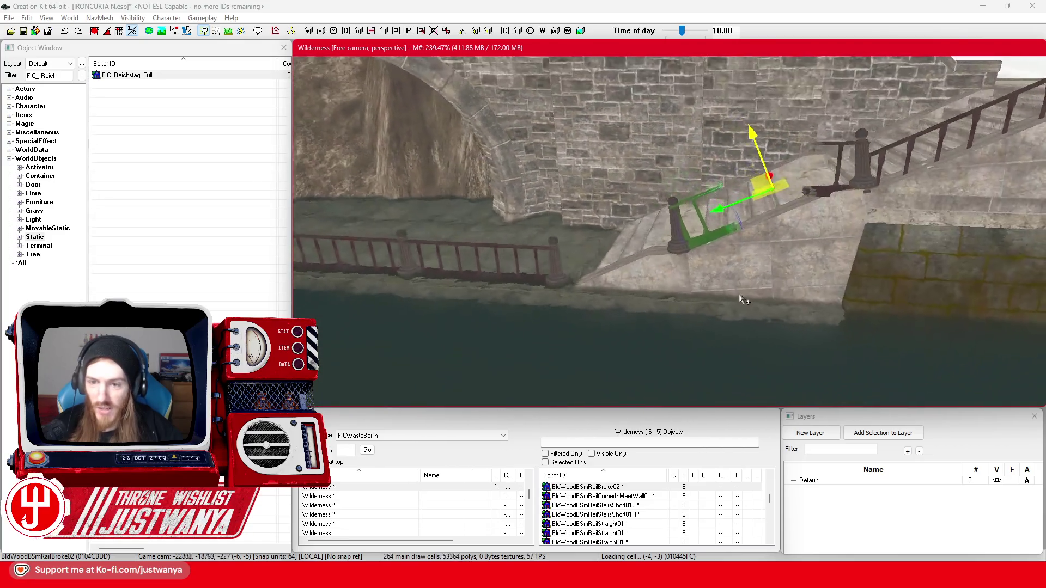
left_click_drag(801, 190, 788, 198)
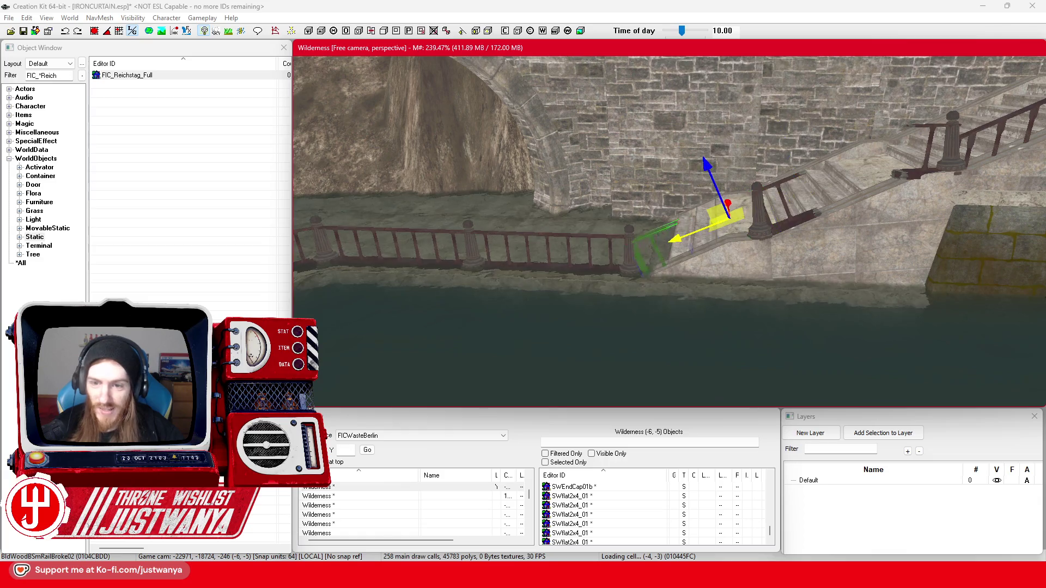
scroll(710, 271, "up", 5)
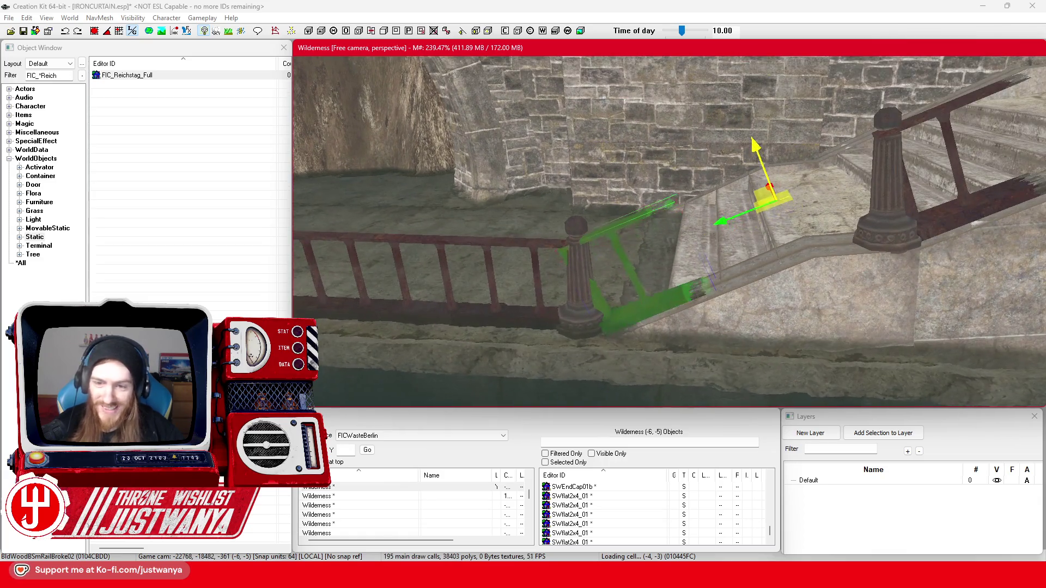
left_click_drag(771, 197, 766, 199)
key("shift")
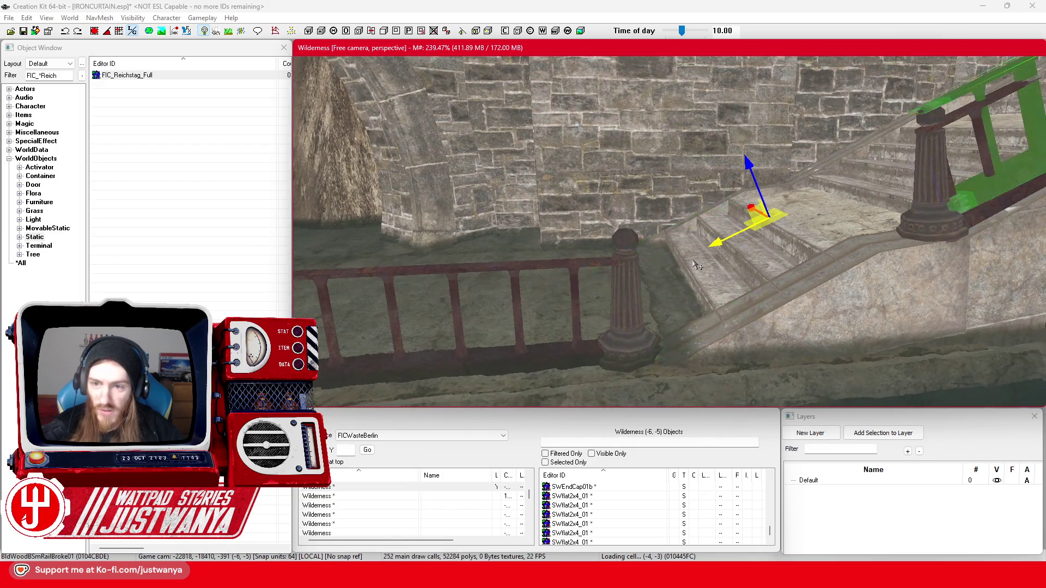
- Rotate BldWoodBSmRailBroke01 and move it down the stairs toward the railing post
scroll(696, 266, "down", 2)
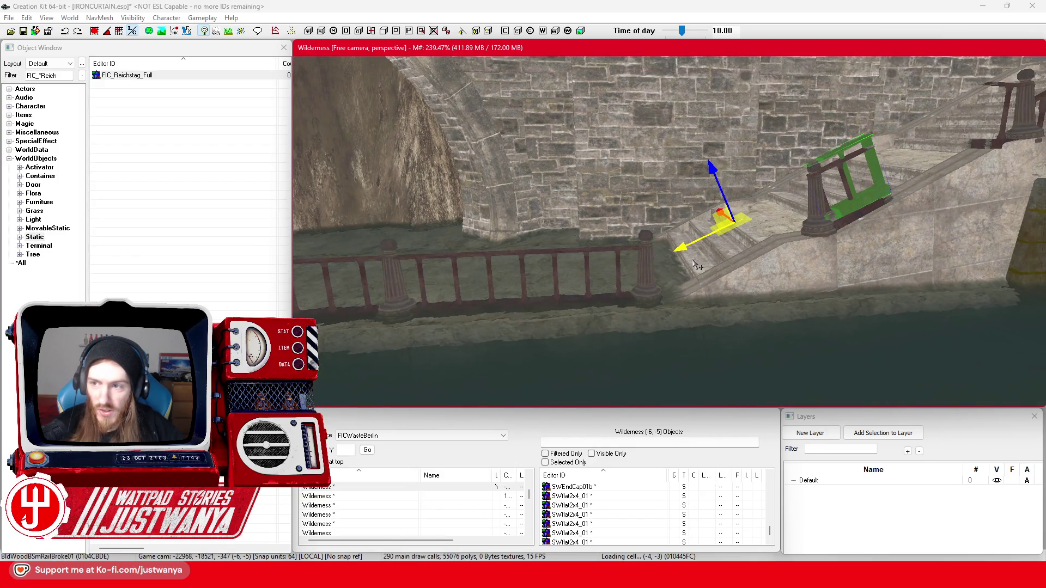
key("2")
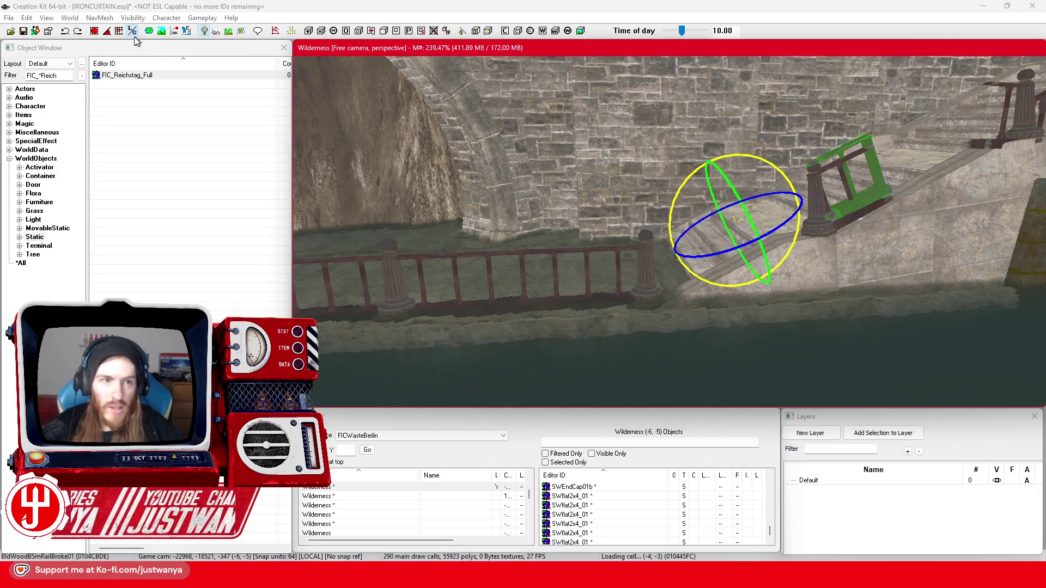
left_click(111, 37)
left_click(722, 274)
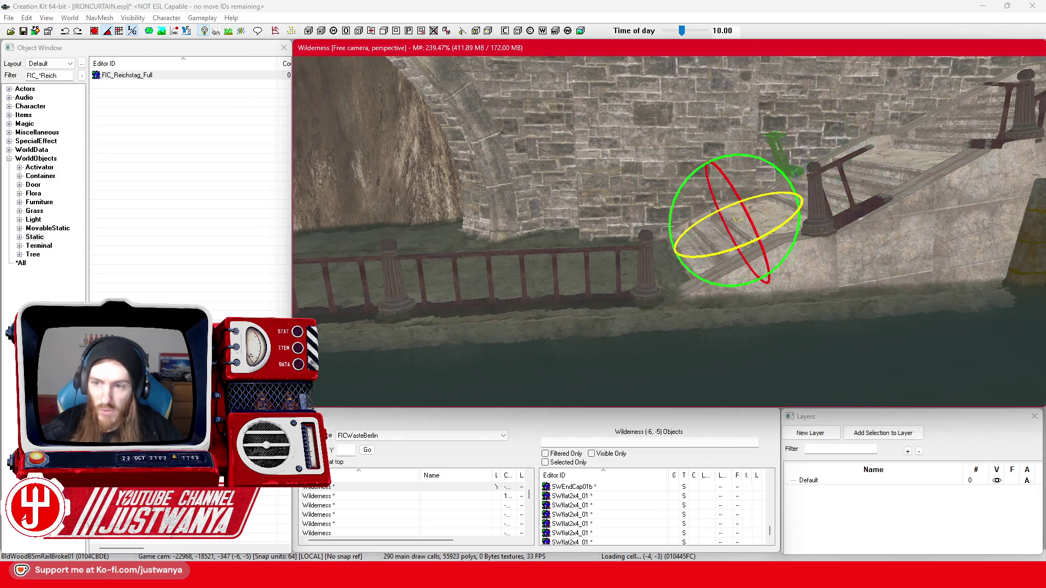
left_click_drag(760, 237, 847, 297)
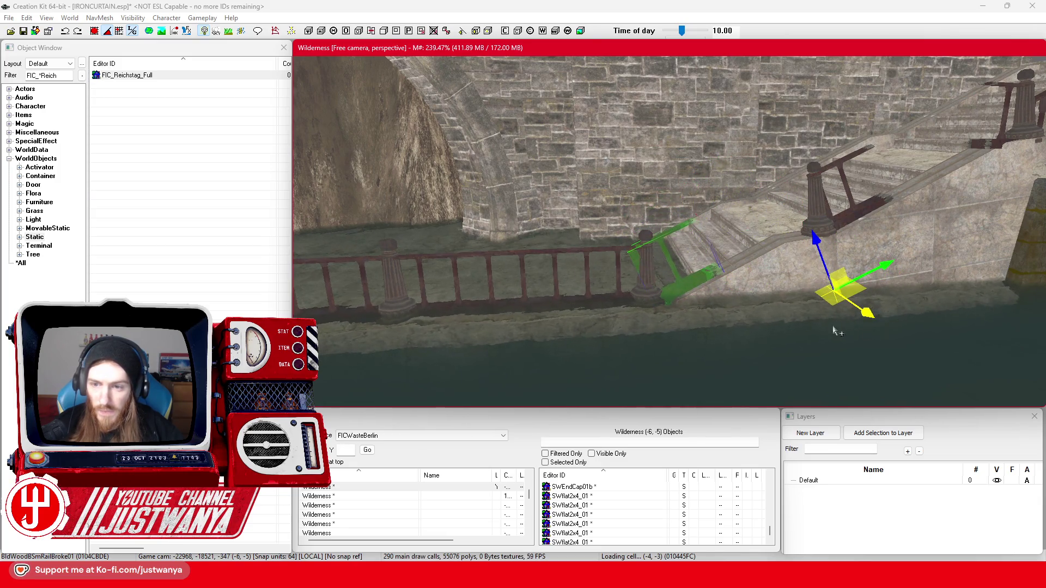
scroll(834, 331, "up", 3)
mouse_move(792, 165)
left_mouse_down()
mouse_move(889, 236)
mouse_move(335, 97)
left_mouse_up()
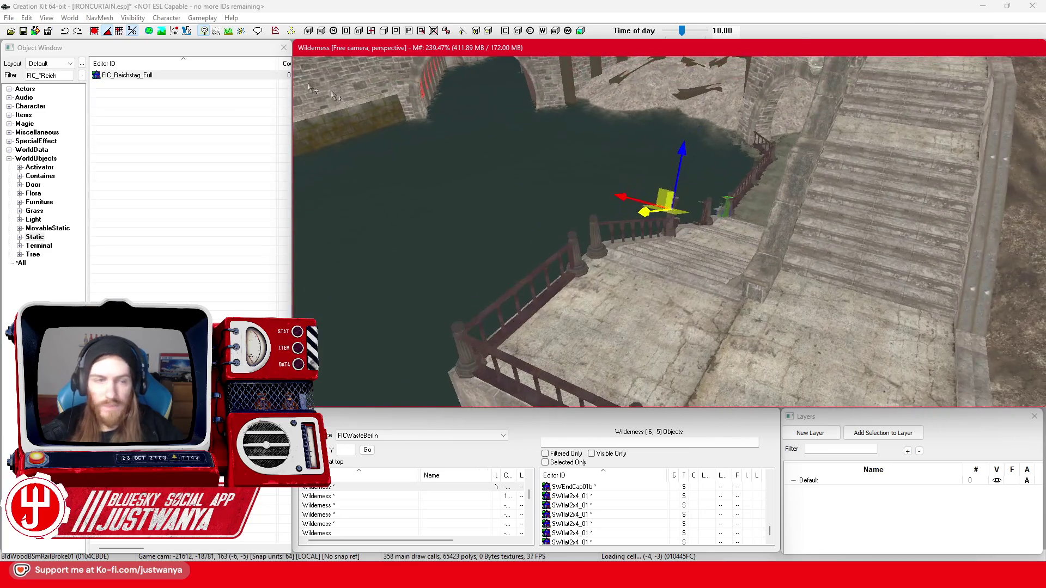
- Save the IRONCURTAIN plugin and select the curved wall piece by the stairs
left_click(23, 31)
mouse_move(762, 270)
left_mouse_down()
mouse_move(930, 247)
mouse_move(697, 178)
mouse_move(718, 190)
mouse_move(704, 211)
mouse_move(705, 261)
mouse_move(695, 274)
left_mouse_up()
left_click(697, 178)
left_click(700, 179)
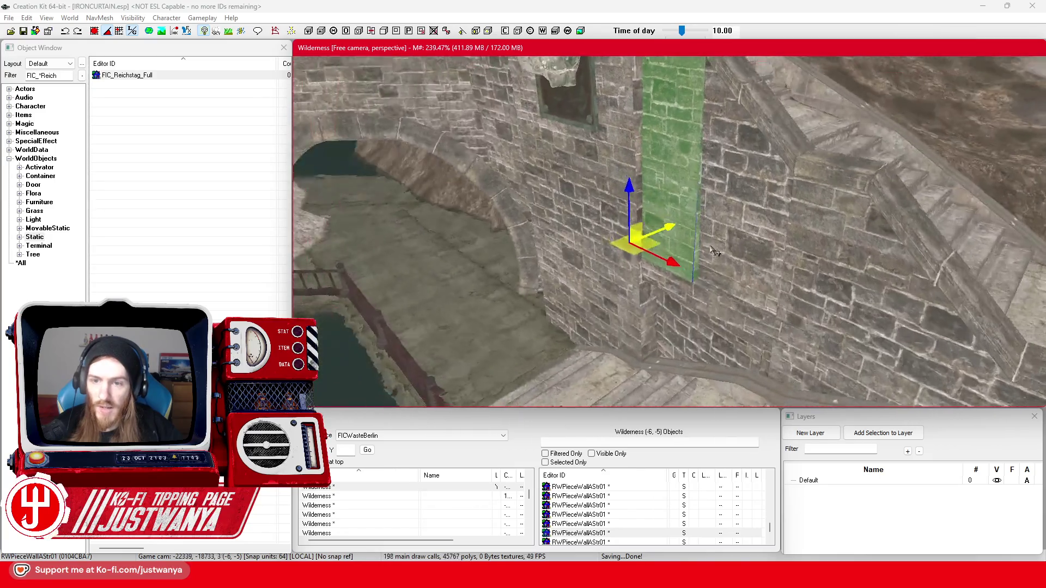
scroll(658, 236, "down", 5)
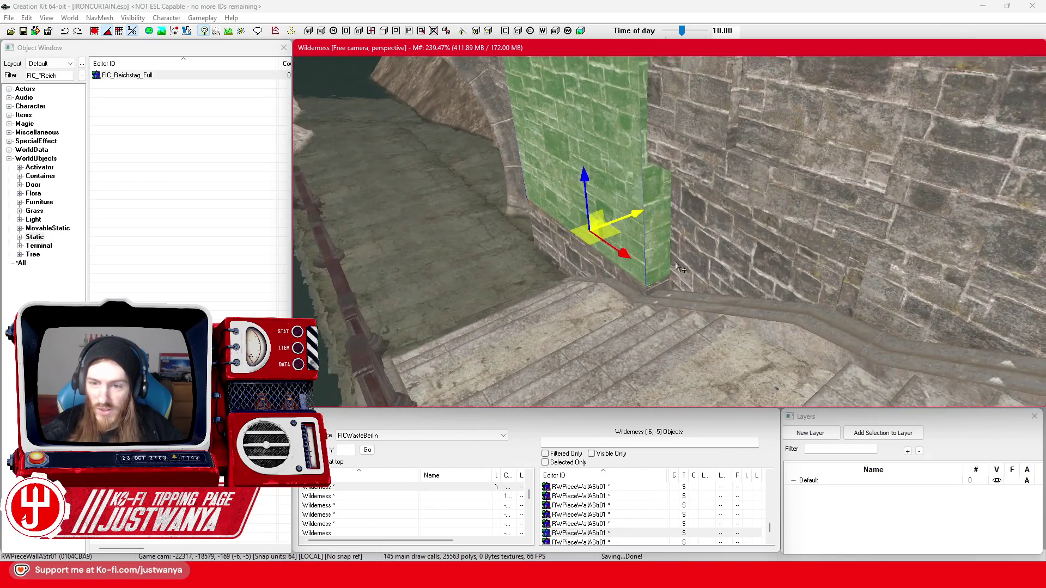
mouse_move(677, 267)
left_mouse_down()
mouse_move(665, 281)
mouse_move(693, 268)
left_mouse_up()
mouse_move(619, 579)
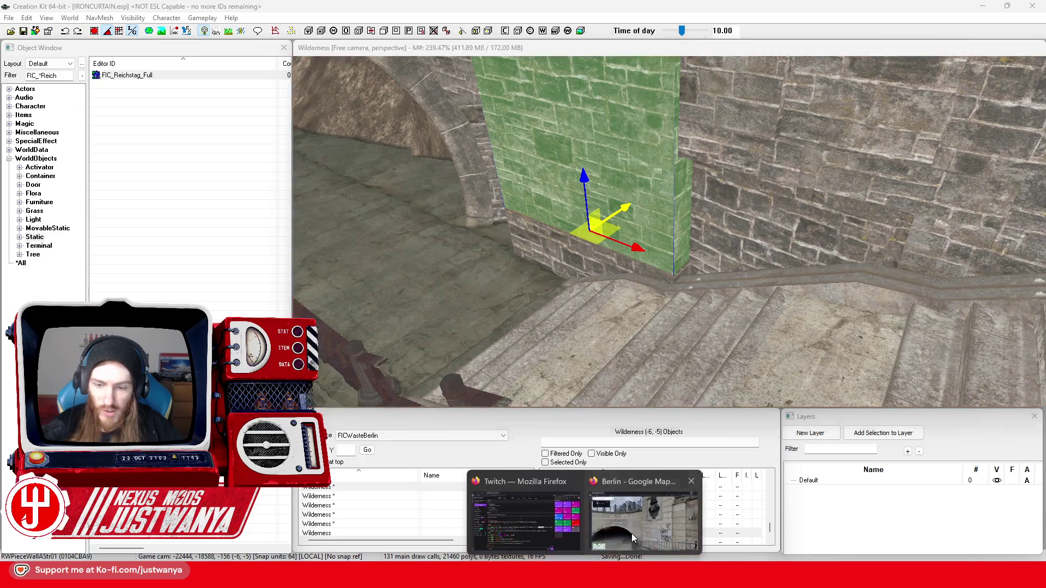
left_click(698, 518)
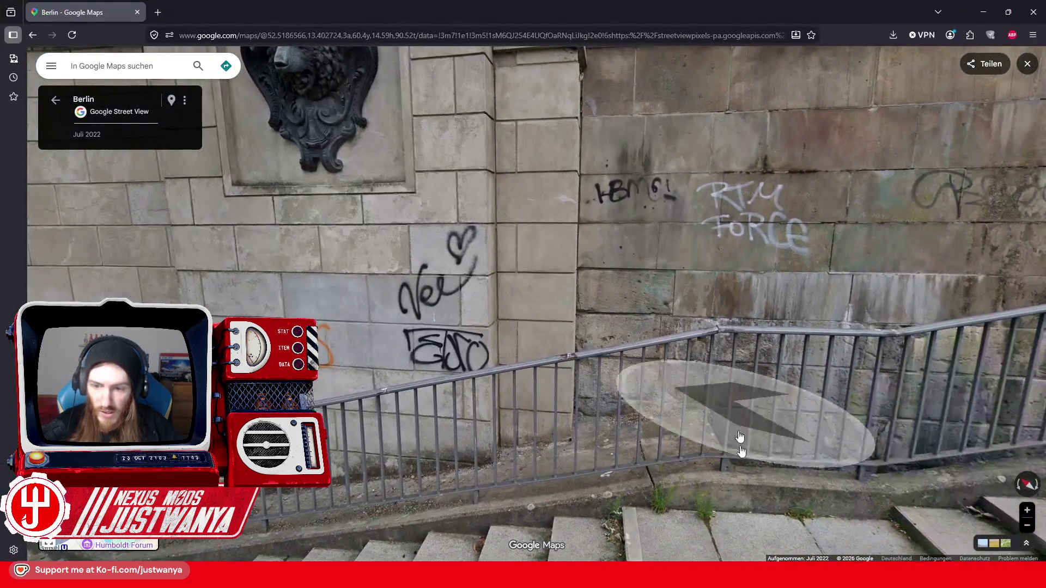
mouse_move(740, 437)
left_mouse_down()
mouse_move(922, 496)
mouse_move(845, 456)
mouse_move(630, 420)
mouse_move(420, 432)
mouse_move(525, 432)
mouse_move(473, 286)
mouse_move(665, 299)
left_mouse_up()
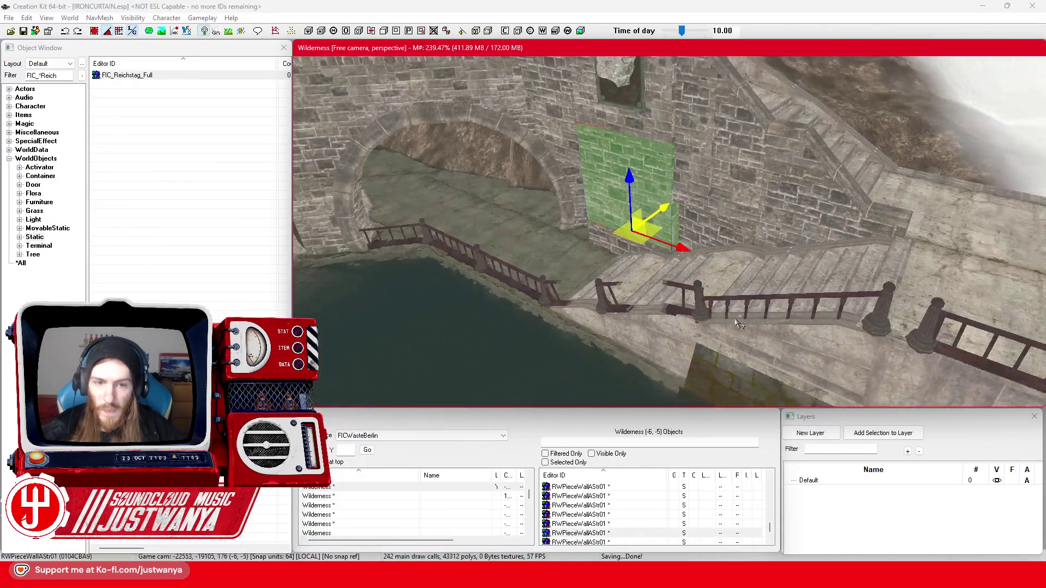
left_click_drag(739, 324, 758, 206)
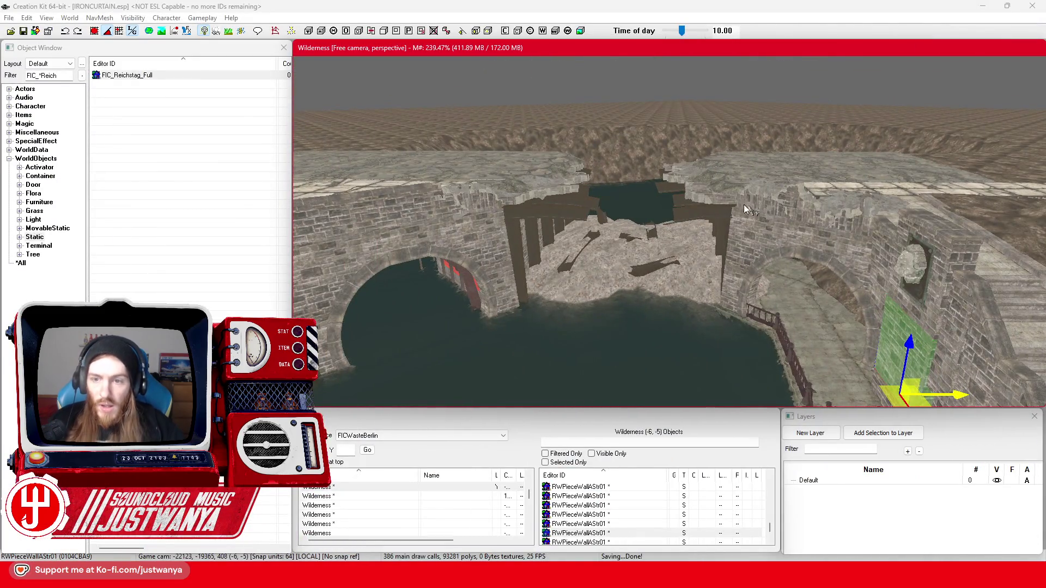
- Save the plugin and swing the view over the canal to the bridge walkway
left_click(23, 31)
scroll(658, 322, "down", 5)
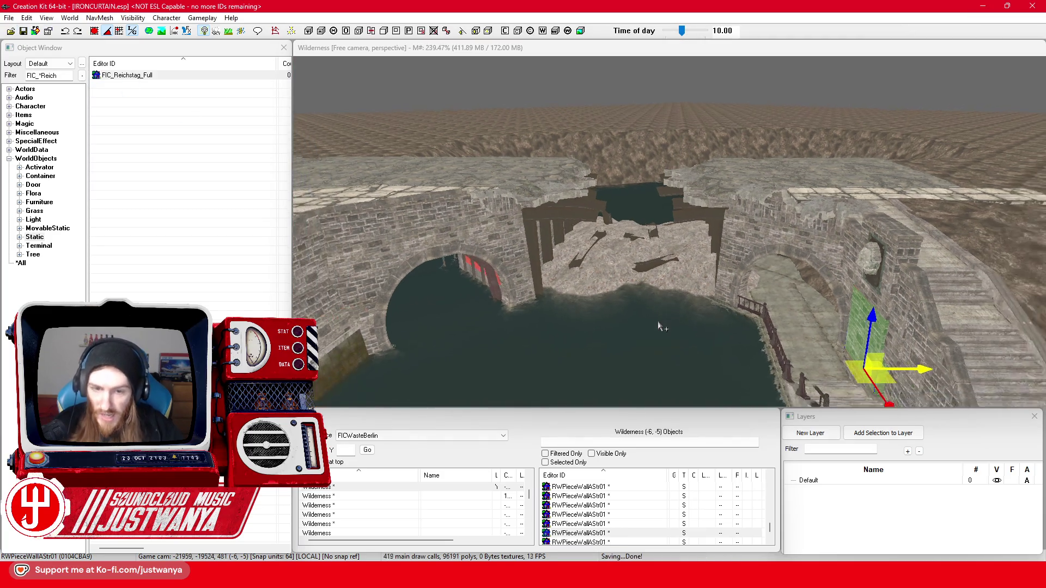
left_click_drag(659, 319, 631, 197)
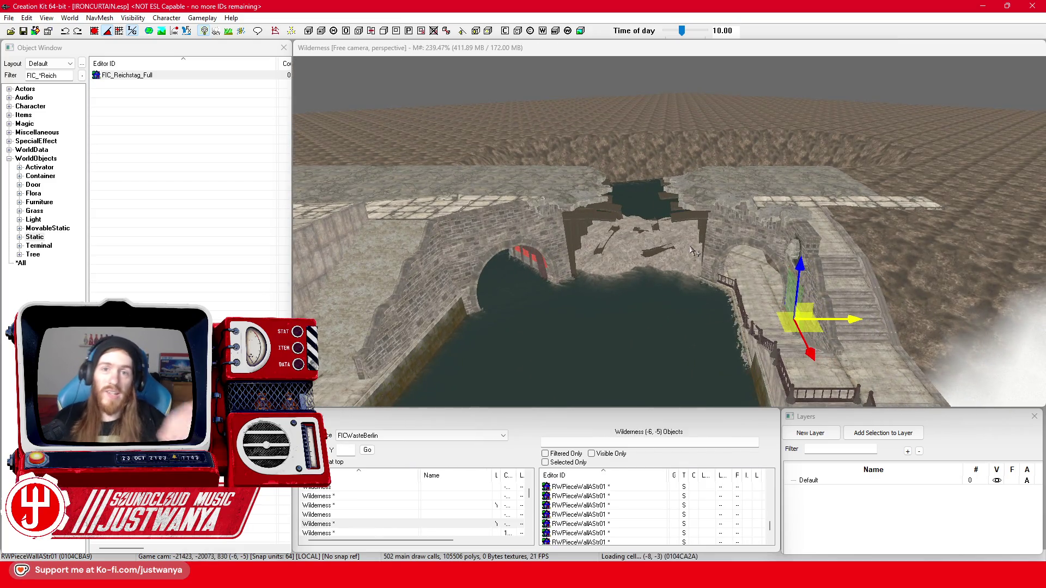
mouse_move(666, 267)
left_mouse_down()
mouse_move(610, 300)
mouse_move(594, 331)
left_mouse_up()
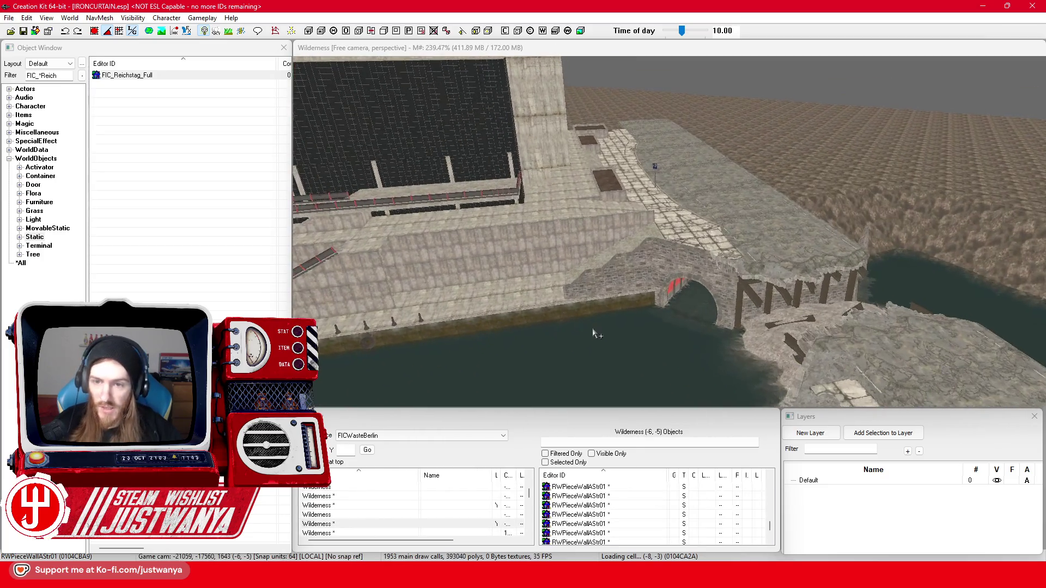
scroll(594, 333, "up", 10)
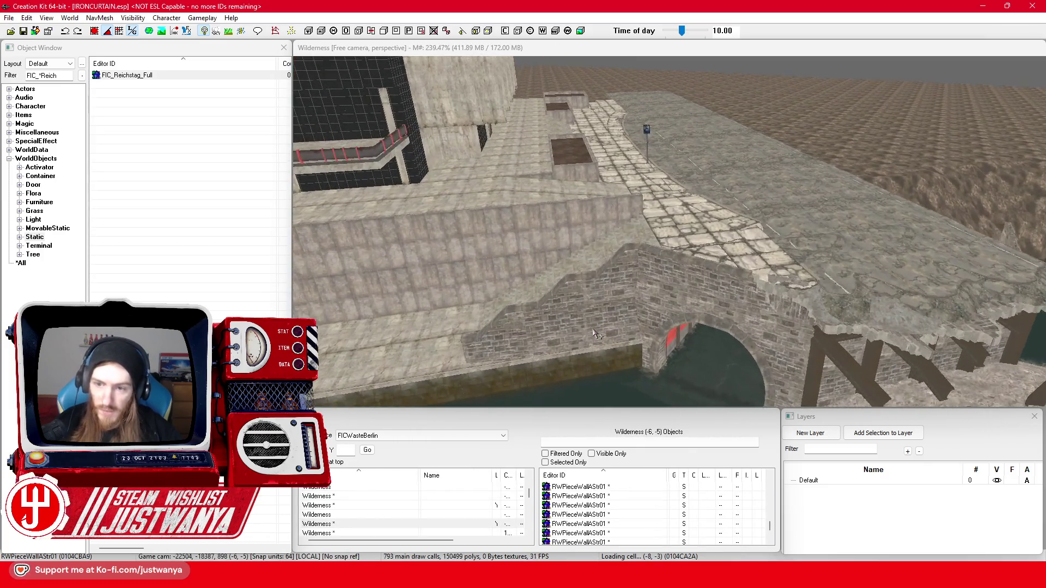
scroll(594, 334, "up", 10)
- Select SWCurbCurveL02, shift it along the X axis, and save again
left_click(654, 223)
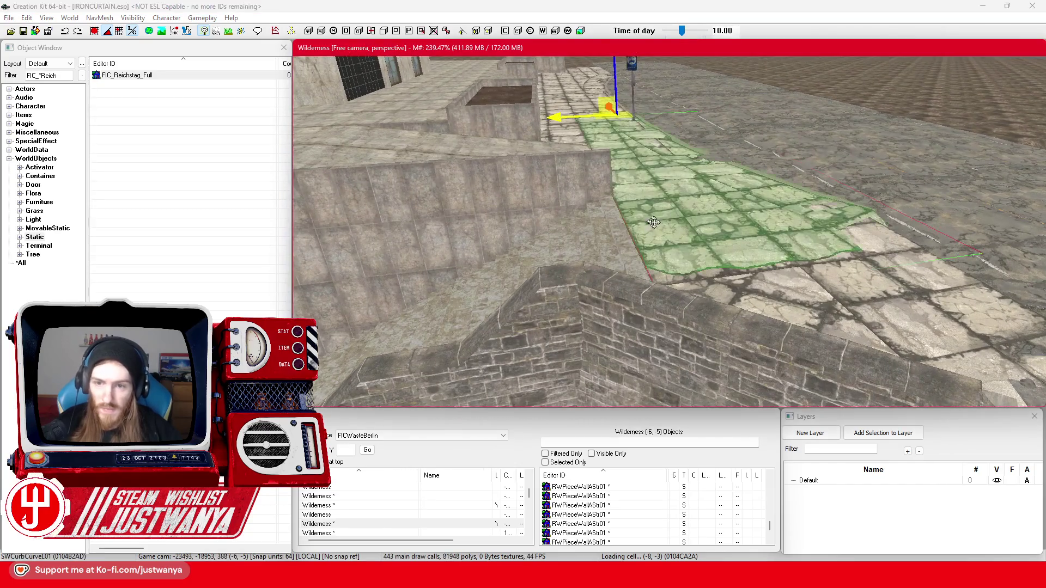
scroll(653, 223, "down", 10)
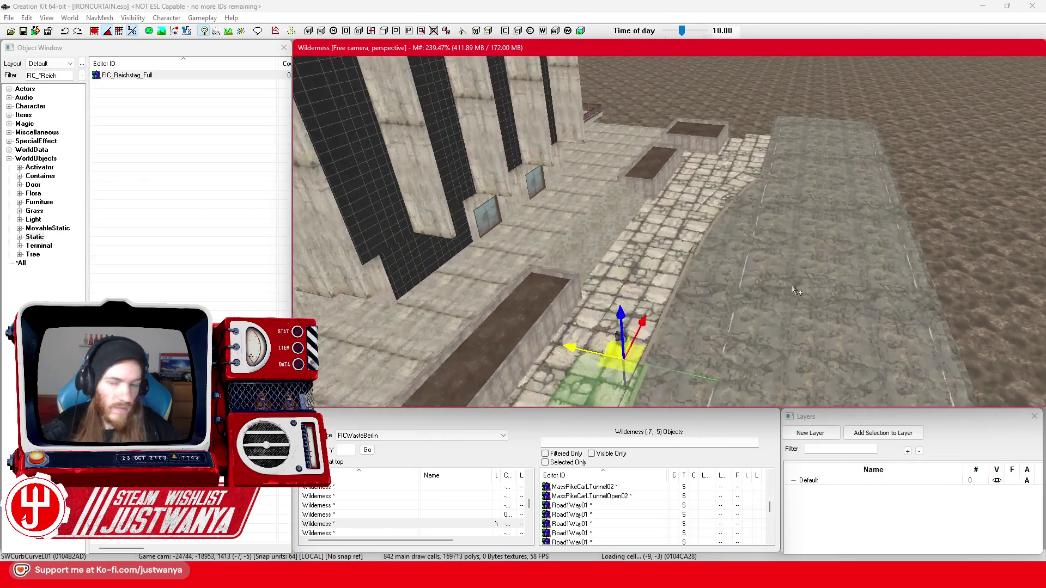
scroll(797, 290, "up", 10)
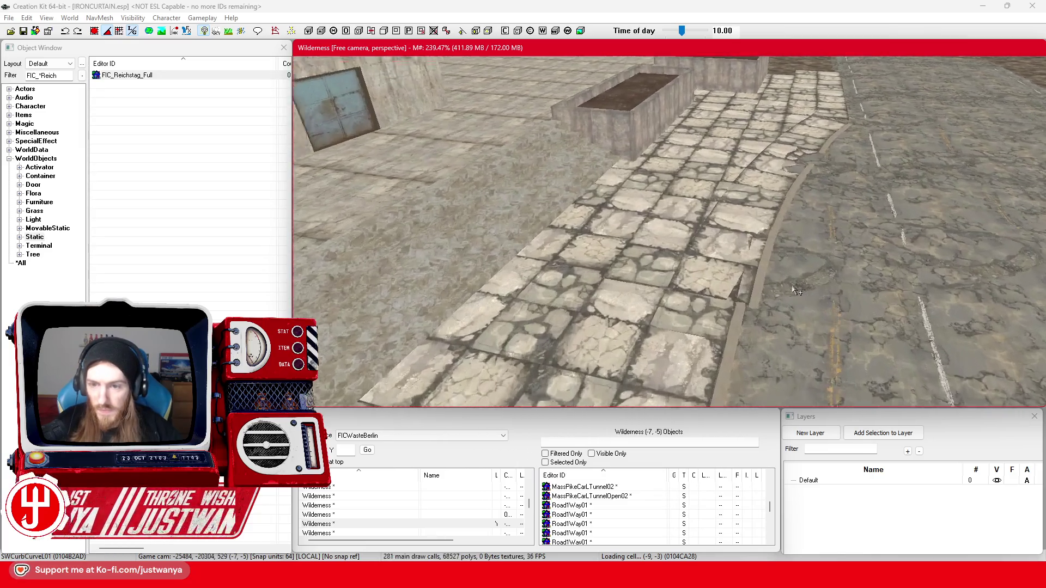
scroll(796, 290, "up", 3)
left_click(797, 291)
scroll(817, 288, "up", 3)
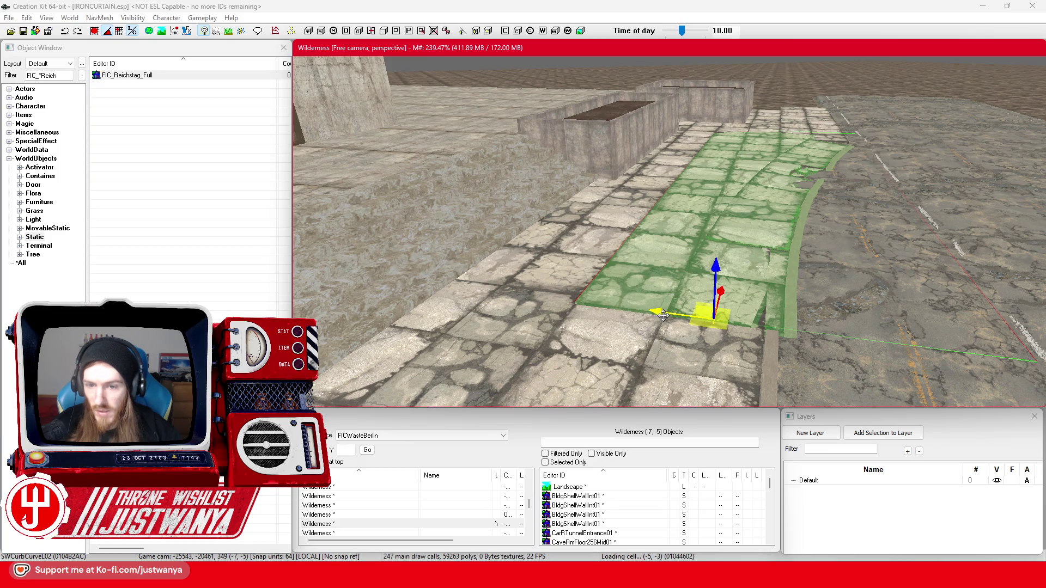
left_click_drag(665, 318, 650, 318)
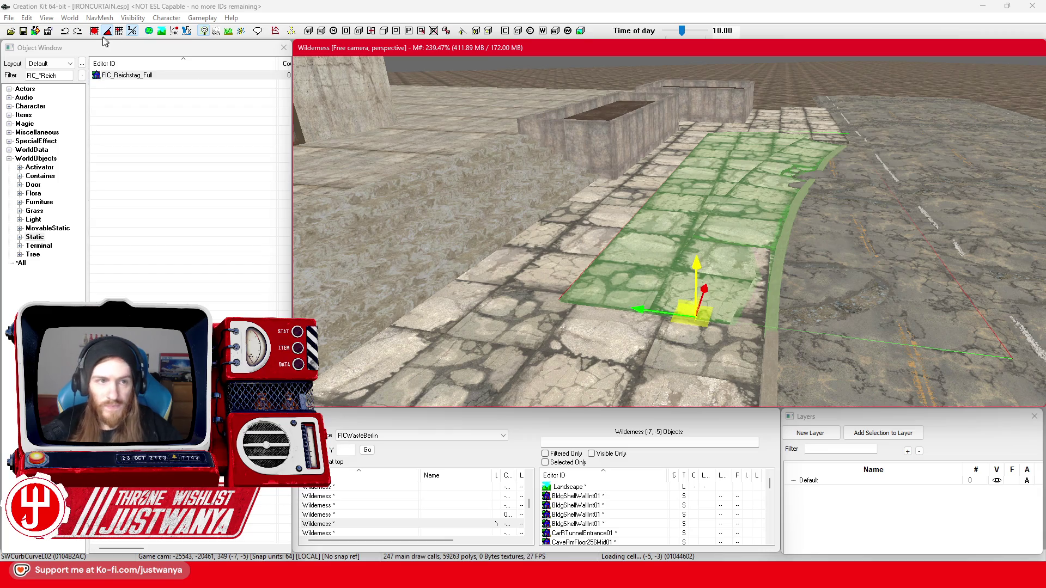
left_click_drag(635, 281, 644, 280)
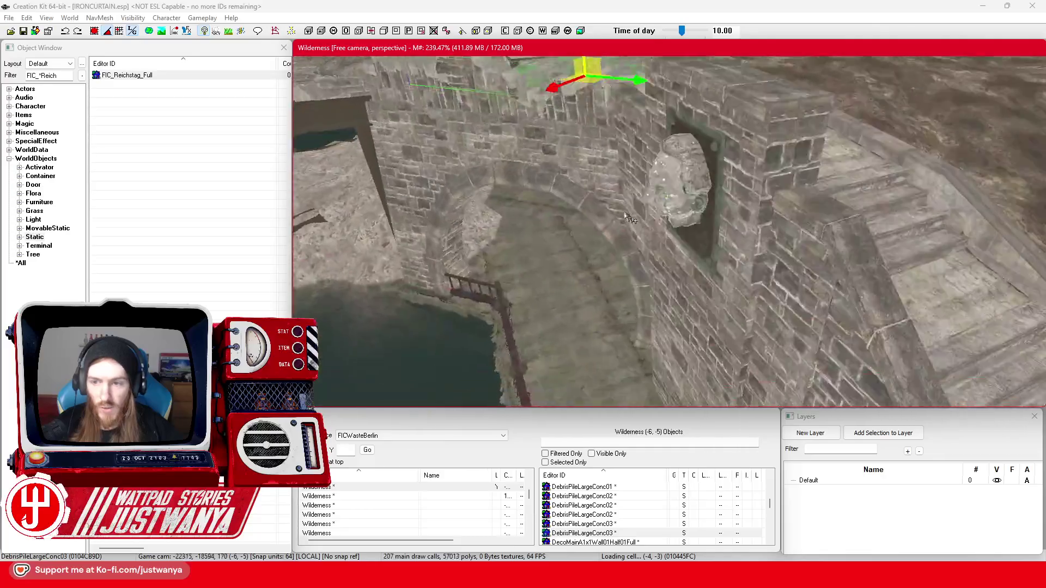
scroll(631, 219, "down", 10)
scroll(638, 265, "up", 5)
left_click(23, 32)
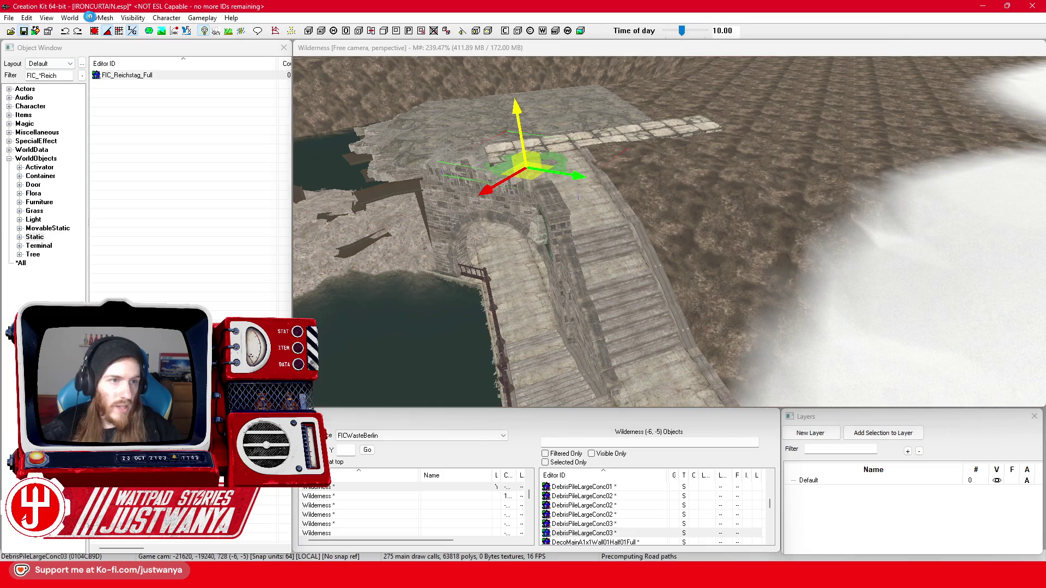
- Paint FIC_L_SnowSand over the dark terrain beside the bridge, then exit landscape editing
key("h")
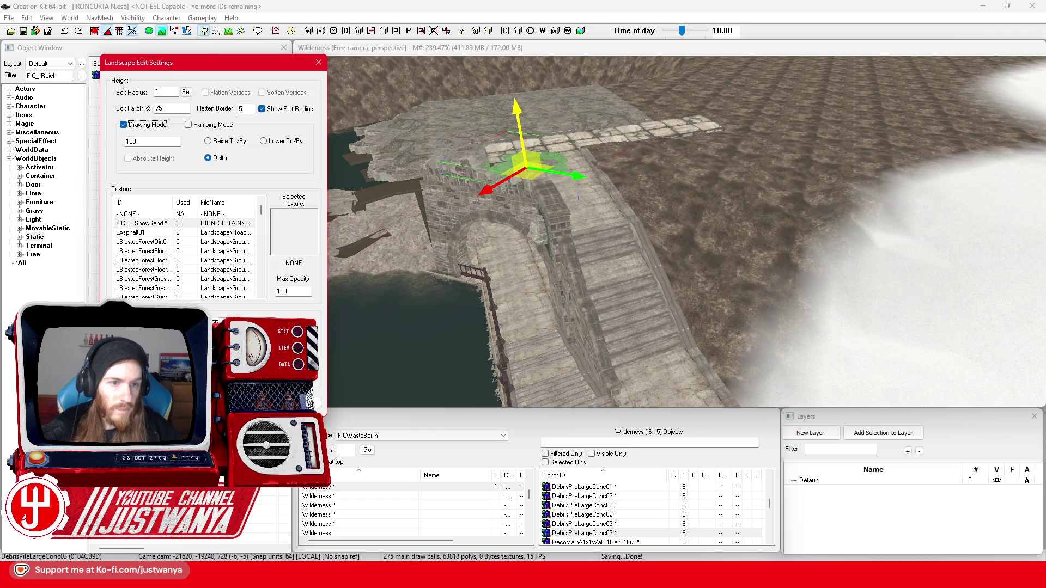
left_click(222, 223)
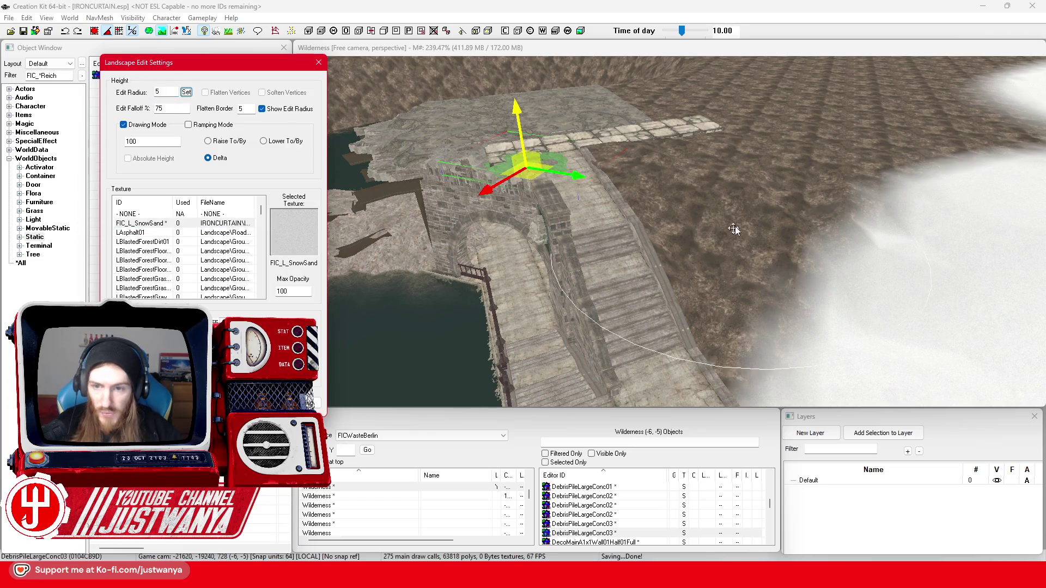
mouse_move(741, 210)
left_mouse_down()
mouse_move(682, 275)
mouse_move(698, 182)
mouse_move(874, 136)
mouse_move(1019, 142)
left_mouse_up()
mouse_move(886, 104)
left_mouse_down()
mouse_move(747, 128)
mouse_move(691, 103)
mouse_move(703, 83)
left_mouse_up()
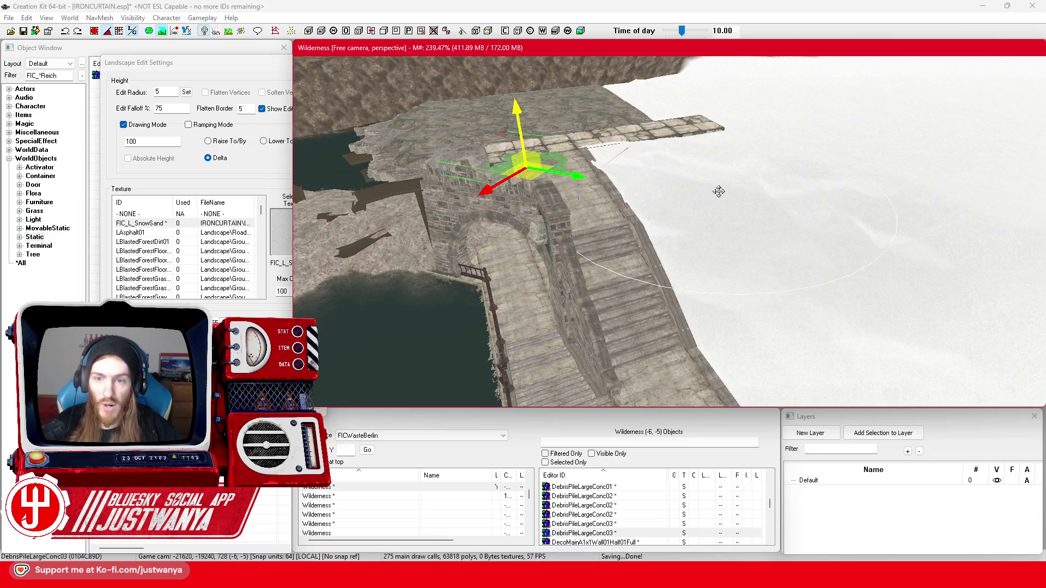
key("shift")
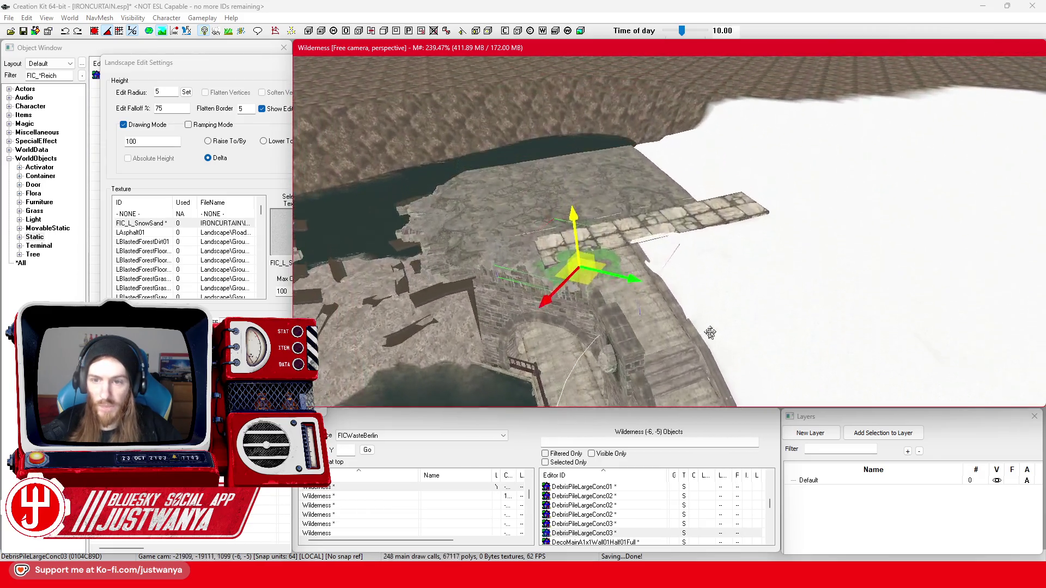
scroll(722, 357, "up", 3)
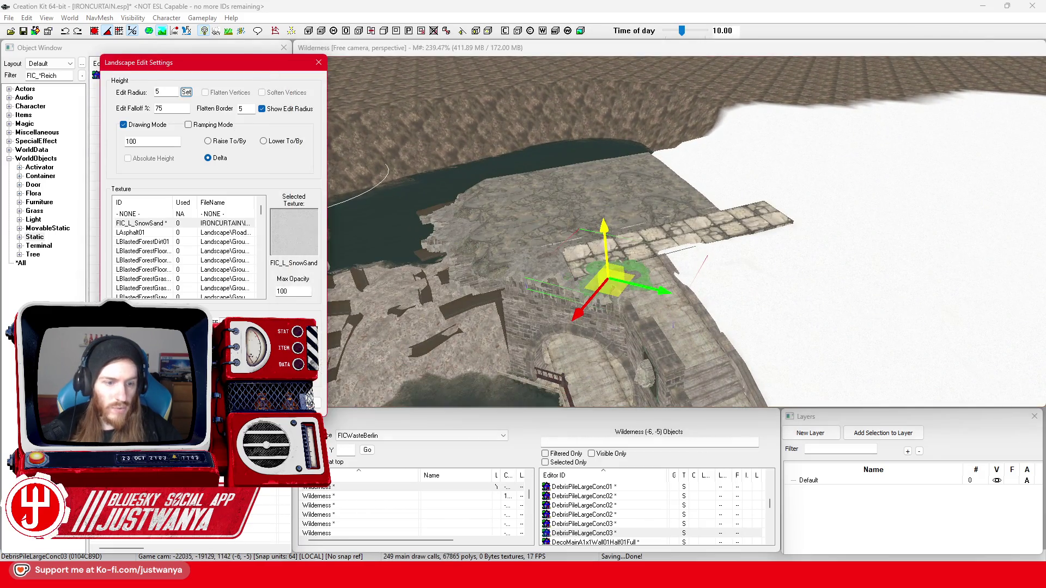
key("h")
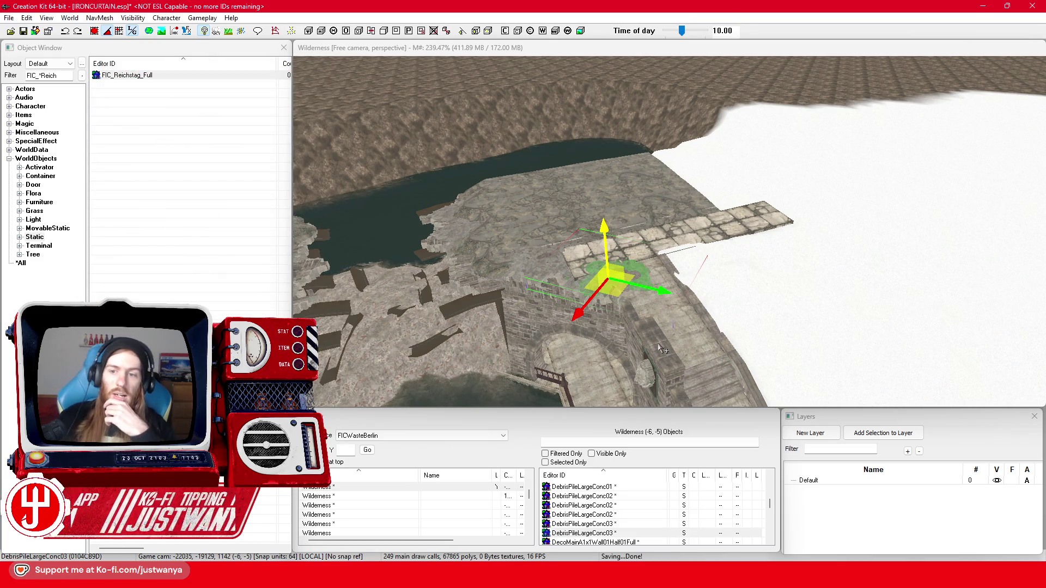
- Zoom around the arch and stairs, select IBeam05, and expand the SpecialEffect category
scroll(661, 350, "up", 5)
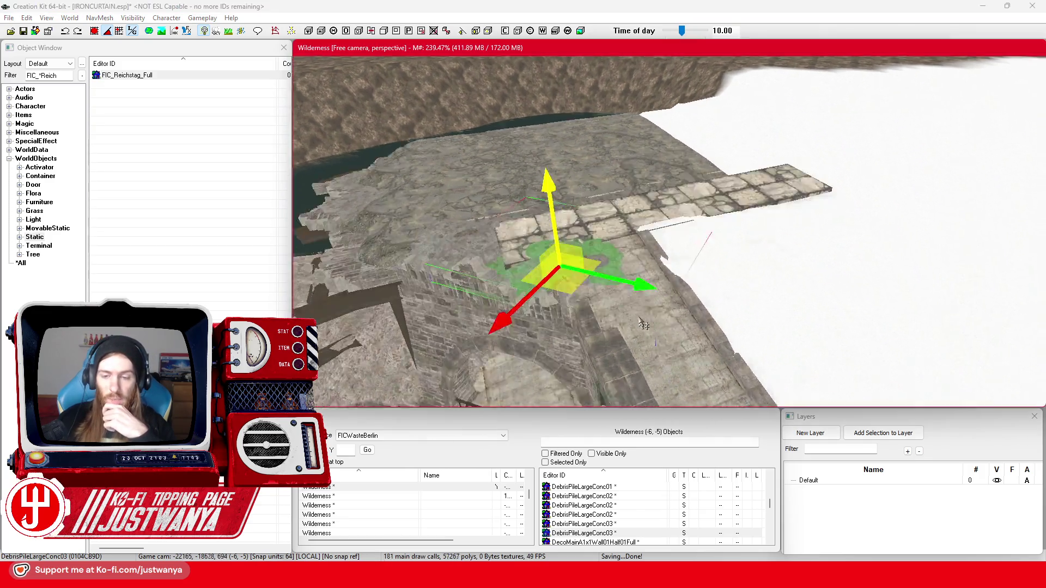
scroll(644, 325, "up", 5)
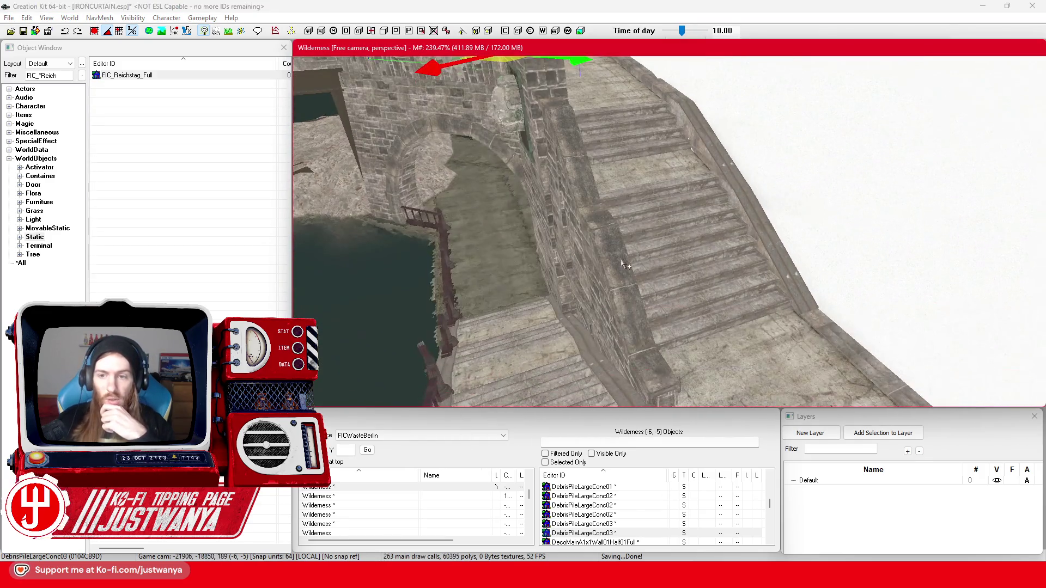
scroll(625, 265, "down", 2)
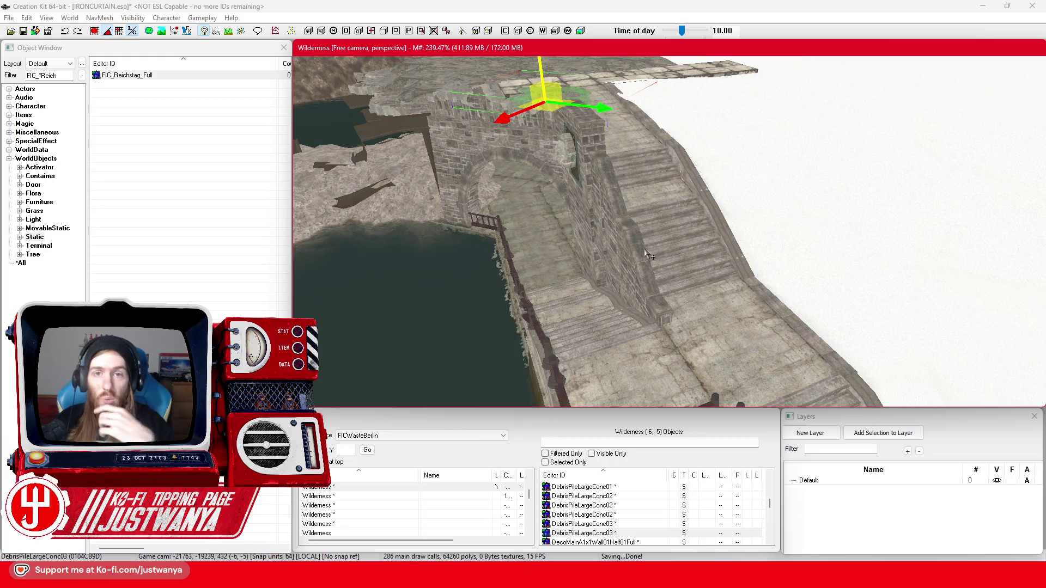
scroll(638, 252, "down", 2)
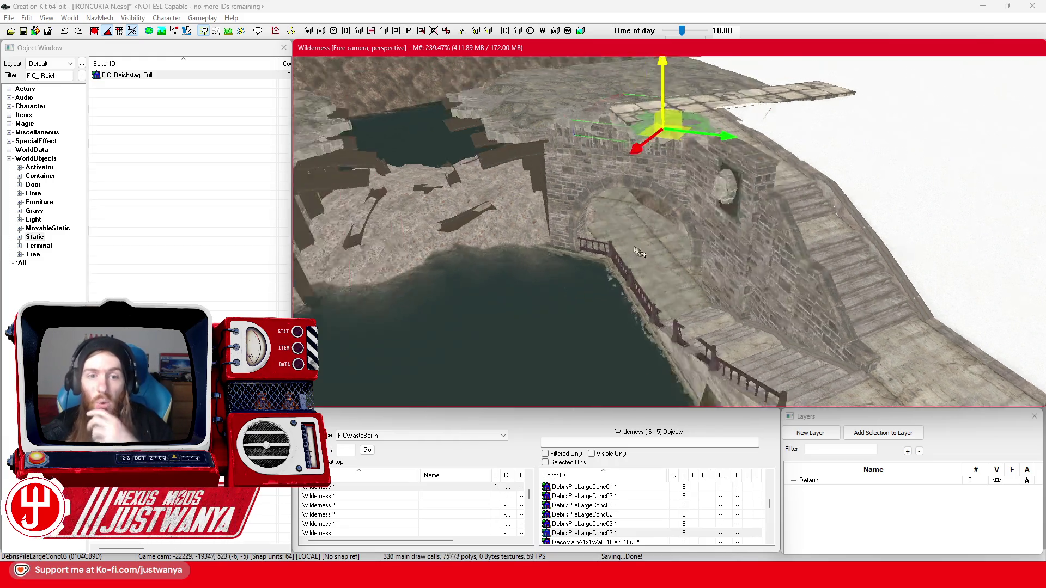
scroll(712, 260, "up", 5)
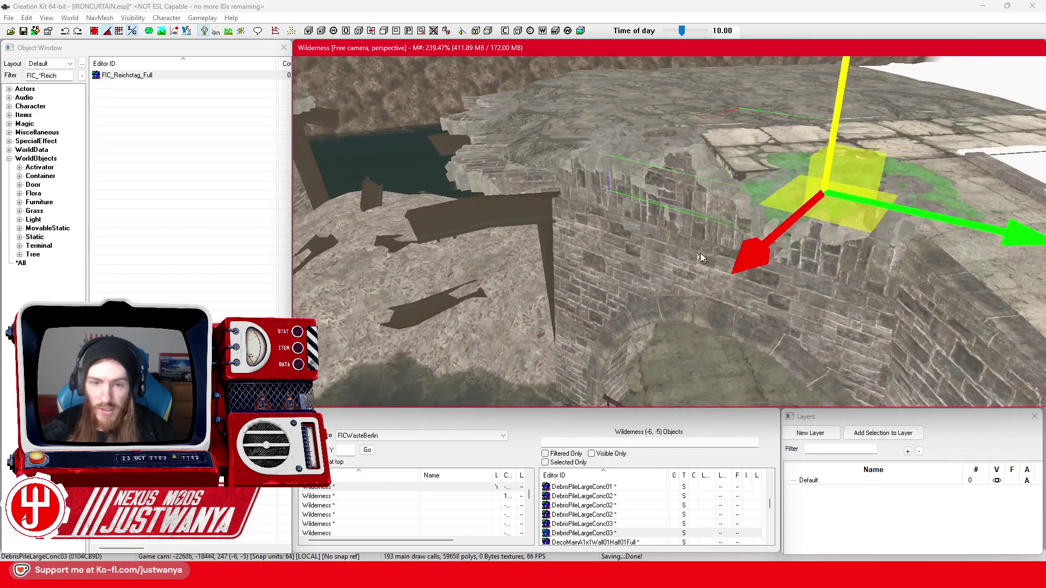
left_click(708, 245)
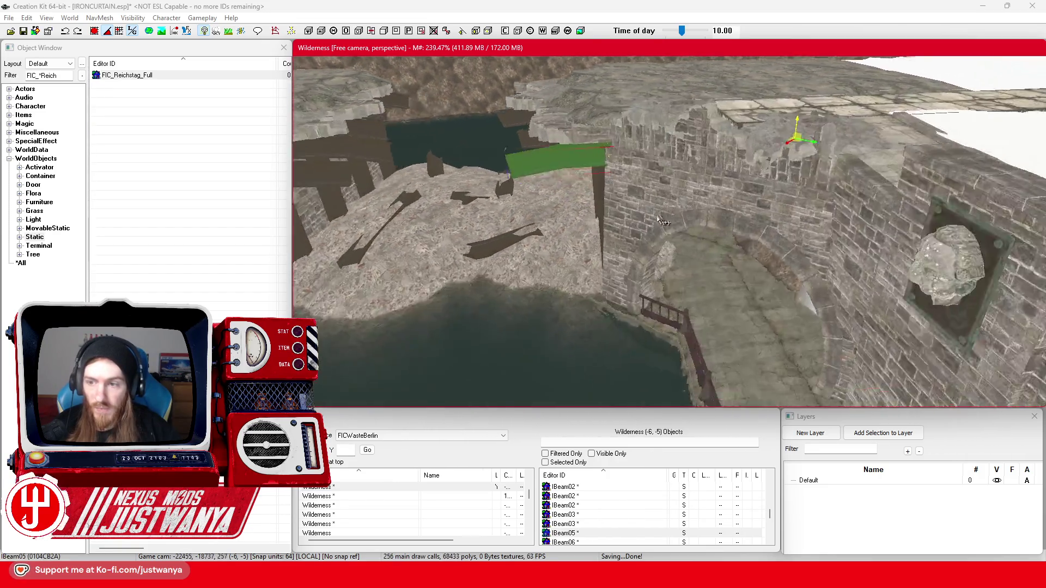
scroll(661, 221, "down", 3)
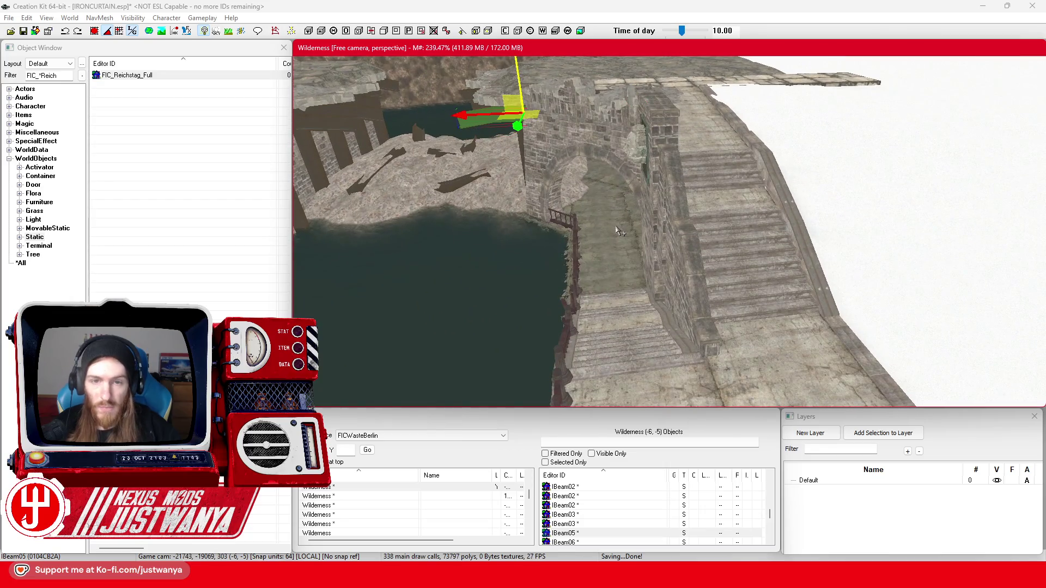
scroll(619, 232, "down", 2)
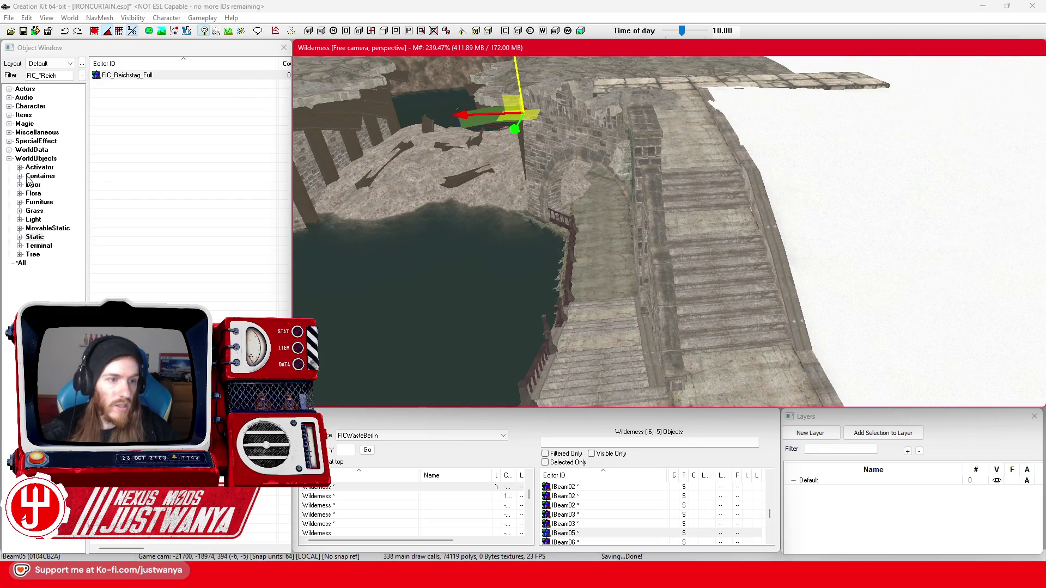
left_click(9, 142)
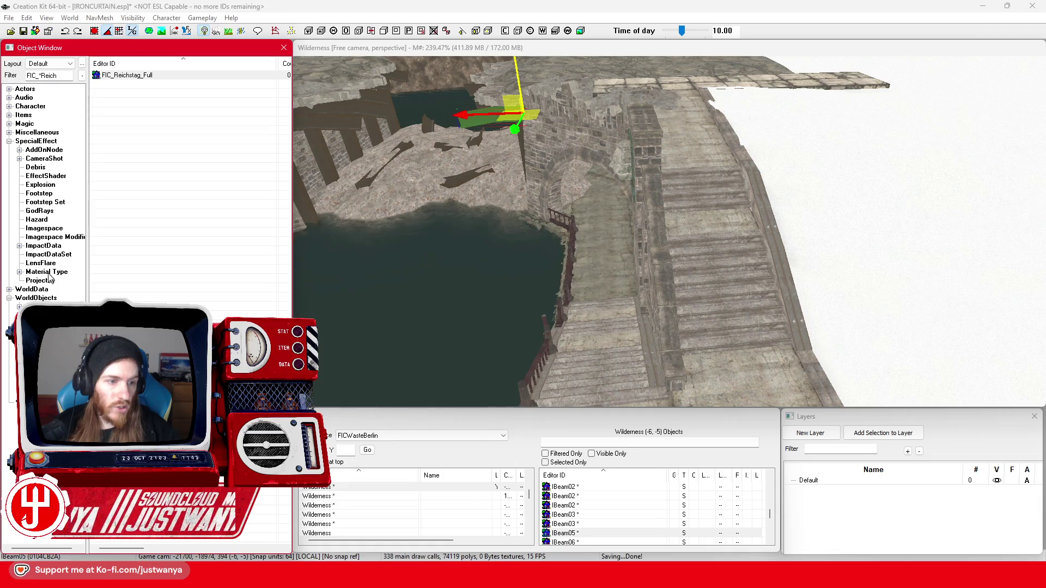
- Expand Miscellaneous and place a FIC_TS_SnowSand decal near the stairs
left_click(9, 141)
left_click(9, 132)
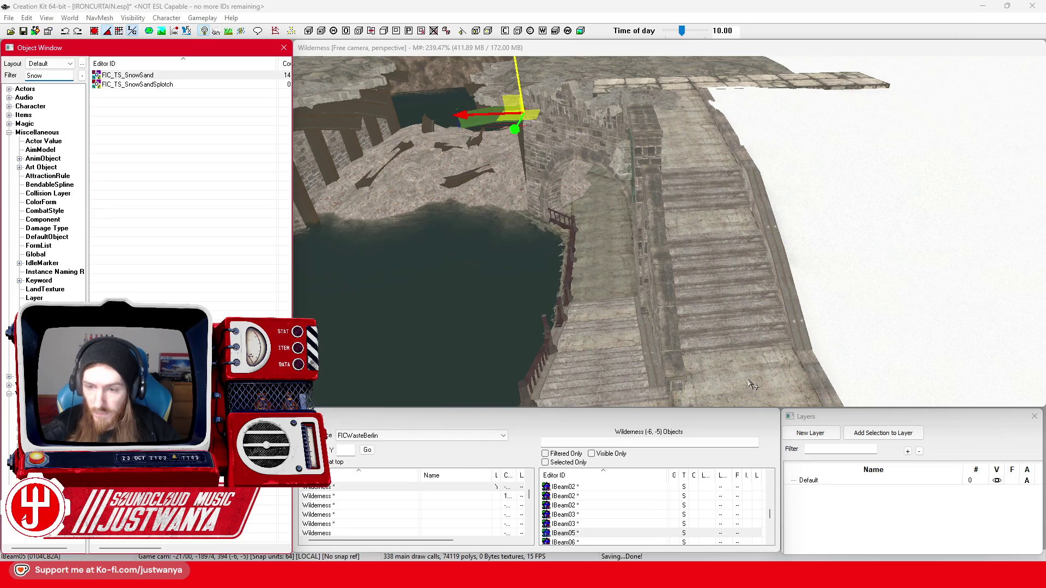
left_click_drag(753, 385, 753, 385)
scroll(753, 385, "up", 10)
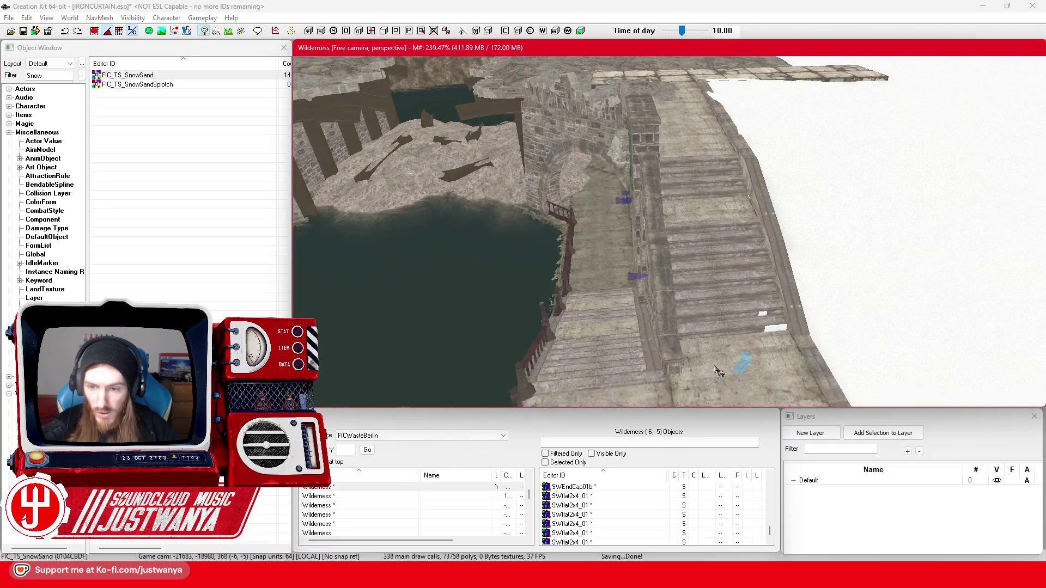
- Rotate the decal to project onto the floor, move it onto the landing, and open its properties
left_click(704, 303)
key("e")
left_click_drag(729, 341, 737, 294)
key("w")
left_click_drag(719, 336, 719, 321)
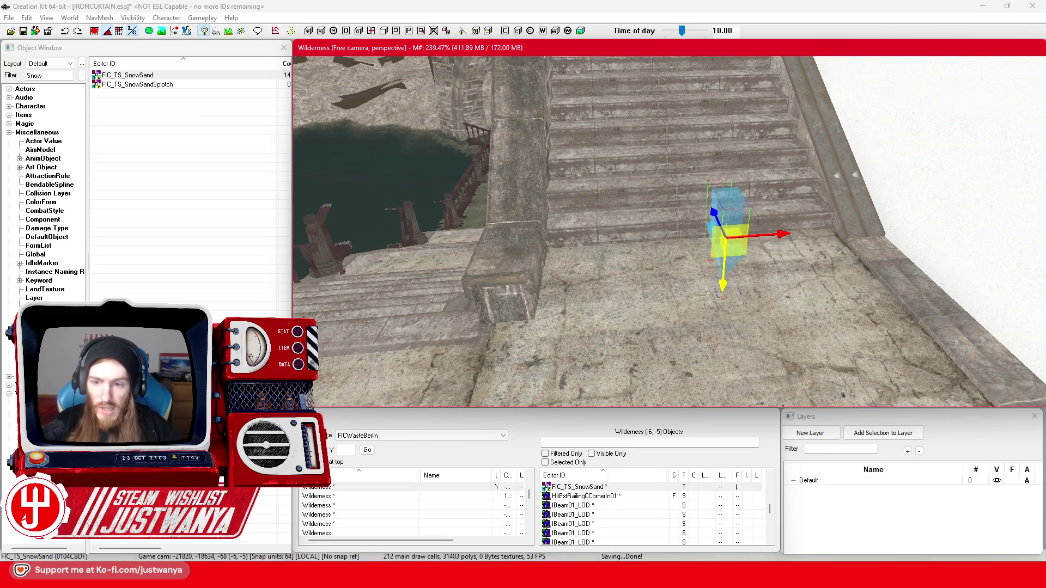
key("shift")
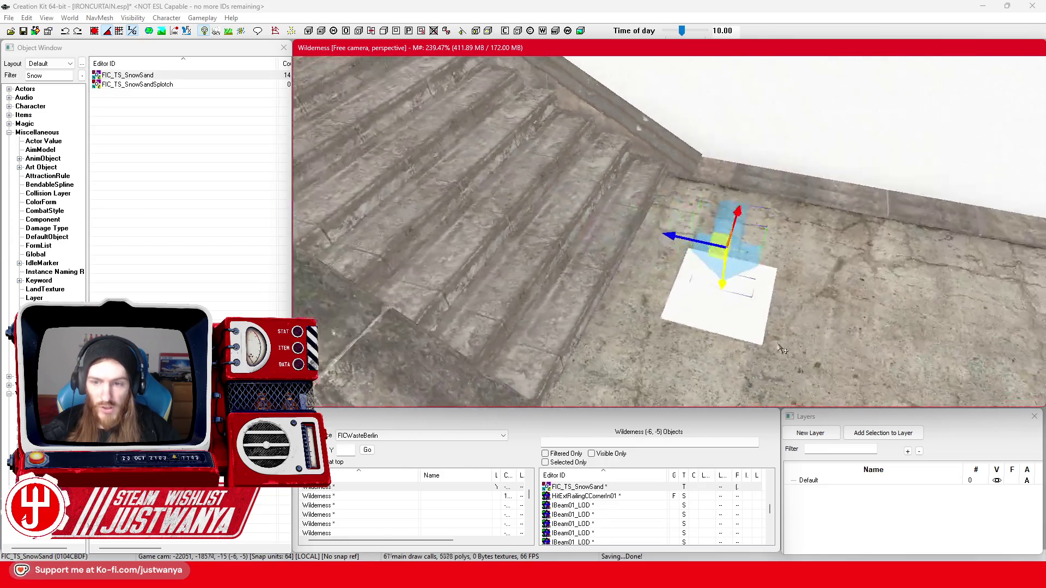
double_click(737, 260)
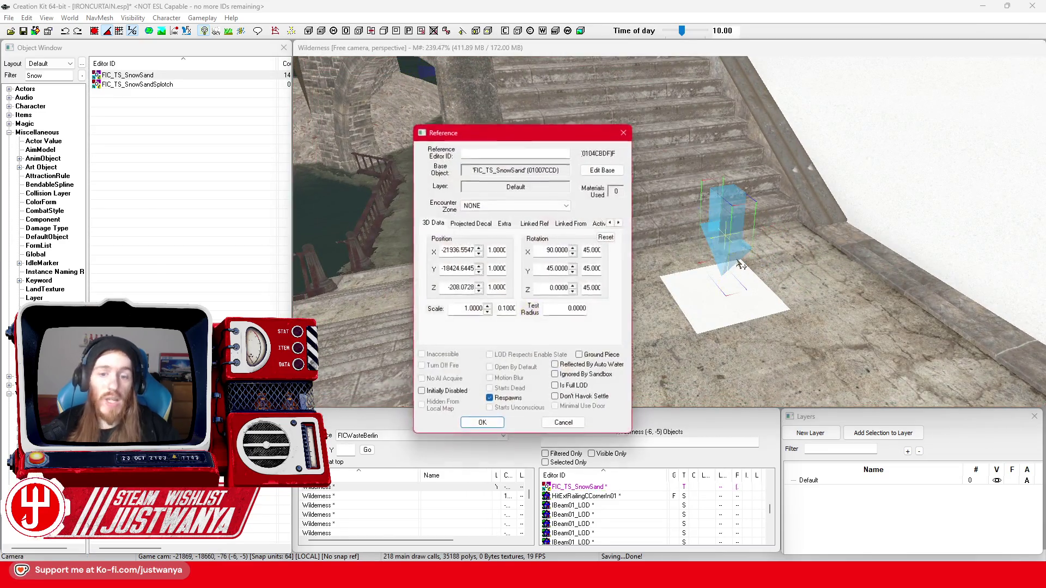
- Enable Uses Box Primitive on the decal's Projected Decal tab and confirm
left_click(470, 223)
left_click(429, 269)
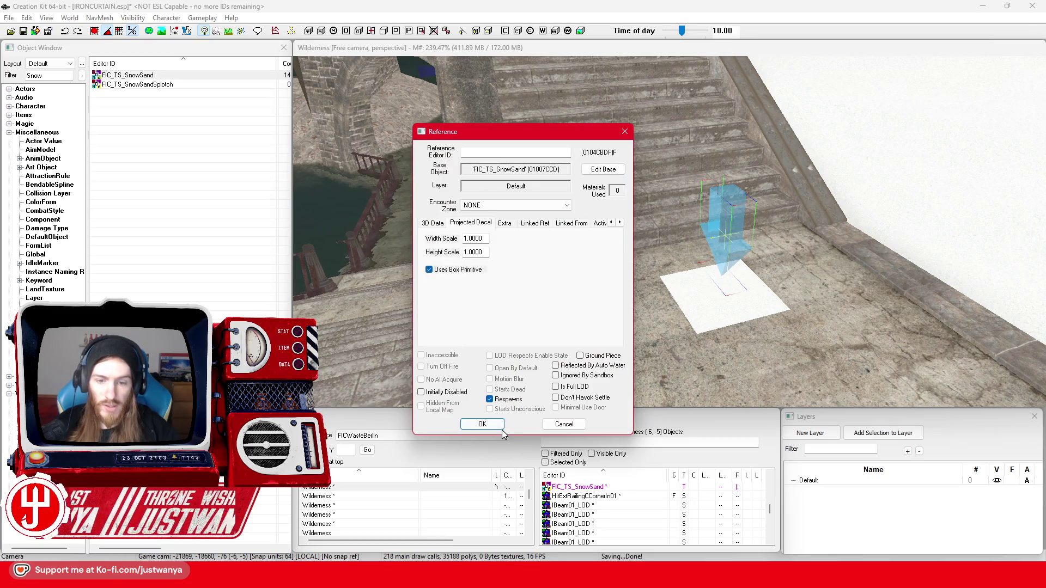
left_click(482, 424)
- Stretch and shift the snow decal box across the full width of the landing
key("shift")
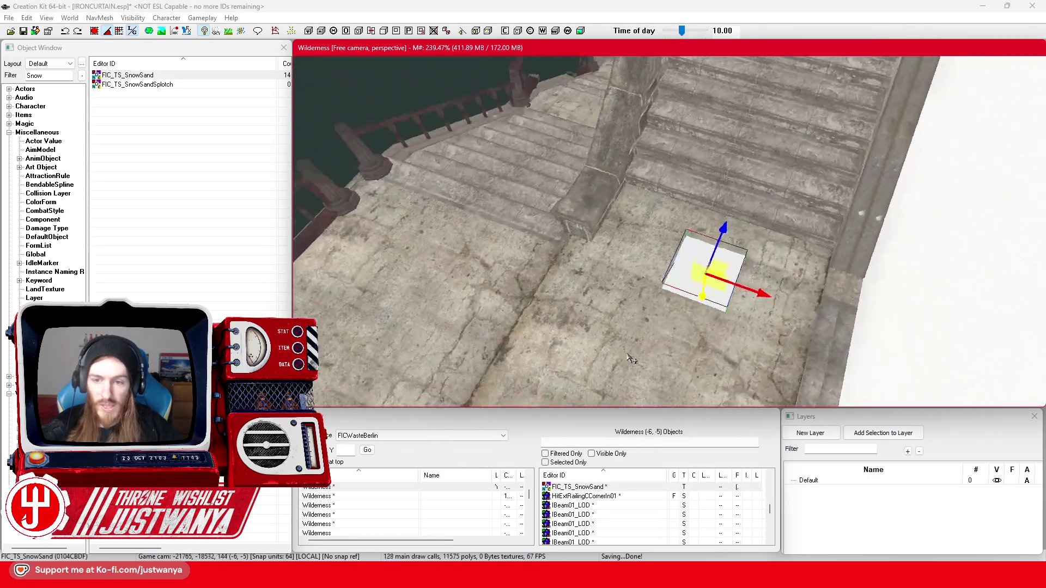
left_click_drag(755, 268, 793, 274)
mouse_move(718, 278)
left_mouse_down()
mouse_move(654, 277)
mouse_move(726, 285)
mouse_move(710, 277)
left_mouse_up()
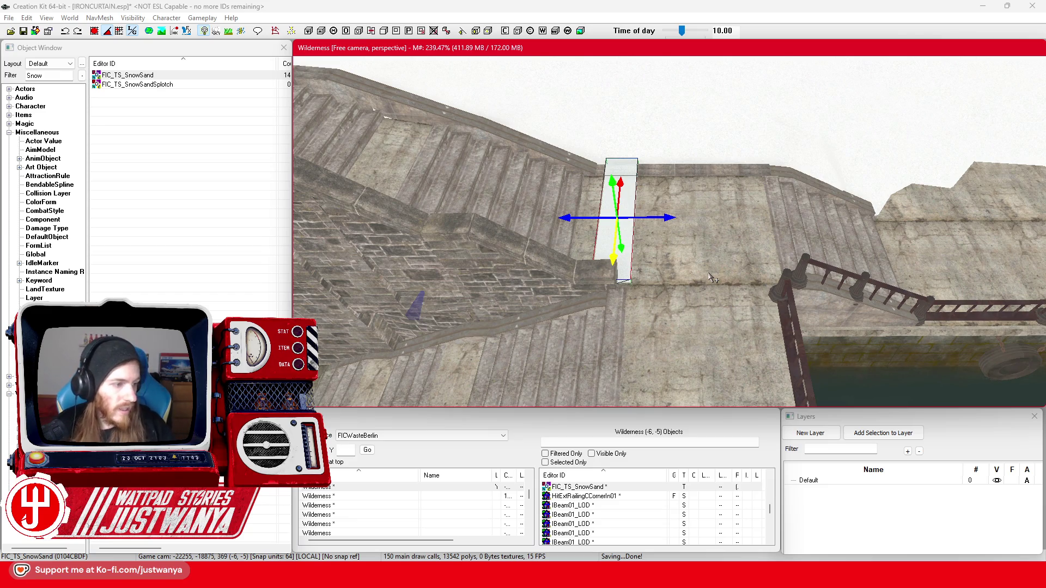
left_click(576, 225)
left_click(634, 232)
mouse_move(568, 220)
left_mouse_down()
mouse_move(545, 232)
mouse_move(552, 219)
left_mouse_up()
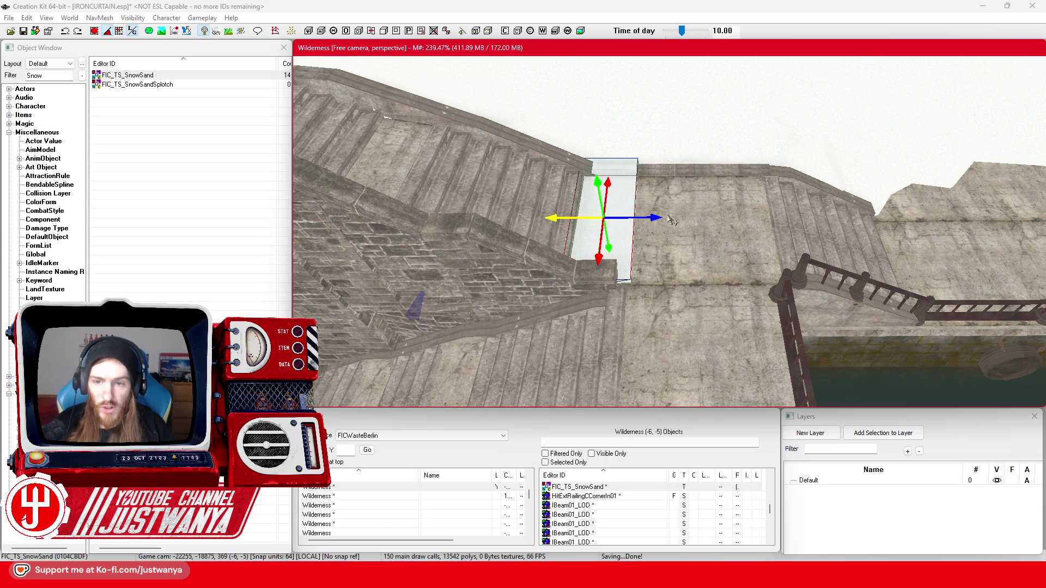
left_click_drag(656, 223, 728, 212)
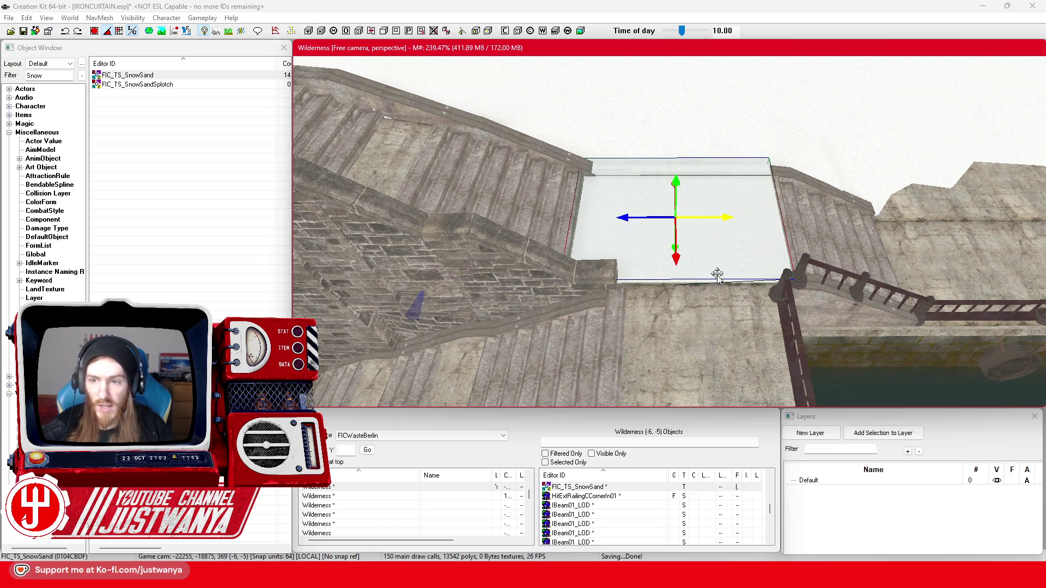
scroll(717, 274, "down", 2)
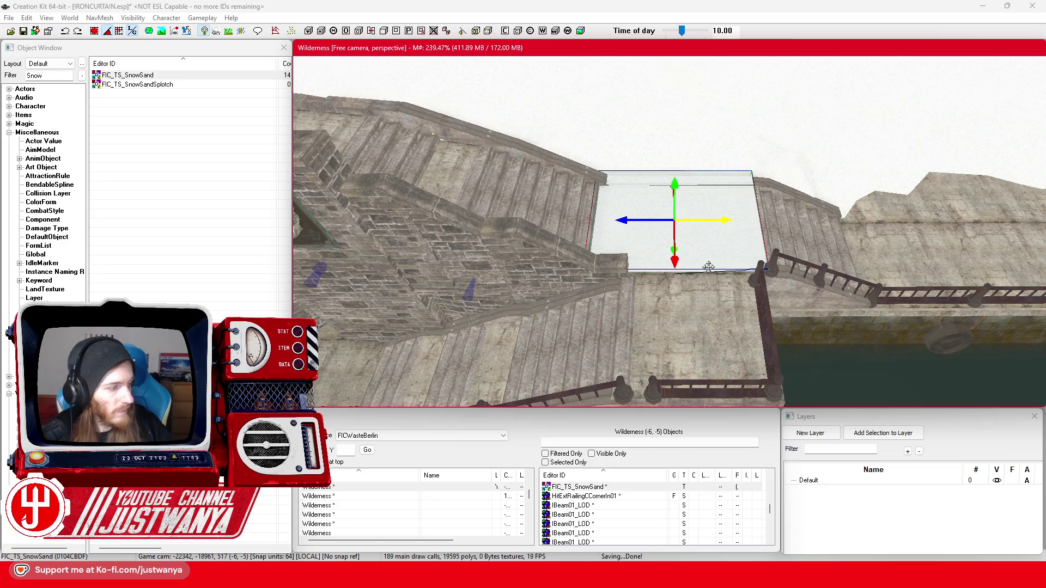
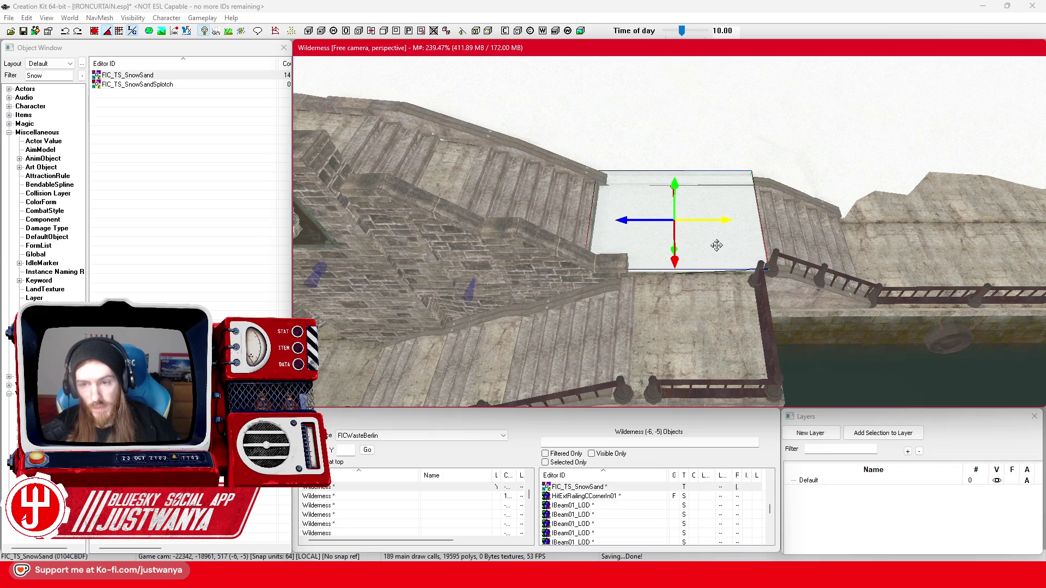
- Duplicate the FIC_TS_SnowSand box and lower the copy onto the stairs and walkway
key("shift")
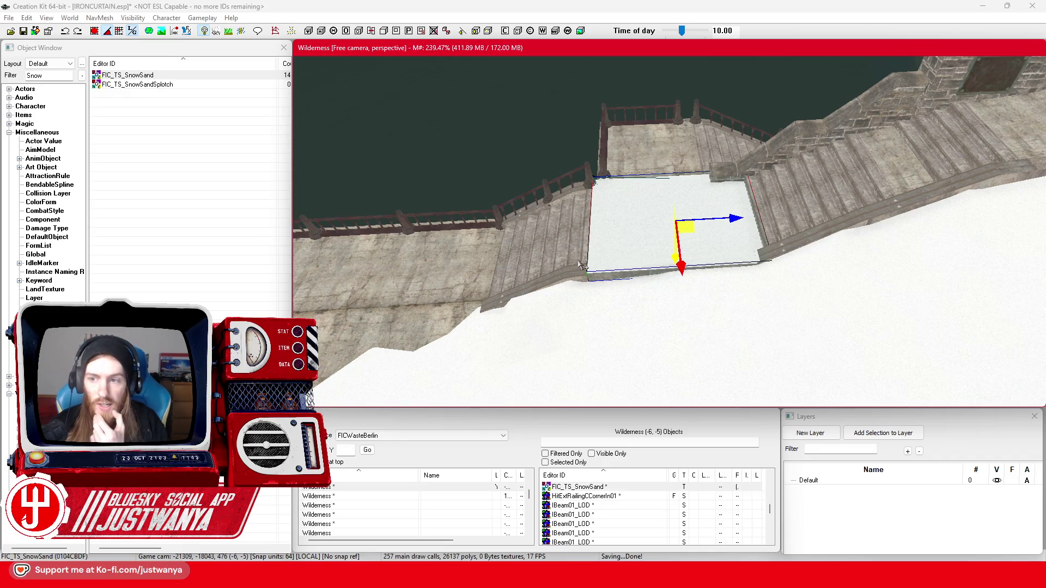
key("shift")
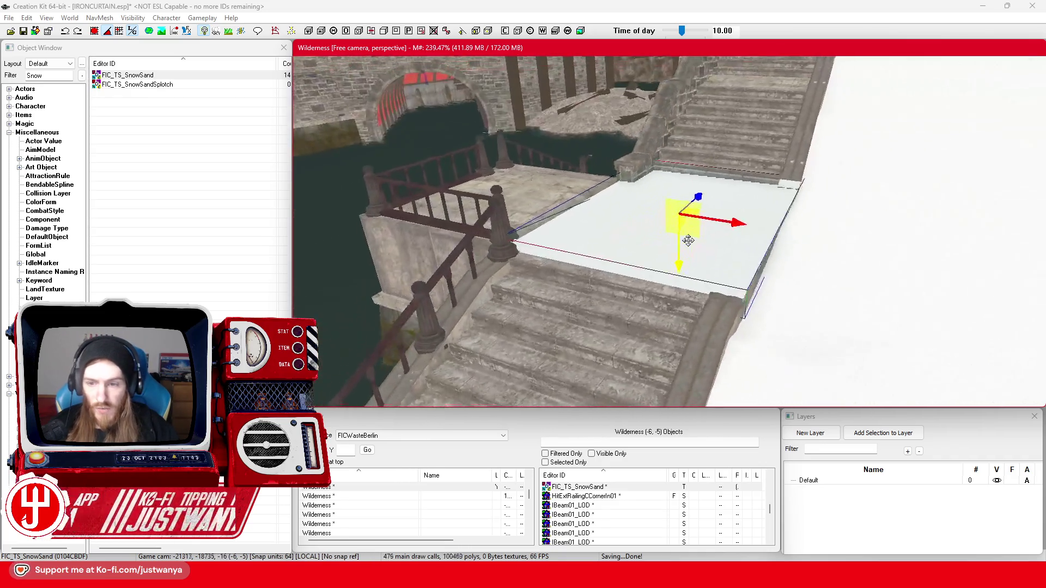
key("shift")
key("ctrl+d")
left_click_drag(733, 215, 457, 213)
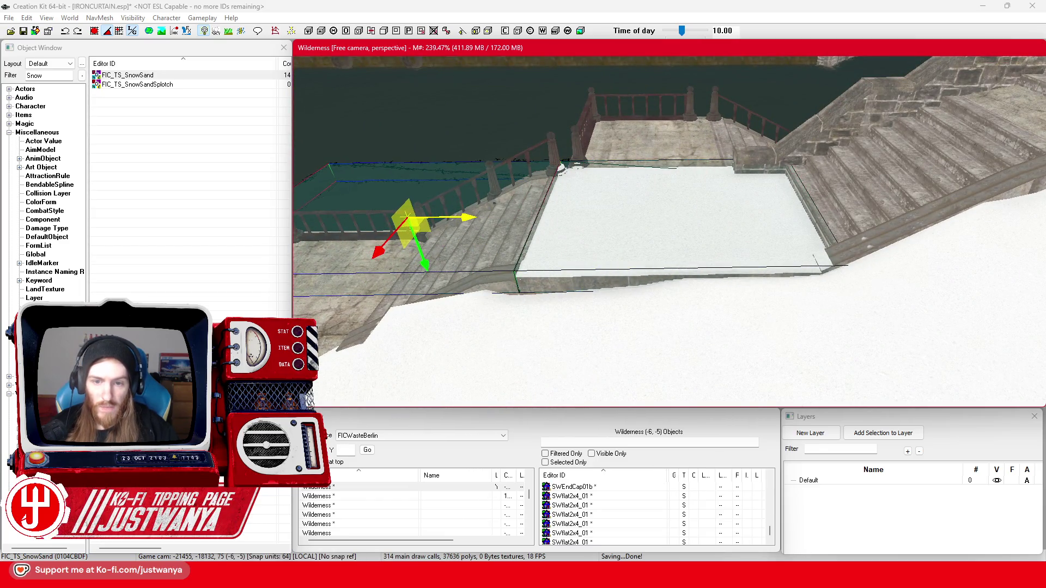
key("shift")
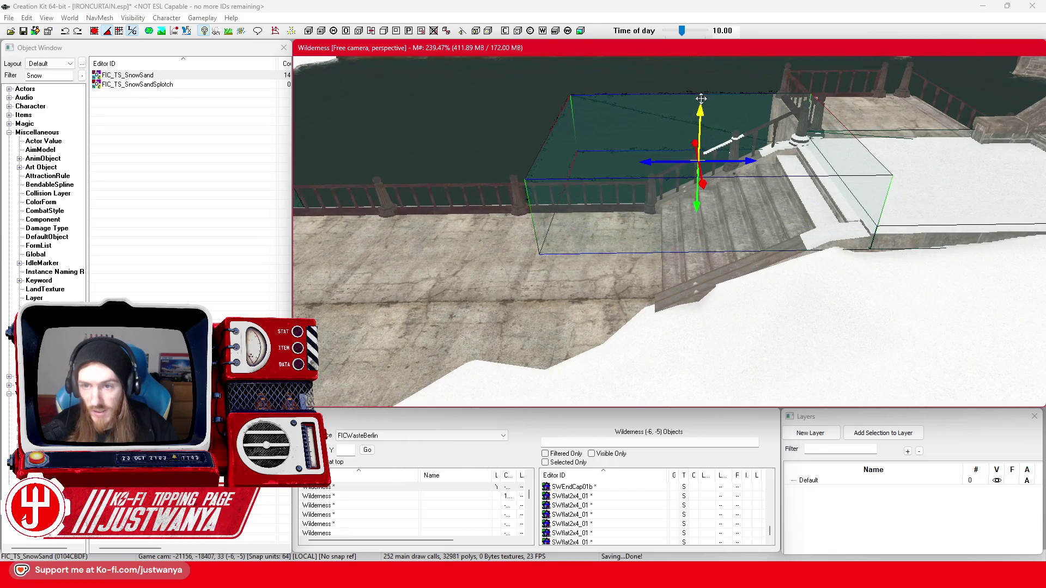
key("shift")
mouse_move(720, 214)
left_mouse_down()
mouse_move(719, 283)
mouse_move(719, 261)
left_mouse_up()
key("shift")
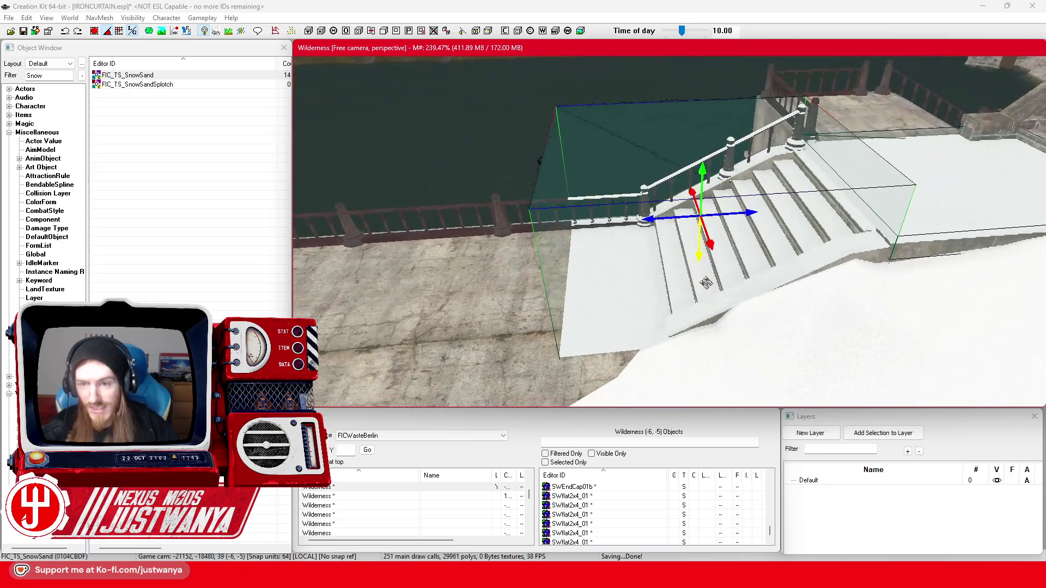
left_click_drag(652, 219, 692, 210)
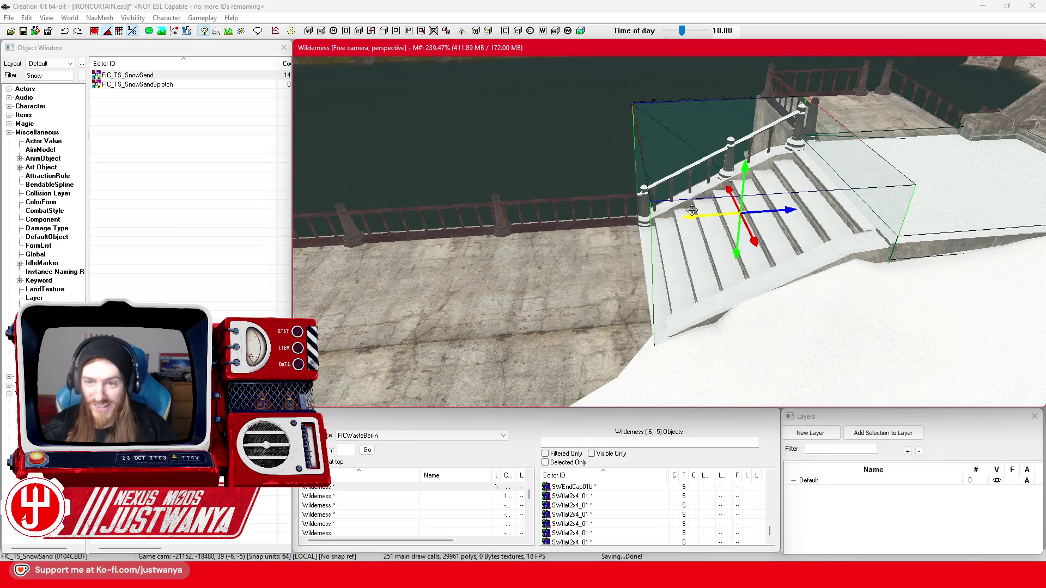
- Slide the snow box beside the railing so it covers the railed landing
key("shift")
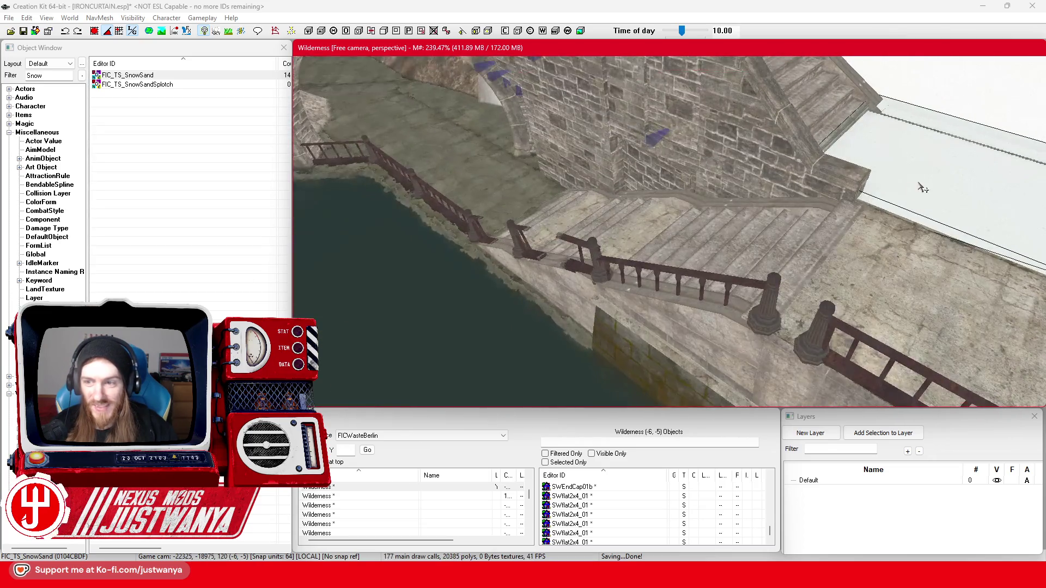
key("shift")
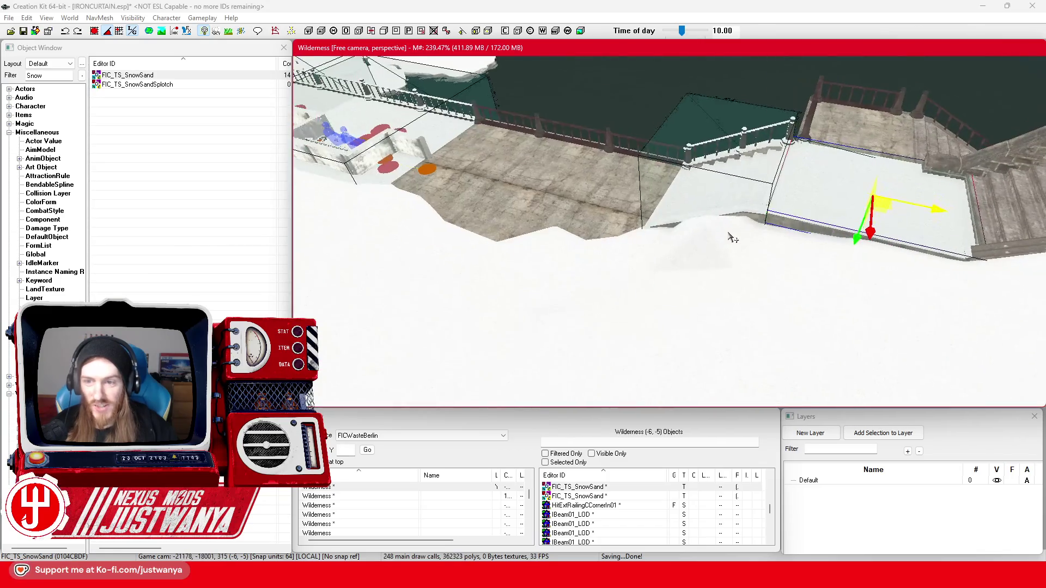
key("shift")
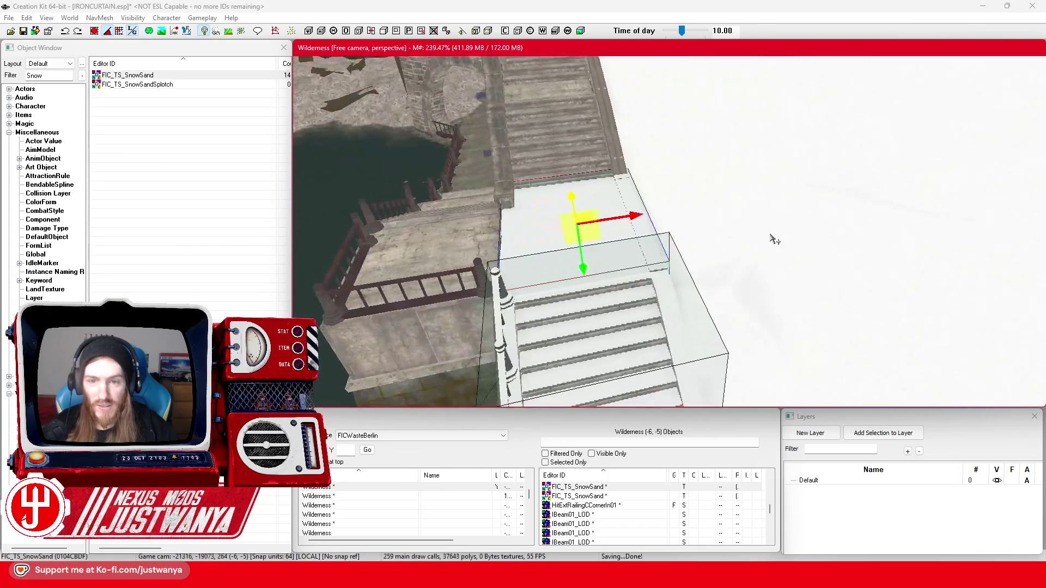
left_click(588, 202)
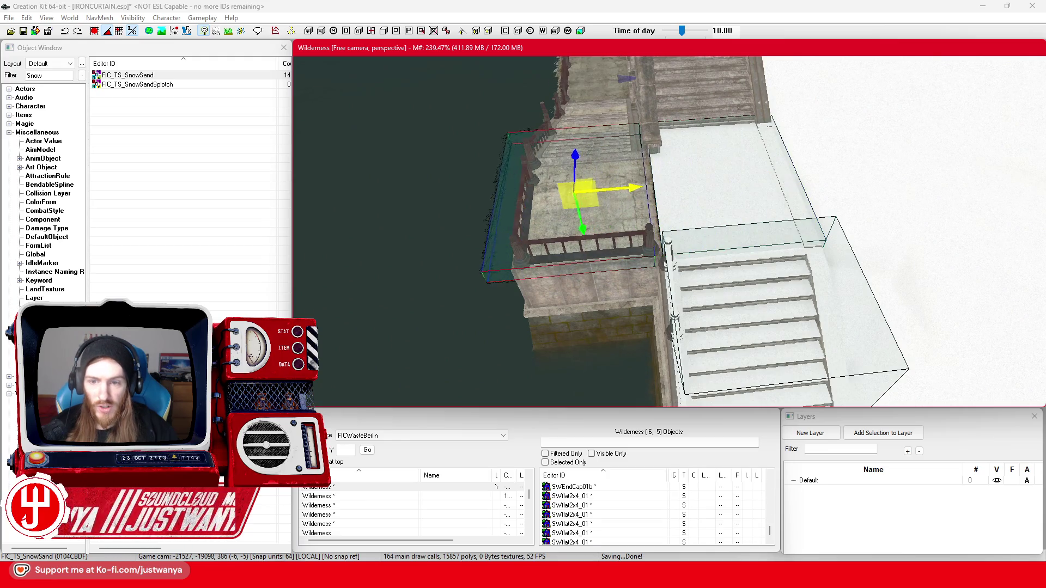
left_click_drag(127, 74, 639, 178)
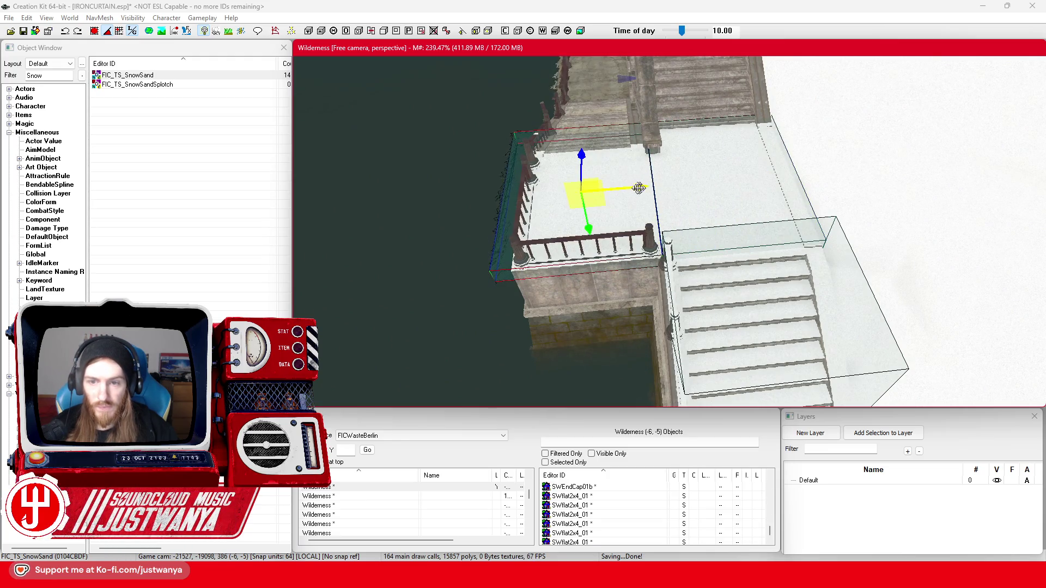
scroll(665, 214, "up", 10)
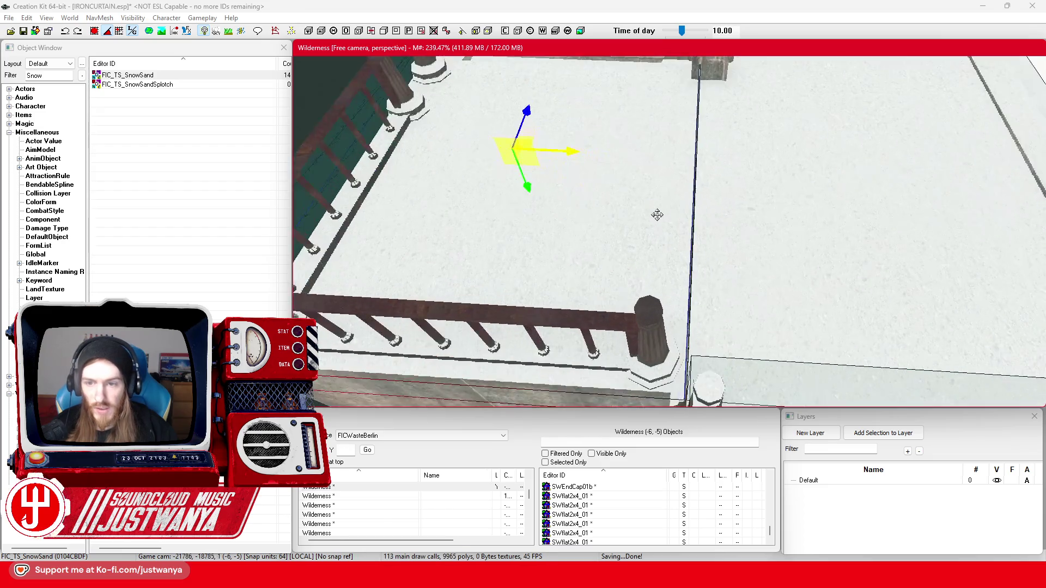
scroll(657, 215, "up", 2)
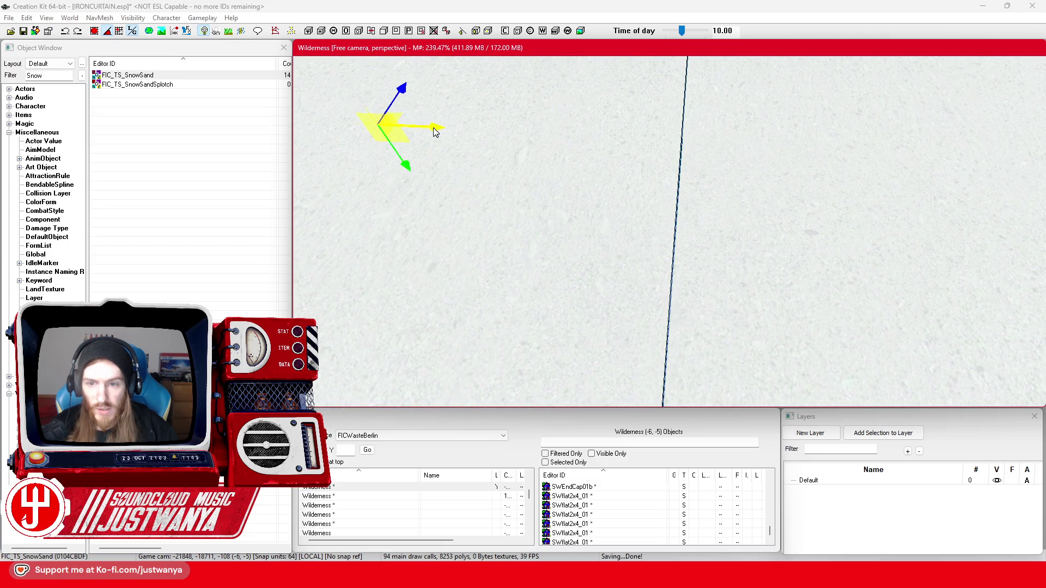
scroll(583, 253, "down", 5)
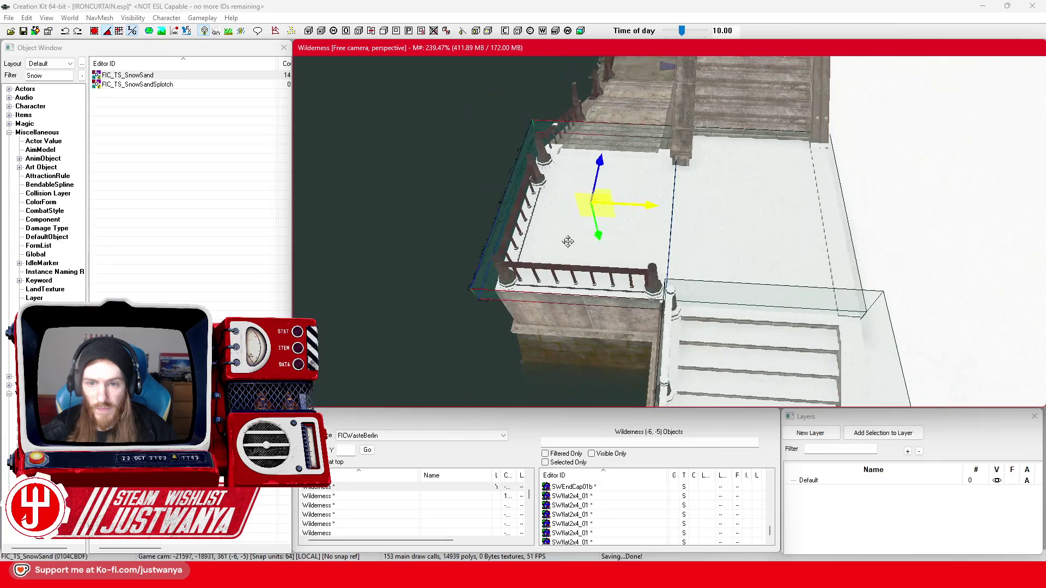
- Duplicate the snow box onto the railed platform and nudge it down onto the wall ledge
key("ctrl+d")
left_click_drag(568, 240, 706, 232)
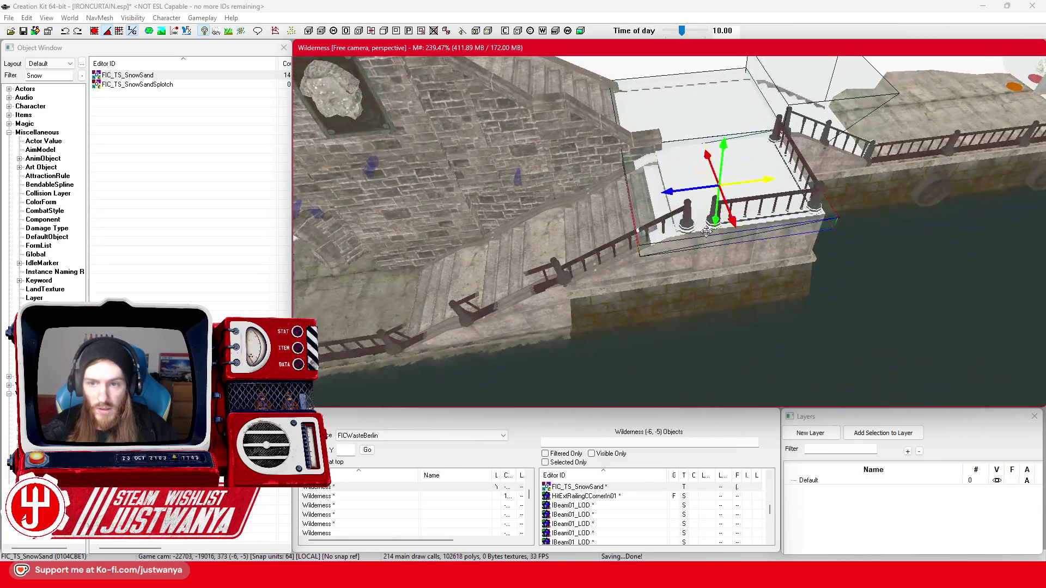
mouse_move(667, 192)
left_mouse_down()
mouse_move(672, 164)
mouse_move(605, 165)
mouse_move(595, 182)
mouse_move(596, 144)
mouse_move(670, 245)
mouse_move(690, 311)
mouse_move(652, 282)
left_mouse_up()
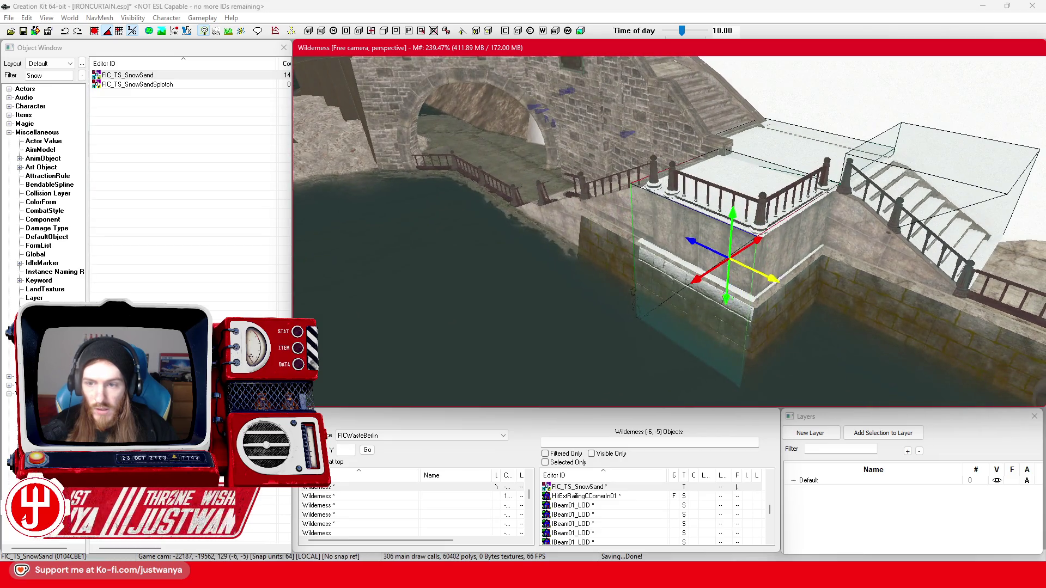
left_click_drag(743, 217, 738, 190)
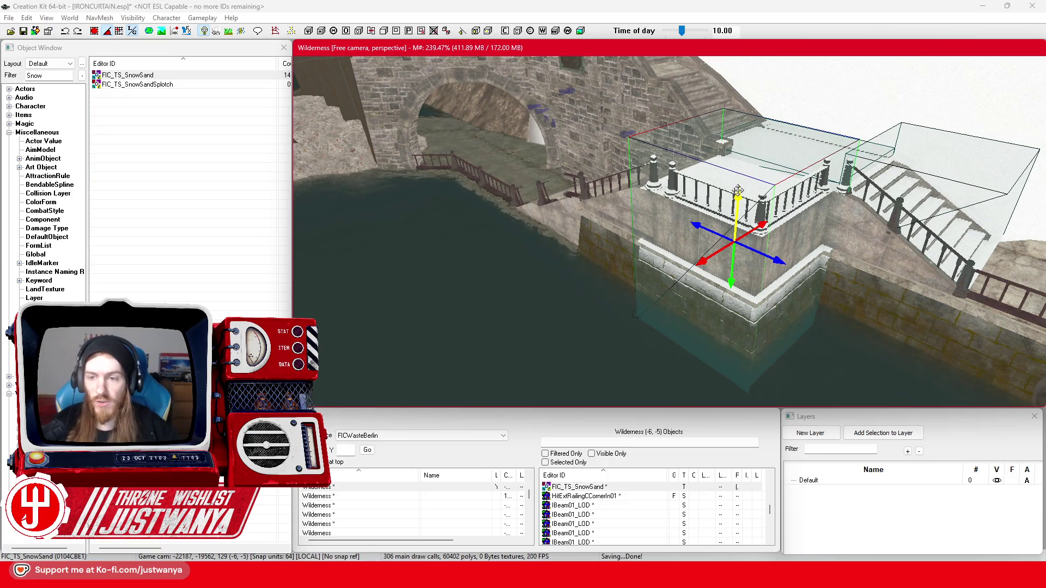
- Copy the right-hand snow box and move the copy over the central quay wall
key("shift")
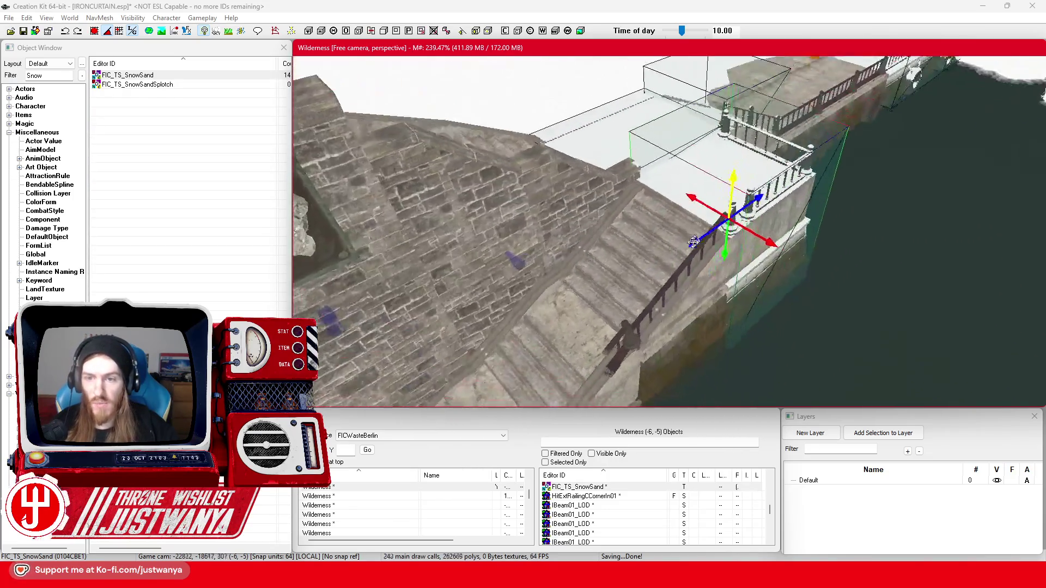
key("shift")
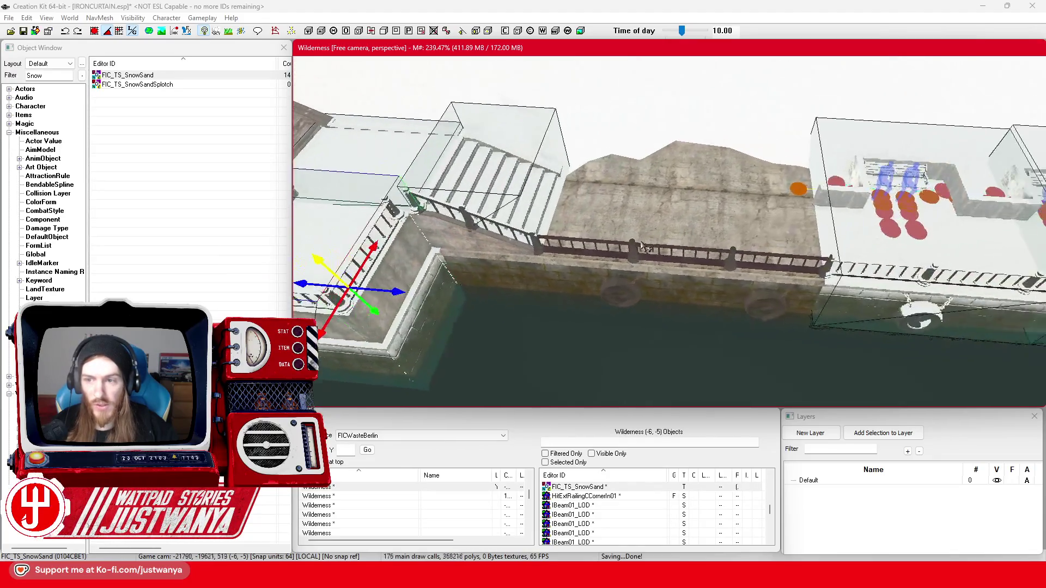
left_click(793, 234)
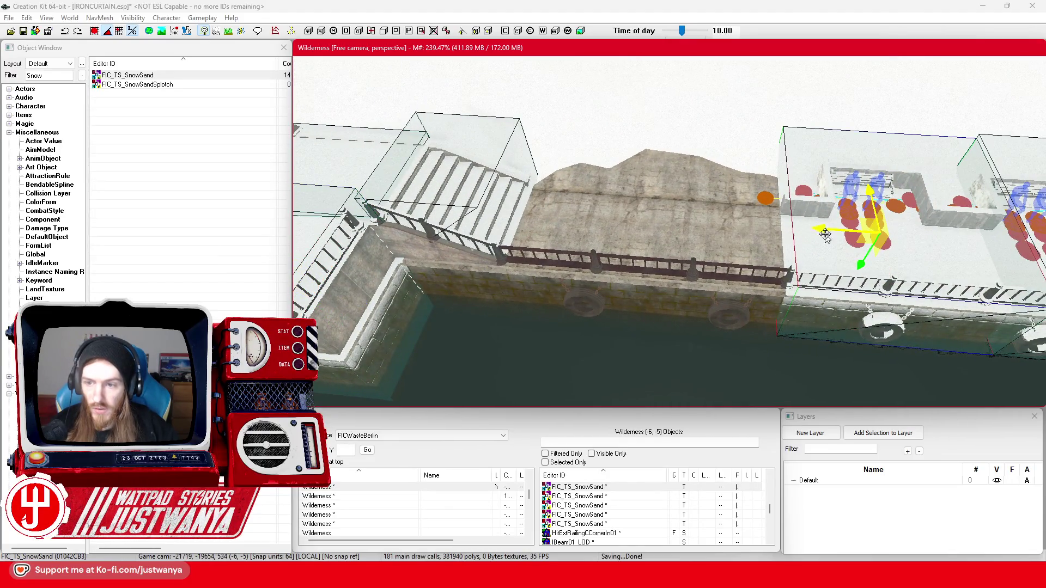
key("ctrl+d")
left_click_drag(826, 234, 635, 229)
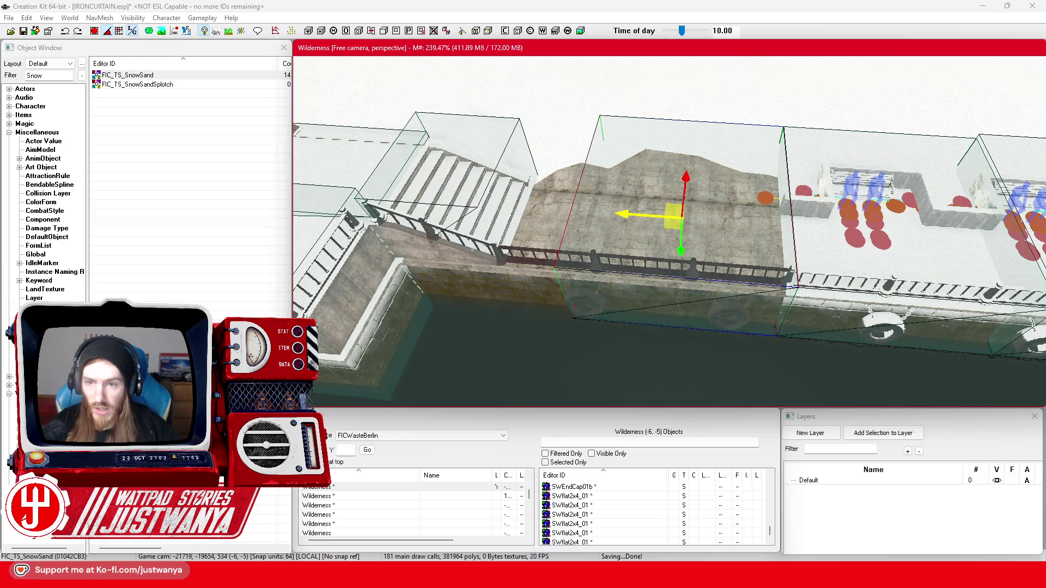
- Shift the stair box right, rotate it in top view to match the stairs, and stretch it into the water
key("shift")
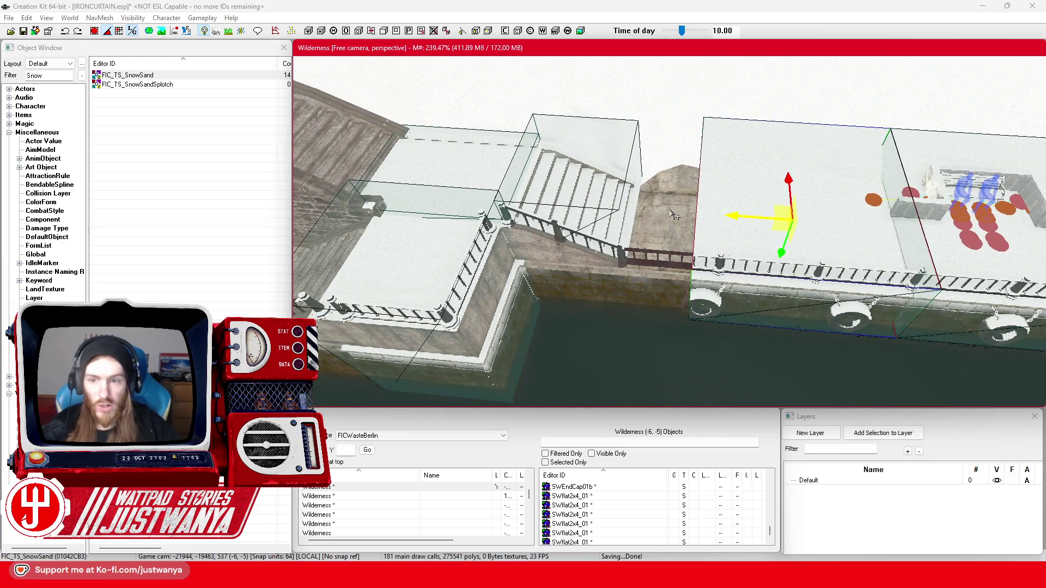
left_click(554, 176)
mouse_move(554, 175)
left_mouse_down()
mouse_move(664, 186)
mouse_move(620, 188)
mouse_move(629, 188)
left_mouse_up()
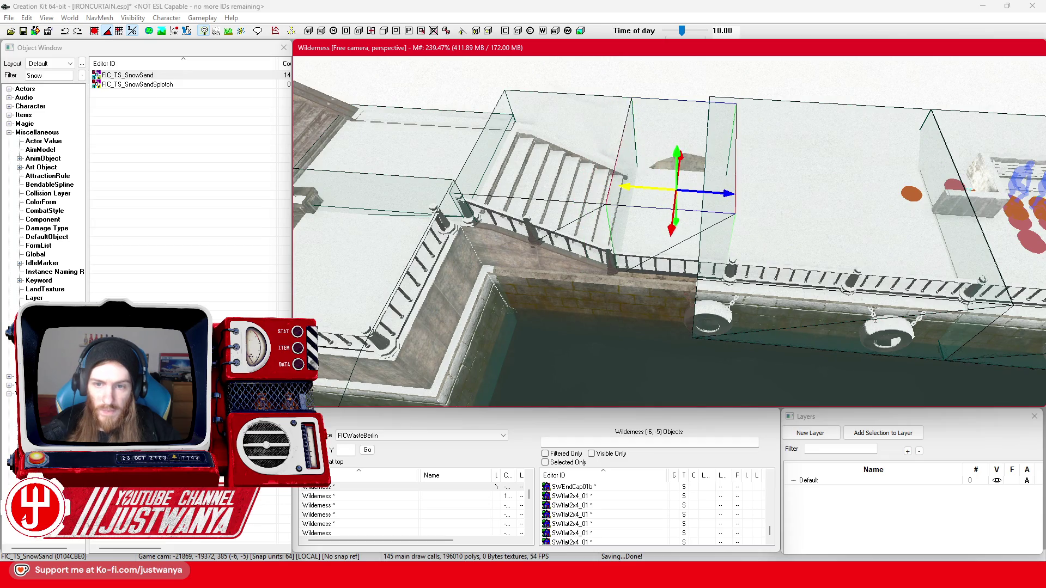
left_click_drag(728, 199, 706, 199)
key("t")
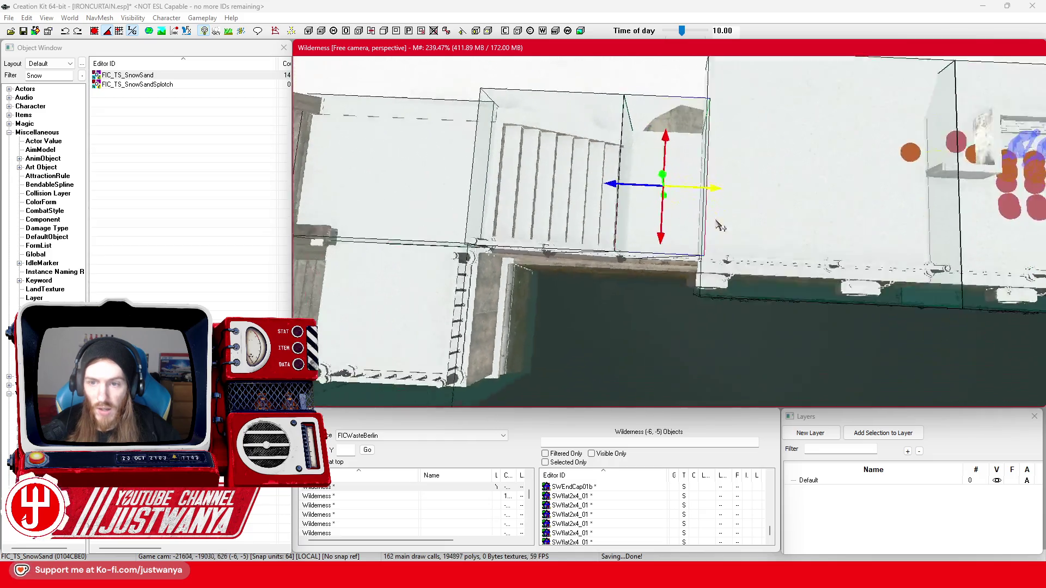
left_click_drag(652, 112, 641, 113)
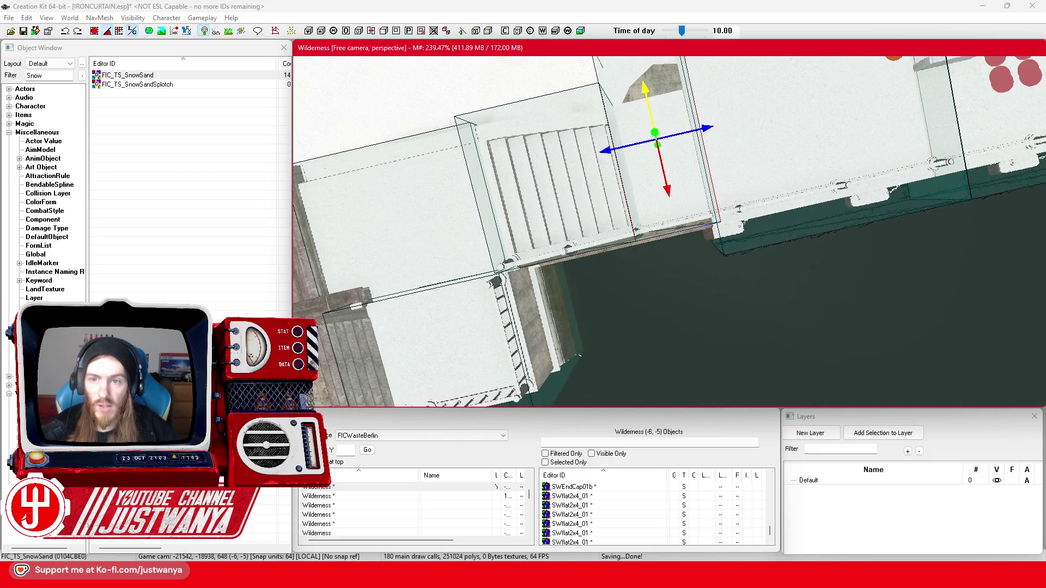
key("shift")
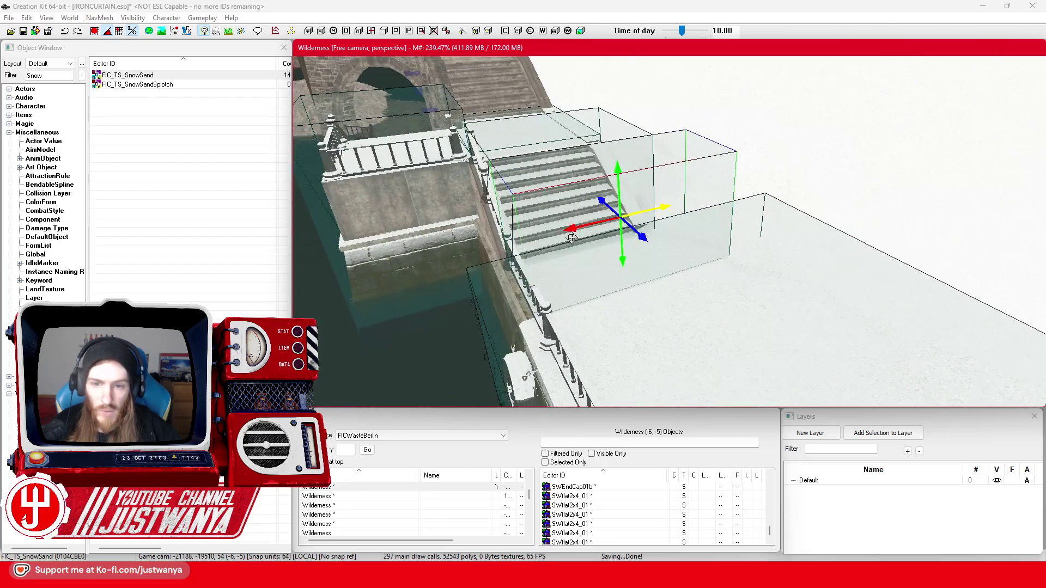
key("shift")
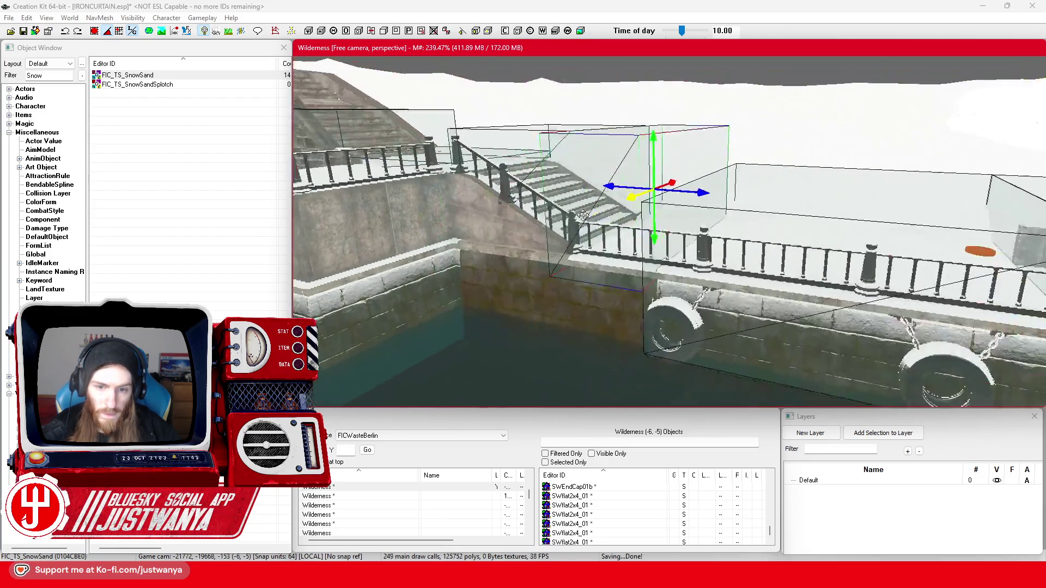
left_click_drag(664, 235, 678, 305)
key("shift")
key("shift")
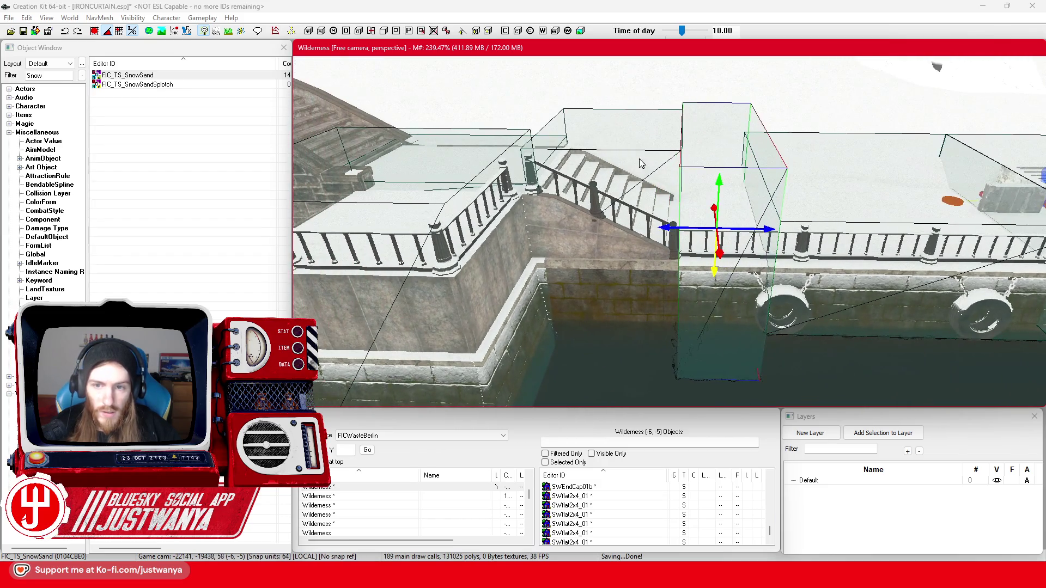
- Lower the snow box over the stairs, then select the next box by the bridge
left_click(642, 163)
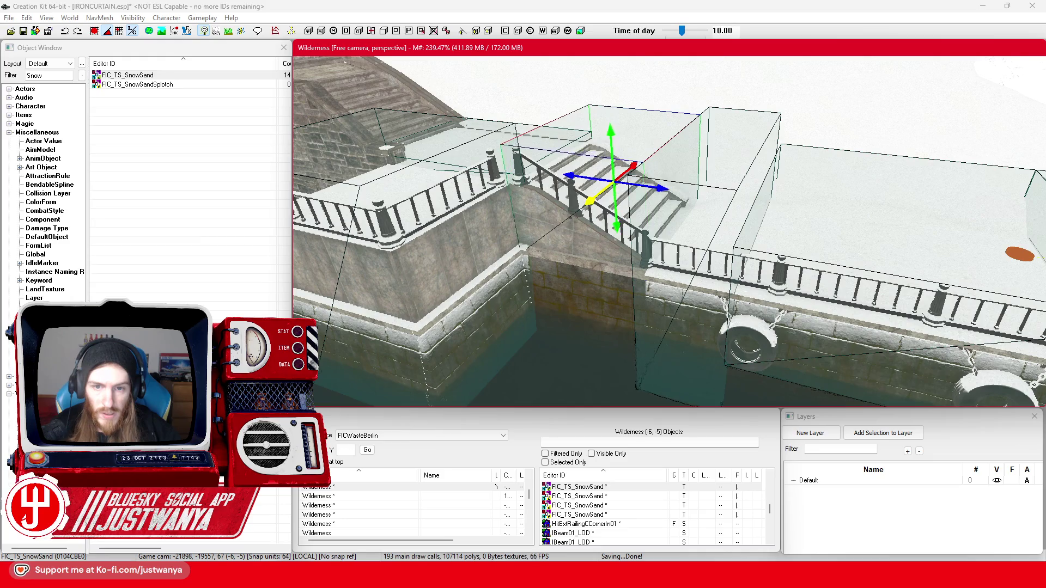
left_click_drag(609, 235, 608, 262)
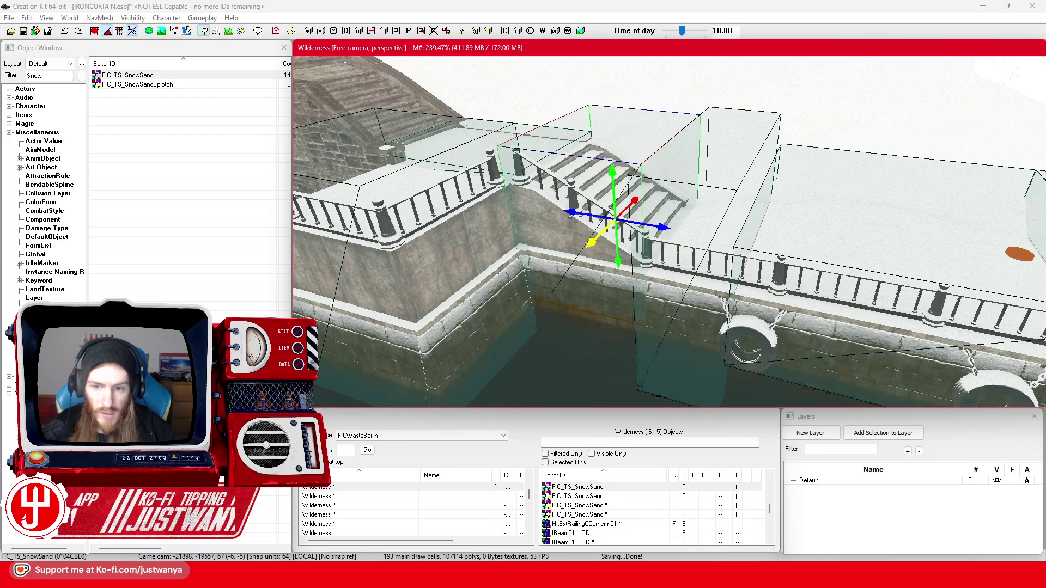
key("shift")
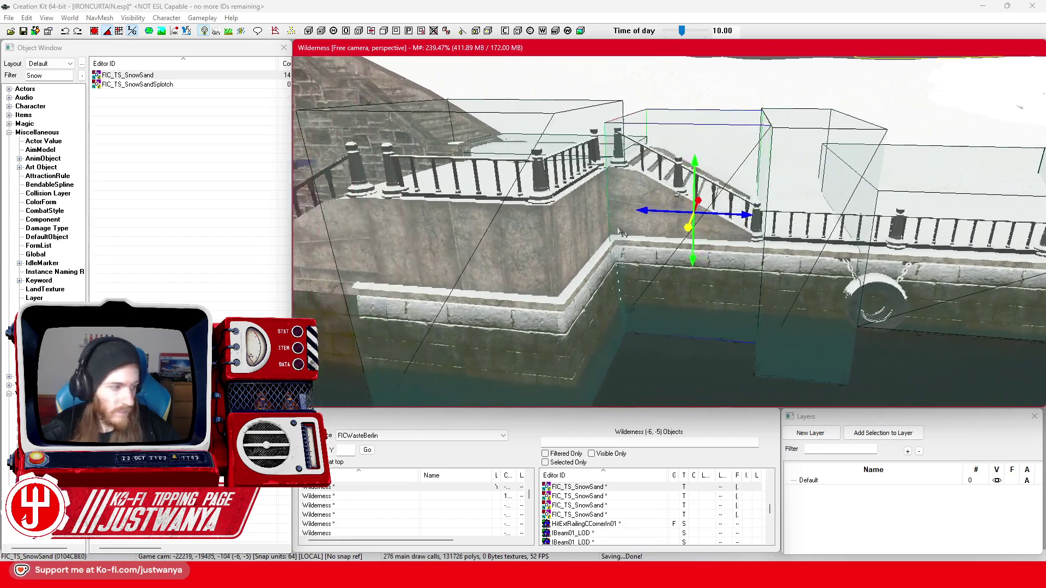
key("shift")
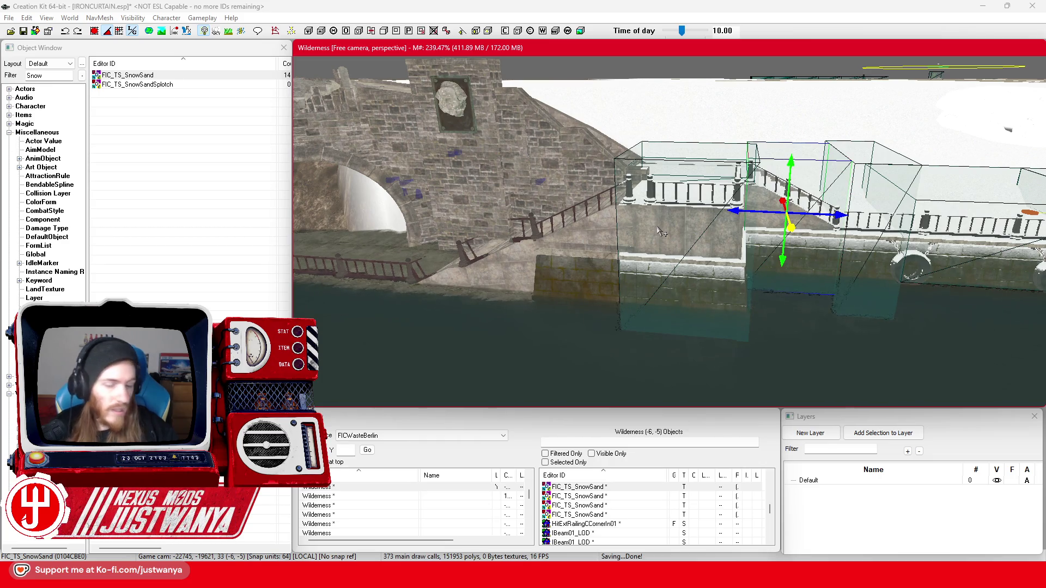
left_click(661, 232)
mouse_move(682, 256)
left_mouse_down()
mouse_move(700, 261)
mouse_move(742, 241)
mouse_move(617, 250)
left_mouse_up()
left_click_drag(625, 327, 614, 215)
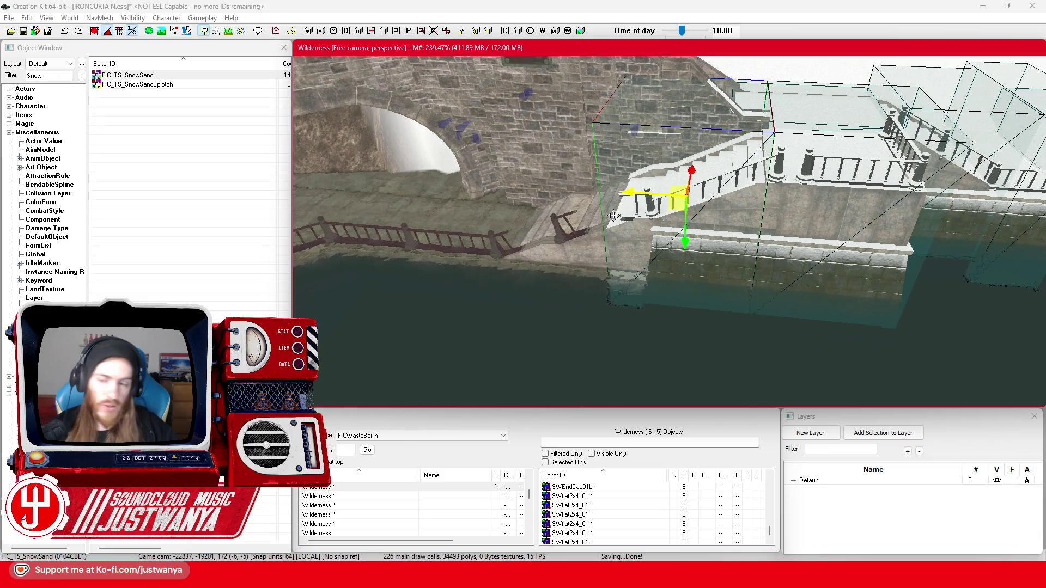
- Drag the selected FIC_TS_SnowSand box so it sits angled along the lower stair flight
scroll(614, 215, "up", 5)
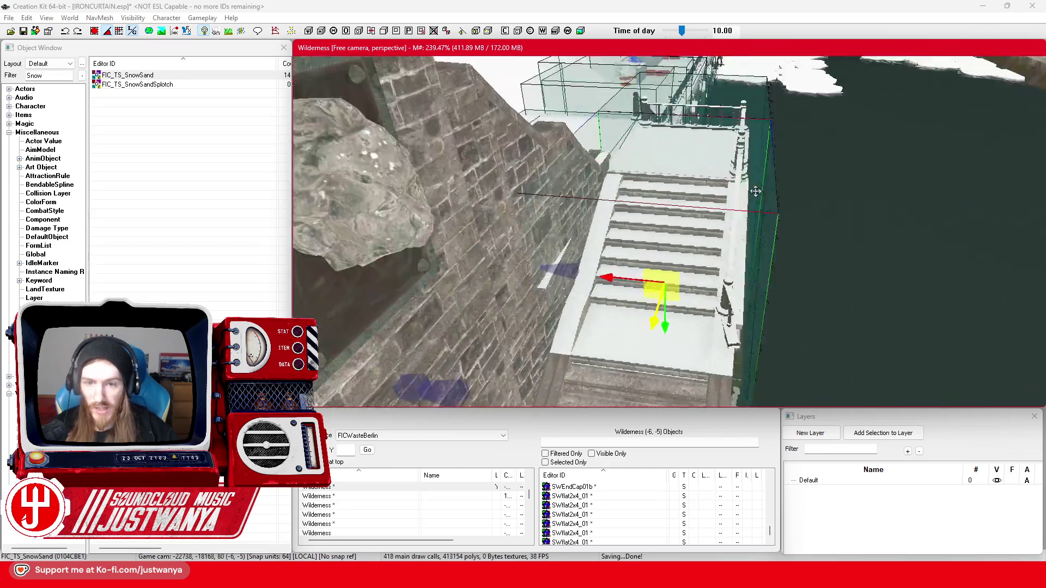
left_click_drag(756, 191, 723, 223)
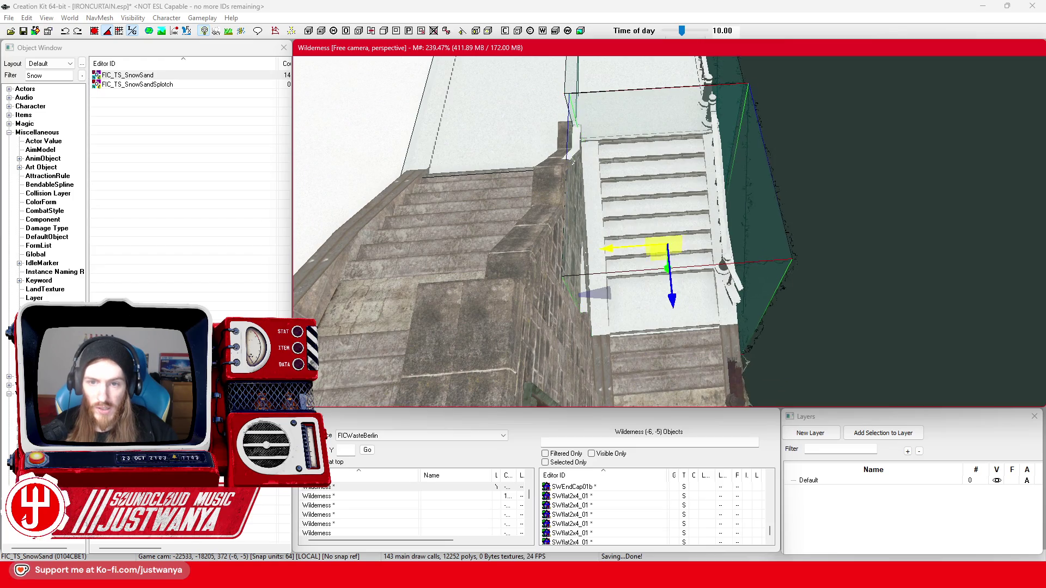
mouse_move(607, 239)
left_mouse_down()
mouse_move(582, 256)
mouse_move(643, 255)
mouse_move(667, 271)
mouse_move(655, 261)
left_mouse_up()
mouse_move(654, 187)
left_mouse_down()
mouse_move(654, 212)
mouse_move(674, 234)
mouse_move(624, 267)
mouse_move(703, 160)
mouse_move(705, 186)
mouse_move(721, 174)
mouse_move(674, 251)
left_mouse_up()
- Raise the snow box over the left stair section along Z
left_click(674, 250)
left_click(567, 334)
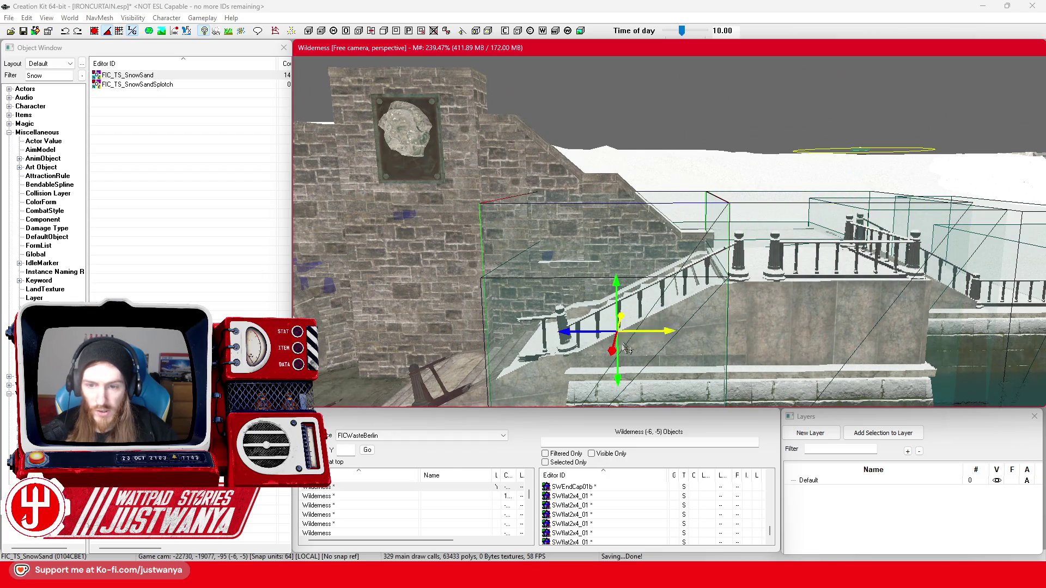
left_click_drag(615, 272, 616, 229)
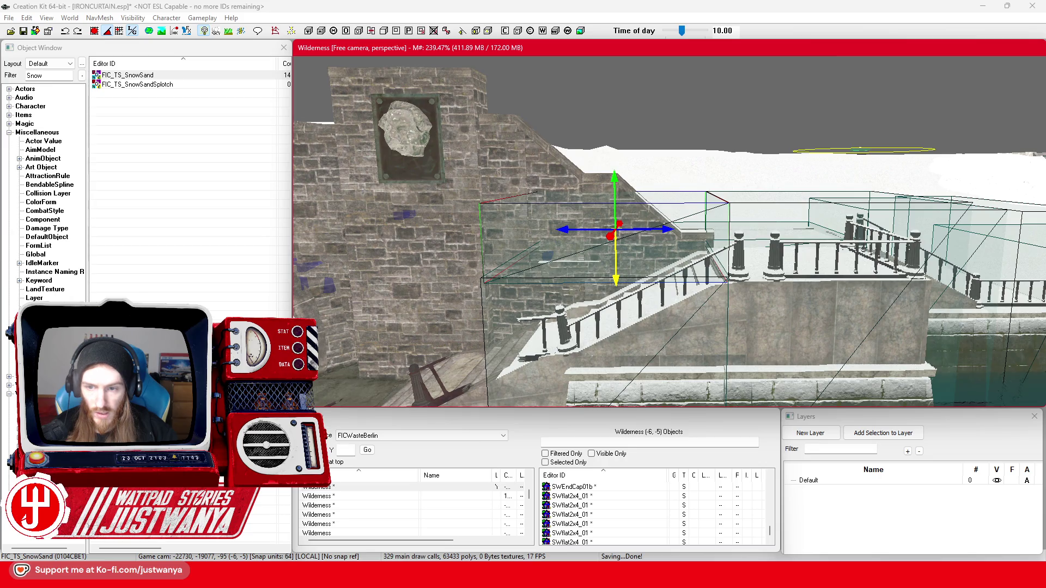
key("shift")
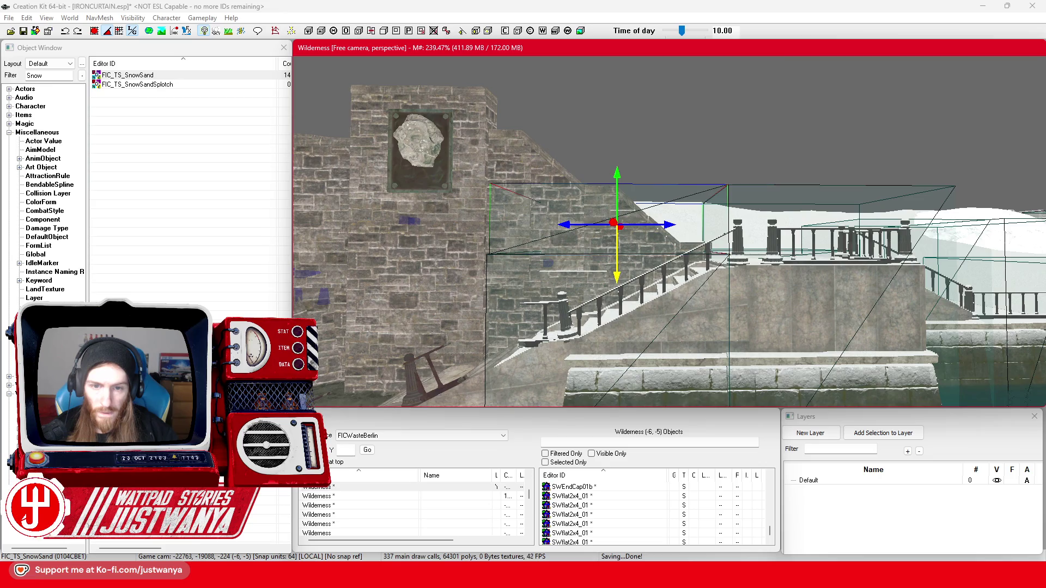
key("shift")
- Slide the stair snow box right along X to fit the stairway
scroll(599, 261, "up", 3)
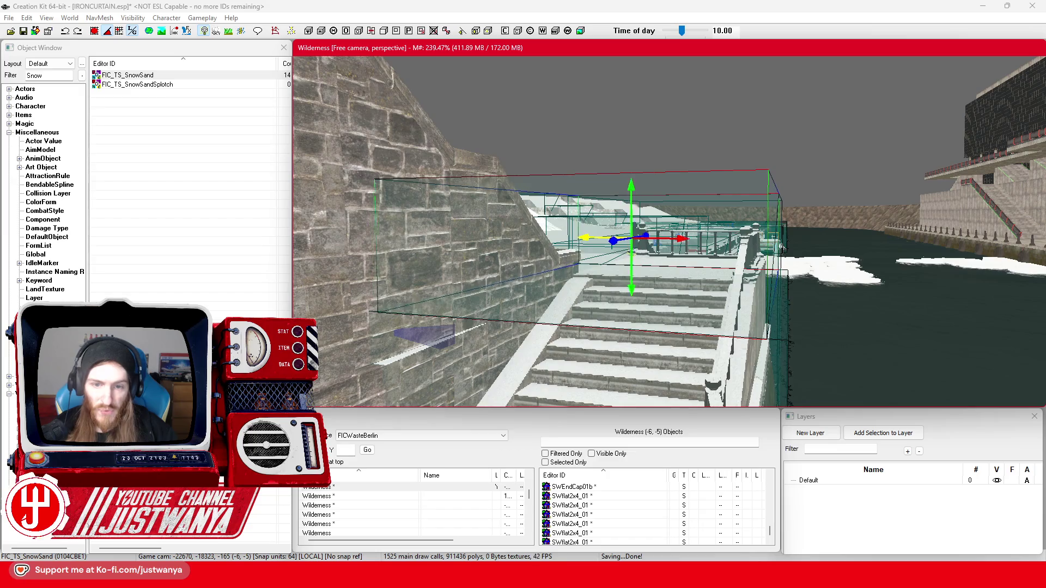
key("shift")
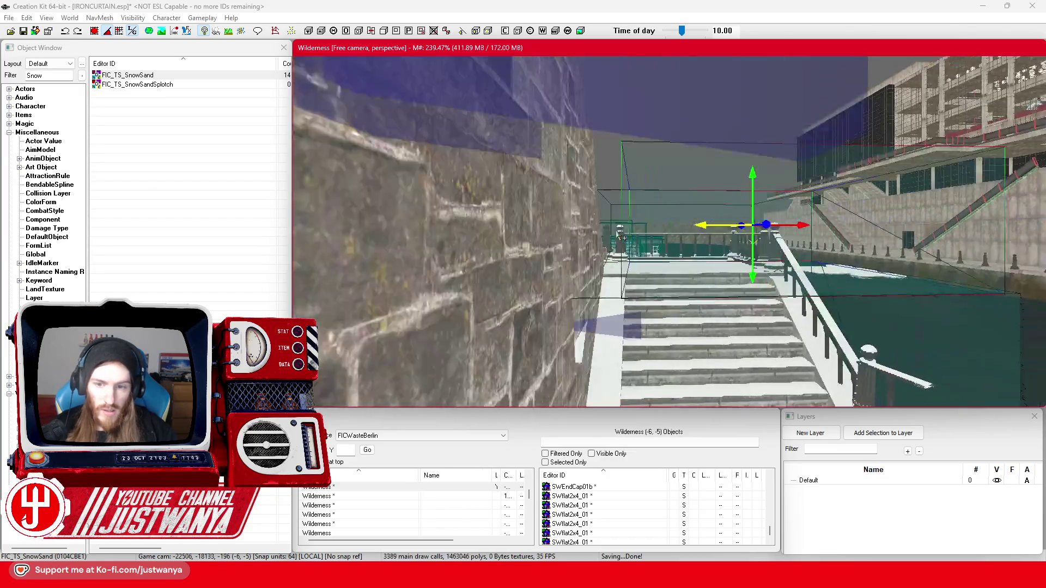
key("shift")
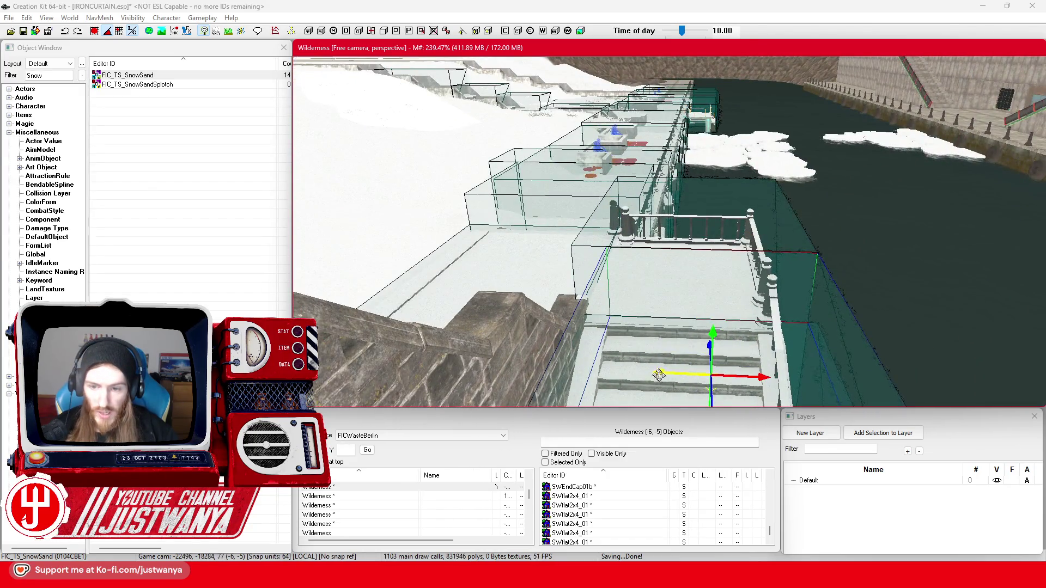
key("shift")
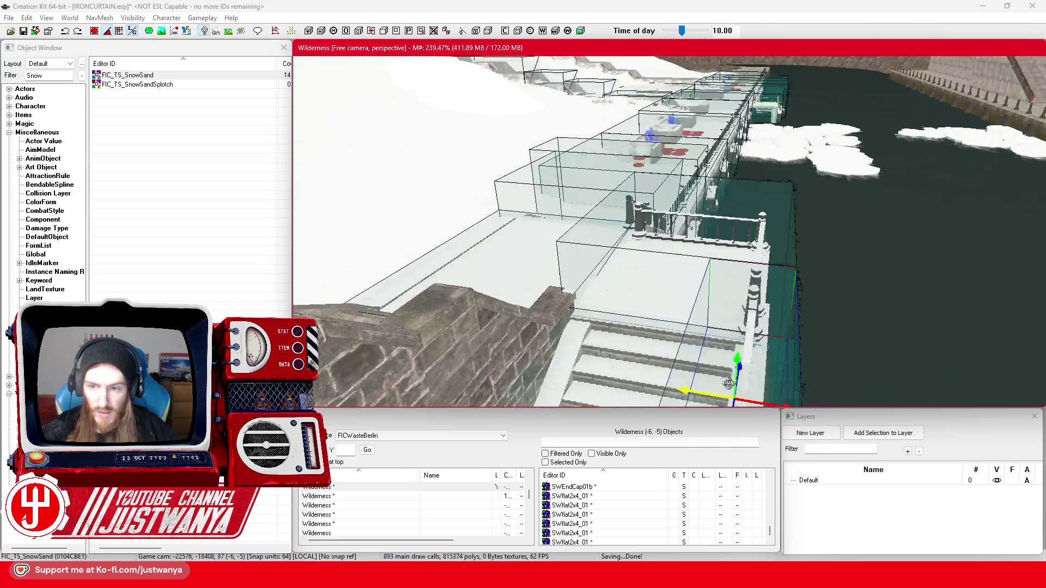
key("shift")
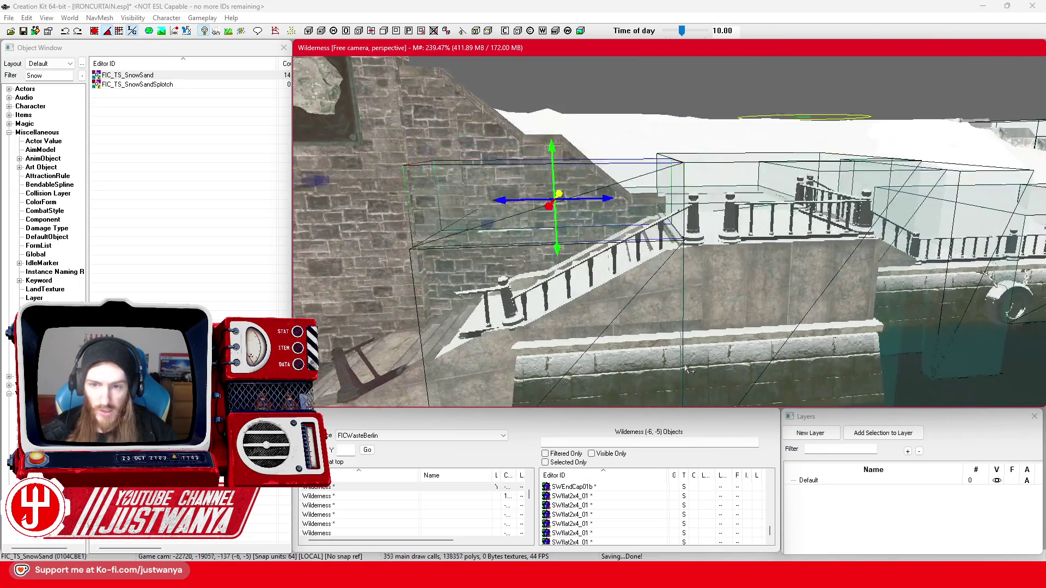
left_click_drag(531, 236, 630, 221)
key("shift")
key("shift")
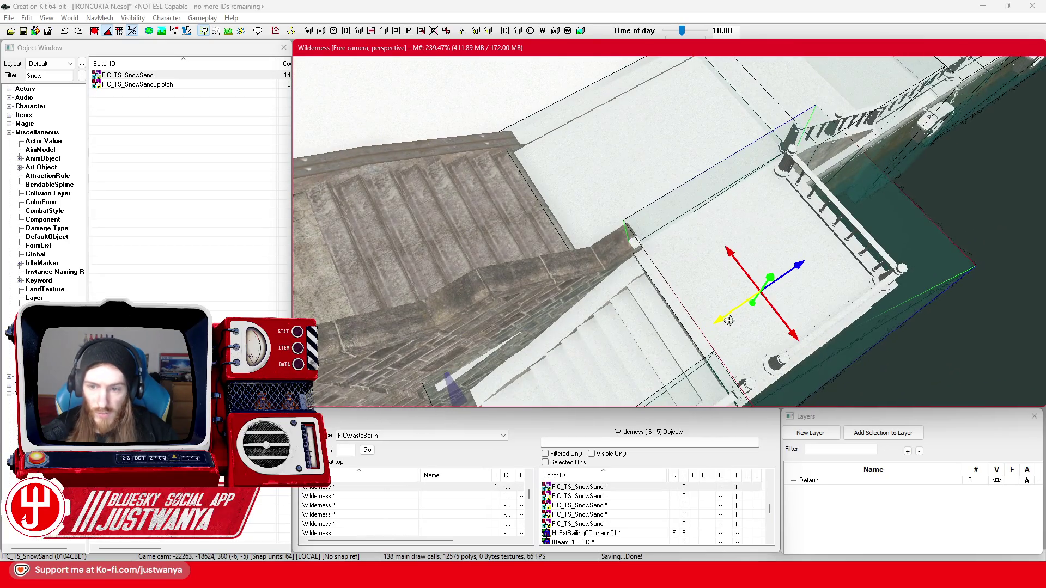
- Move the snow box from the stair top onto the landing beside the railing
key("shift")
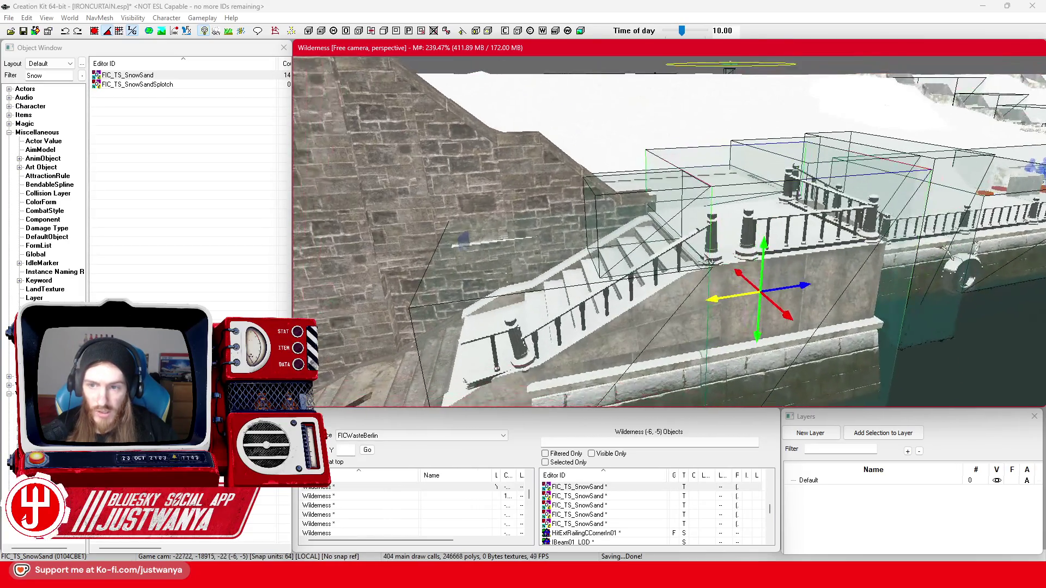
mouse_move(759, 245)
left_mouse_down()
mouse_move(747, 267)
mouse_move(757, 273)
left_mouse_up()
key("shift")
left_click(660, 234)
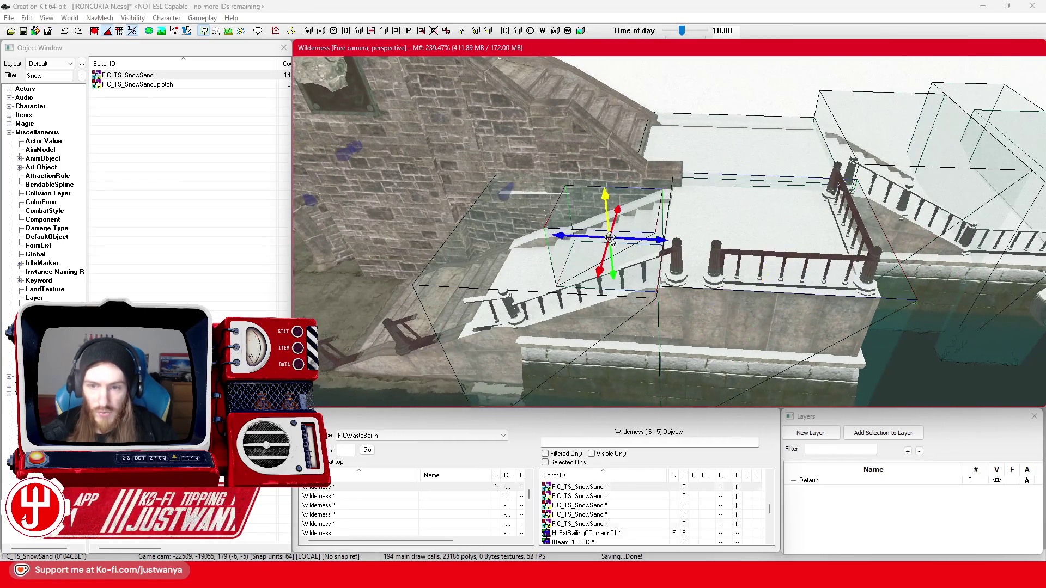
left_click_drag(660, 240, 778, 246)
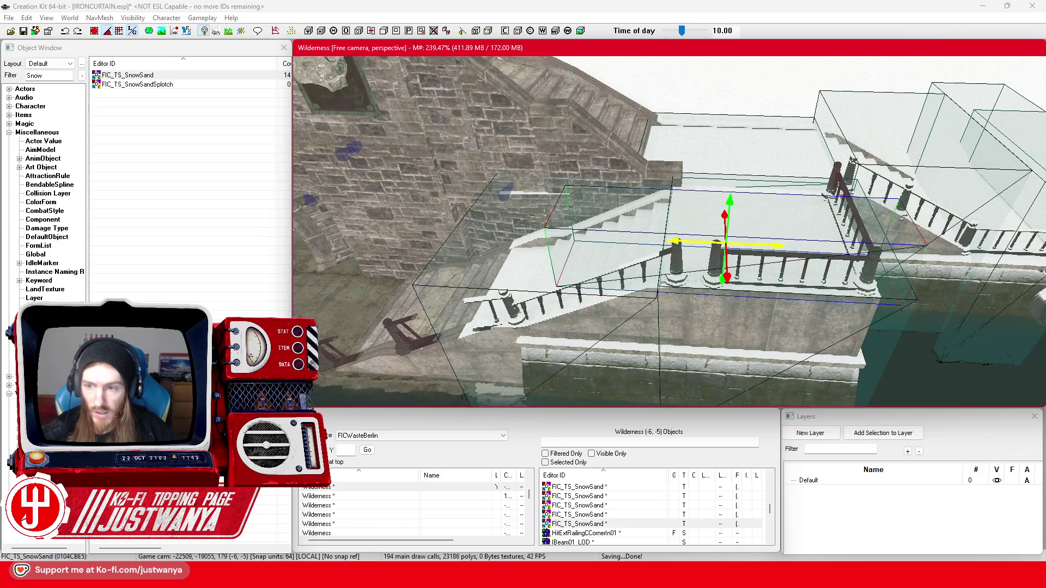
key("shift")
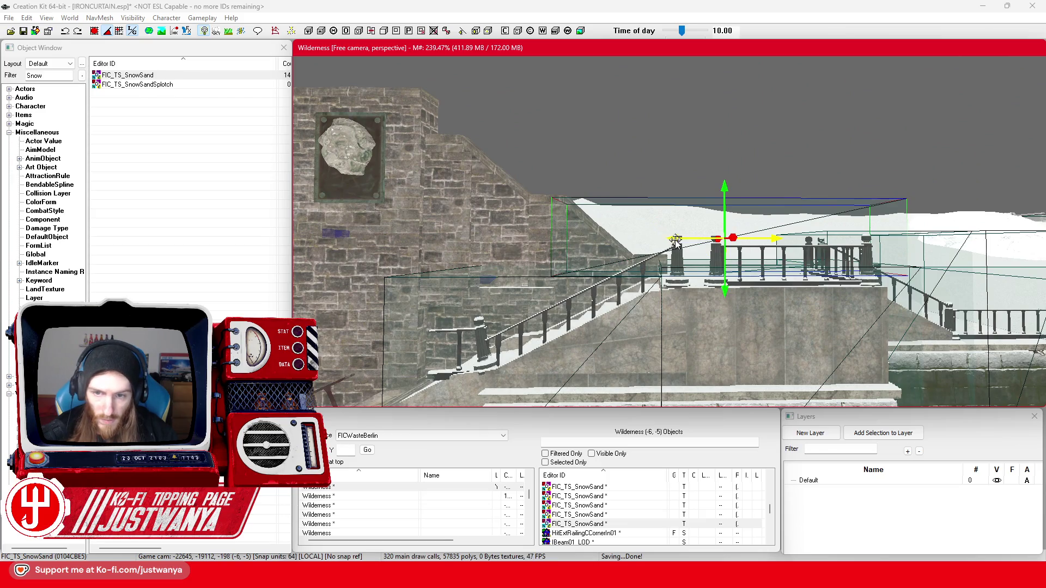
key("shift")
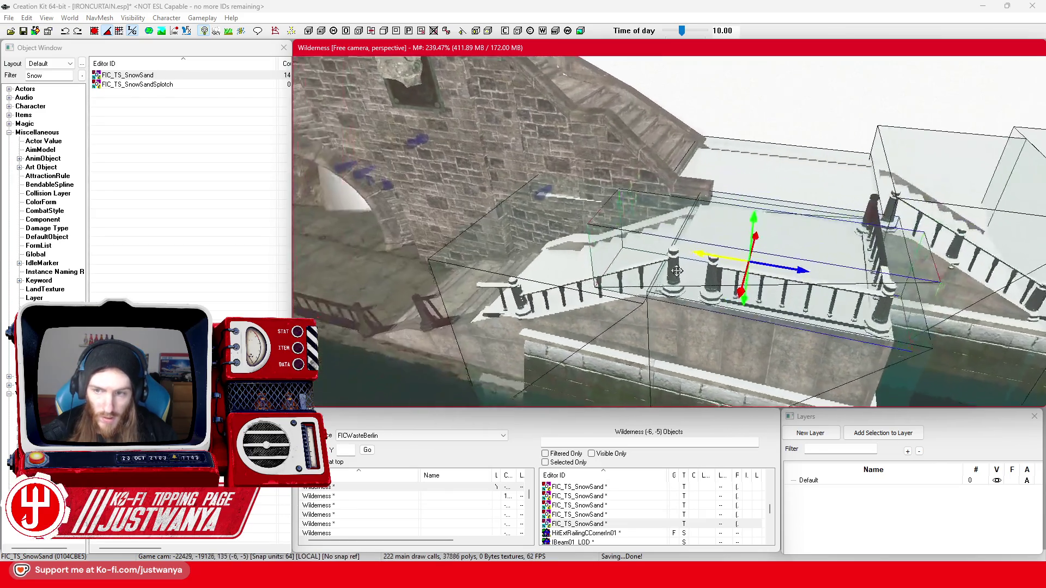
key("shift")
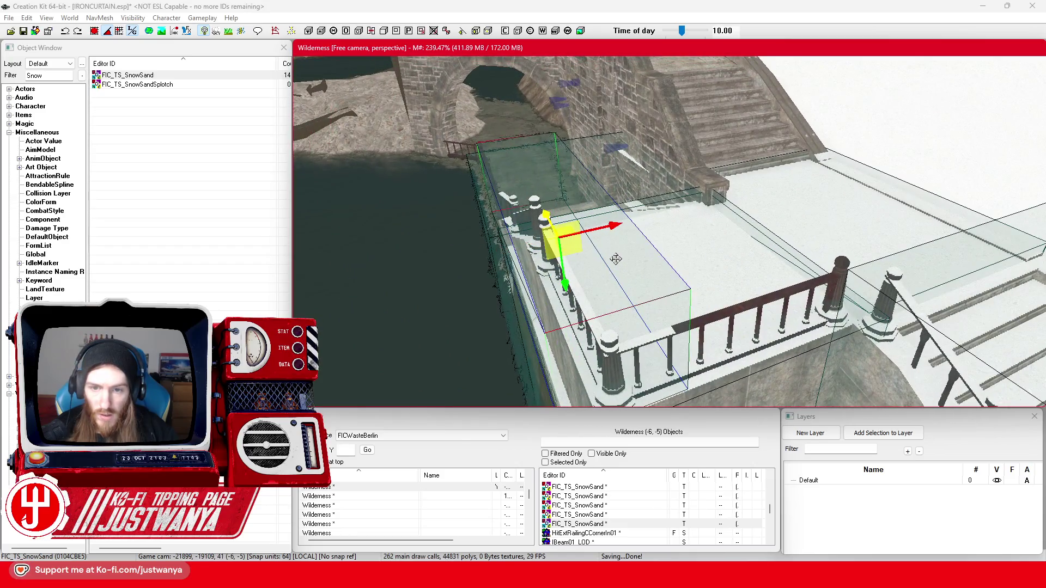
left_click(547, 275)
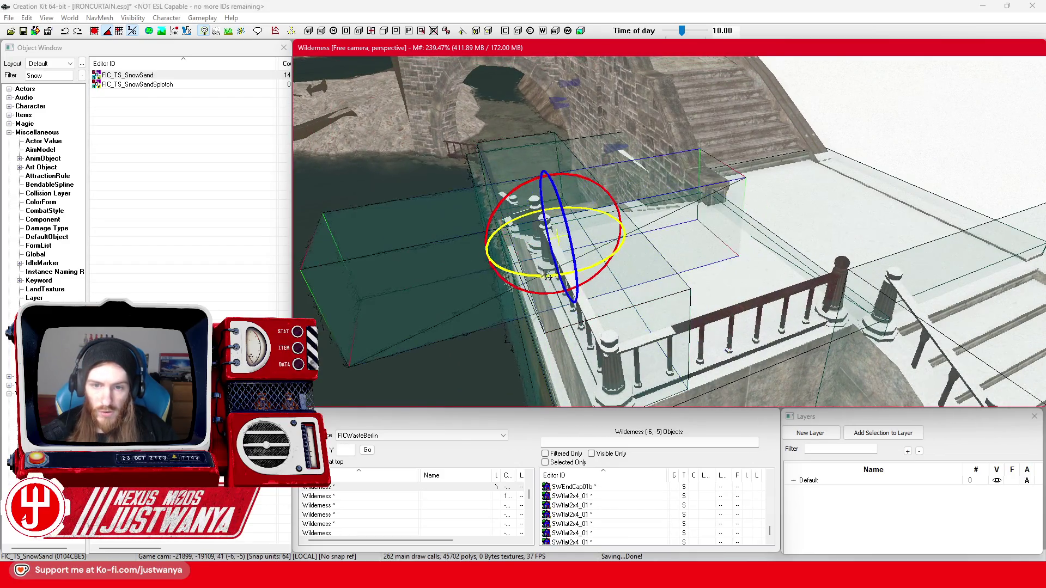